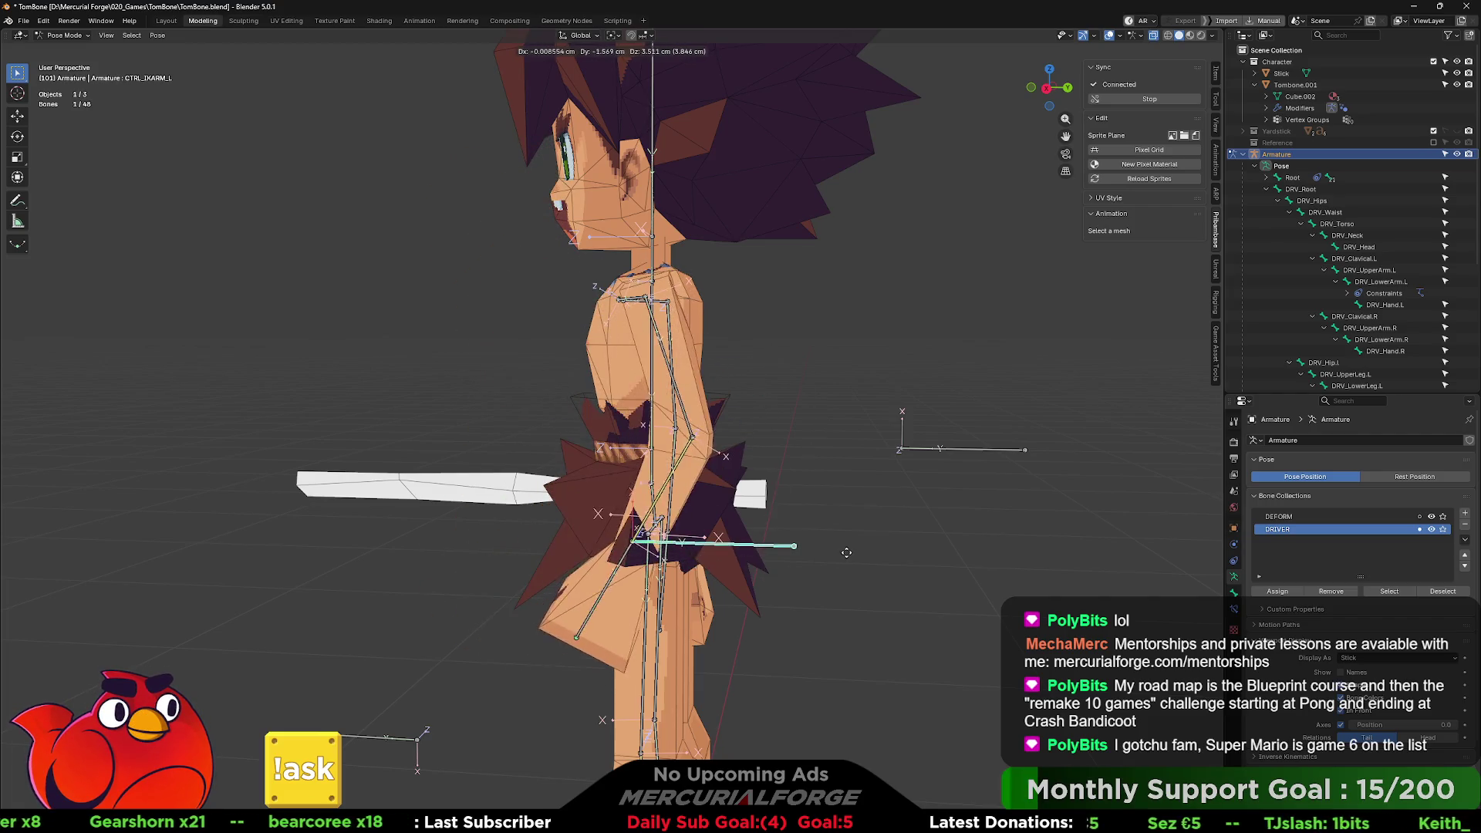
- Reposition the left arm's IK control, lowering the arm toward the body
left_click(852, 527)
mouse_move(854, 527)
middle_mouse_down()
mouse_move(733, 531)
mouse_move(989, 524)
middle_mouse_up()
key("g")
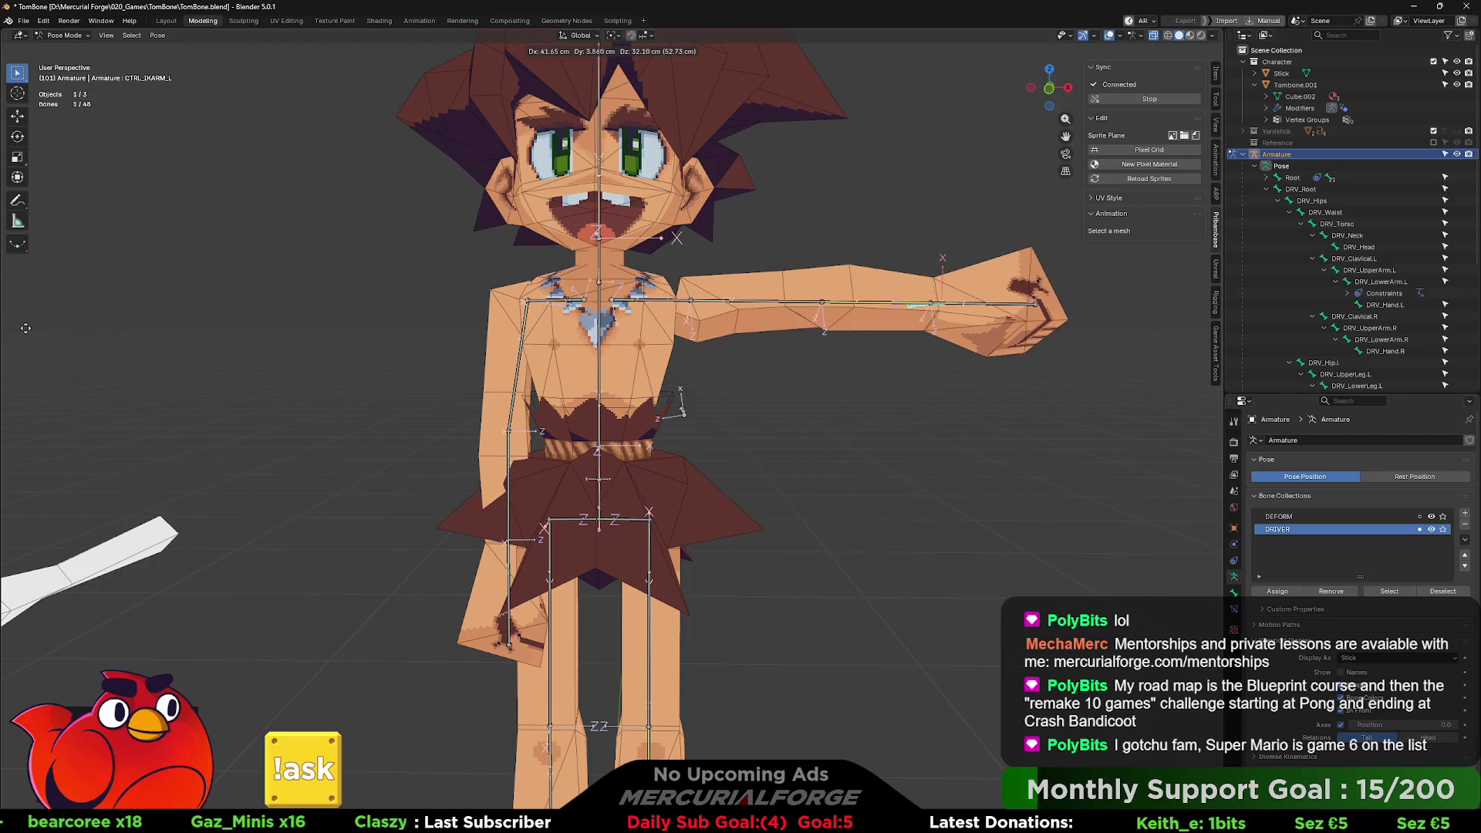
left_click(1182, 360)
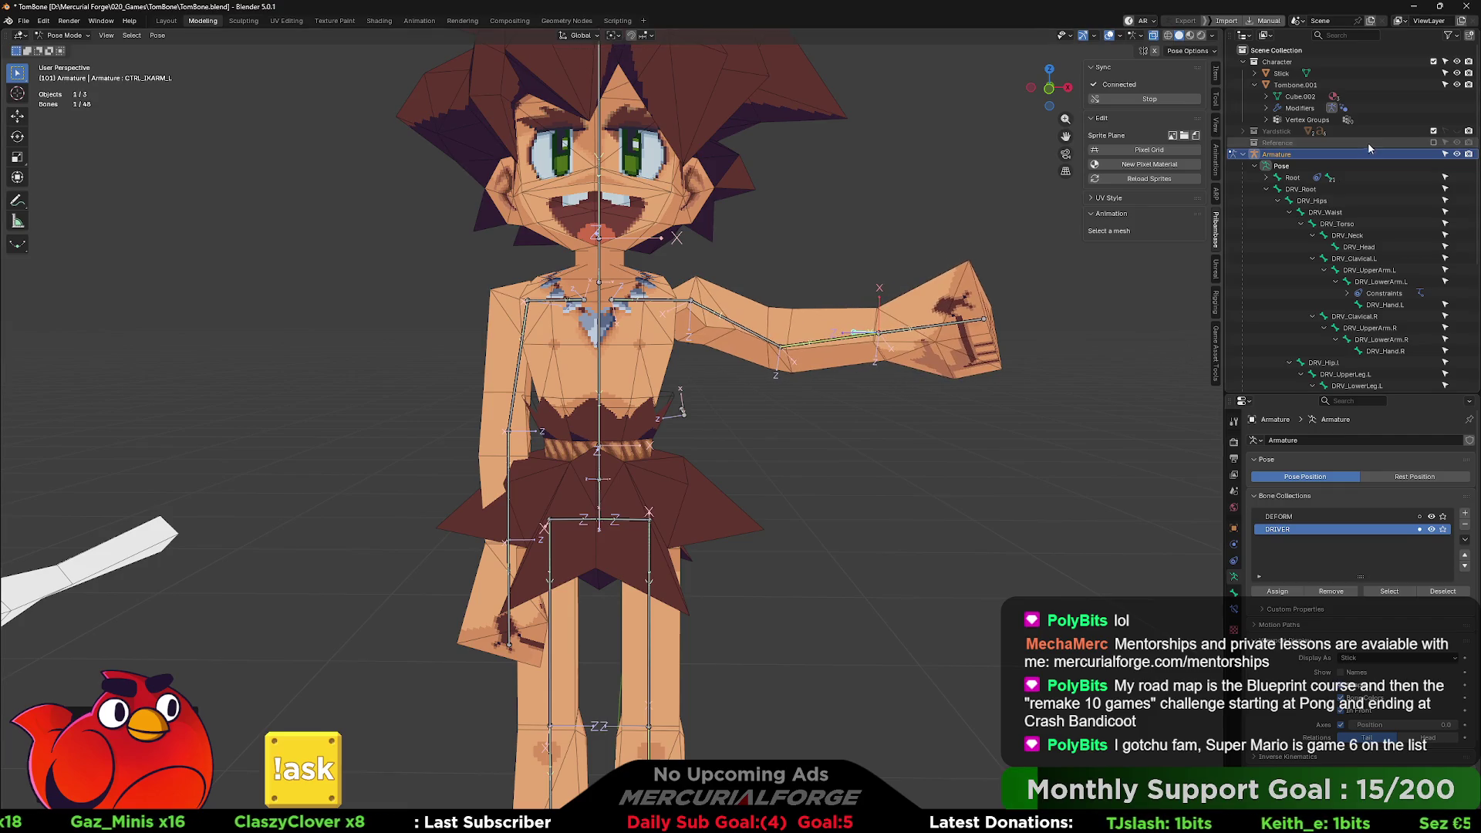
- Preview the caveman in Material Preview with overlays hidden, zoomed out, then grab the arm control
left_click(1189, 35)
key("shift+alt+z")
scroll(848, 270, "down", 3)
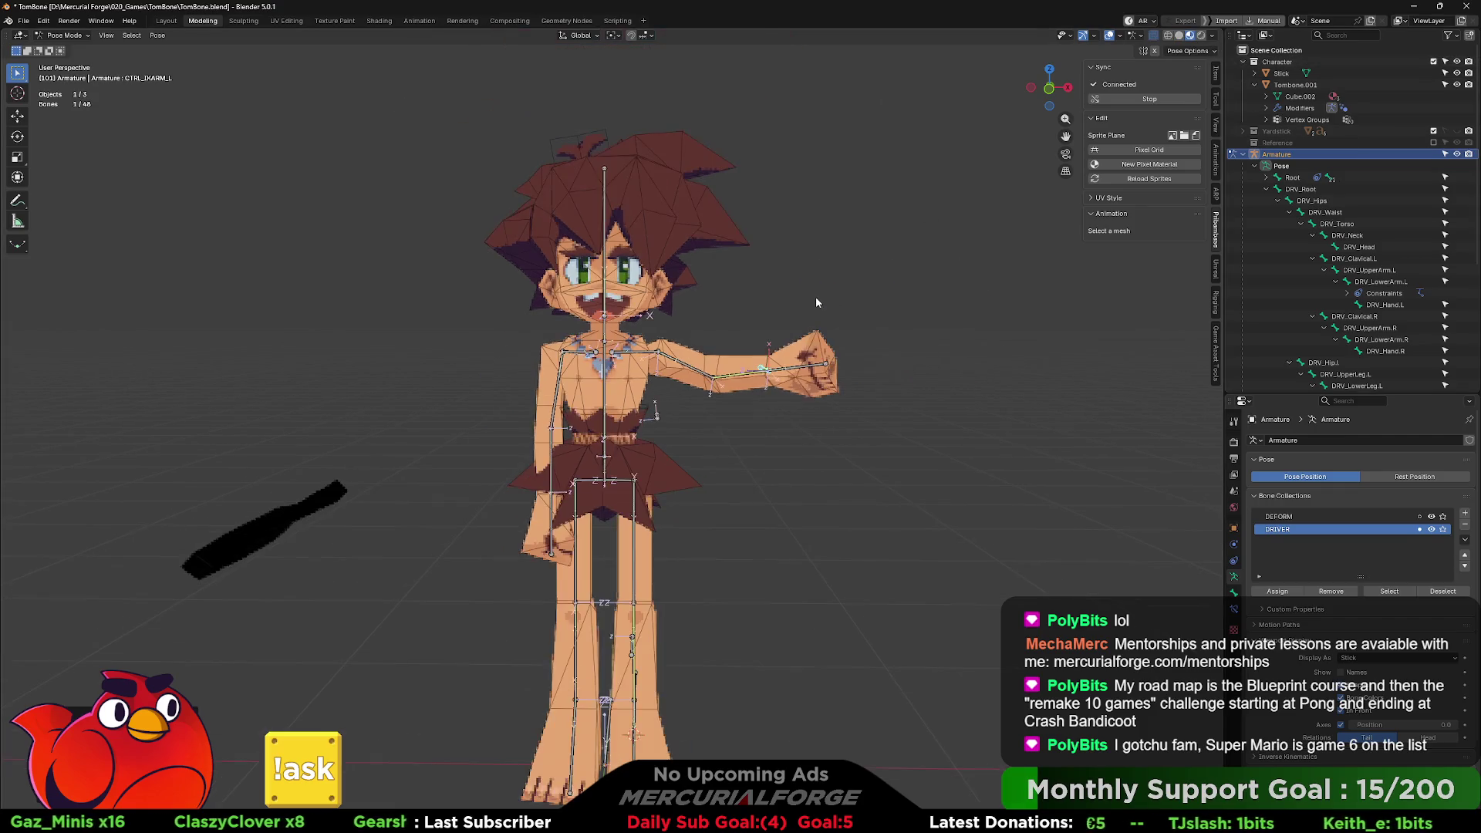
key("shift+alt+z")
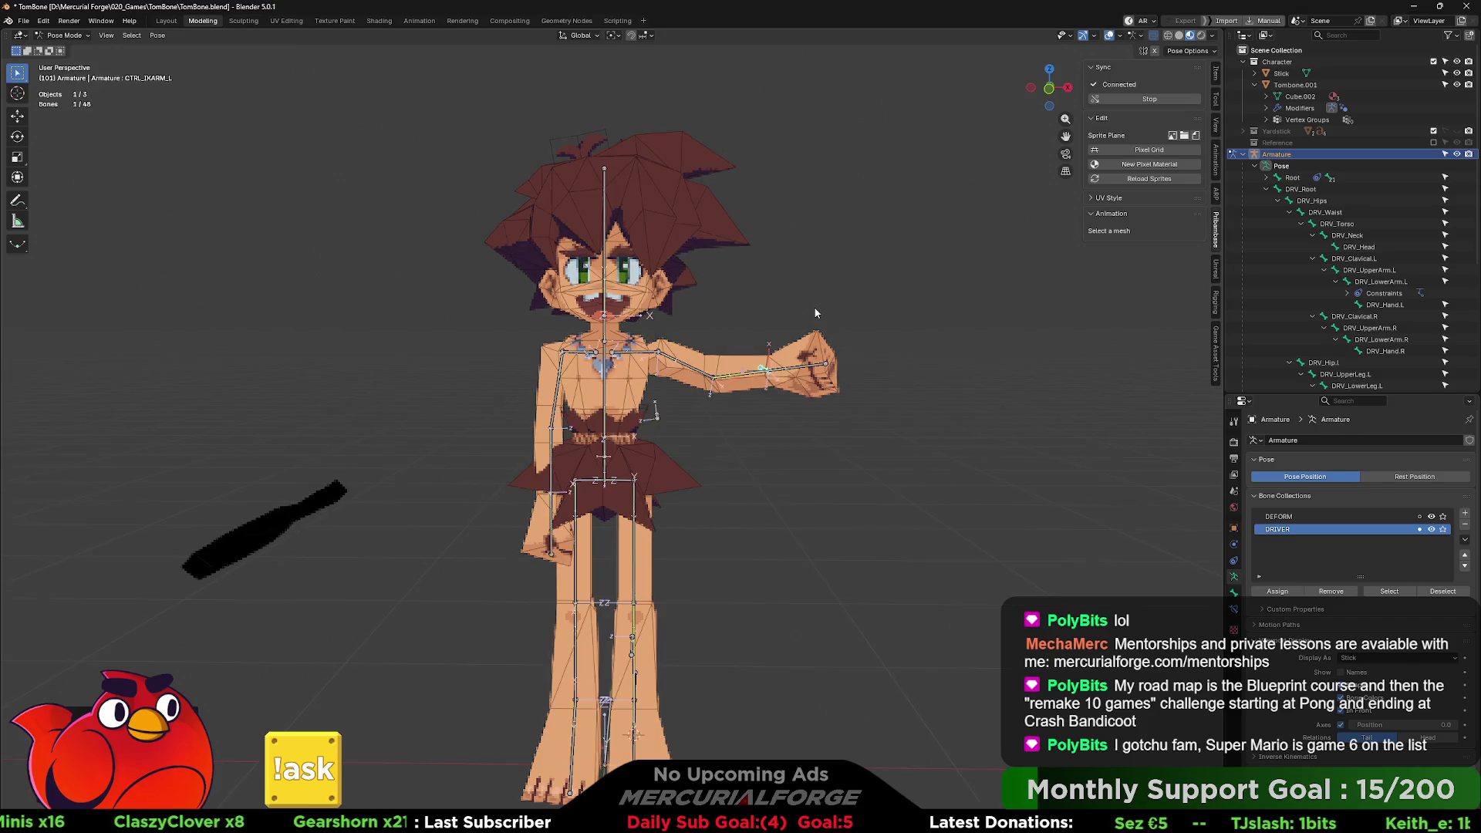
key("shift+alt+z")
scroll(821, 316, "down", 2)
key("g")
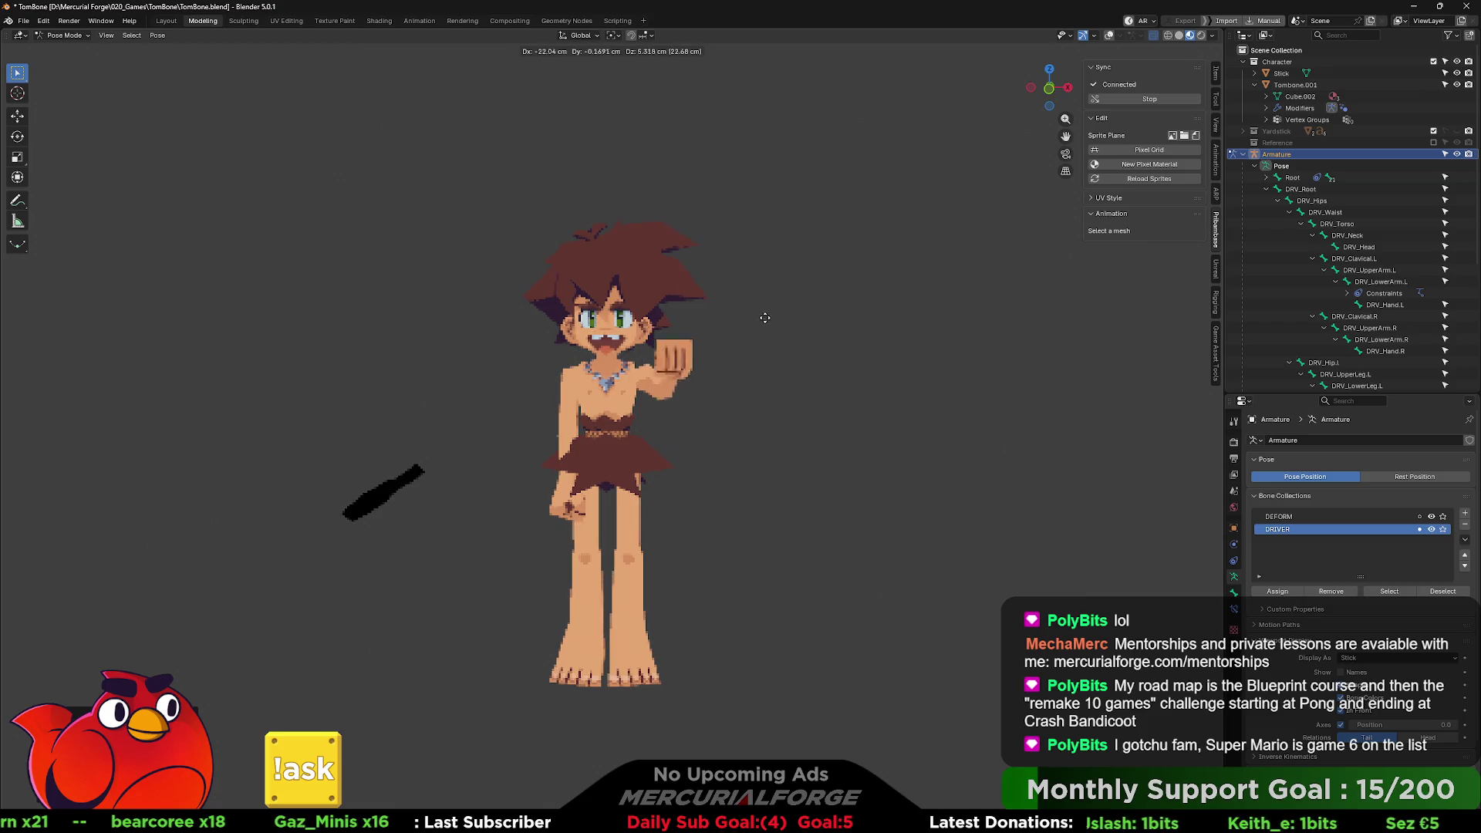
- Pose the left arm with the hand by the cheek, then as an extended fist
middle_click_drag(771, 310, 708, 298)
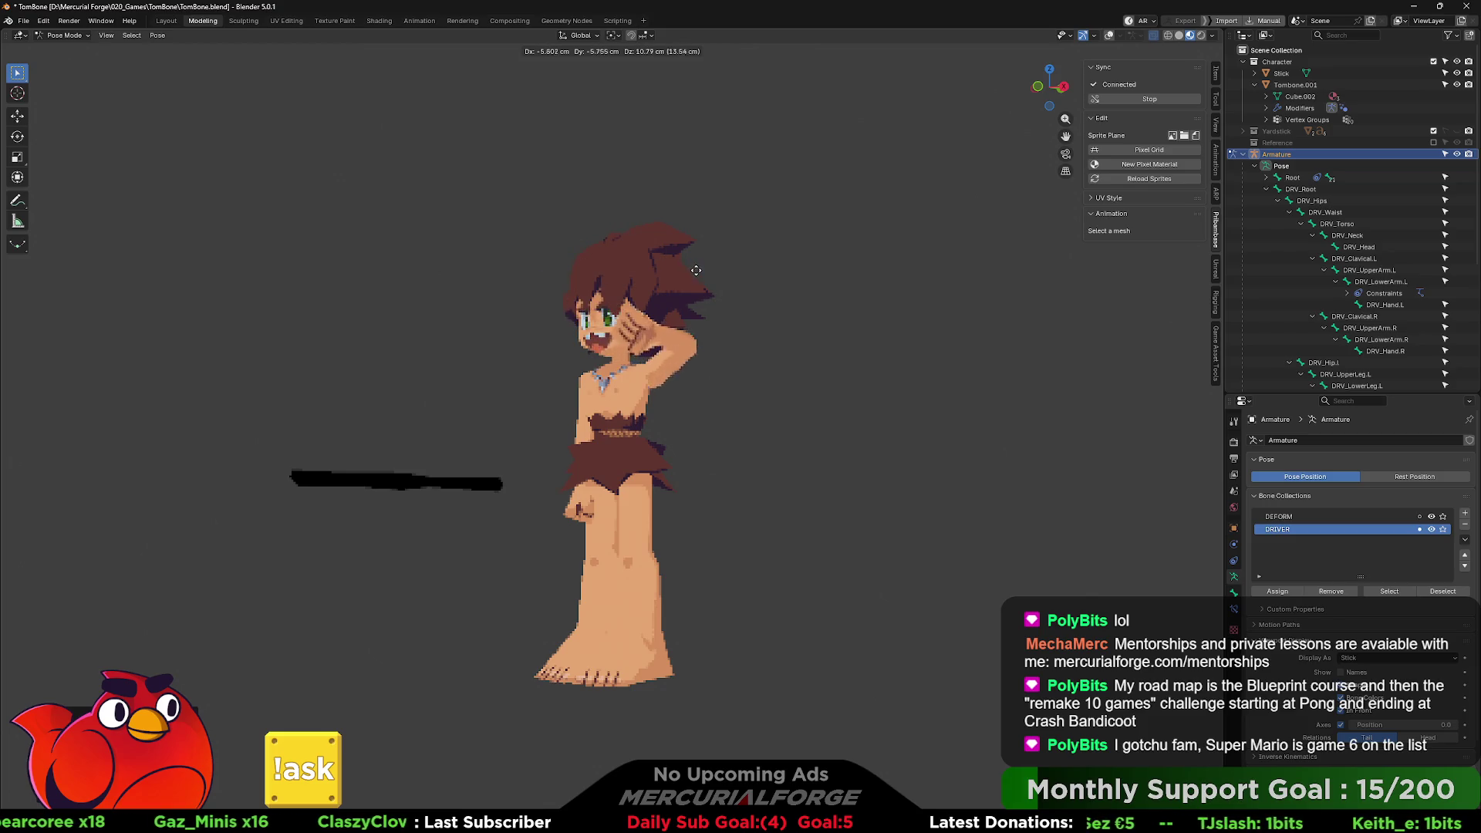
left_click(679, 309)
middle_click_drag(677, 303, 645, 296)
key("g")
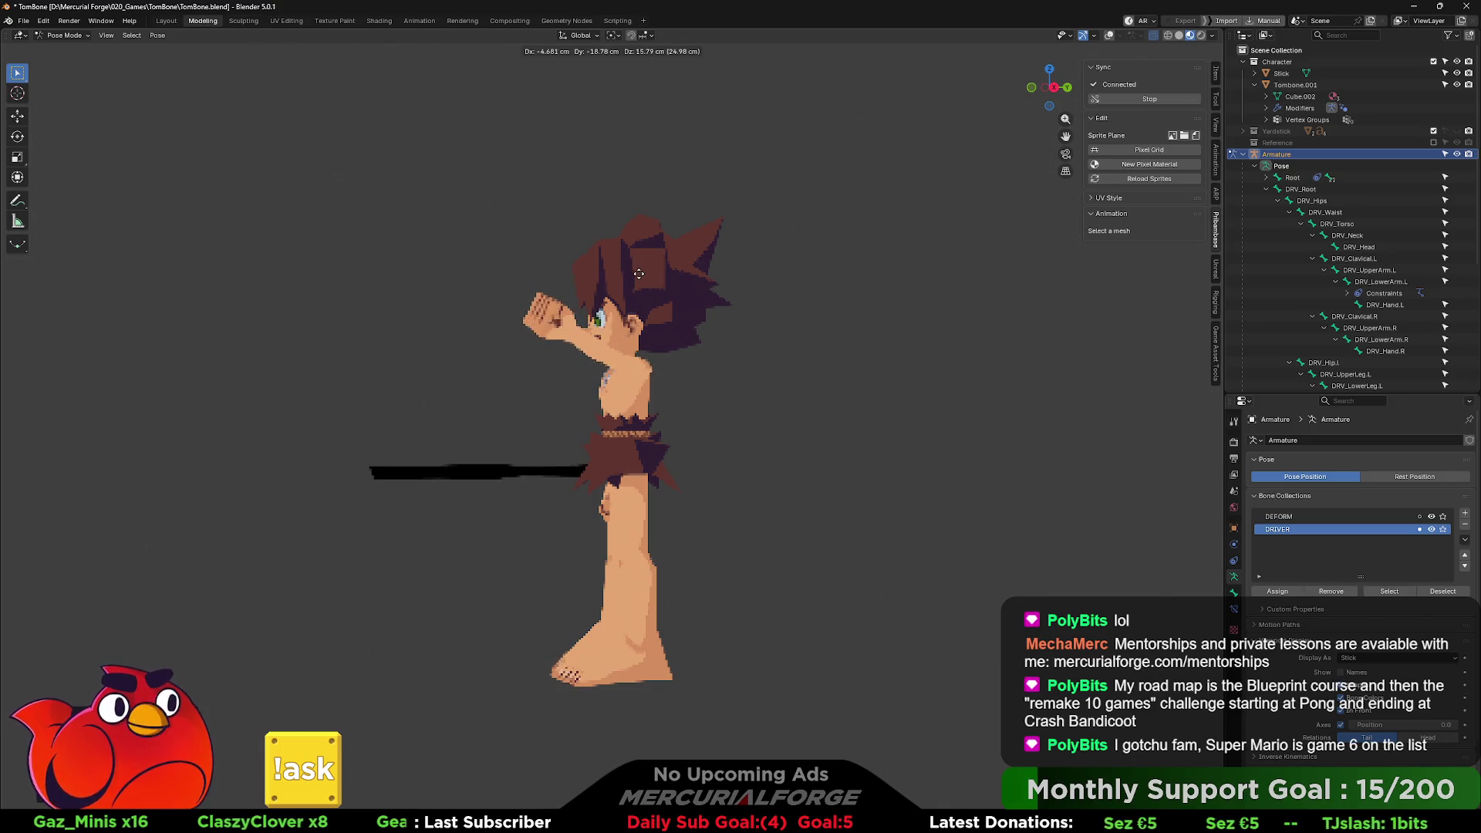
left_click(642, 264)
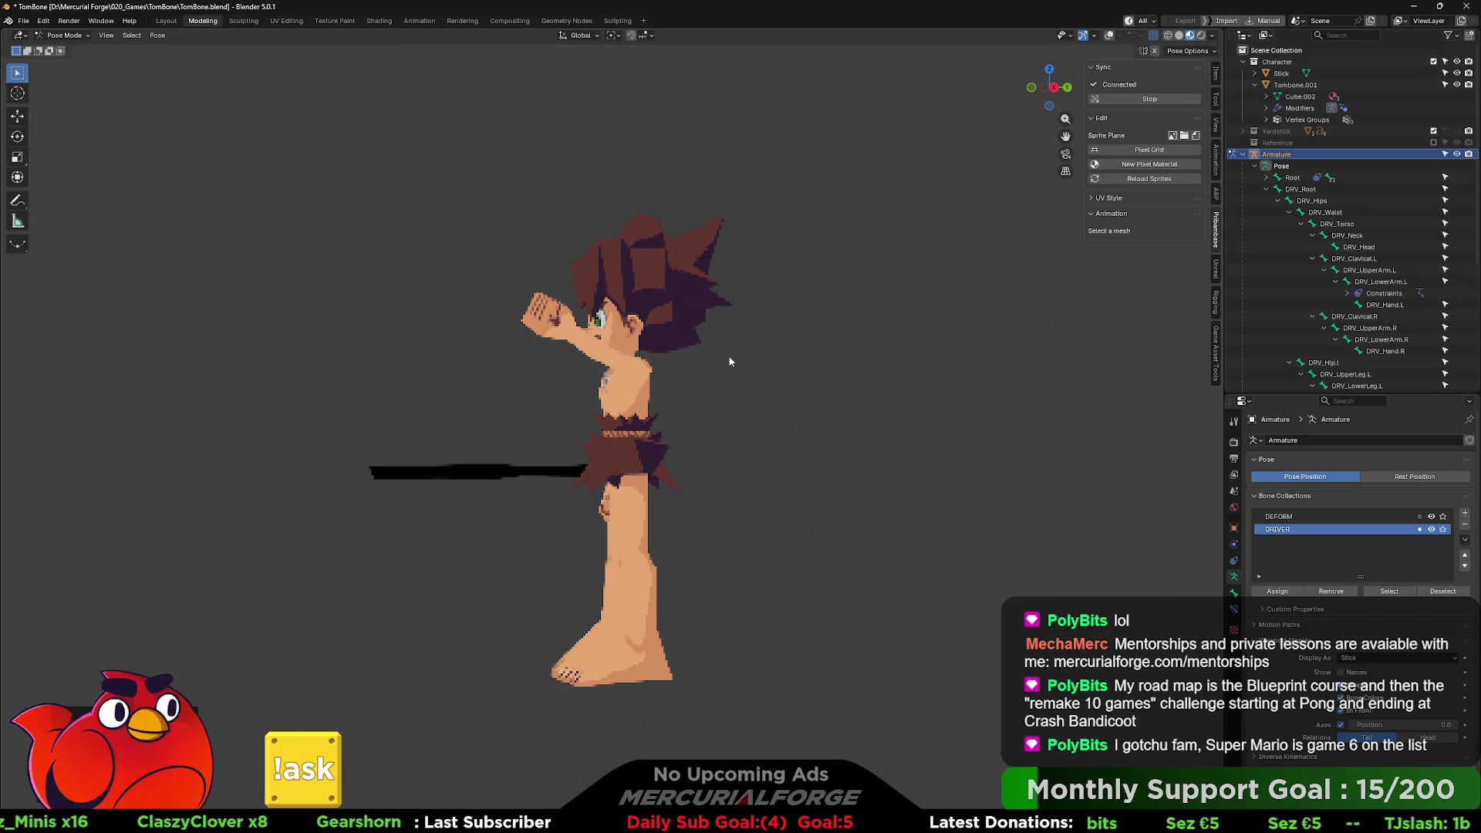
- Show the rig overlays again and start moving the left elbow pole control CTRL_IKARM_POLE_L
key("shift+alt+z")
left_click(748, 430)
key("g")
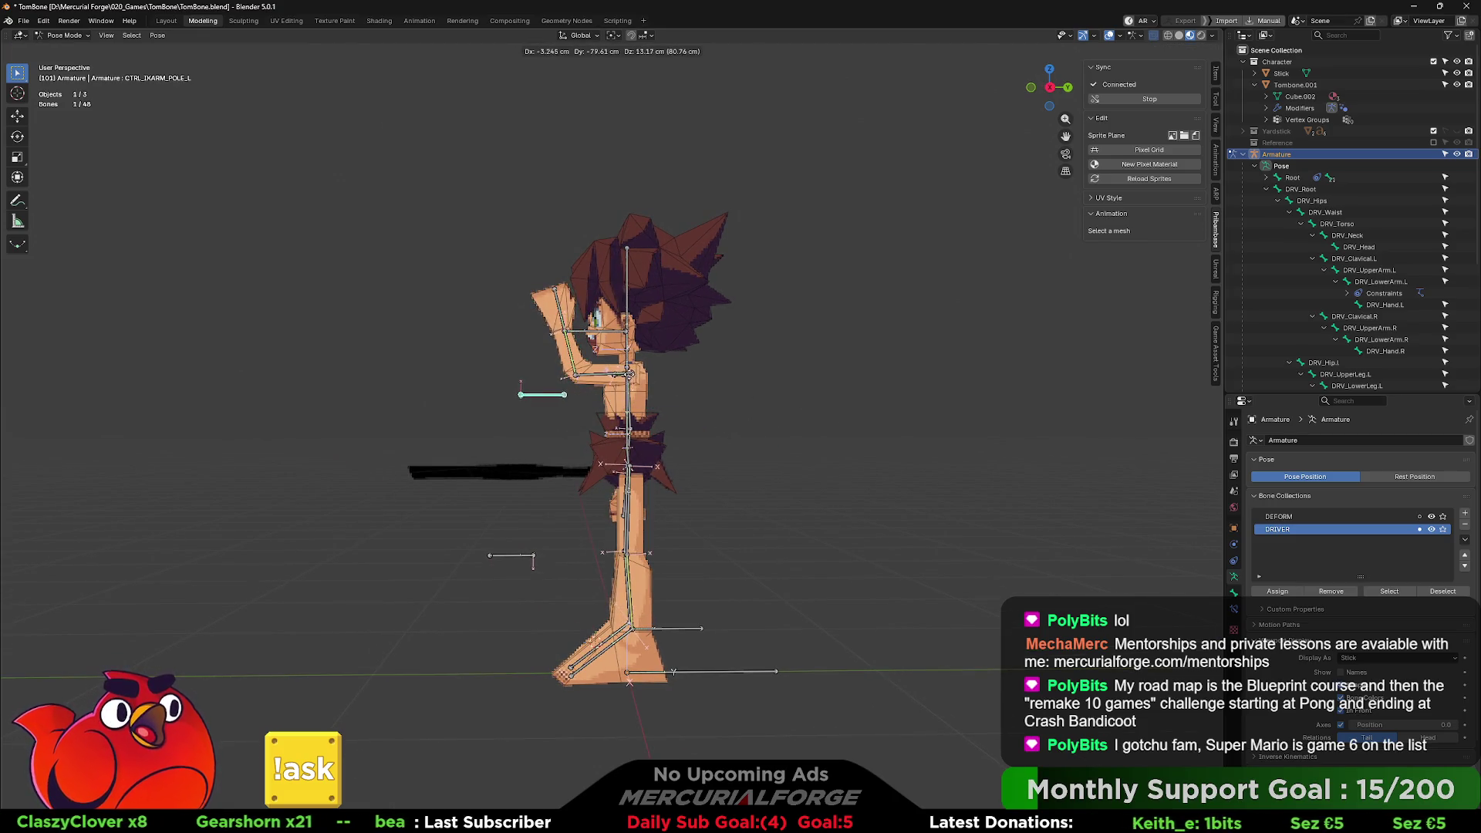
- Place the elbow pole, raise the arm with the hand IK control, and bend the elbow outward
left_click(584, 339)
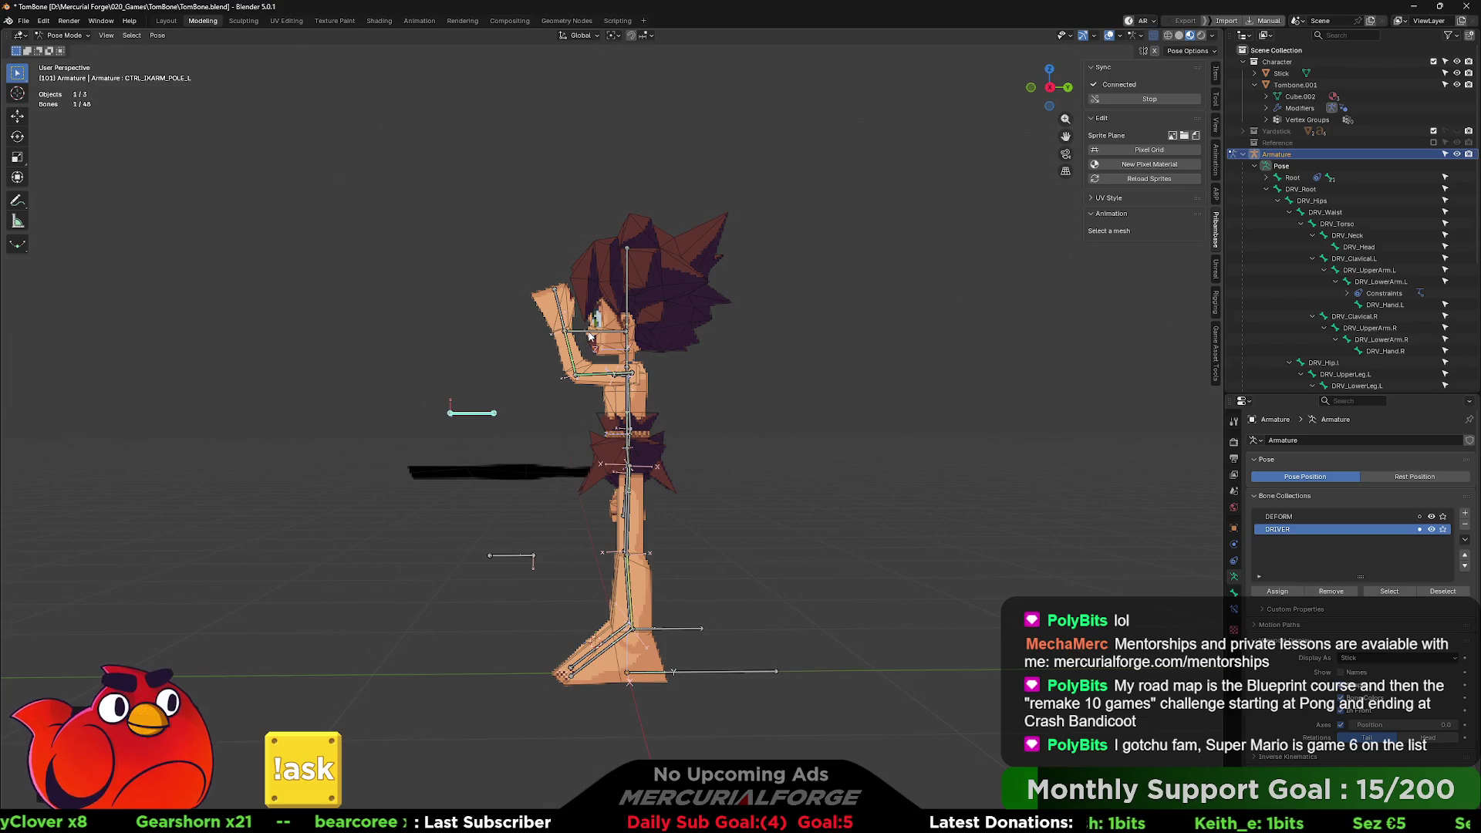
left_click_drag(584, 333, 608, 297)
middle_click_drag(608, 297, 728, 295)
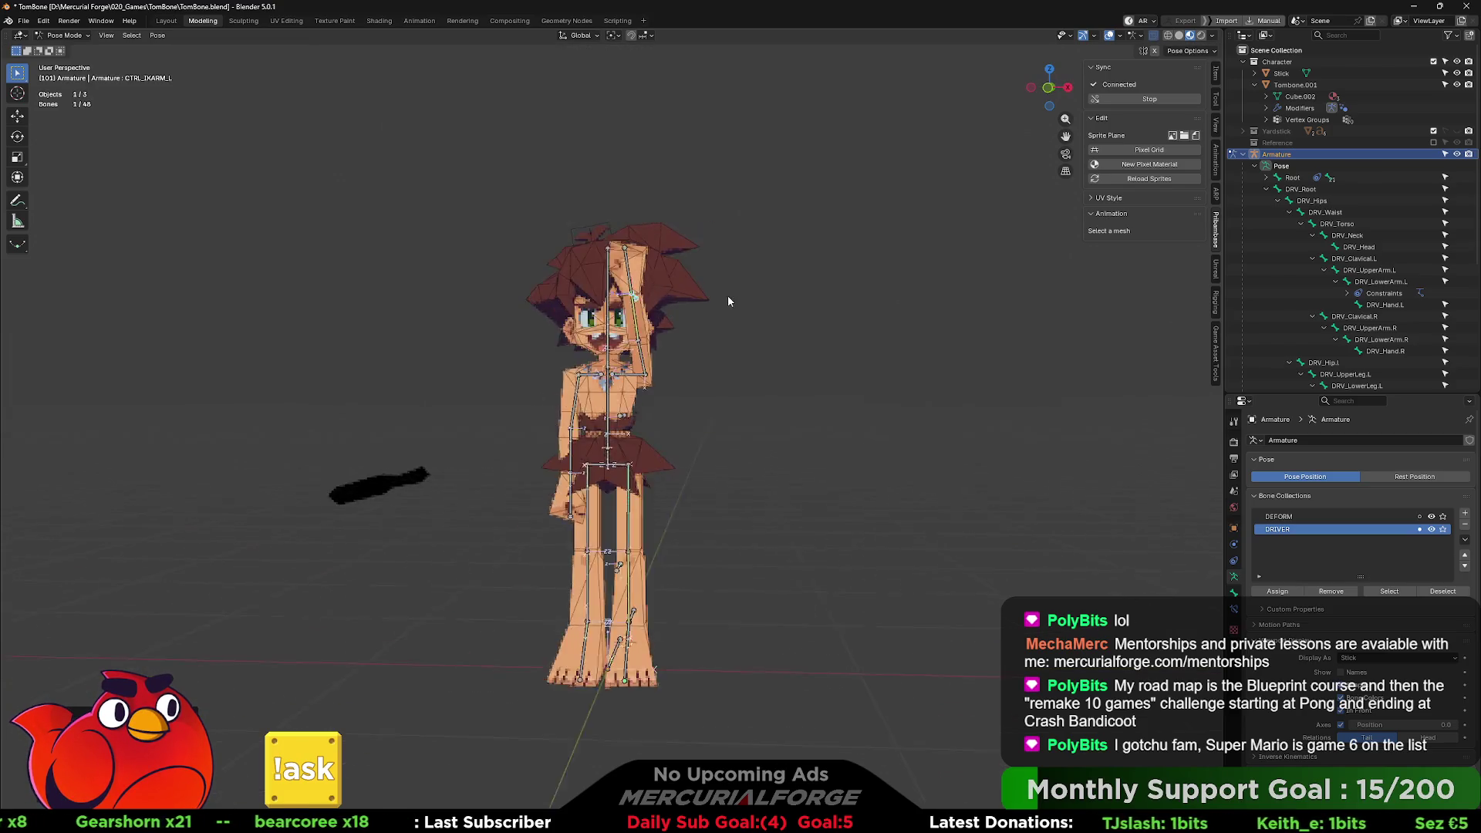
key("g")
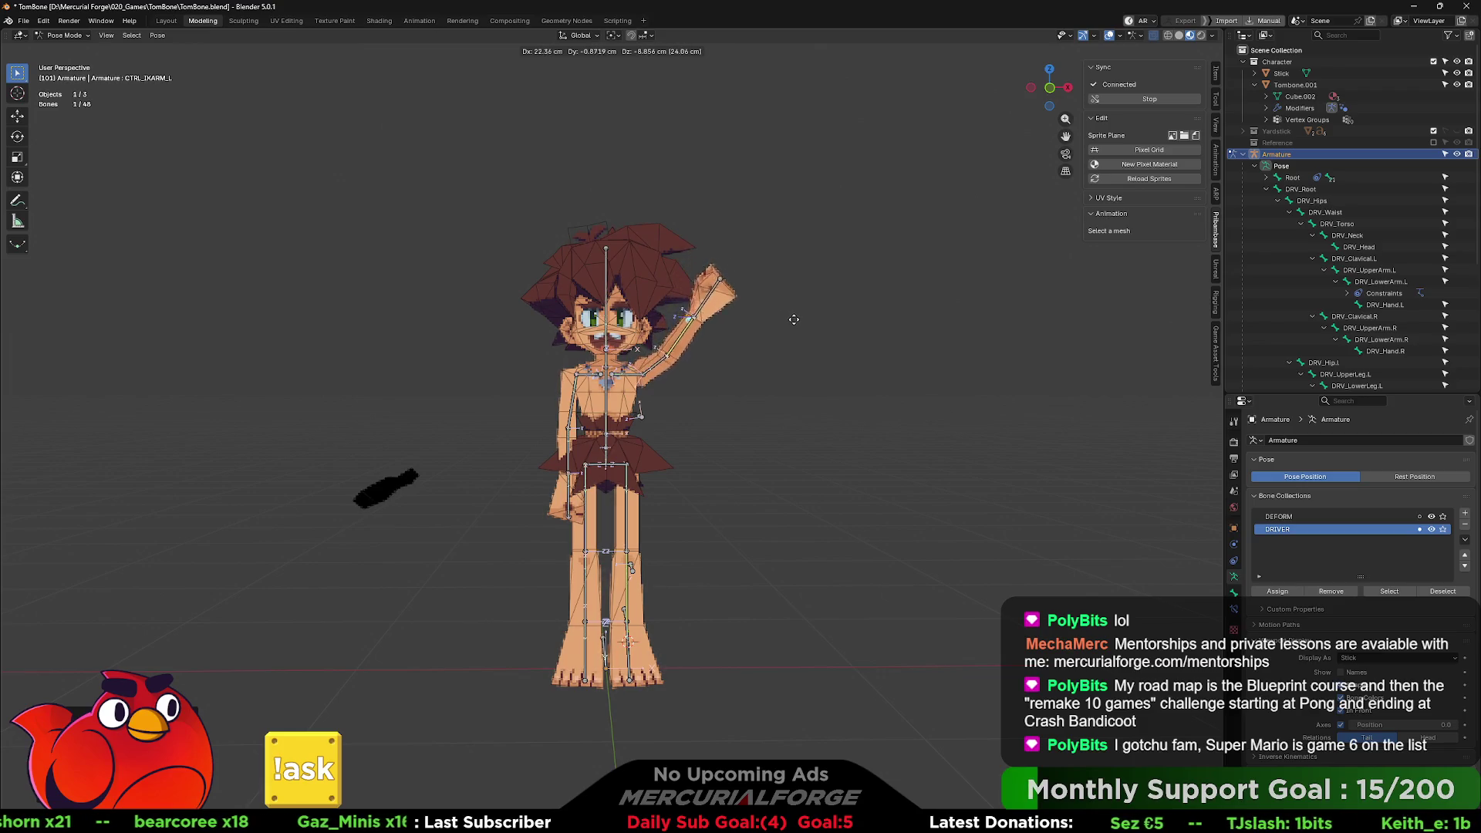
left_click(788, 313)
key("g")
left_click(818, 371)
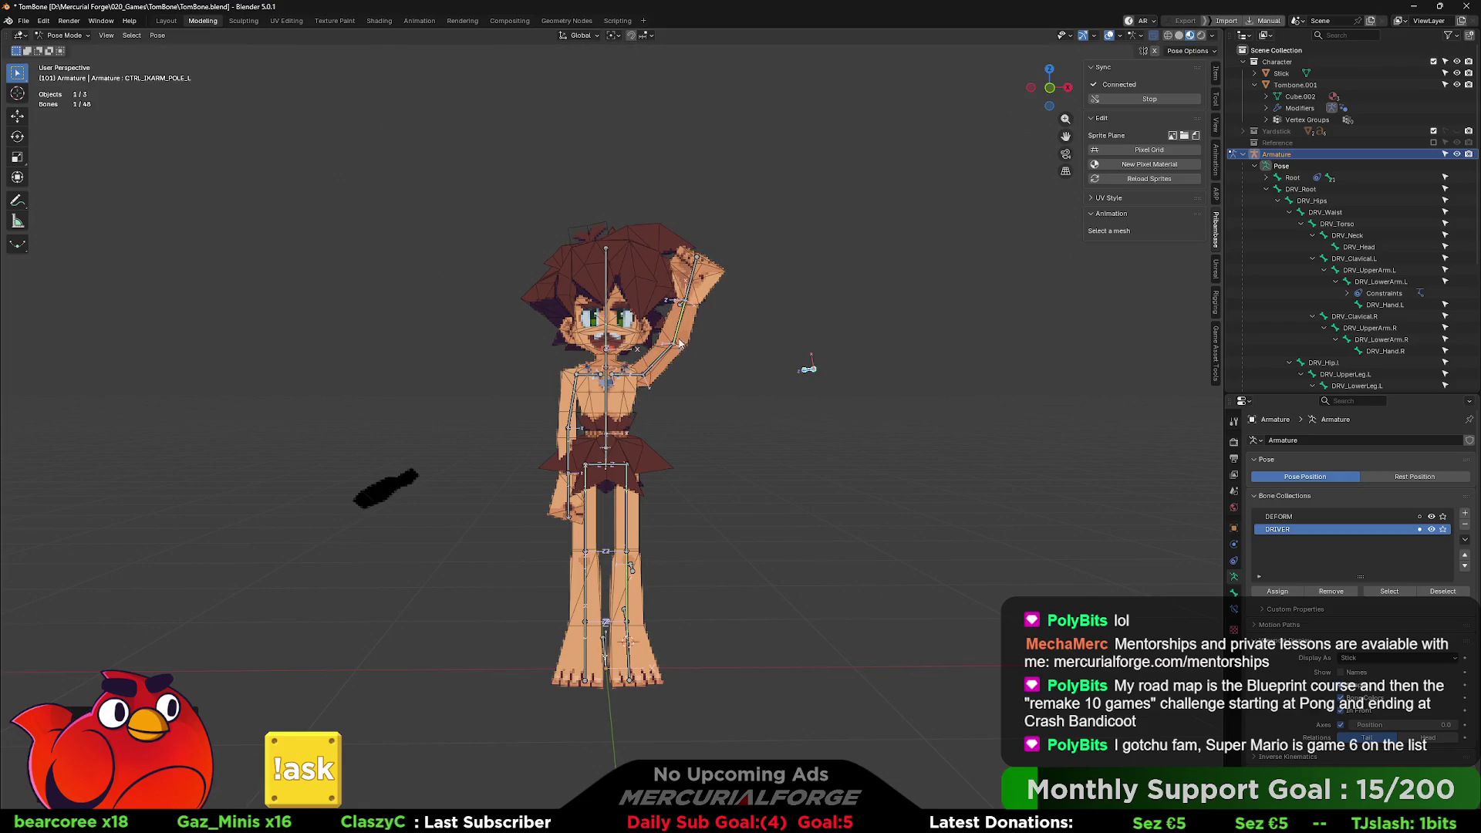
- Move the hand IK control along the X axis, undo it, then straighten the arm
mouse_move(679, 329)
middle_mouse_down()
mouse_move(706, 317)
mouse_move(588, 264)
middle_mouse_up()
left_click(596, 276)
key("g")
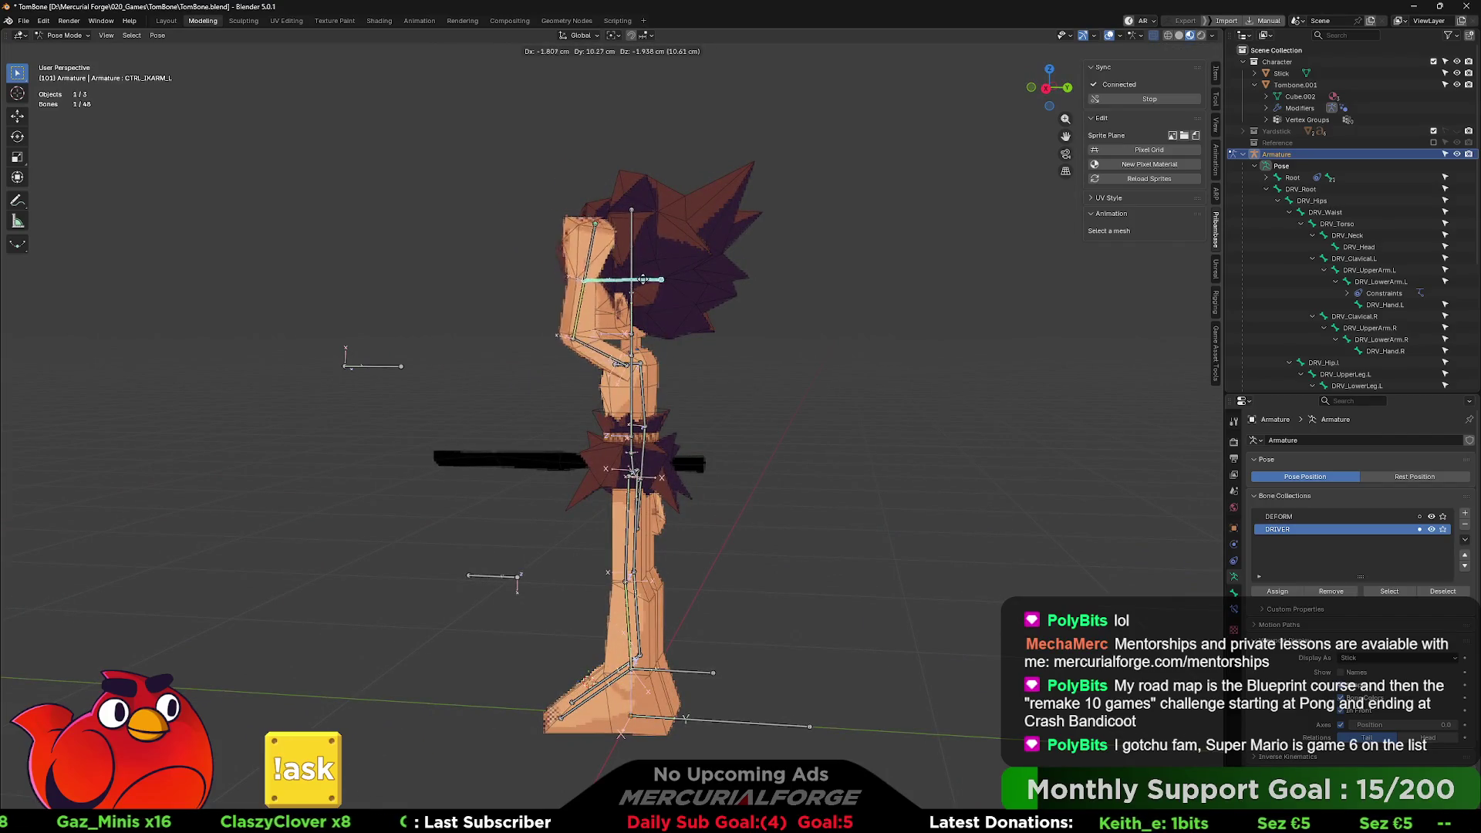
key("x")
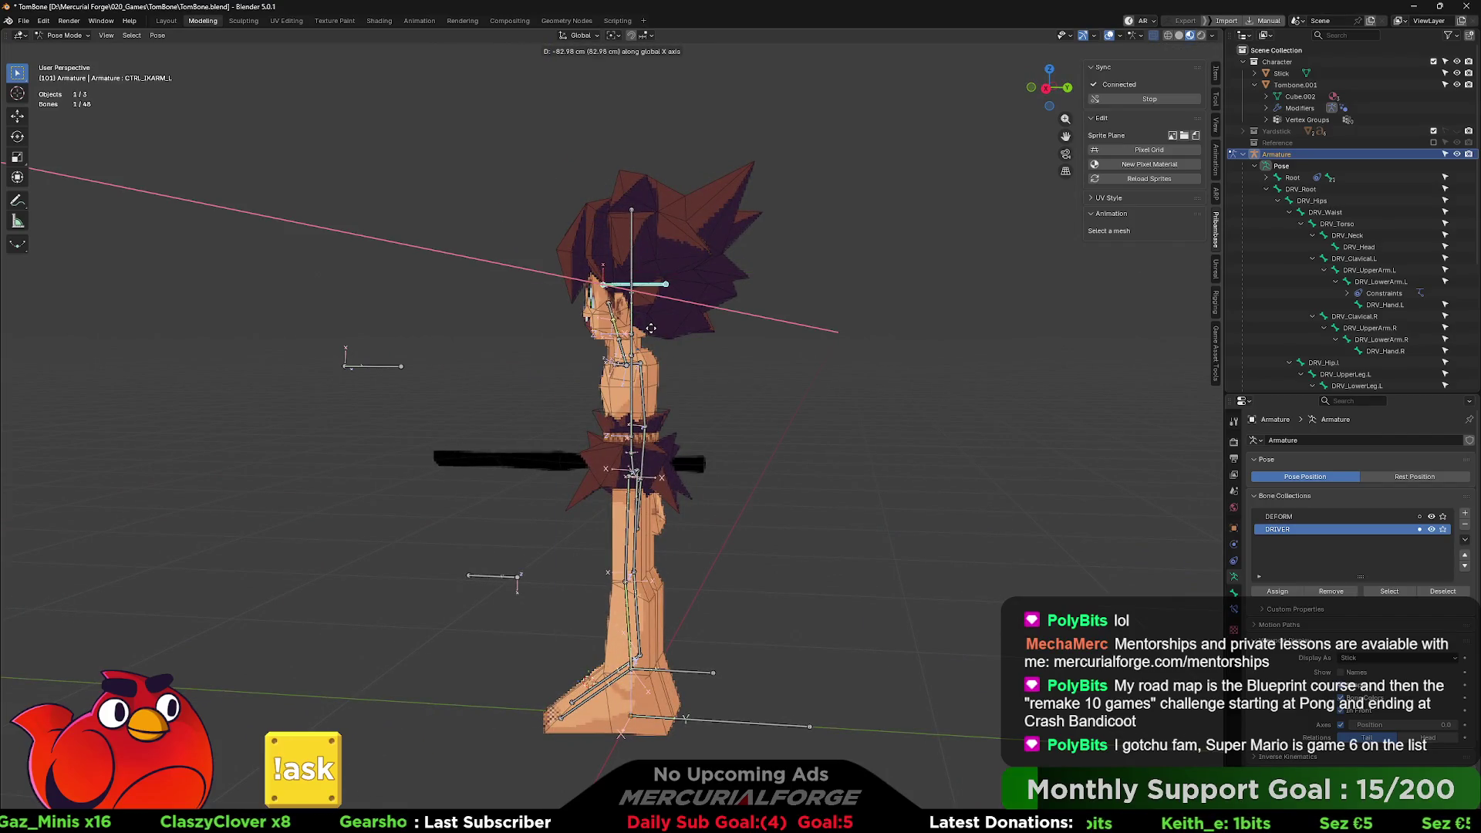
left_click(537, 355)
key("ctrl+z")
key("ctrl+z")
mouse_move(540, 363)
middle_mouse_down()
mouse_move(696, 419)
mouse_move(813, 378)
middle_mouse_up()
key("g")
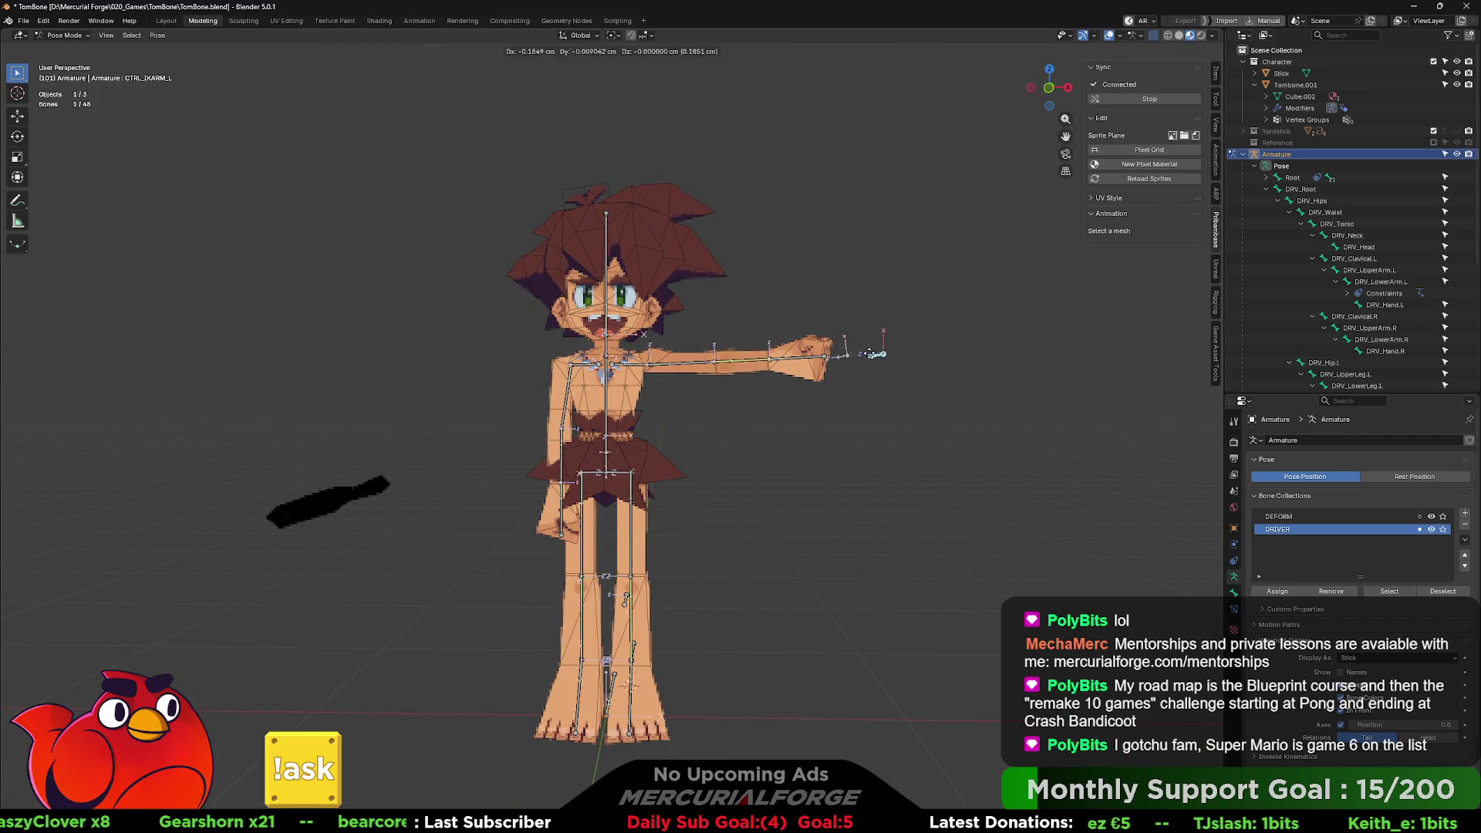
left_click(849, 358)
- Try moving the elbow pole, cancel, and undo until the arm hangs at the side
middle_click_drag(772, 312, 716, 318)
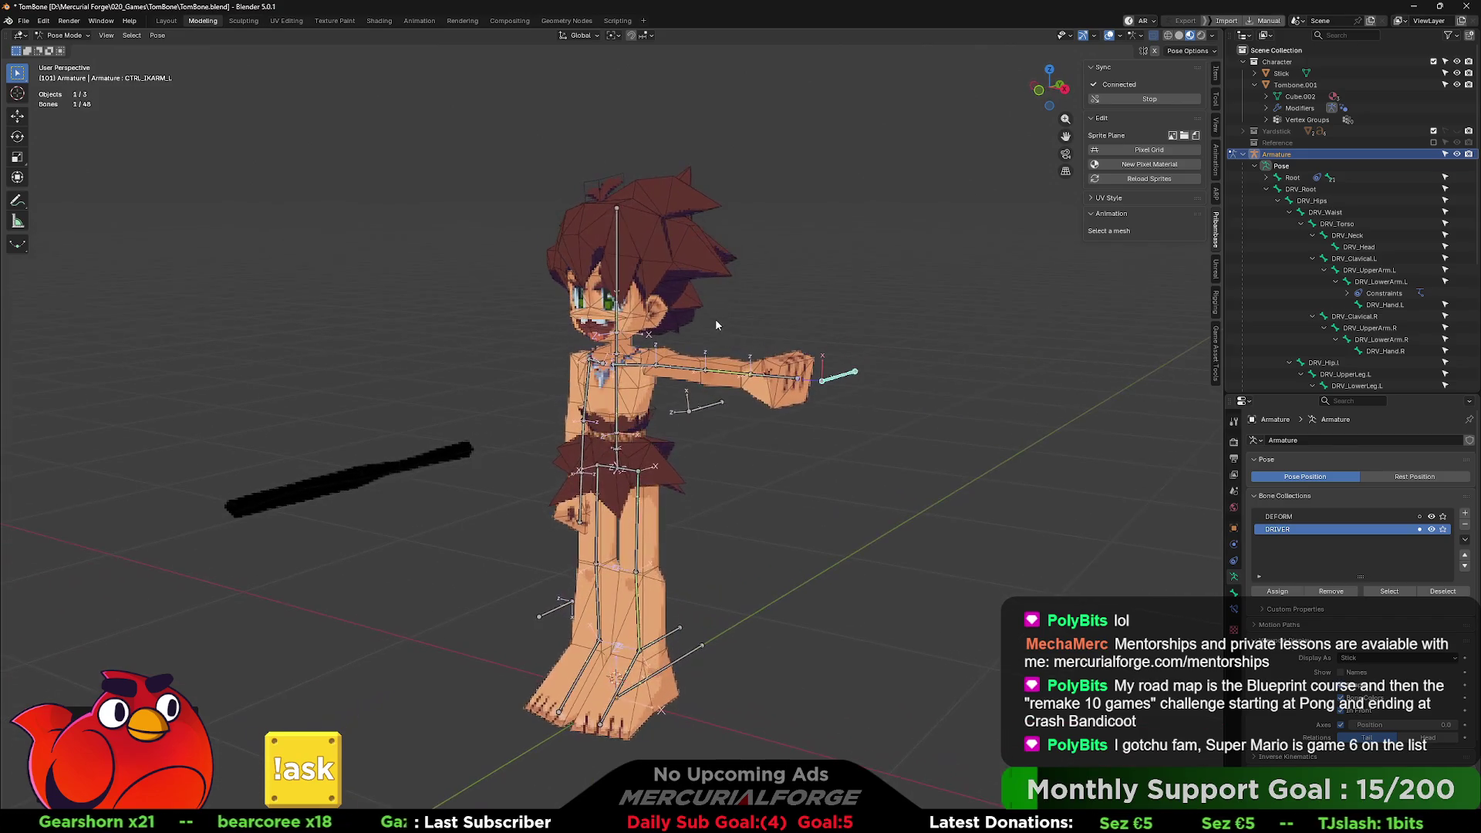
middle_click_drag(713, 409, 664, 400)
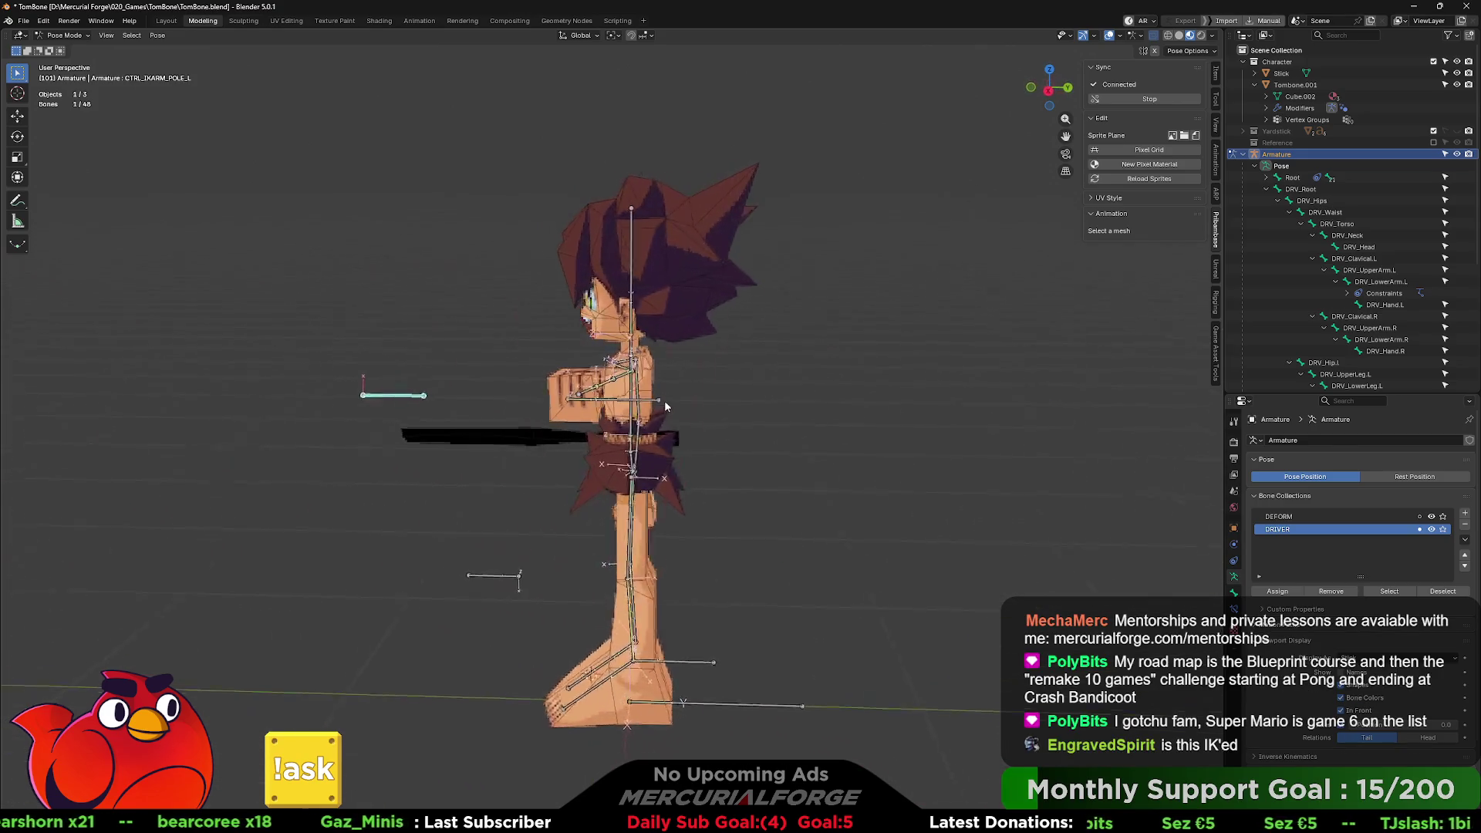
left_click(664, 400)
key("g")
mouse_move(1007, 405)
middle_mouse_down()
mouse_move(841, 389)
mouse_move(886, 376)
mouse_move(873, 370)
middle_mouse_up()
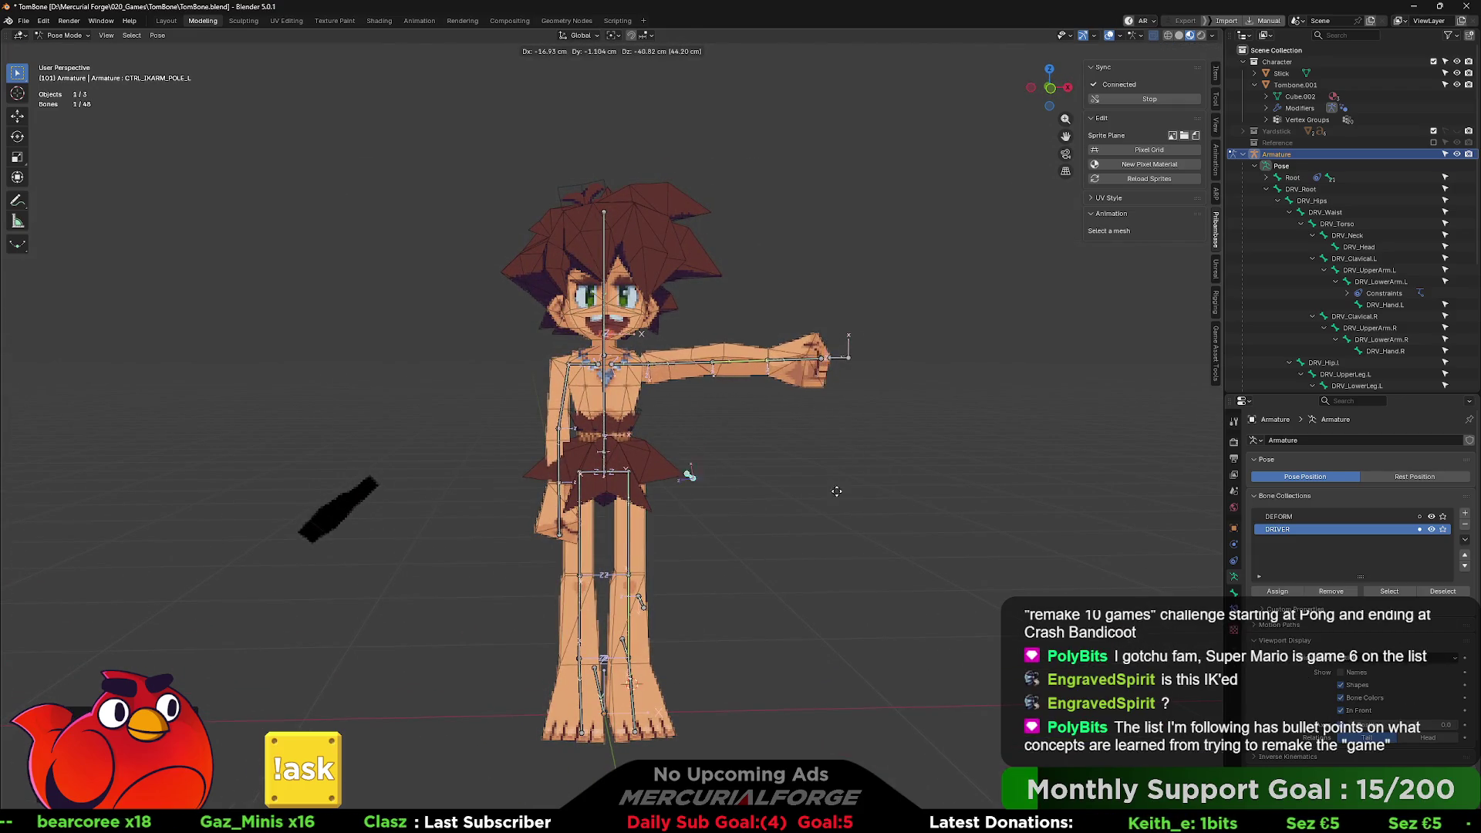
right_click(867, 438)
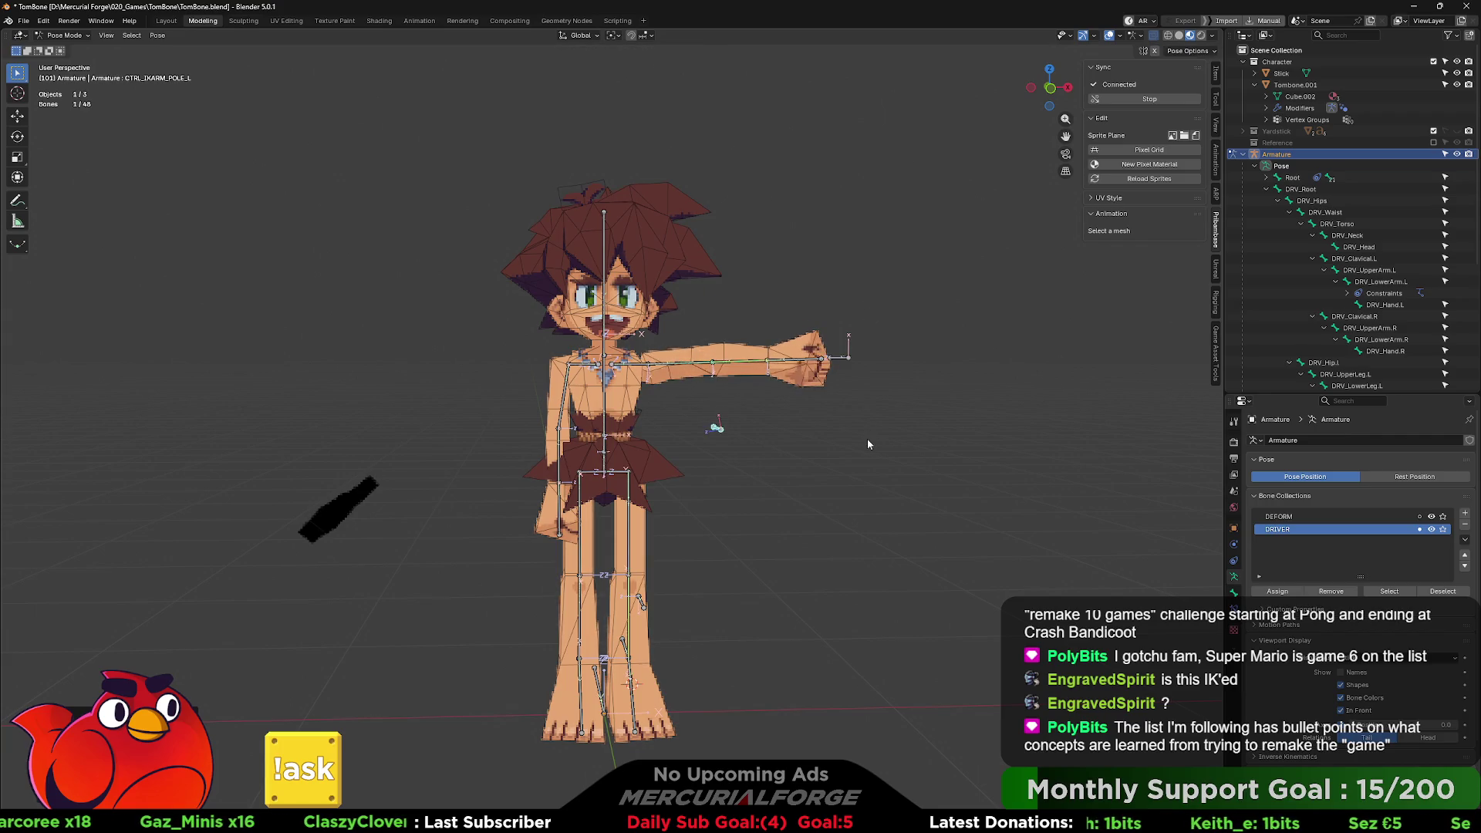
key("ctrl+z")
key("ctrl+z")
key("ctrl+z")
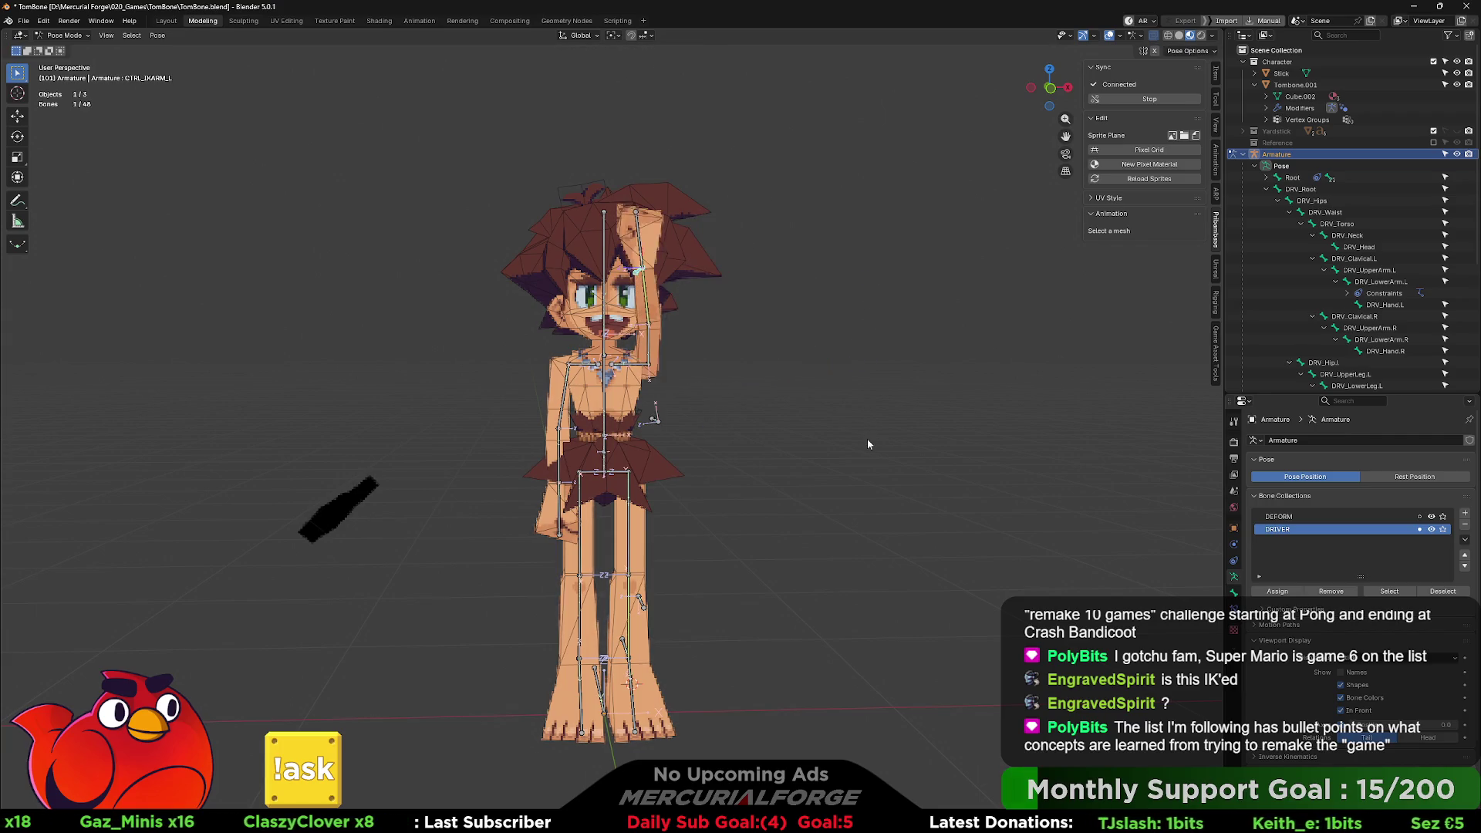
key("ctrl+z")
key("ctrl+z")
key("ctrl+z")
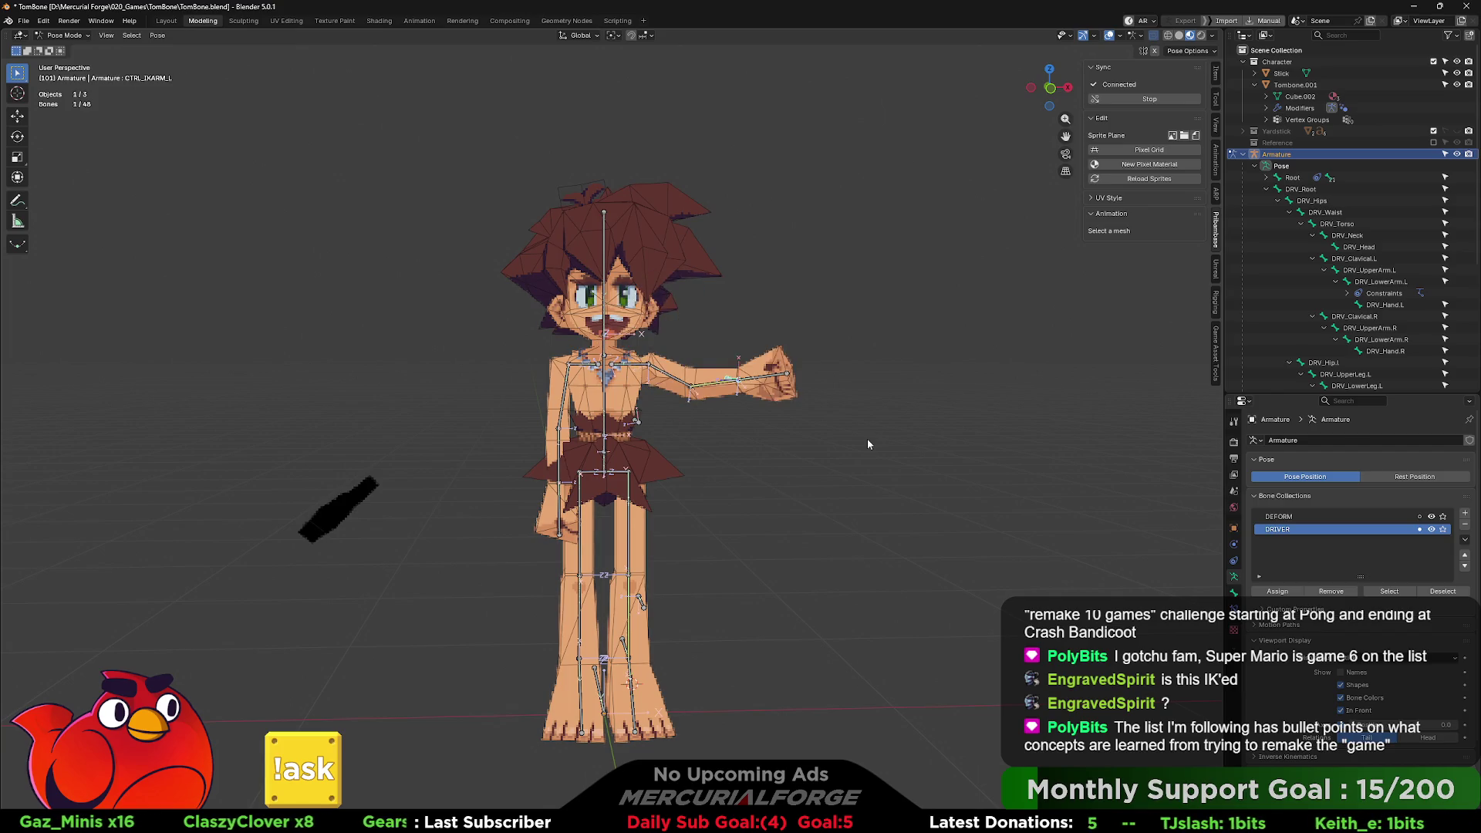
mouse_move(866, 437)
middle_mouse_down()
mouse_move(733, 432)
mouse_move(813, 445)
mouse_move(818, 424)
middle_mouse_up()
scroll(812, 443, "up", 5)
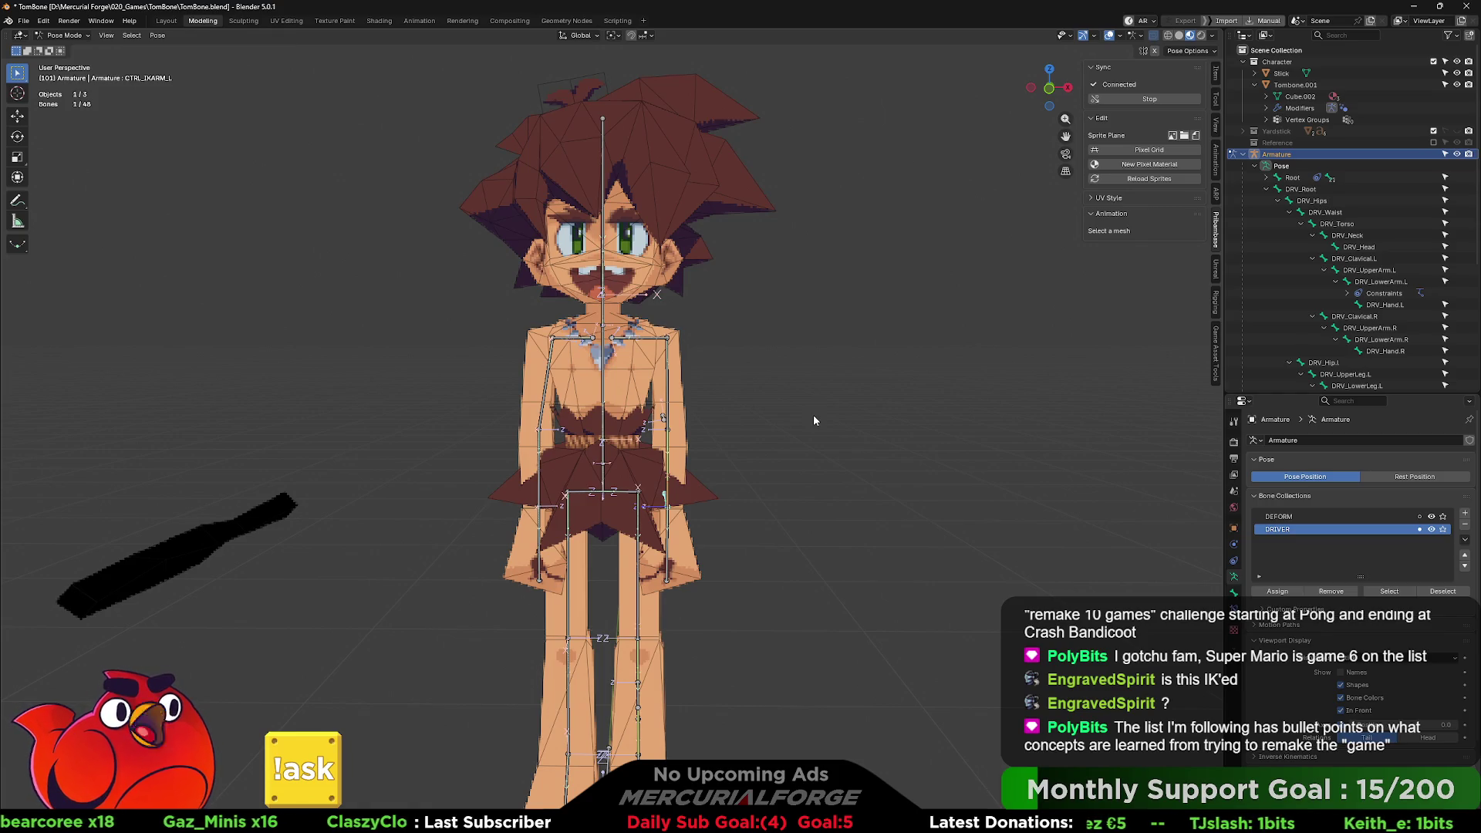
- Set the armature's Display As to Octahedral, deselect the bone, and orbit back to the front
mouse_move(813, 415)
middle_mouse_down()
mouse_move(706, 398)
mouse_move(782, 404)
middle_mouse_up()
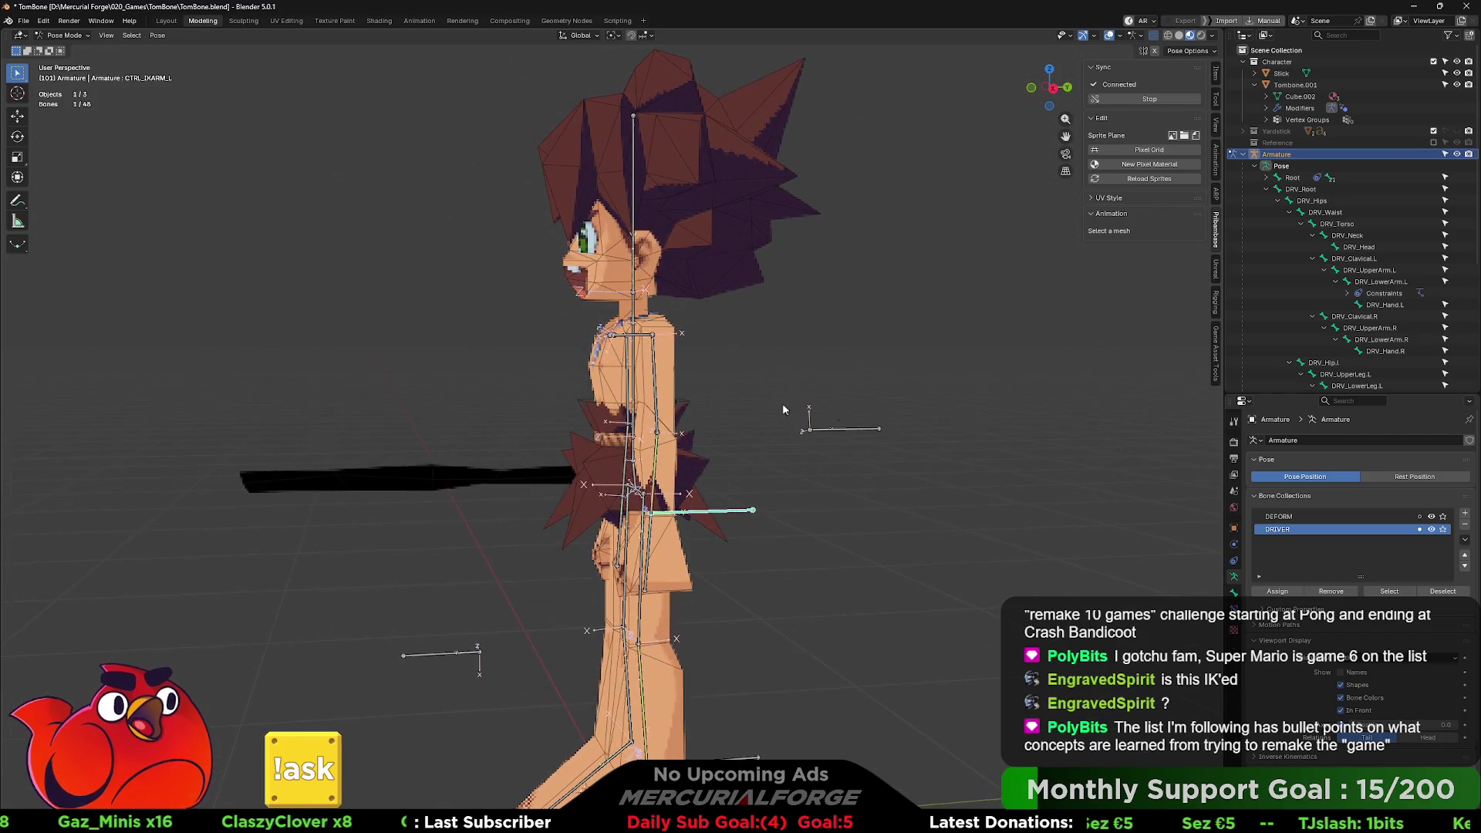
left_click(1373, 658)
left_click(1373, 642)
left_click(901, 543)
middle_click_drag(901, 544, 856, 499)
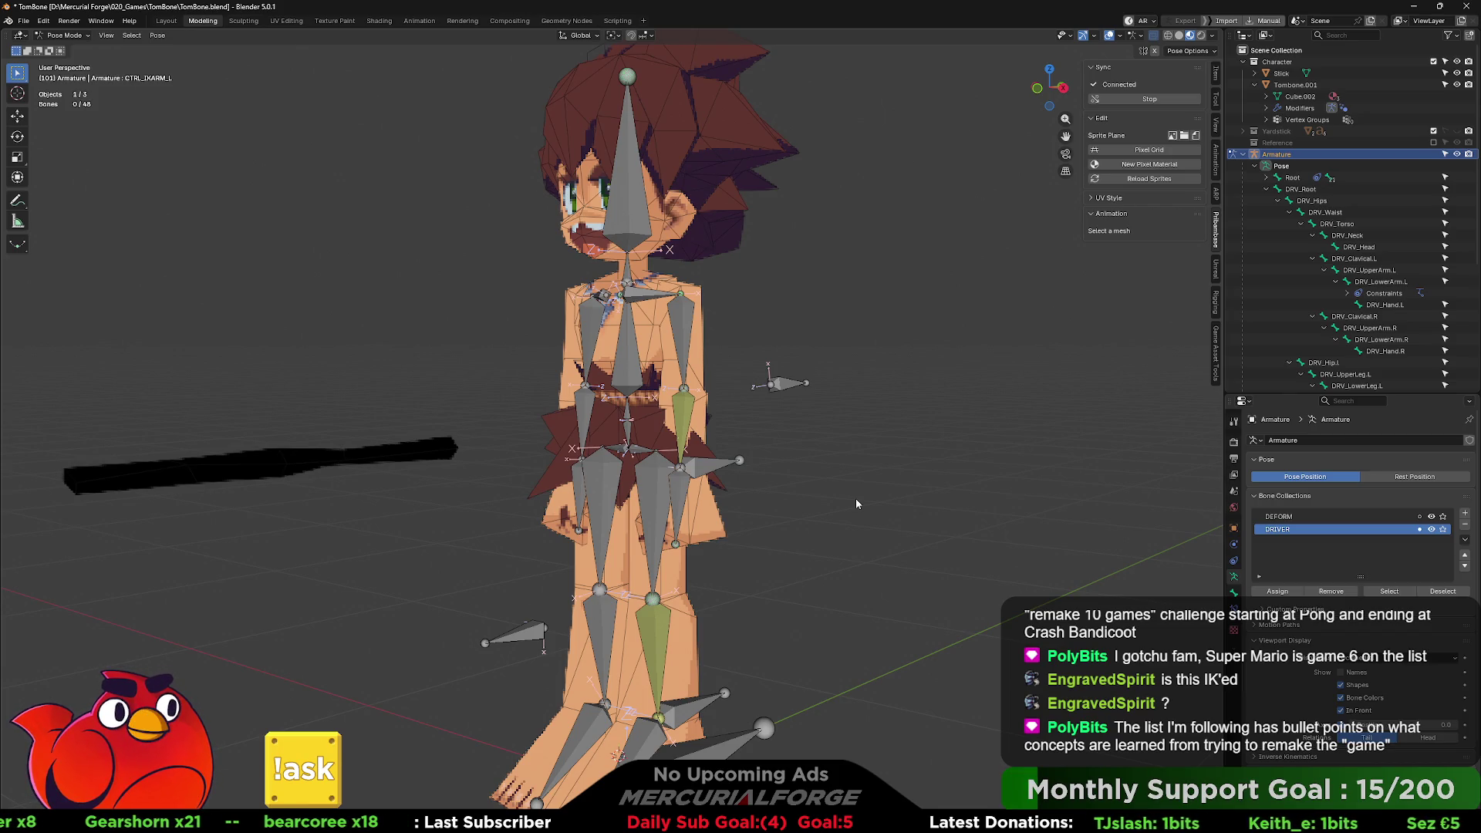
key("alt+Tab")
key("alt+Tab")
key("alt+Tab")
key("alt+Tab")
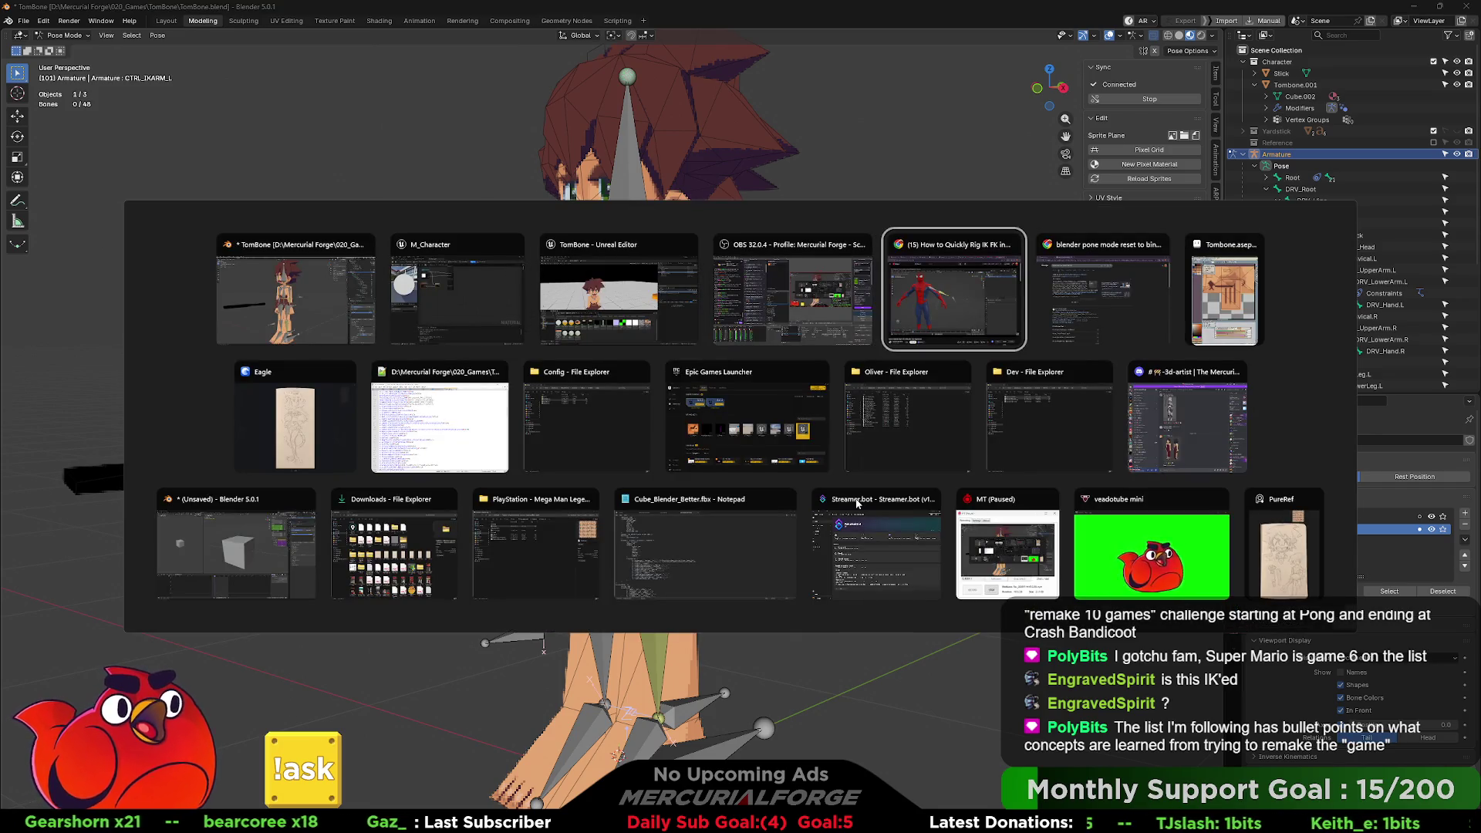
key("Escape")
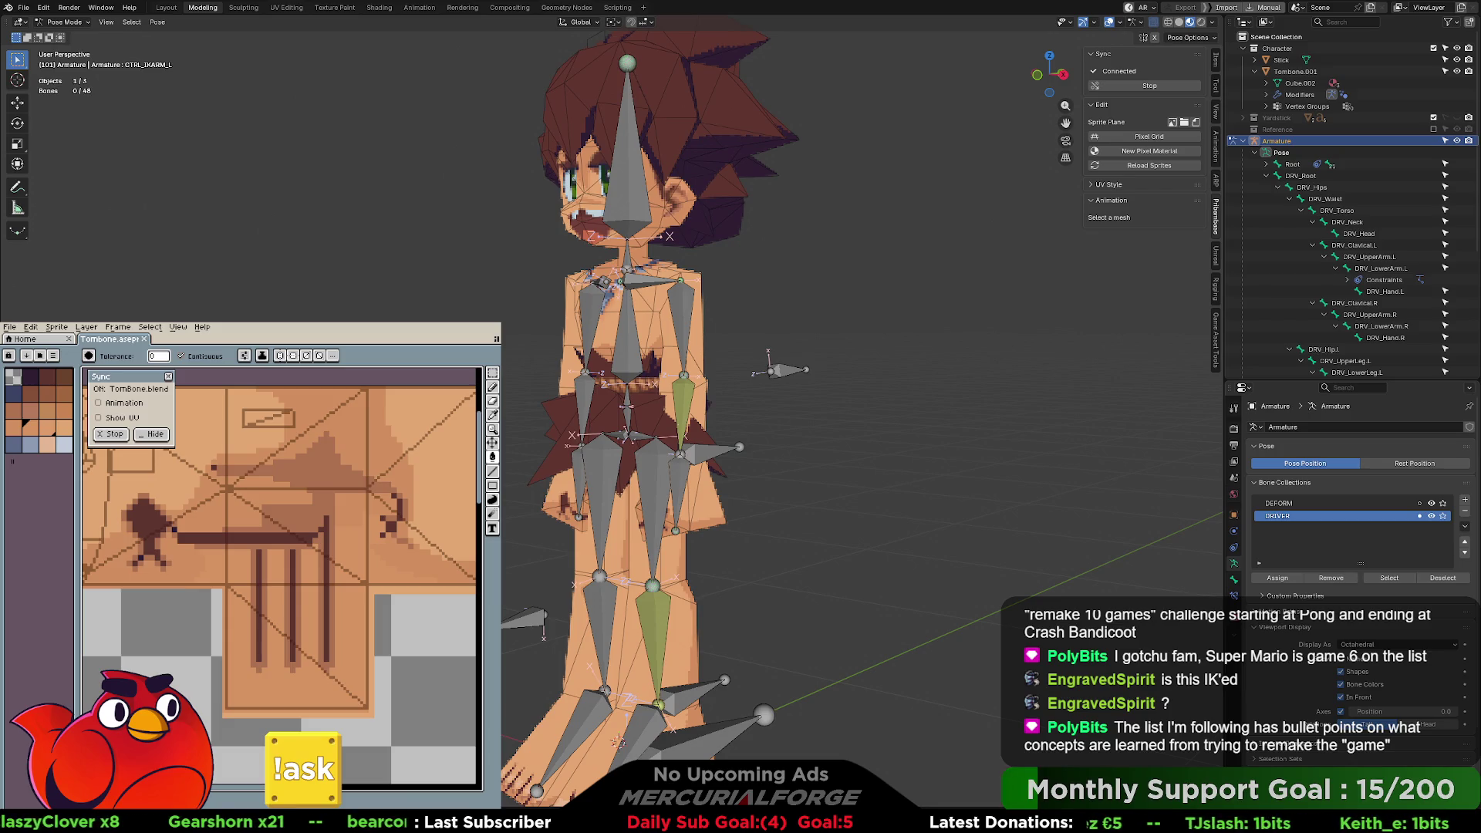
- Select the Root bone, open the Bone Widget tools, and browse shapes to choose 3 Axes
mouse_move(864, 617)
middle_mouse_down()
mouse_move(919, 604)
mouse_move(781, 629)
middle_mouse_up()
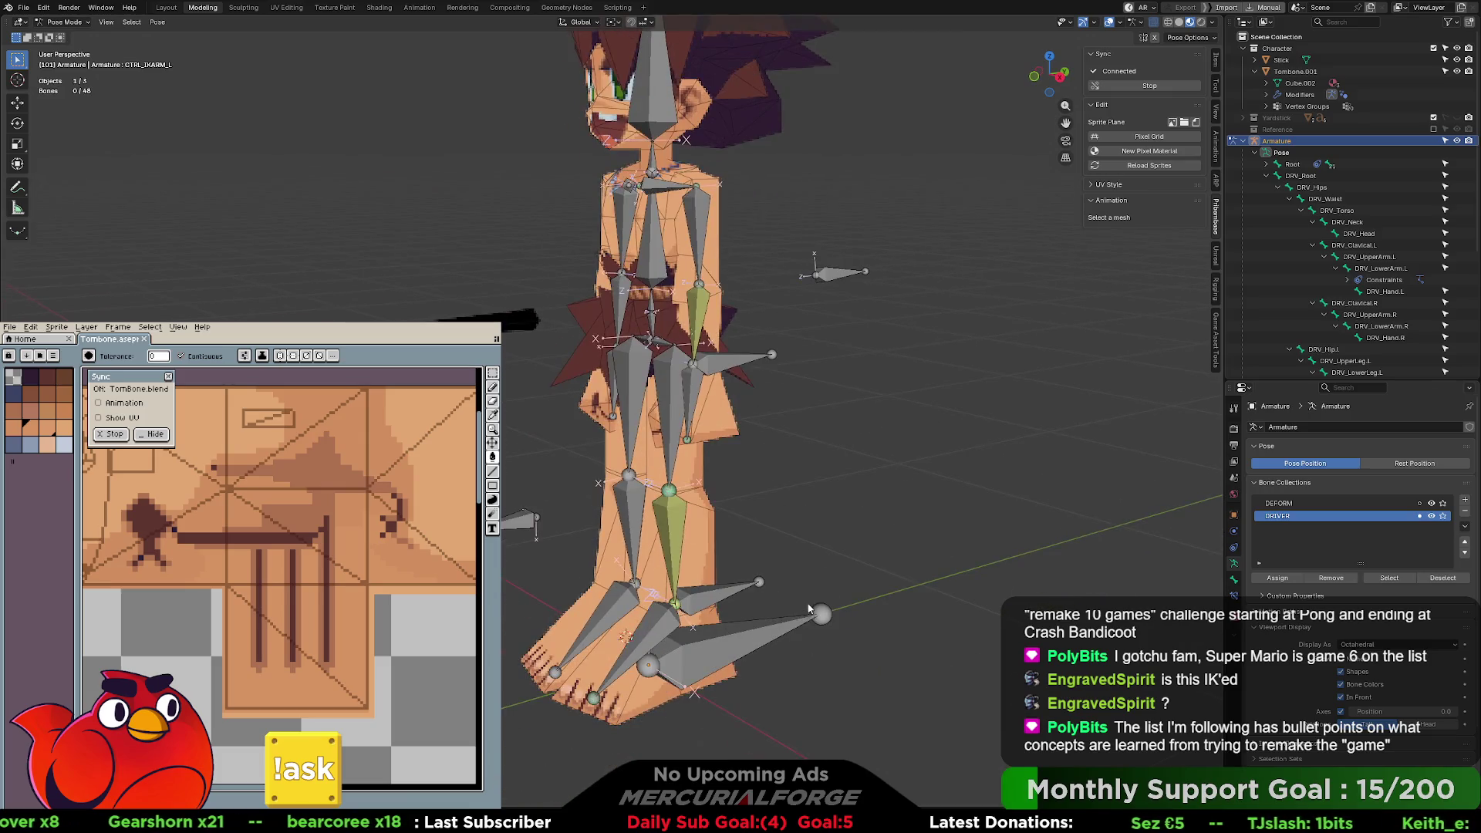
left_click(781, 628)
left_click(1217, 287)
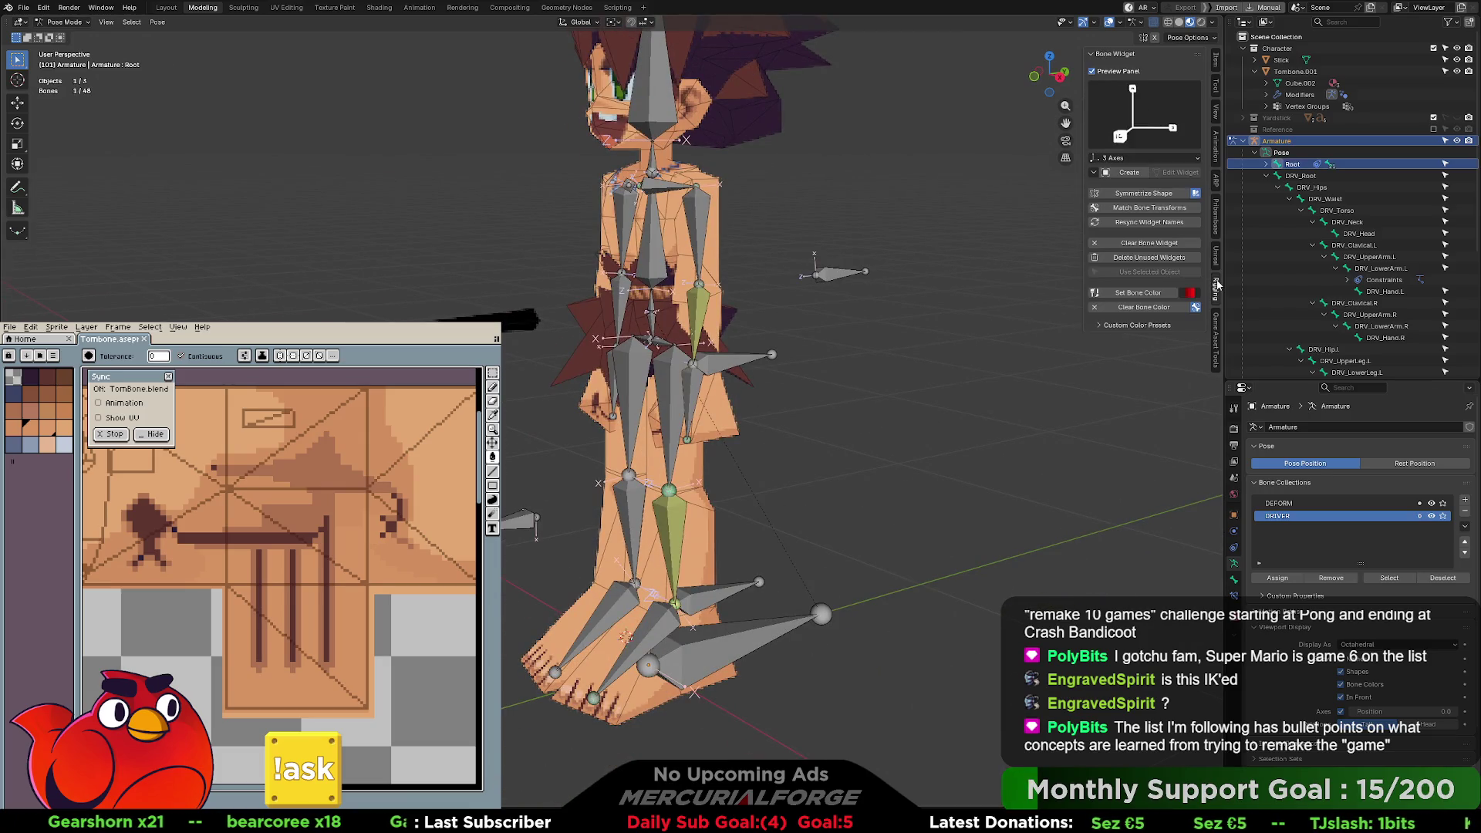
left_click(1178, 101)
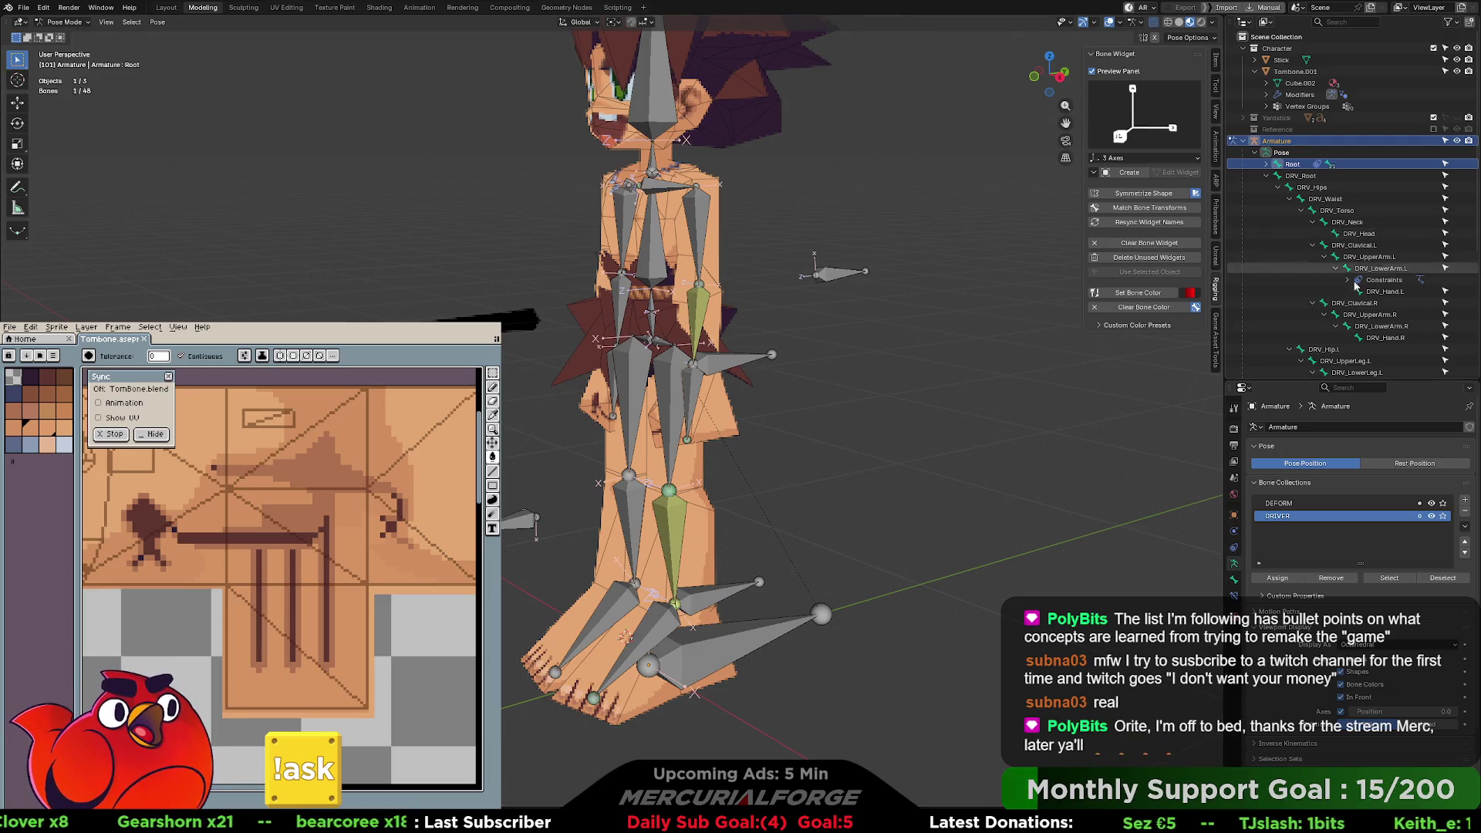
scroll(1335, 247, "down", 5)
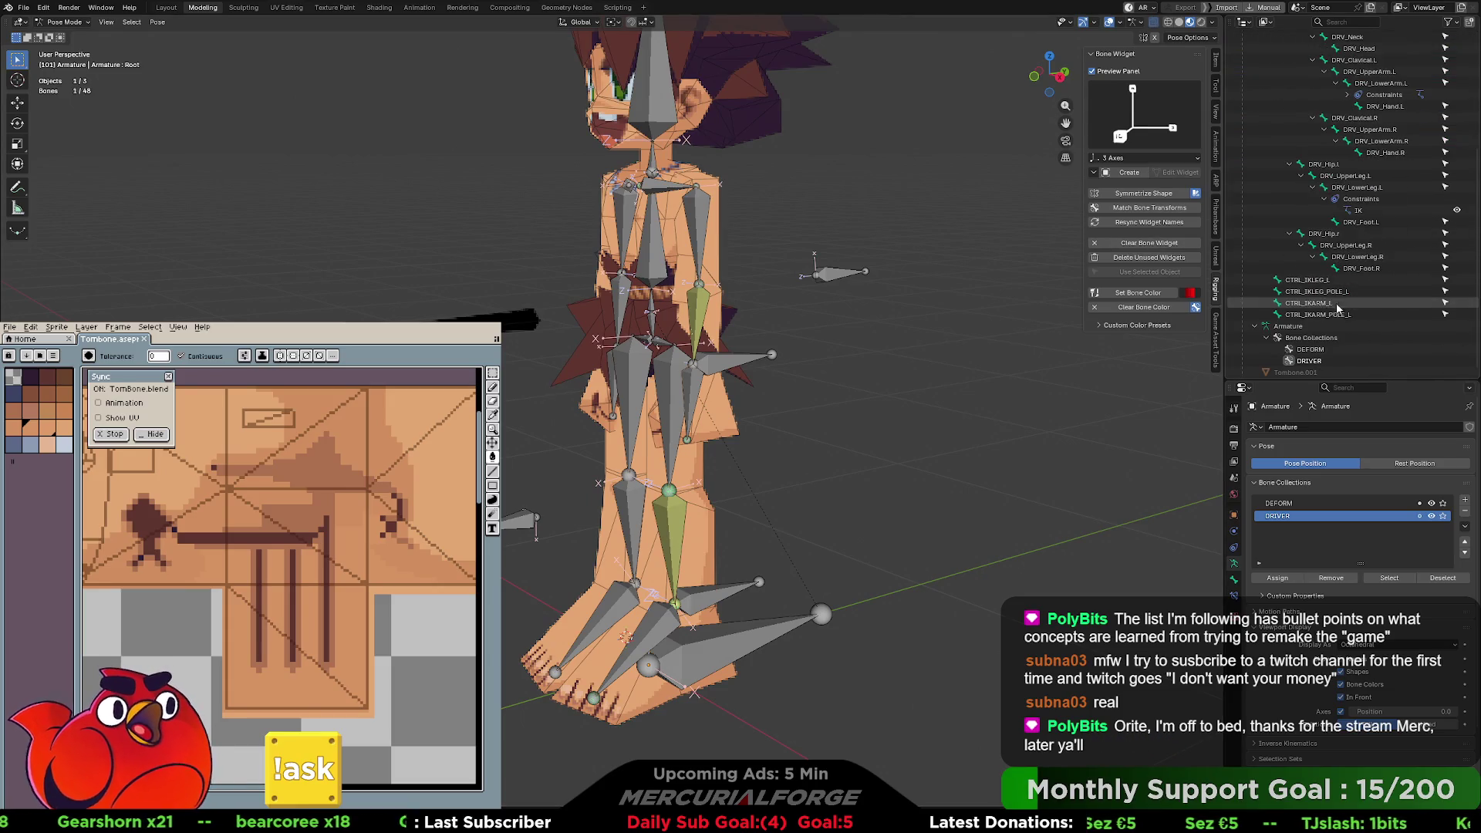
- Give CTRL_IKLEG_POLE_L a Rhomboid custom widget
left_click(1326, 315)
left_click(1312, 304)
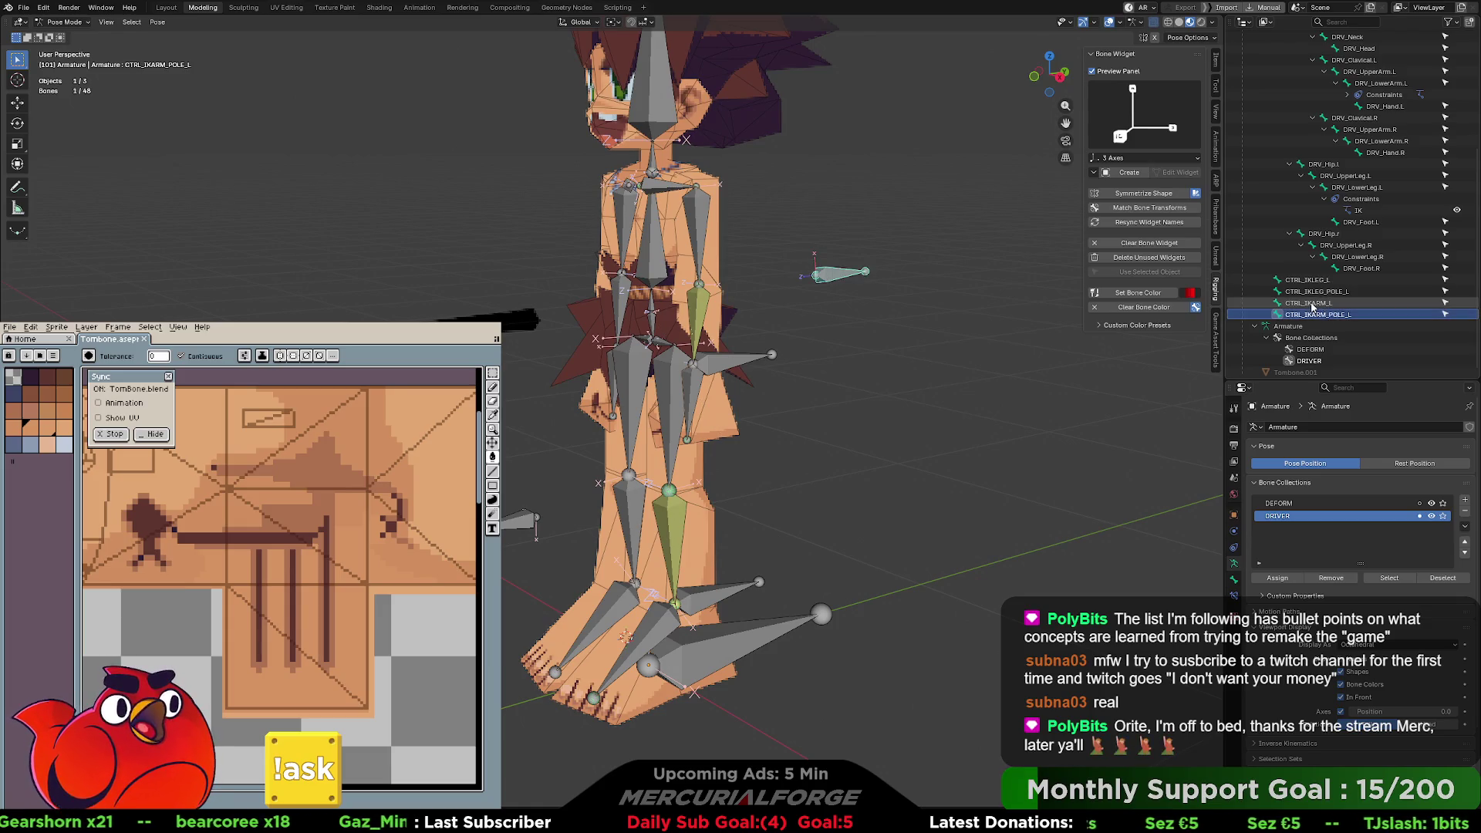
mouse_move(1022, 369)
middle_mouse_down()
mouse_move(887, 351)
mouse_move(1003, 309)
middle_mouse_up()
left_click(1317, 291)
left_click(1105, 139)
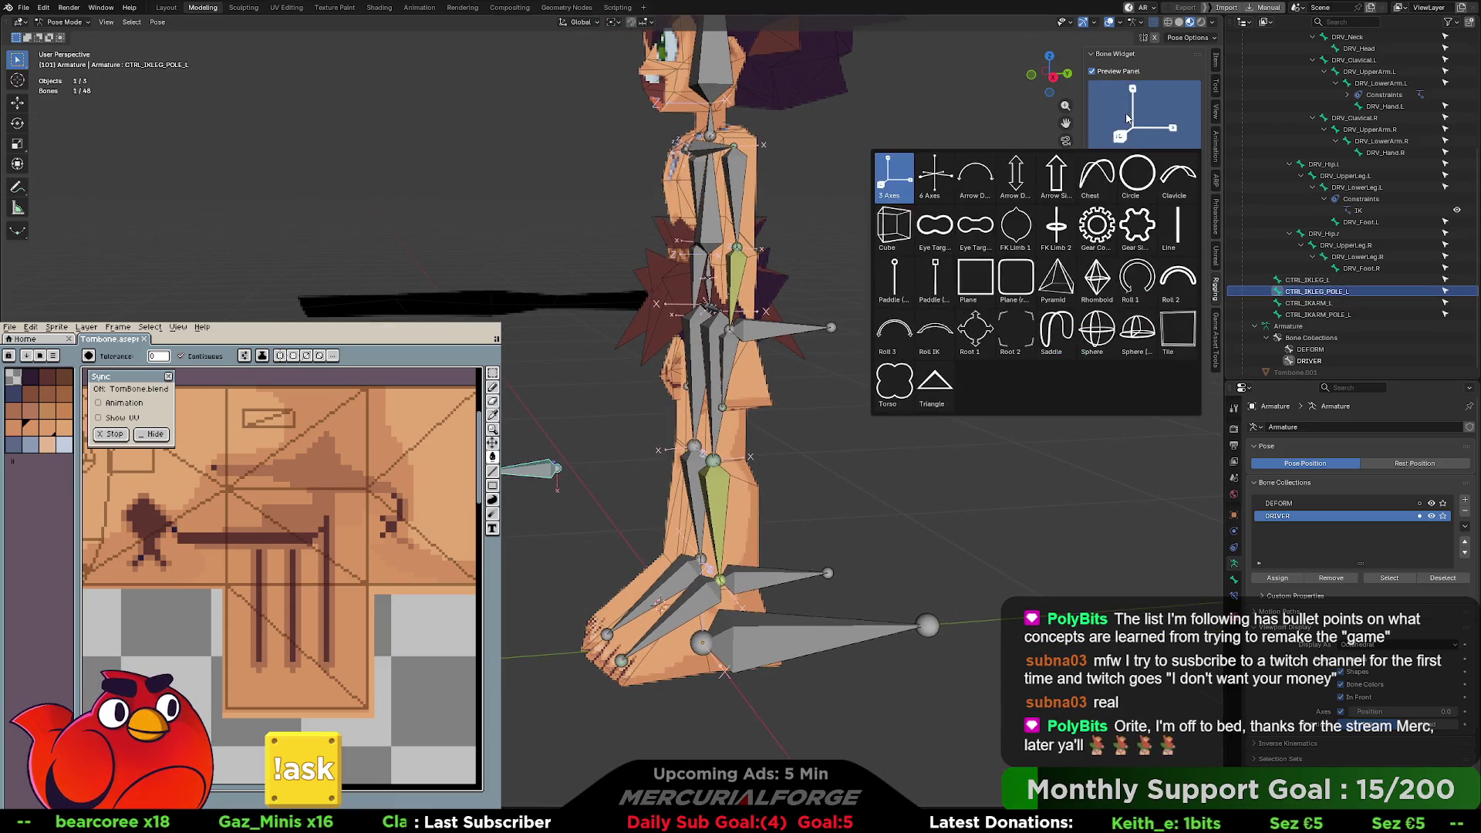
left_click(1097, 287)
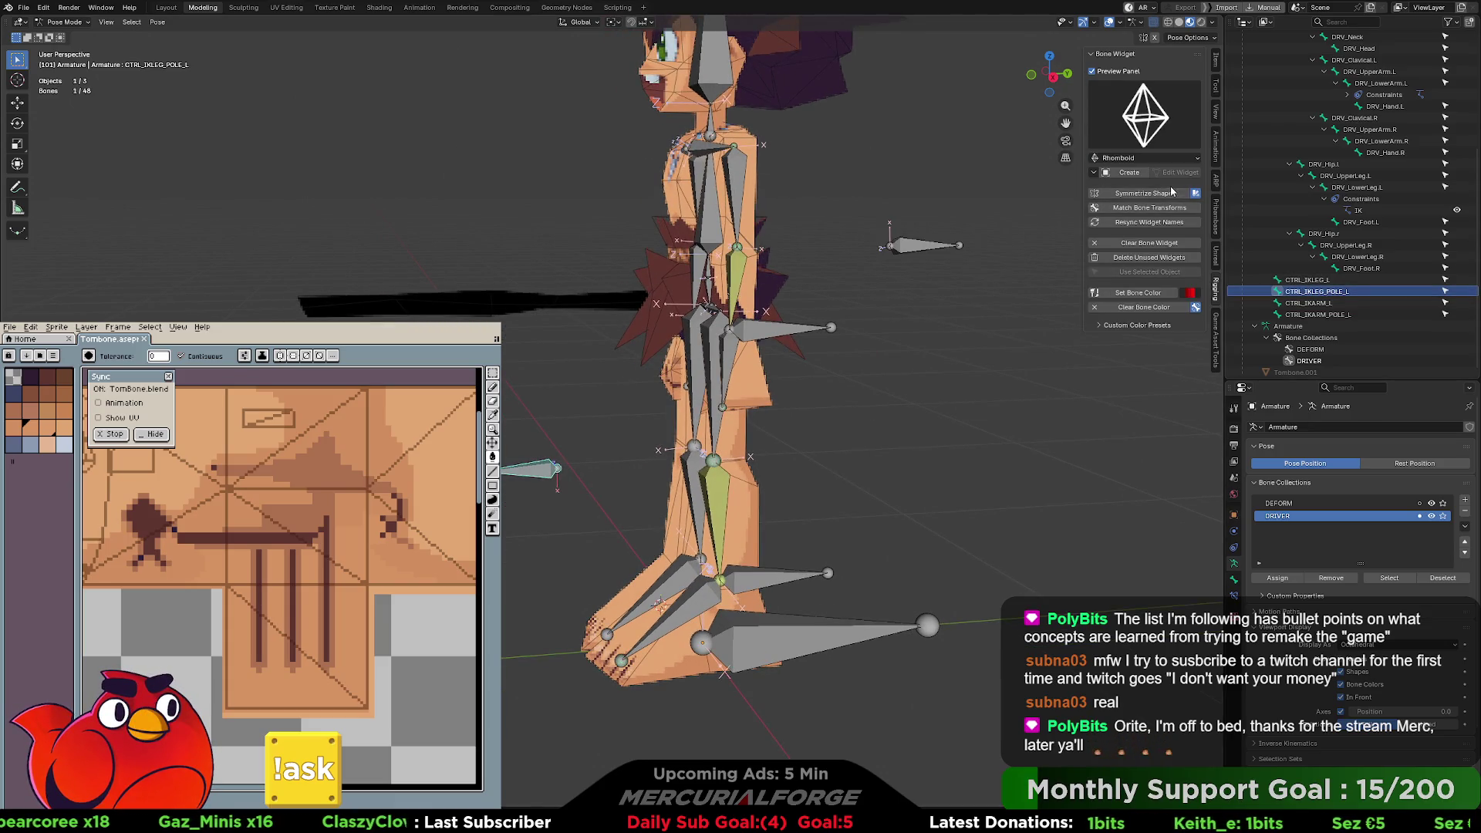
left_click(1122, 174)
- Create a Rhomboid widget on CTRL_IKARM_POLE_L, then undo it
left_click(961, 247)
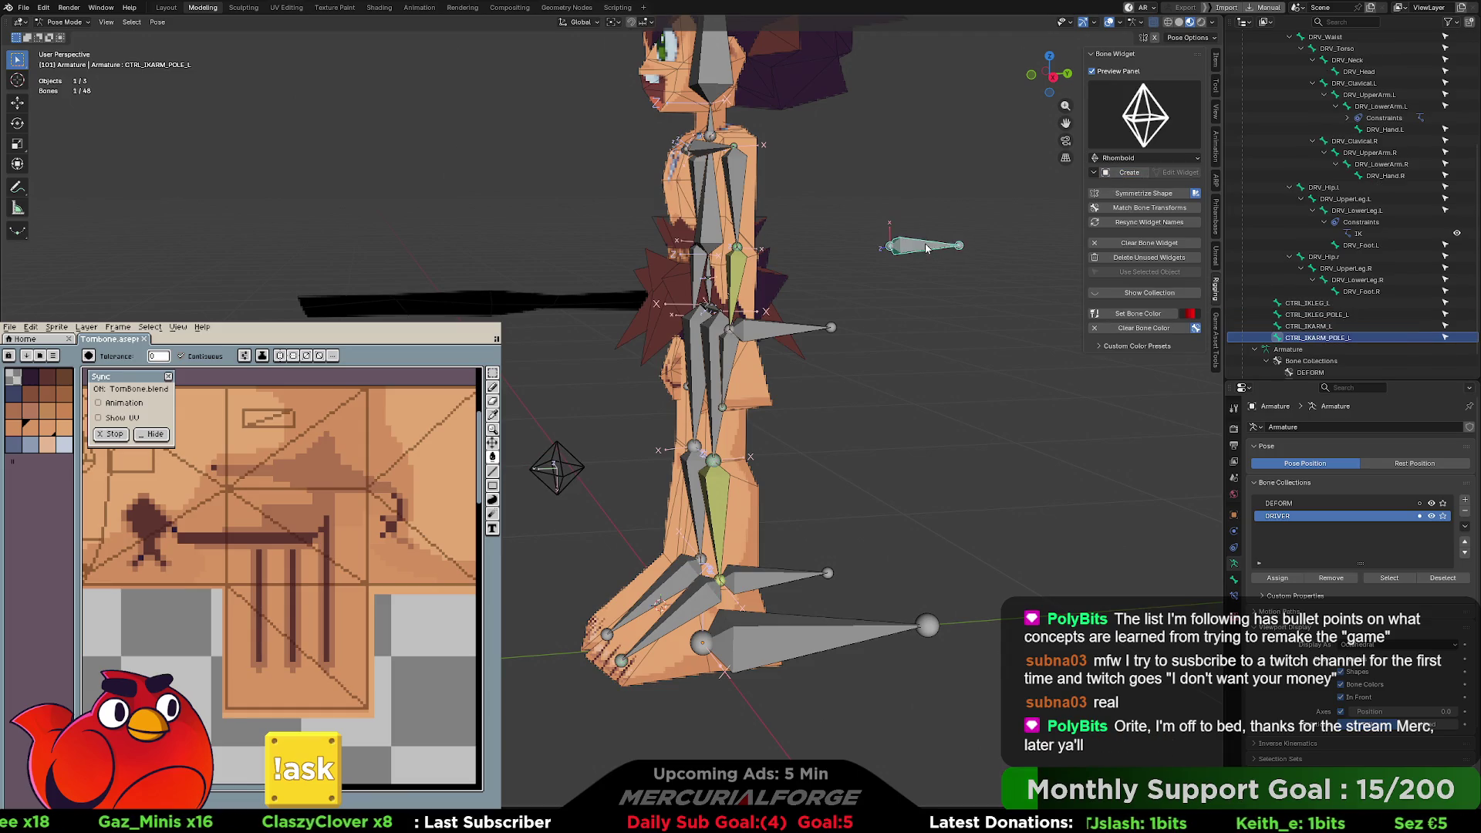
left_click(1129, 175)
mouse_move(925, 277)
middle_mouse_down()
mouse_move(929, 341)
mouse_move(1017, 304)
middle_mouse_up()
key("ctrl+z")
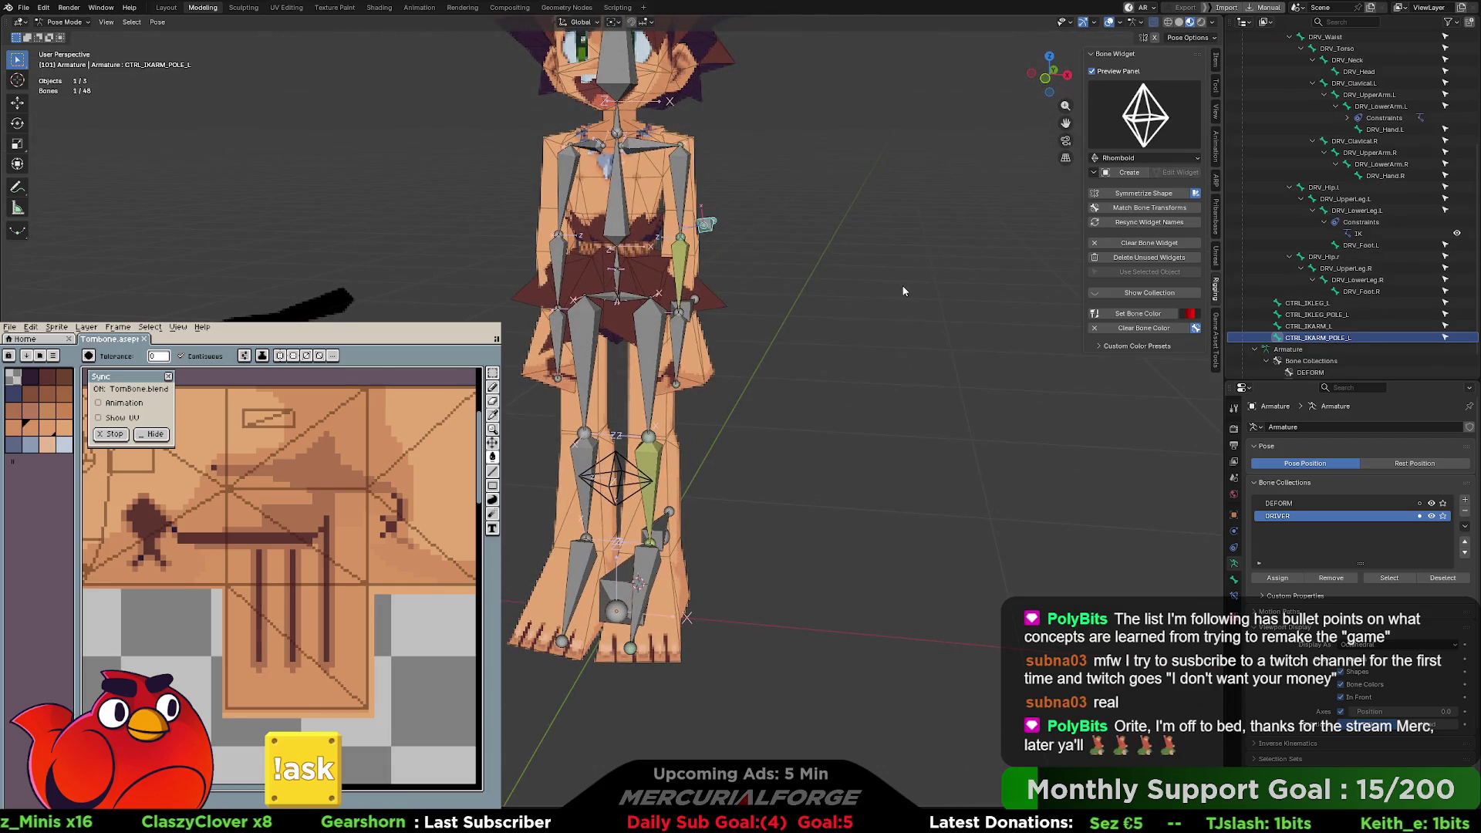
- Delete the CTRL_IKARM_POLE_L bone in Edit Mode
mouse_move(902, 297)
middle_mouse_down()
mouse_move(918, 291)
mouse_move(669, 289)
mouse_move(756, 267)
middle_mouse_up()
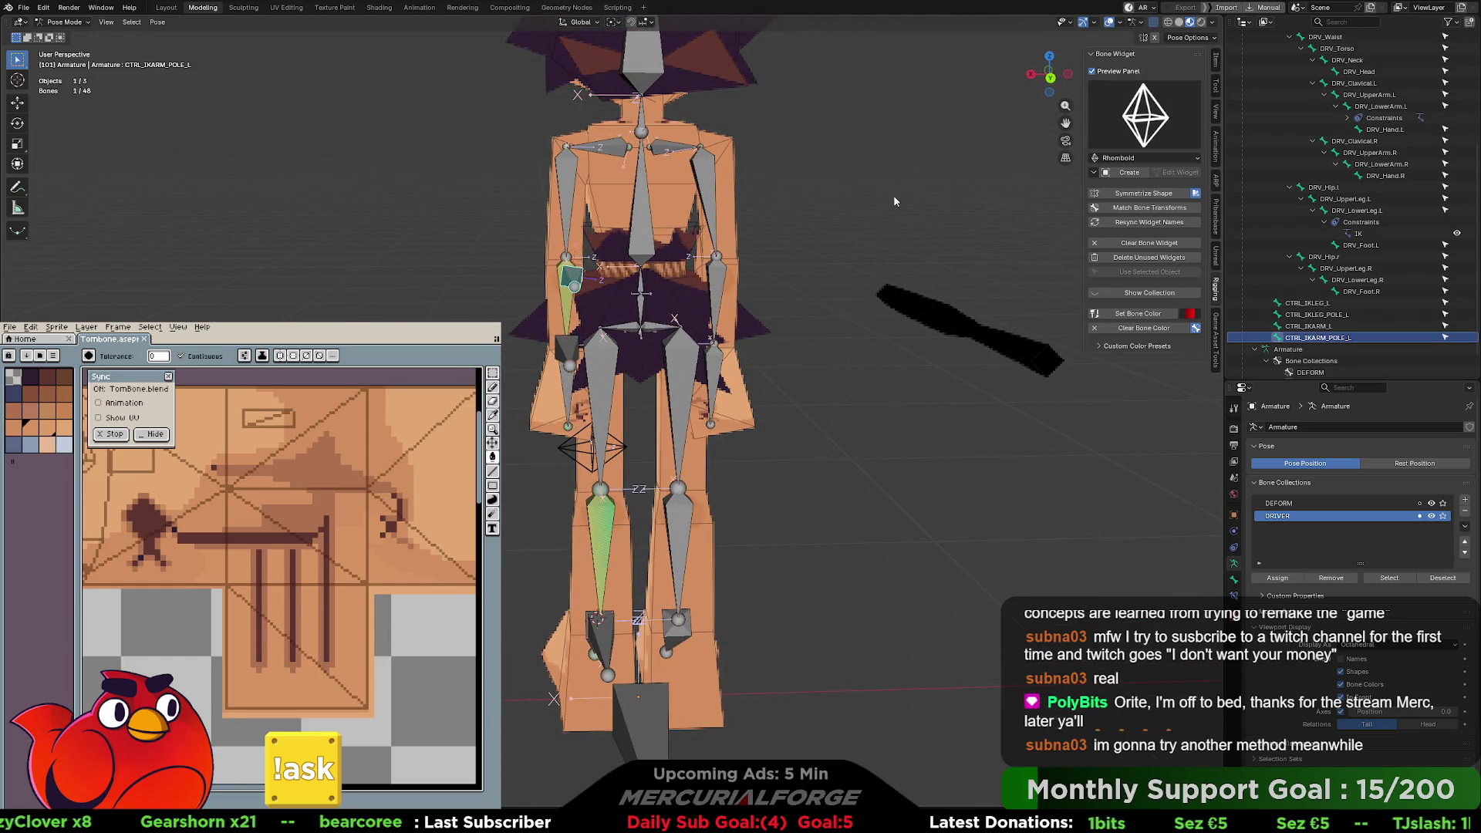
mouse_move(840, 202)
middle_mouse_down()
mouse_move(949, 209)
mouse_move(891, 262)
middle_mouse_up()
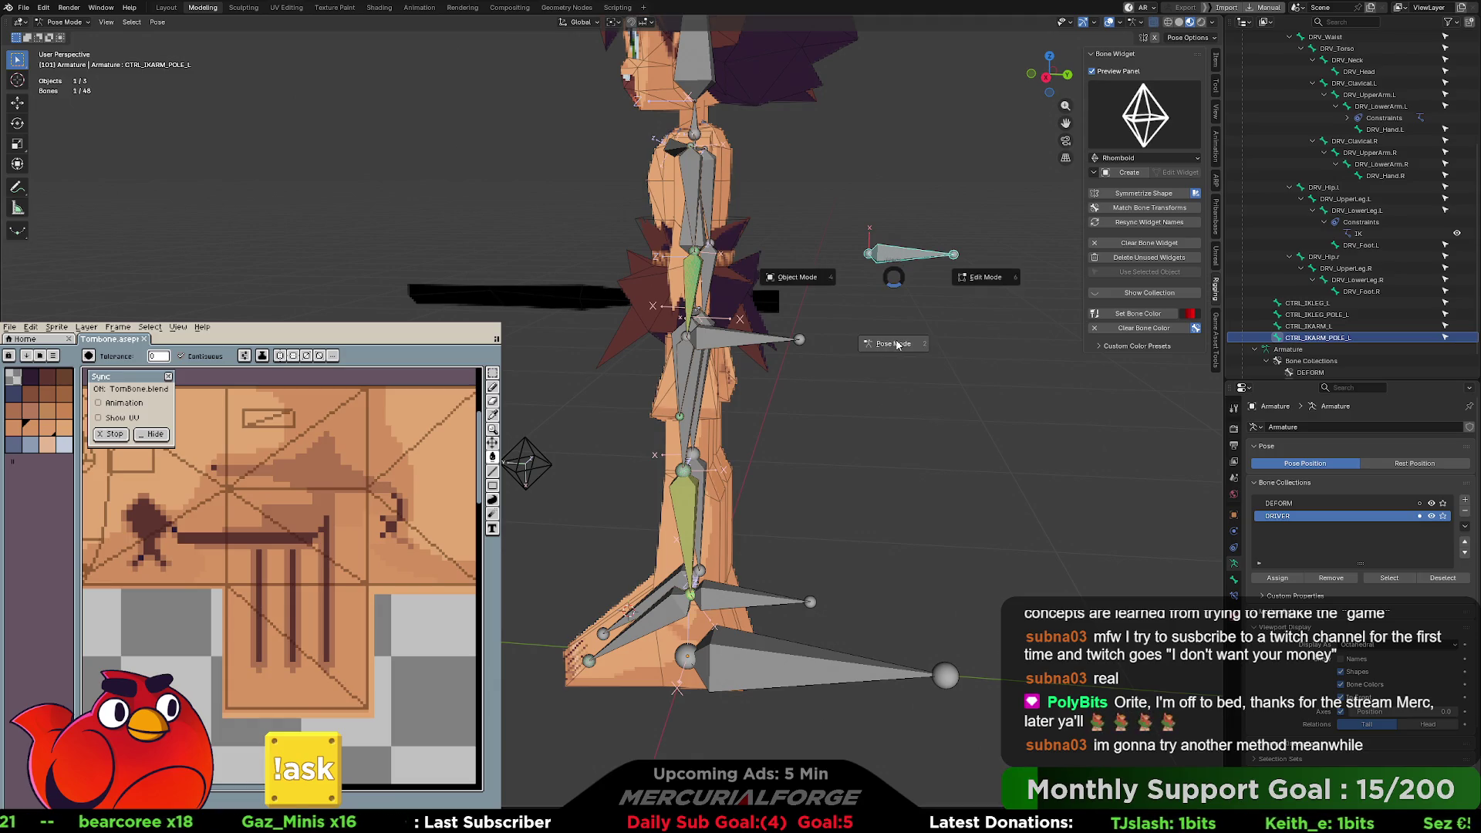
key("Tab")
key("x")
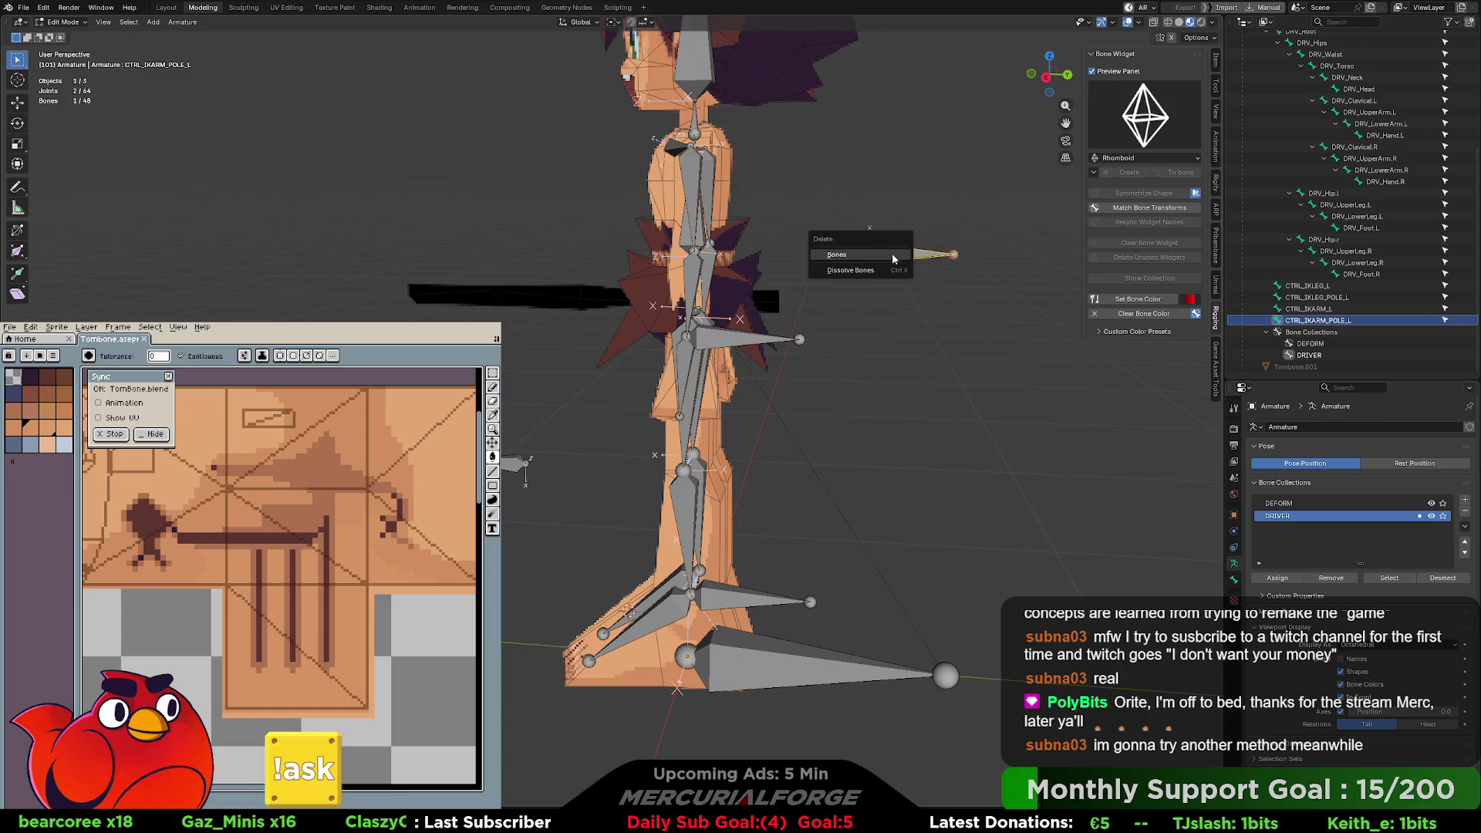
left_click(853, 252)
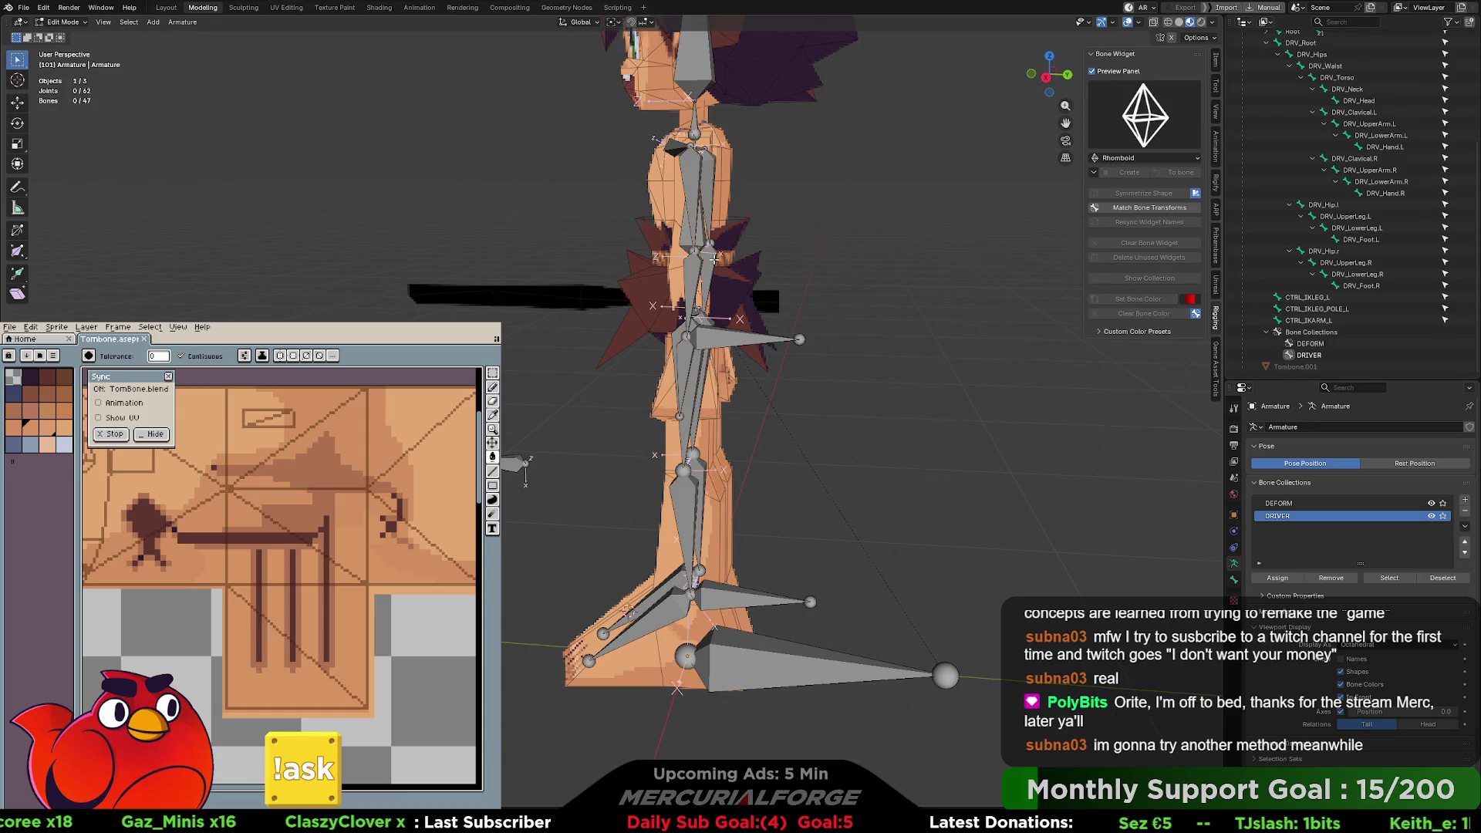
- Extrude a new bone along Y from DRV_UpperArm.L and clear its parent
left_click(699, 250)
left_click(697, 249)
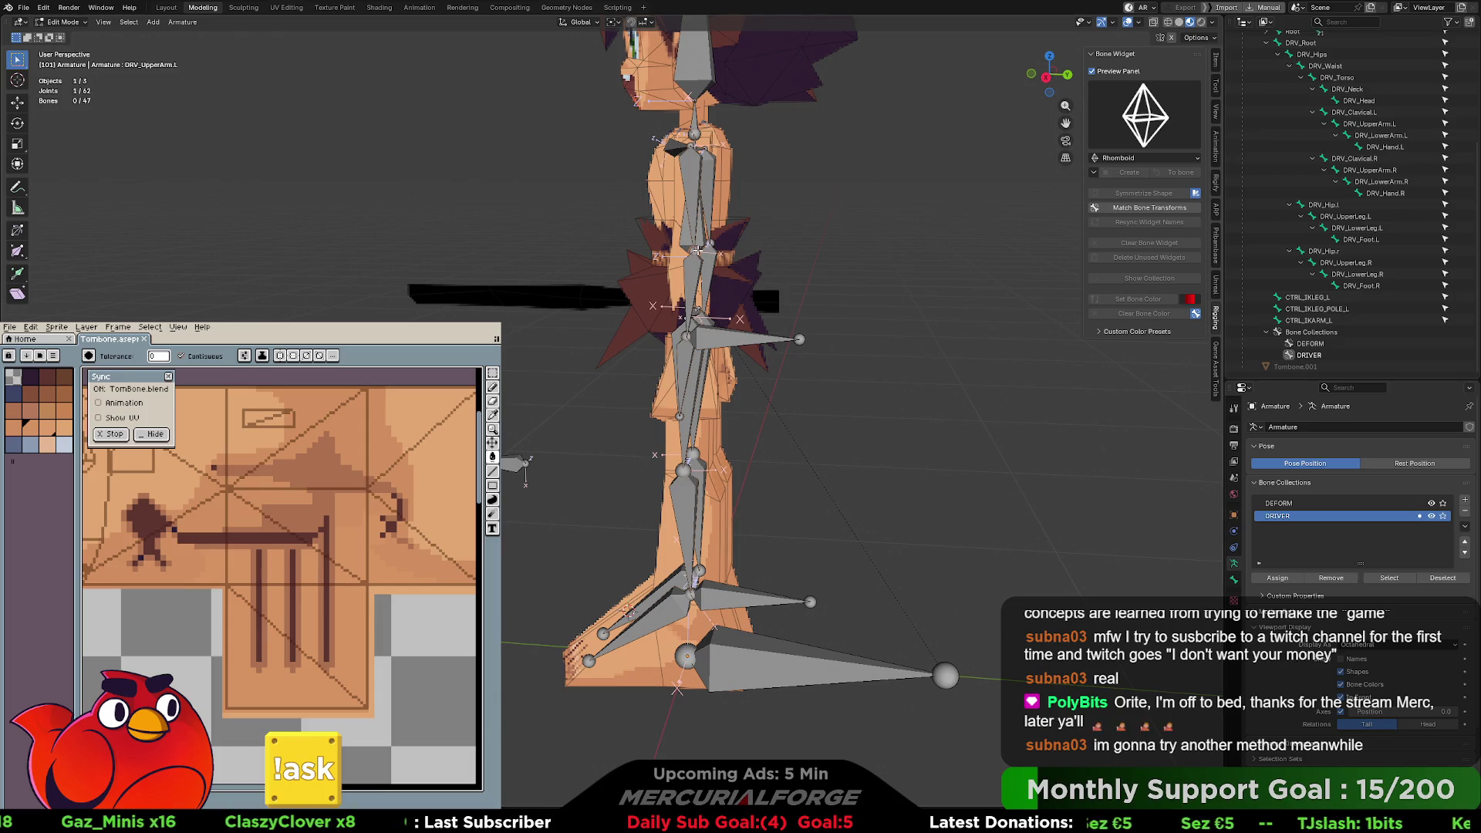
key("e")
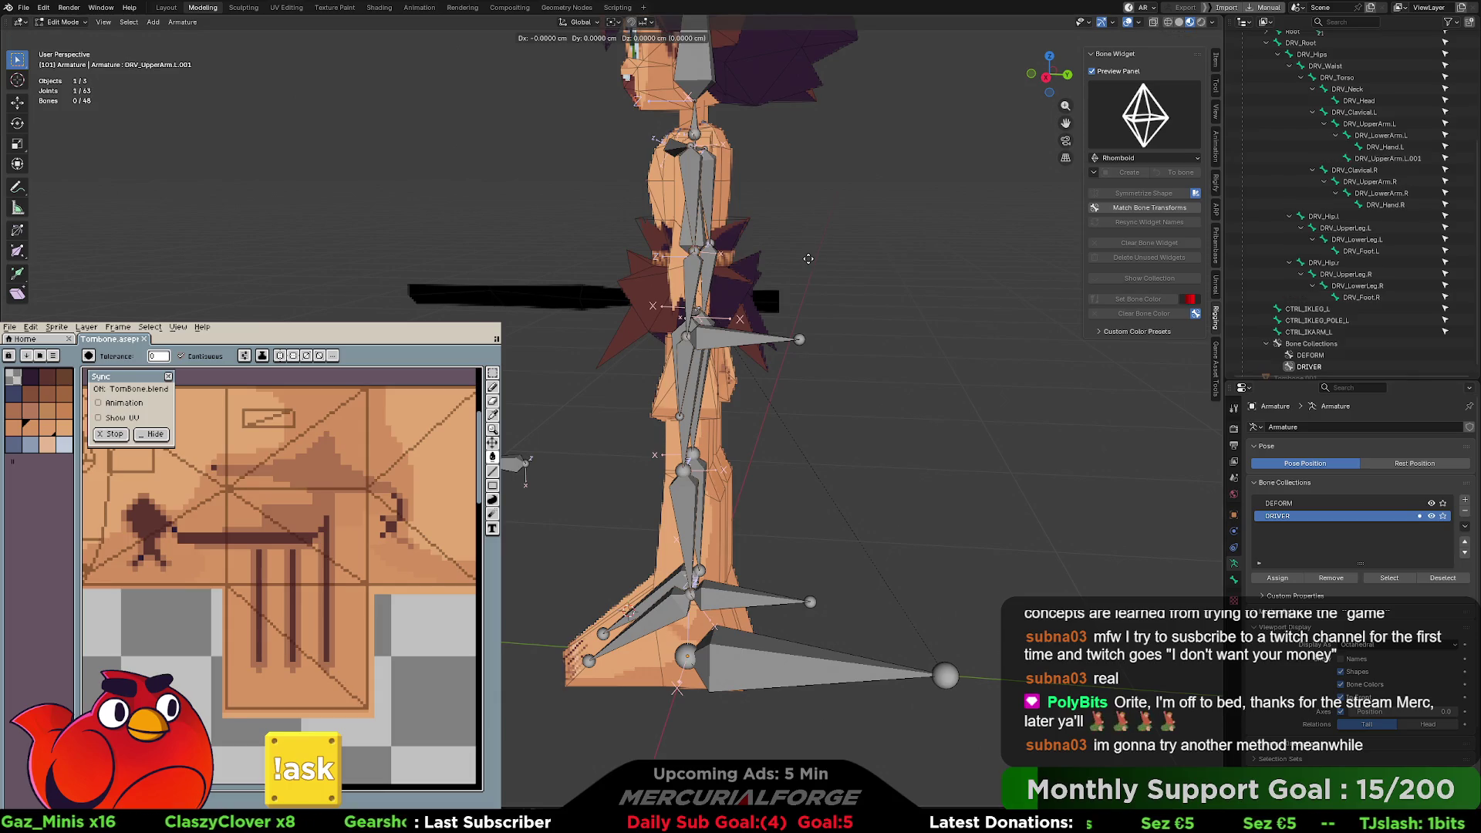
key("y")
left_click(757, 261)
left_click(730, 257)
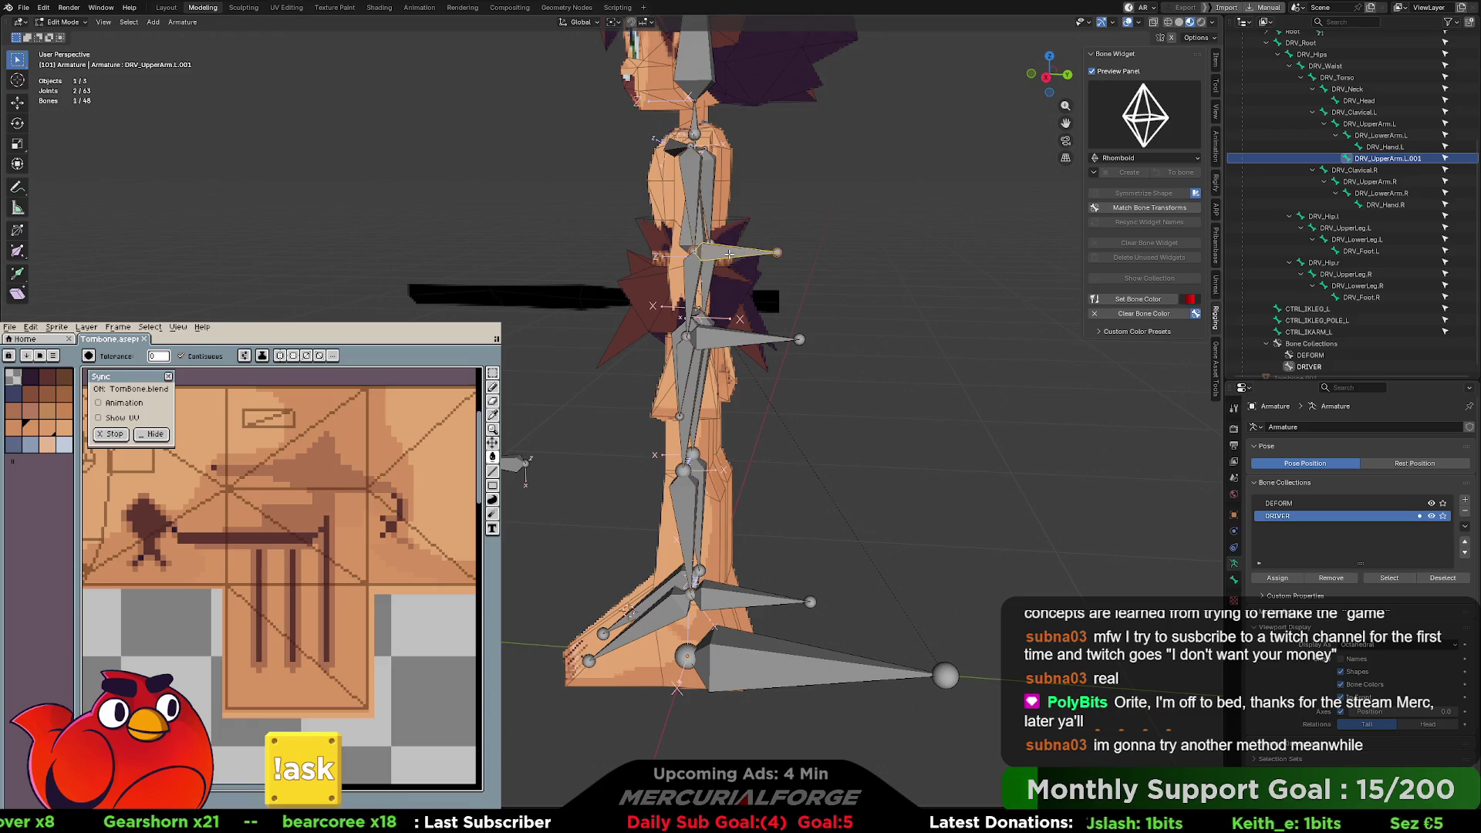
key("alt+p")
left_click(730, 254)
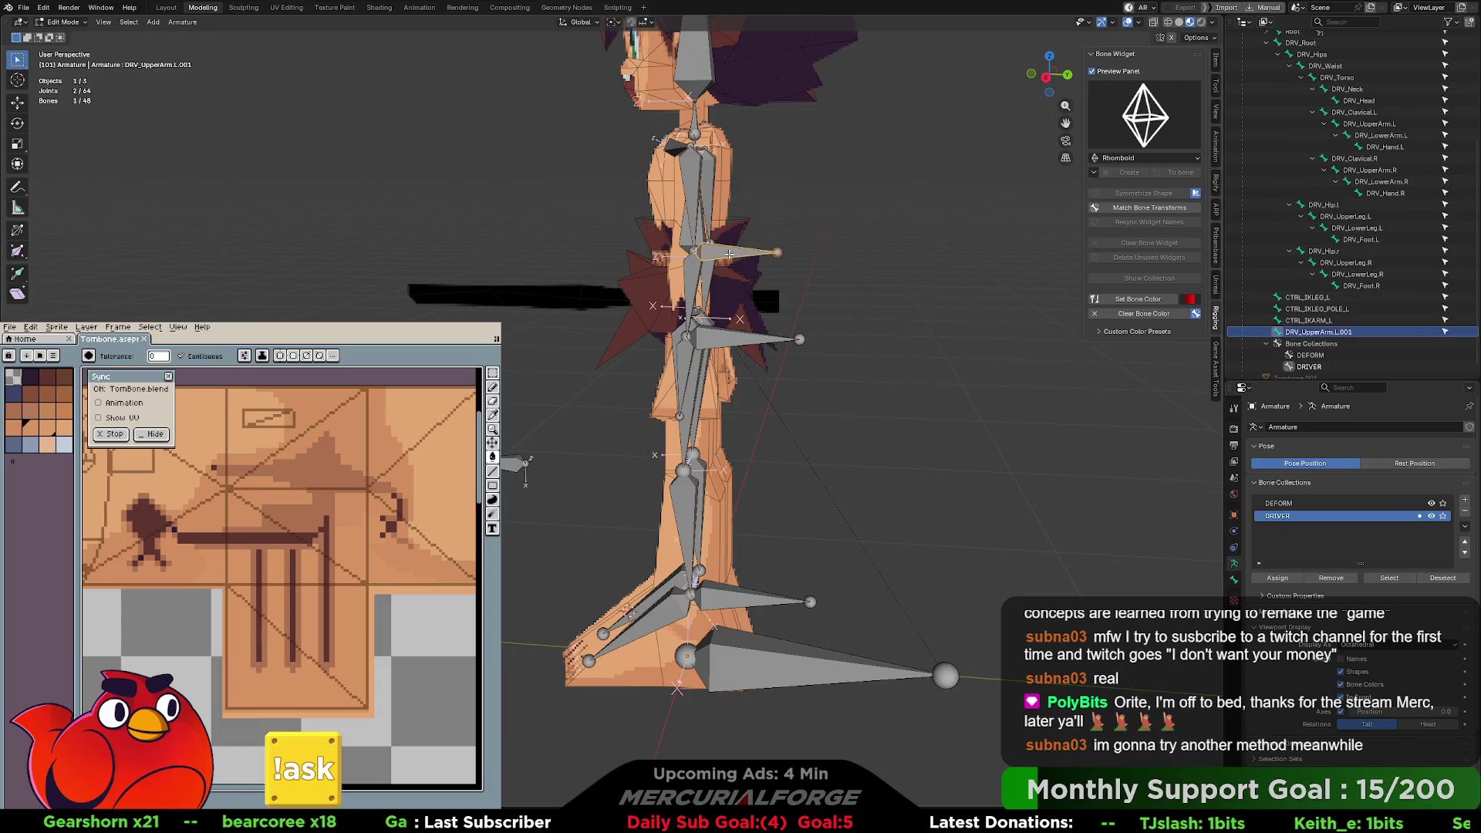
- Move DRV_UpperArm.L.001 out along Y in front of the arm and return to Pose Mode
key("g")
key("x")
key("y")
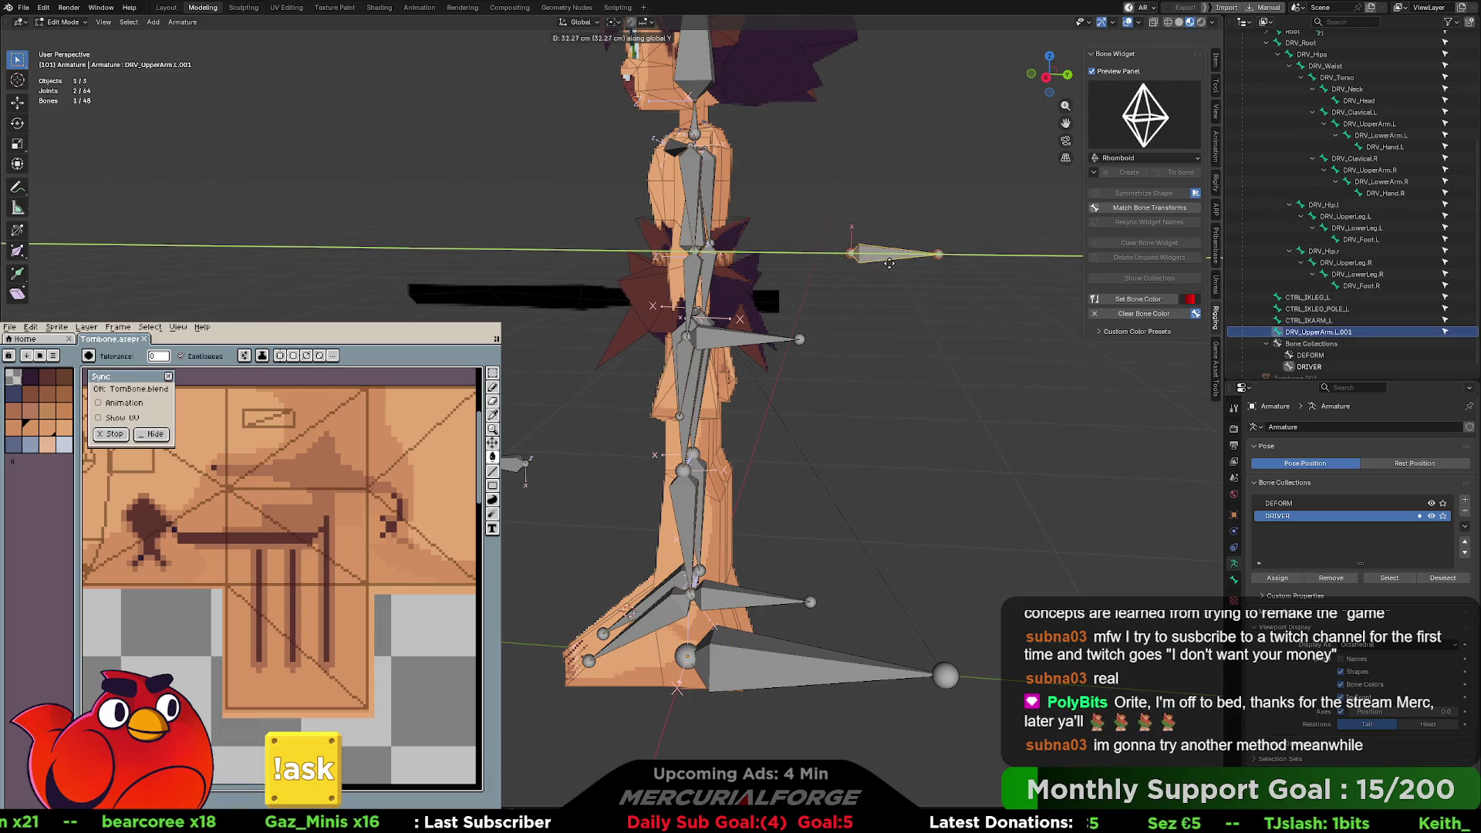
left_click(895, 262)
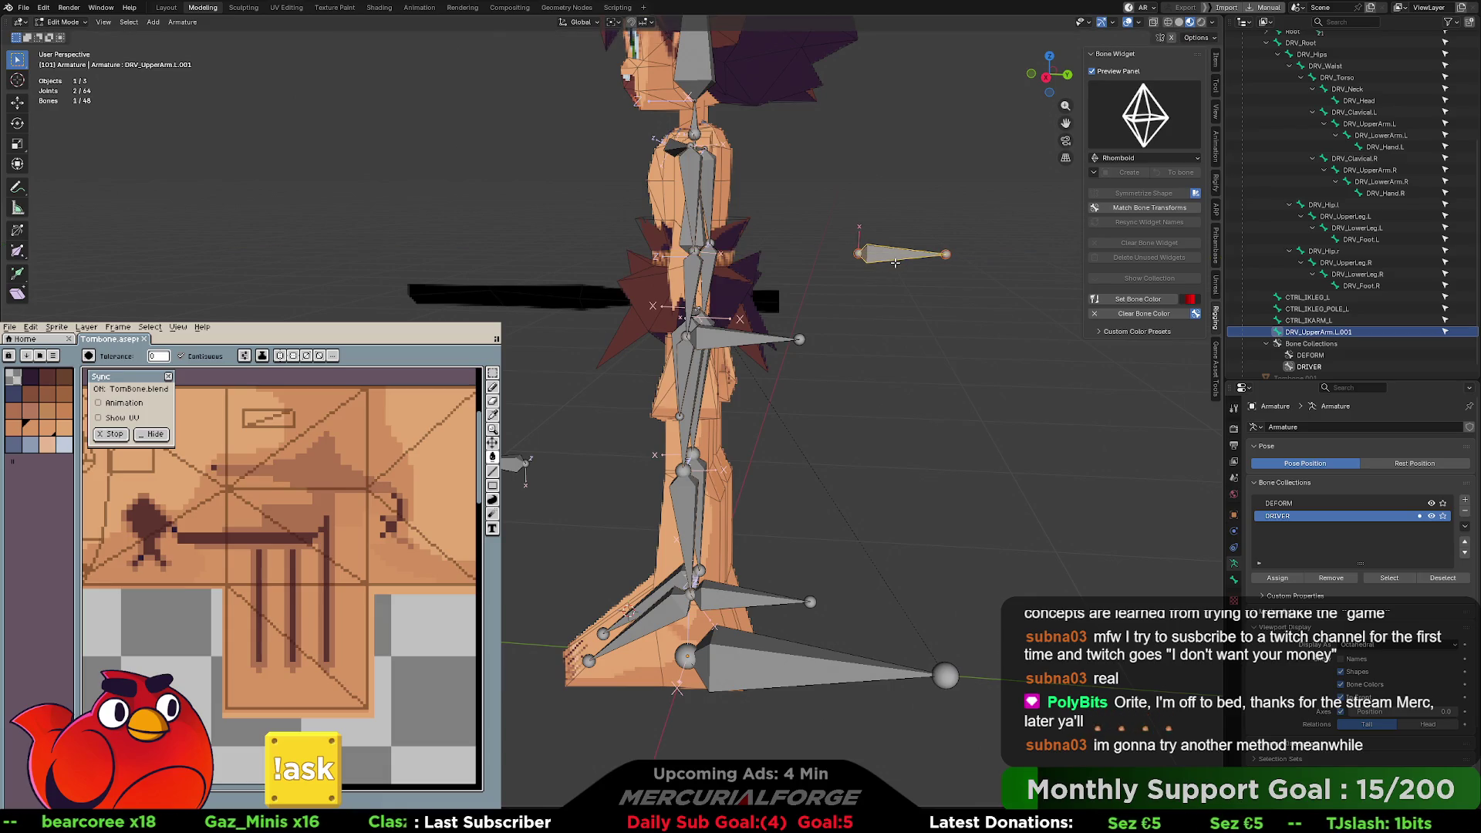
left_click(855, 296)
key("ctrl+Tab")
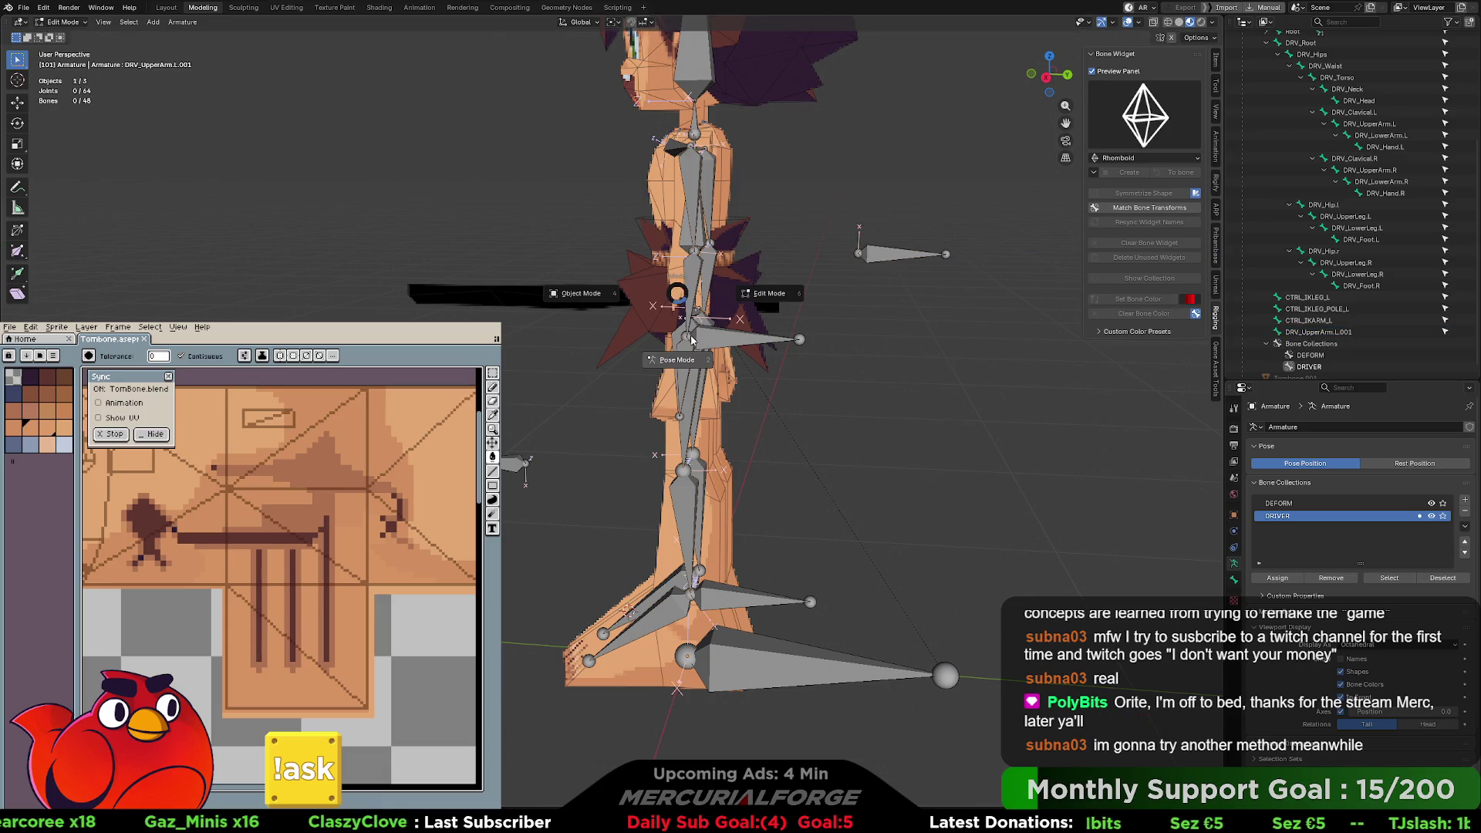
left_click(673, 357)
- Show the Bone Constraints panel and select the DRV_LowerArm.L bone
middle_click_drag(672, 357, 772, 280)
scroll(770, 275, "up", 5)
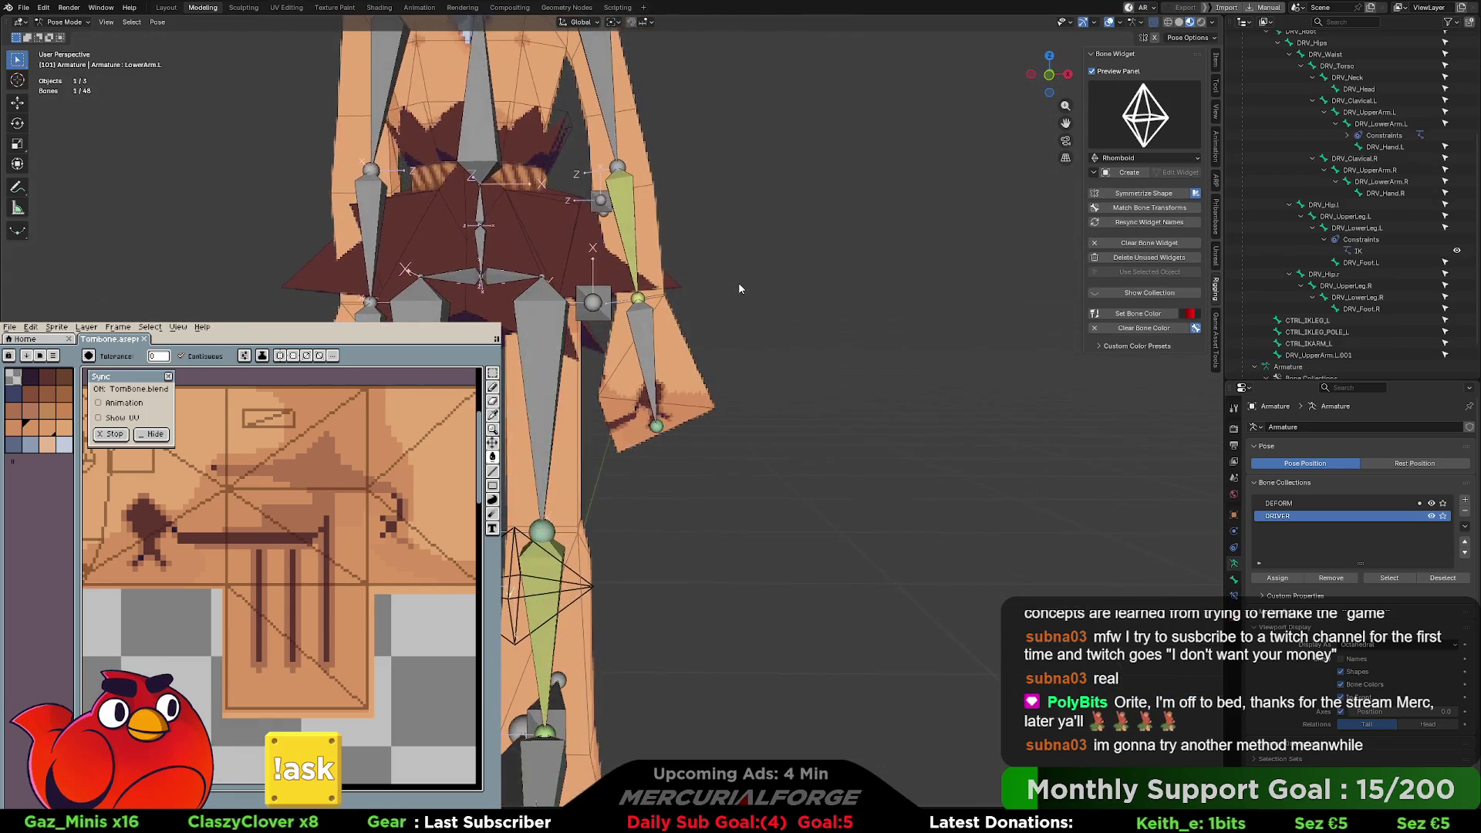
scroll(711, 288, "down", 4)
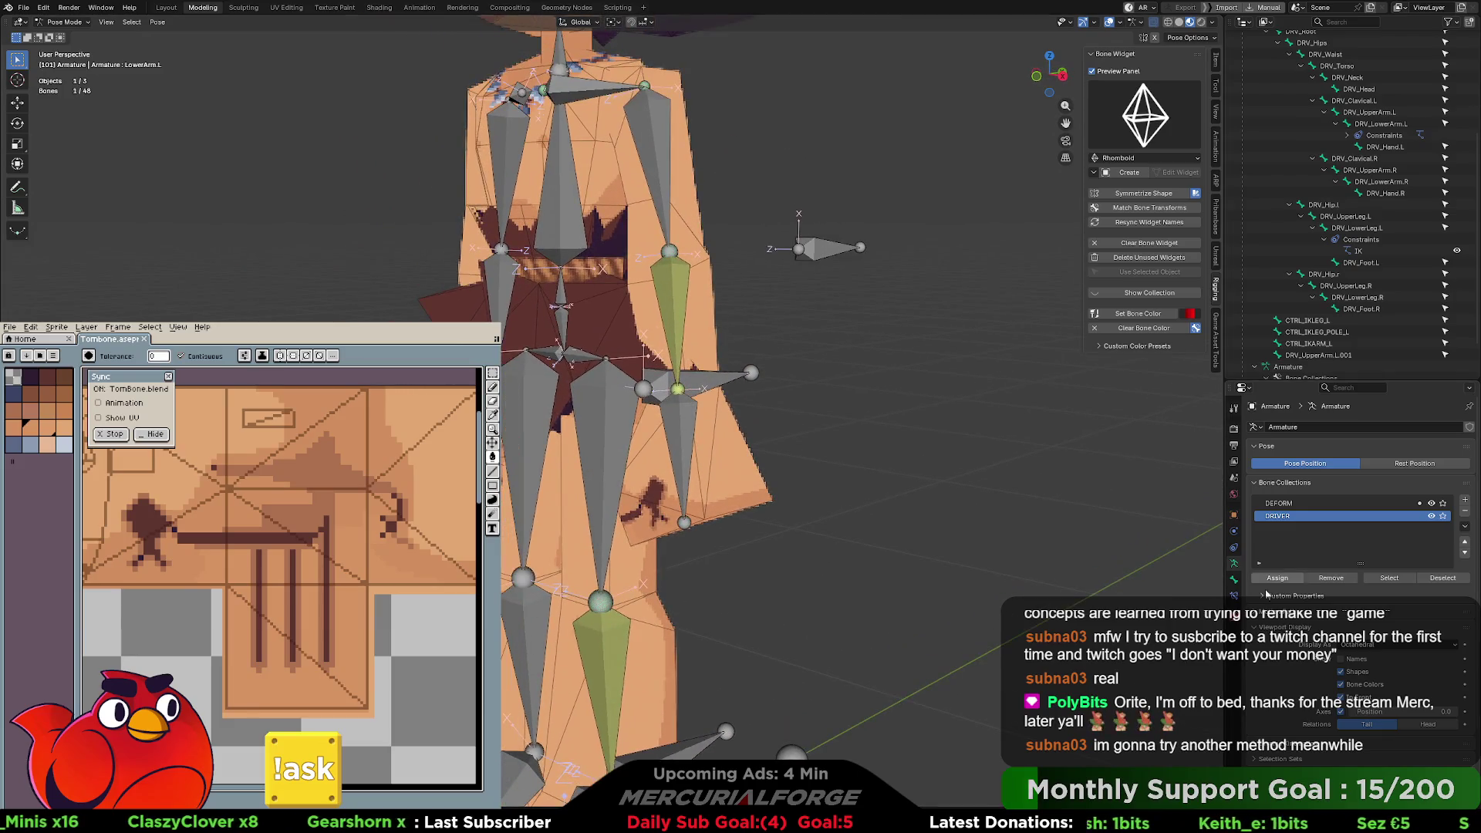
left_click(1234, 580)
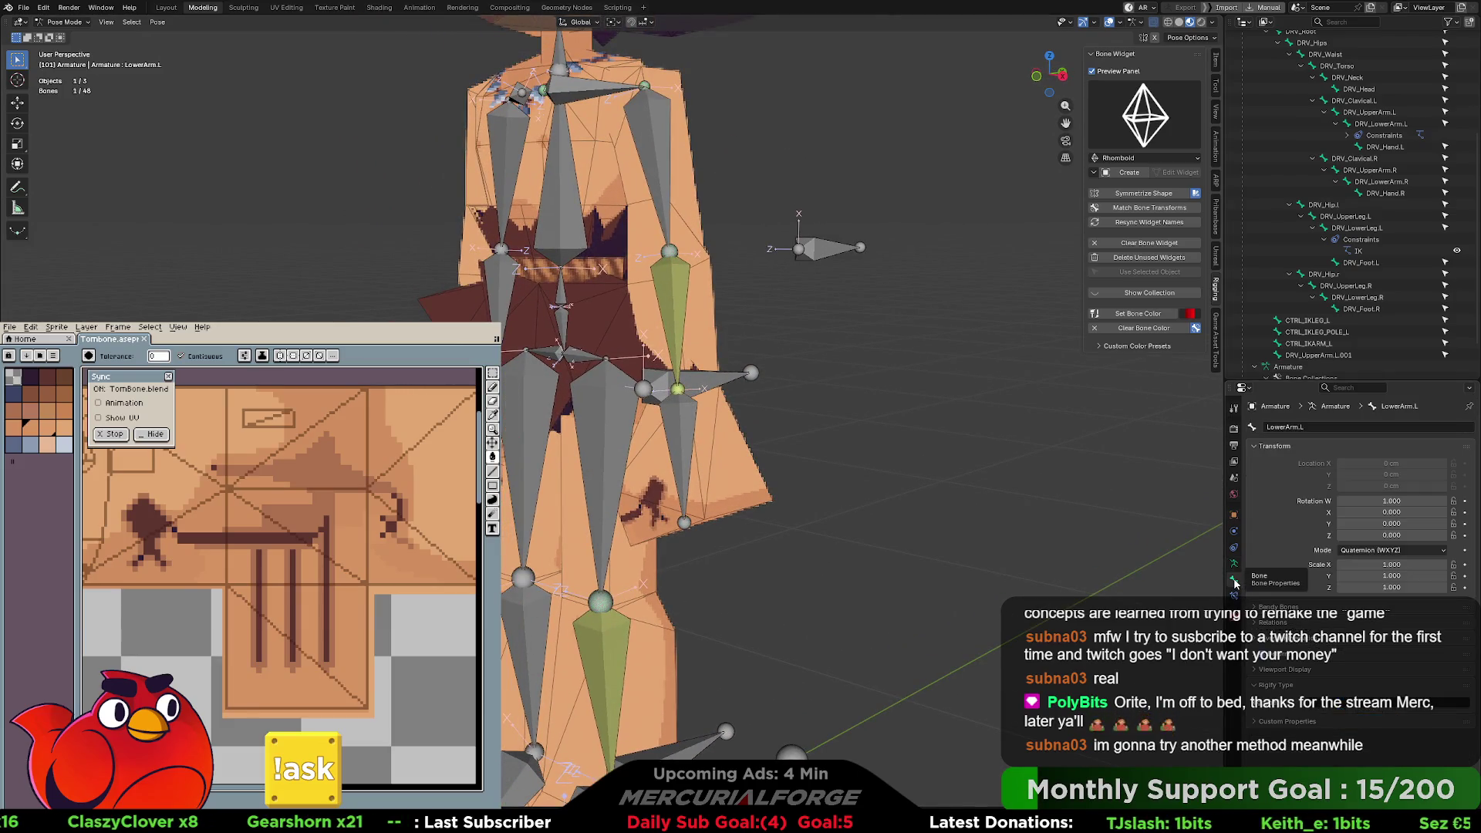
left_click(1234, 595)
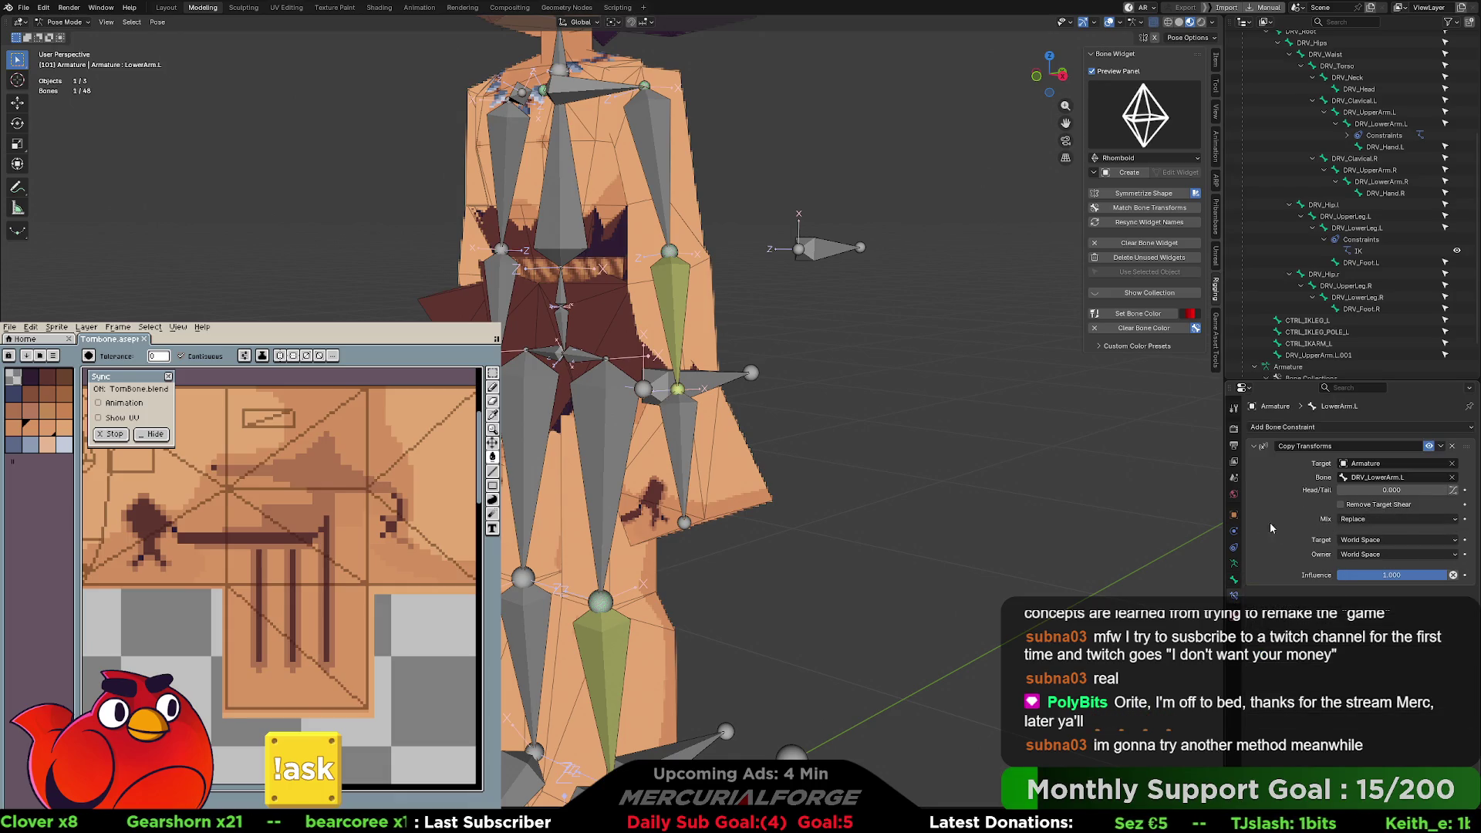
left_click(703, 386)
left_click(682, 325)
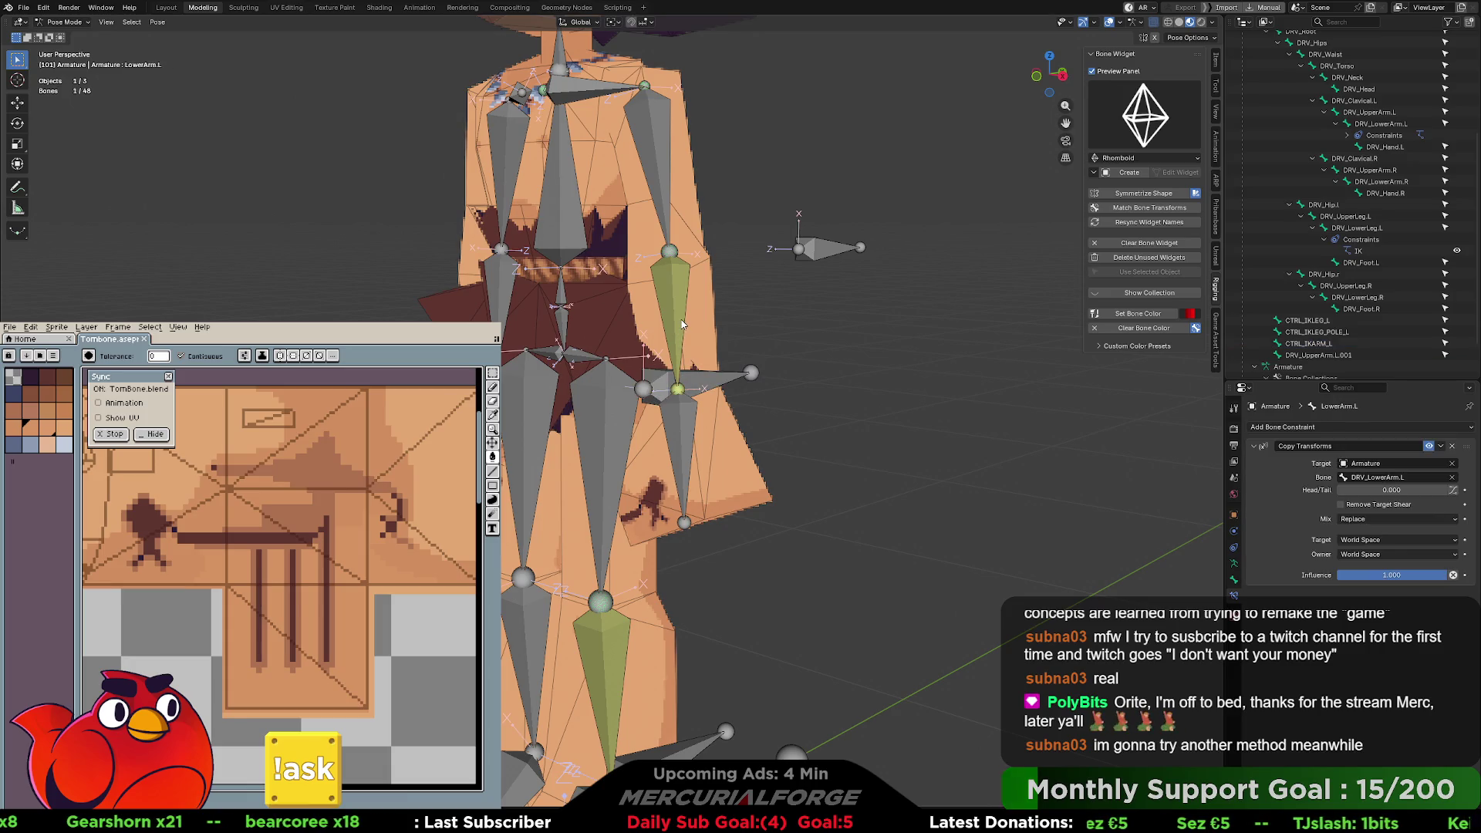
left_click(682, 318)
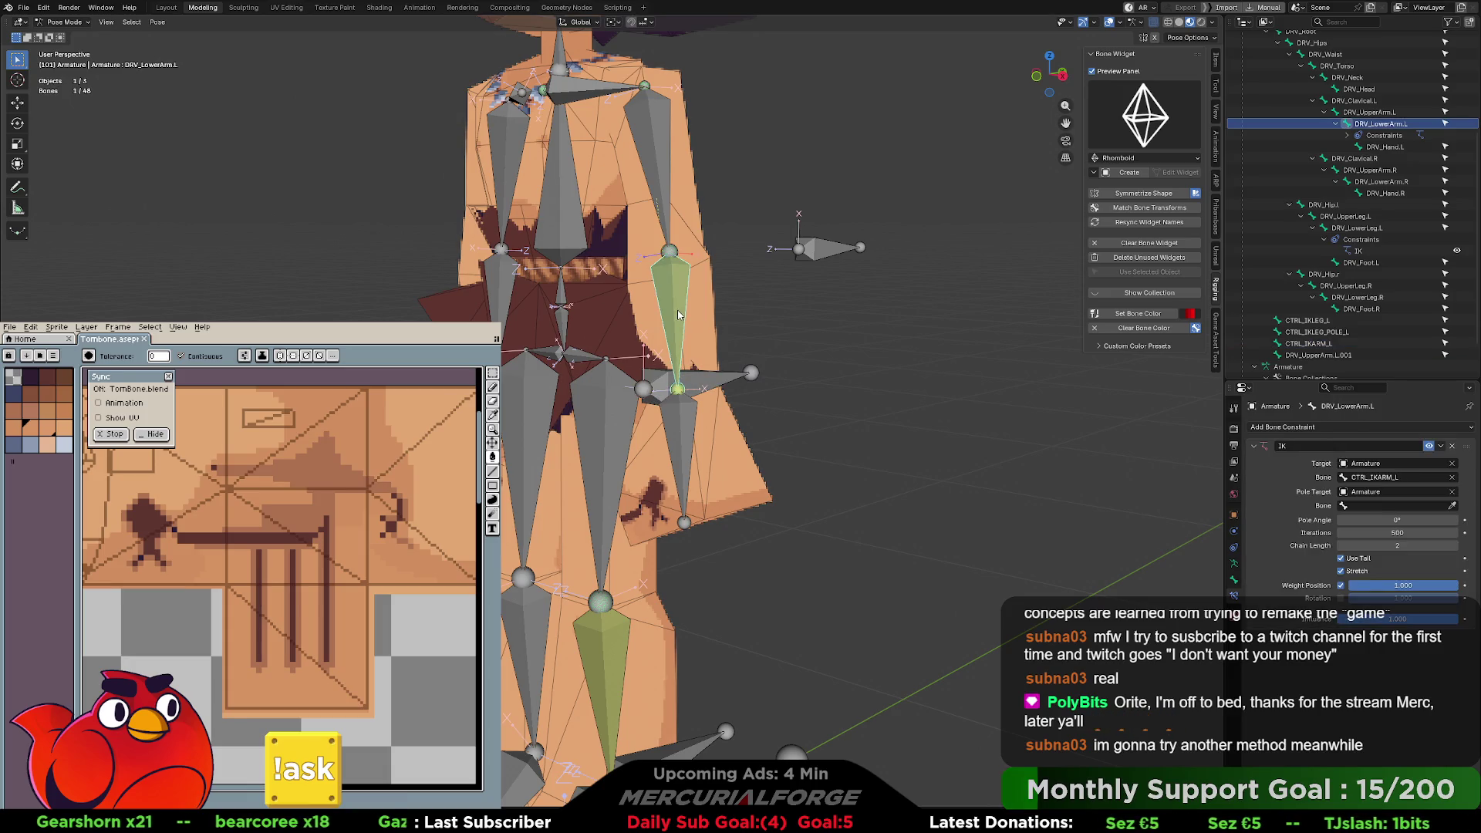
- Set the IK Pole Target to DRV_UpperArm.L.001 with the eyedropper, then select that bone
left_click(1454, 507)
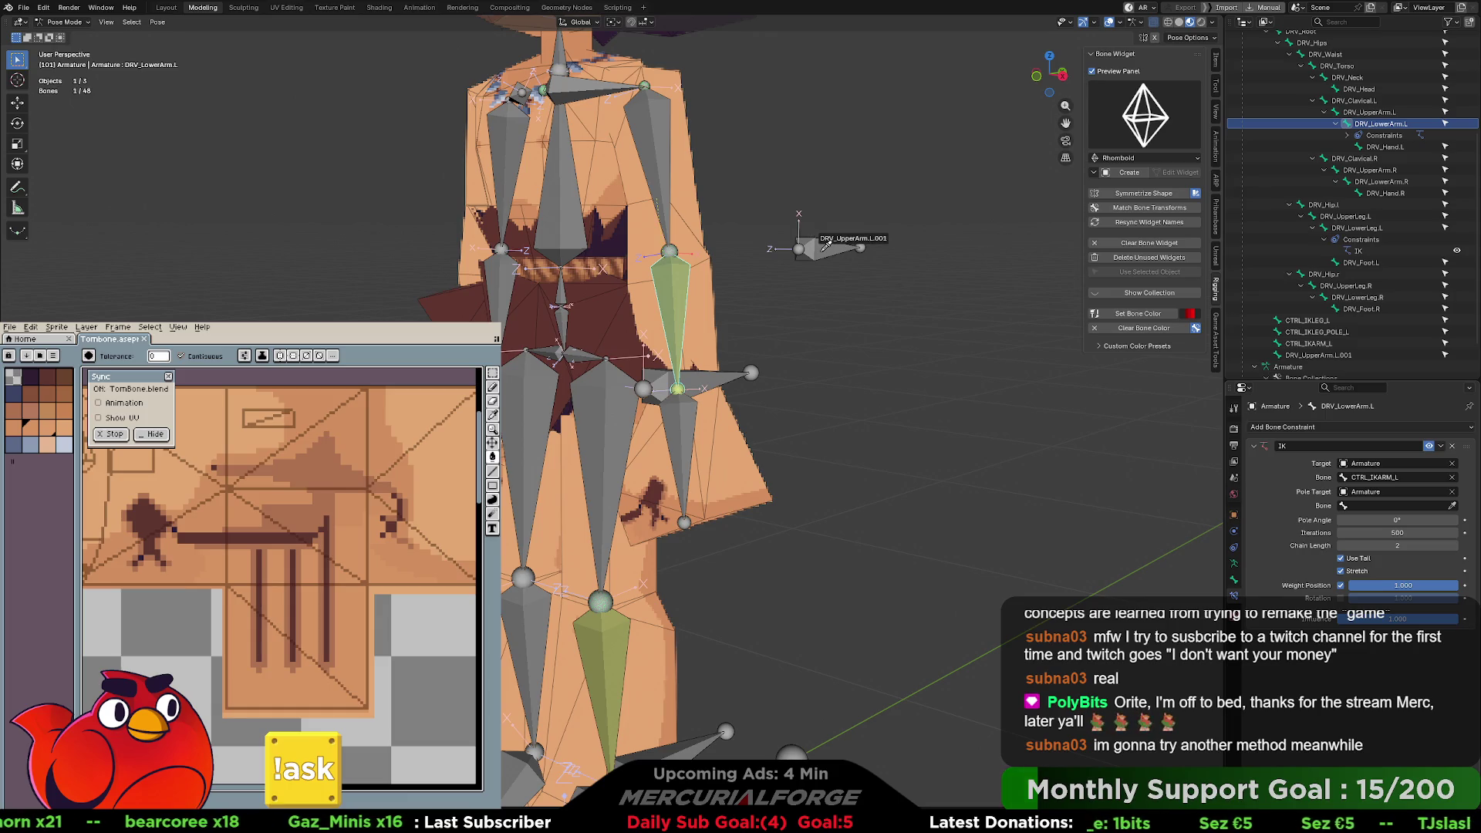
left_click(822, 256)
mouse_move(821, 269)
middle_mouse_down()
mouse_move(868, 298)
mouse_move(787, 289)
mouse_move(929, 254)
middle_mouse_up()
left_click(906, 256)
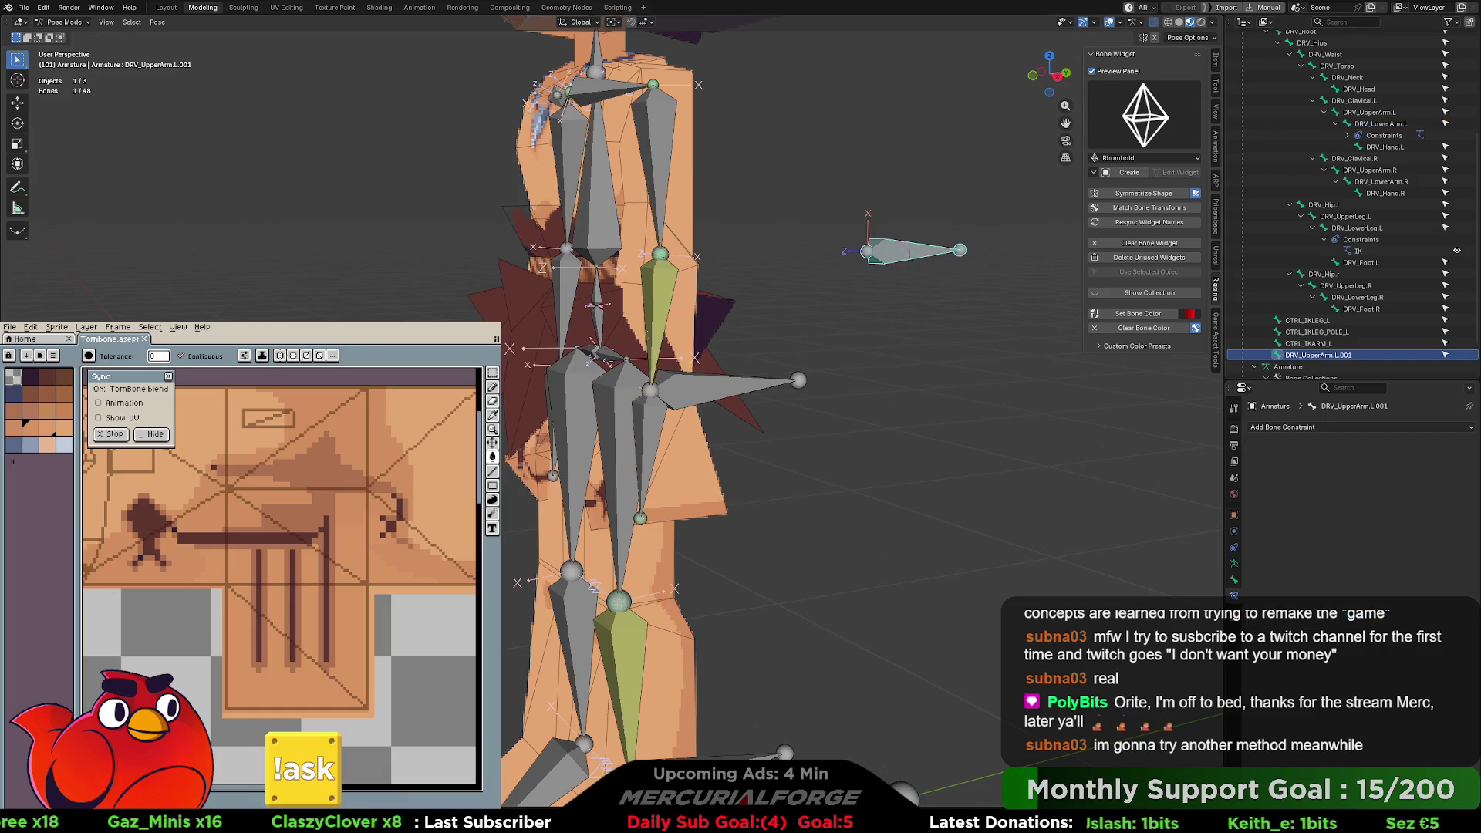
- Rename the new pole bone to CTRL_IKARM_POLE_L
key("F2")
type("CTRL_IKARM_POLE")
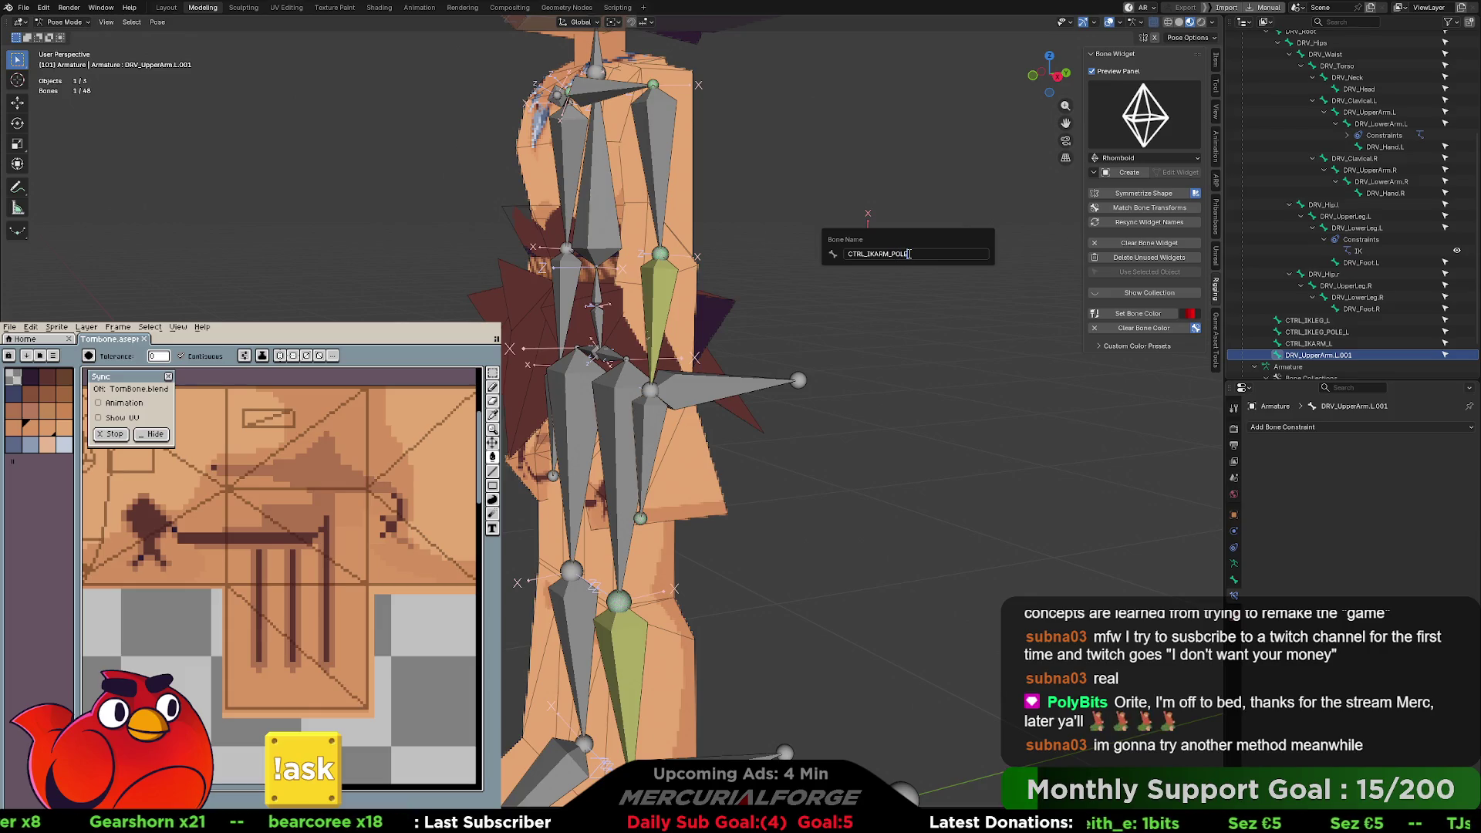
type("_L")
key("Return")
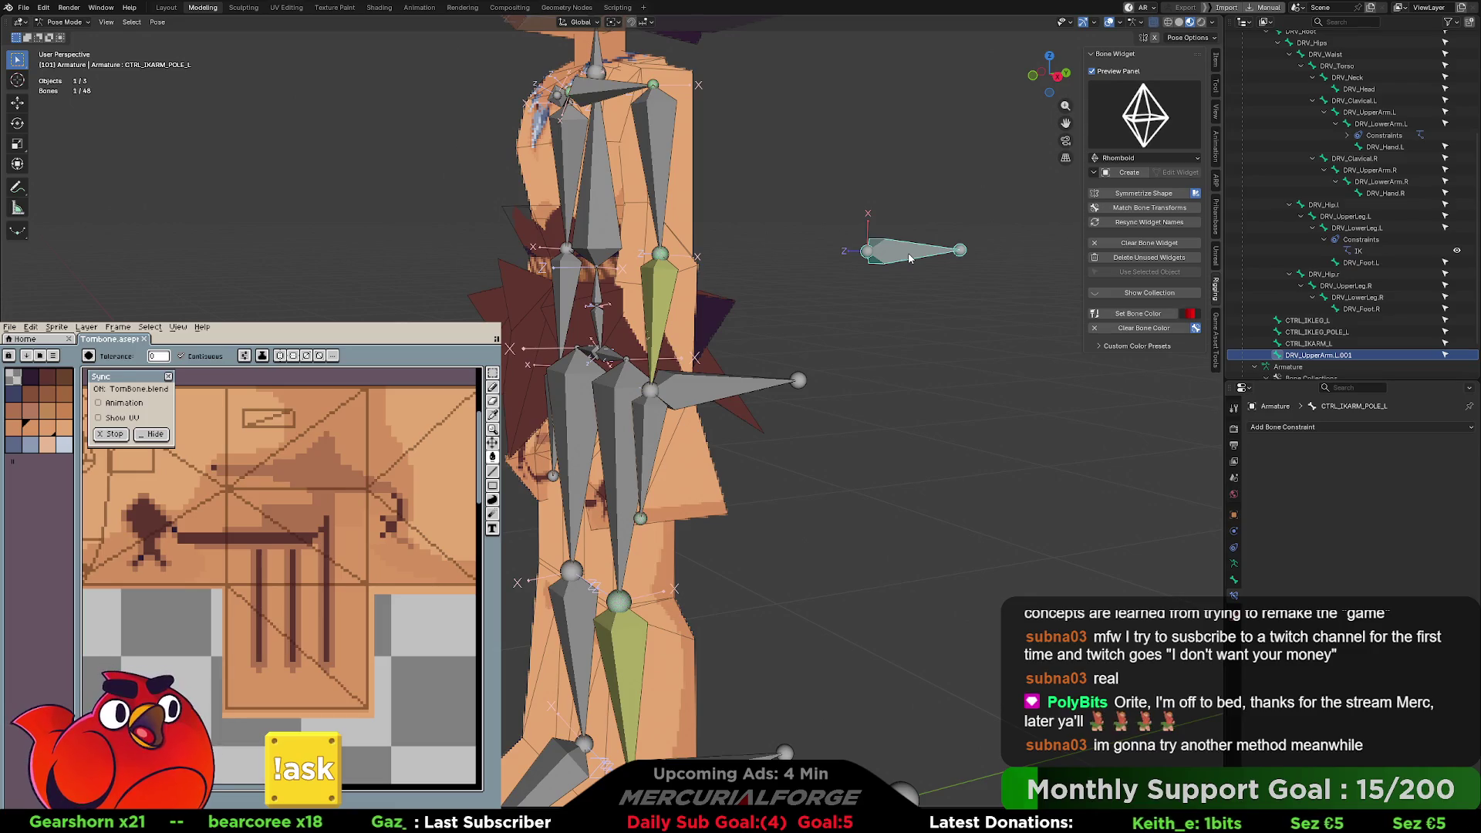
- Give CTRL_IKARM_POLE_L a Rhomboid custom widget and deselect it
left_click(1120, 173)
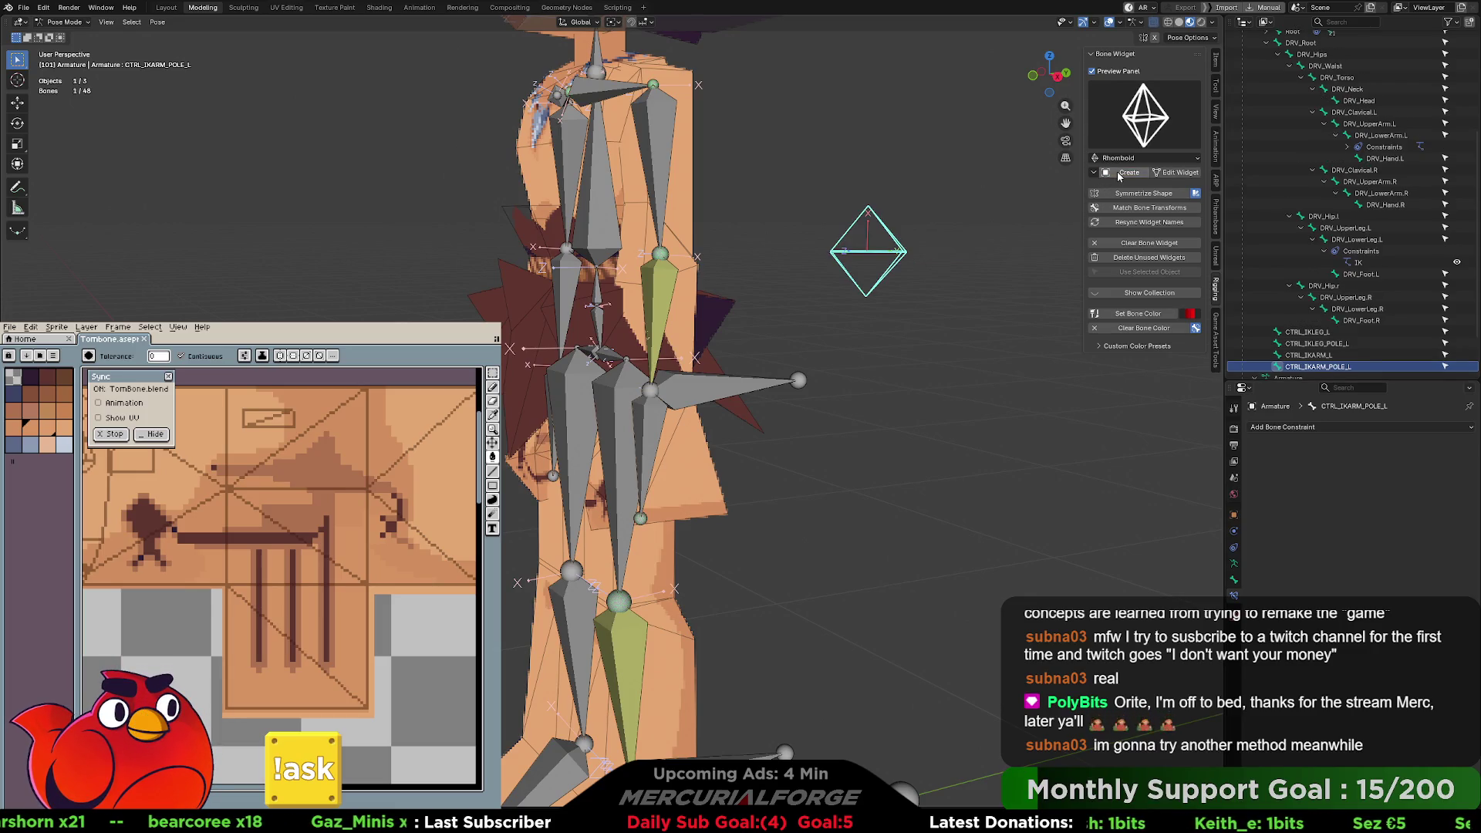
key("alt+a")
middle_click_drag(664, 573, 77, 572)
scroll(807, 439, "down", 2)
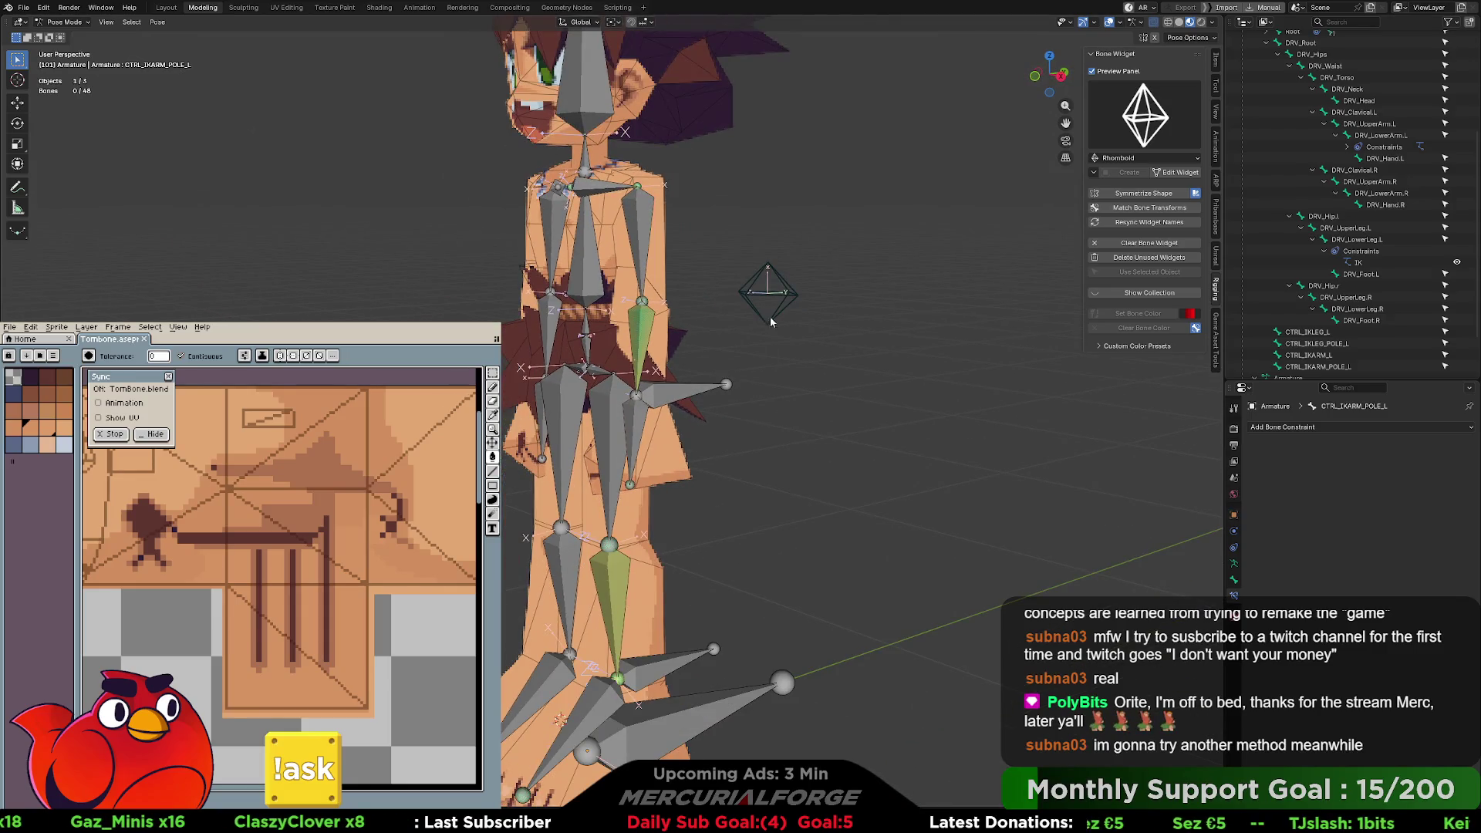
- Rotate the arm pole's widget mesh 90° about Y
left_click(772, 322)
mouse_move(780, 340)
middle_mouse_down()
mouse_move(812, 316)
mouse_move(892, 311)
mouse_move(848, 319)
middle_mouse_up()
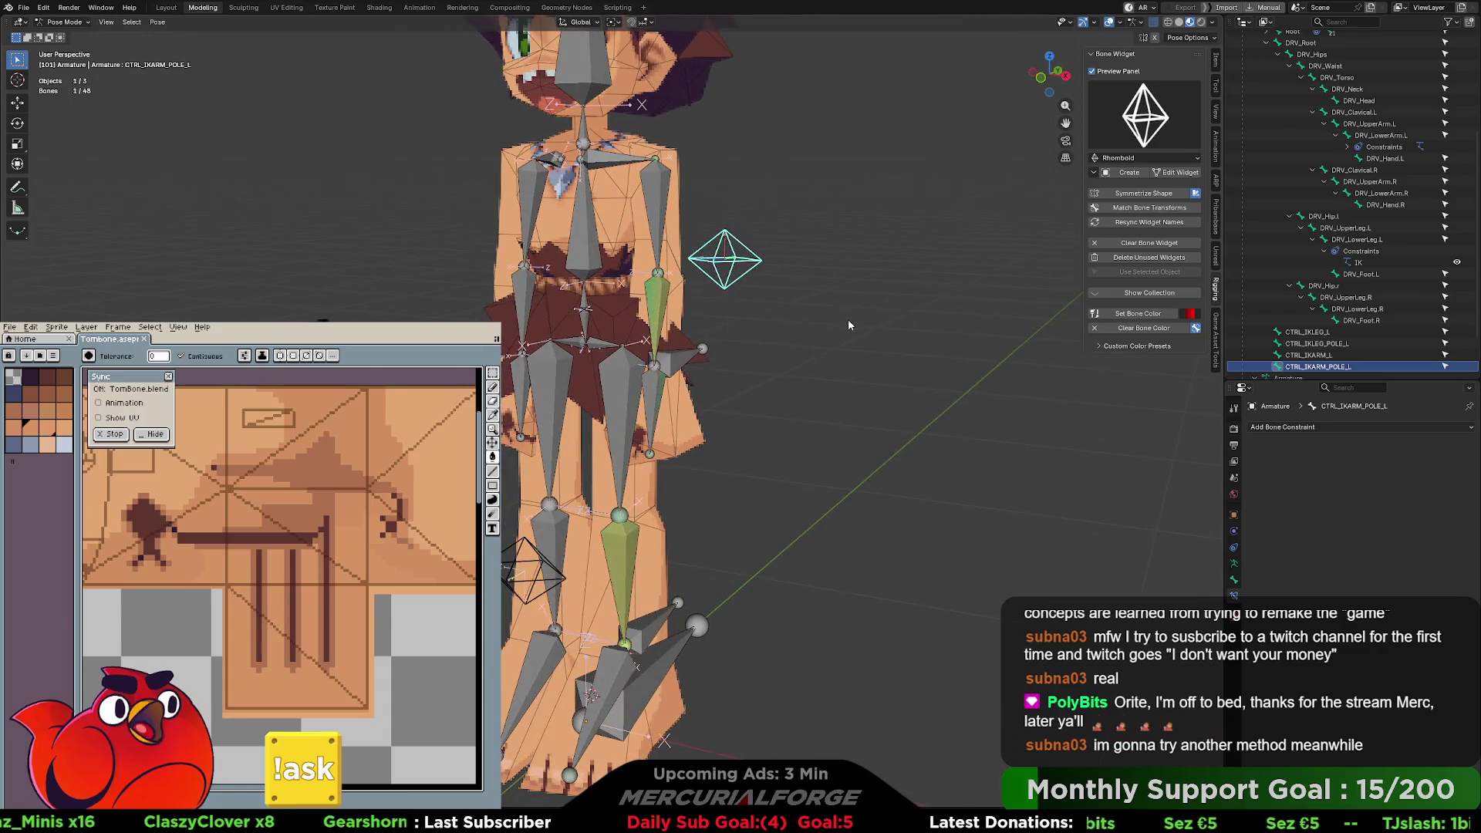
left_click(1175, 173)
middle_click_drag(855, 230, 831, 229)
left_click_drag(930, 177, 713, 352)
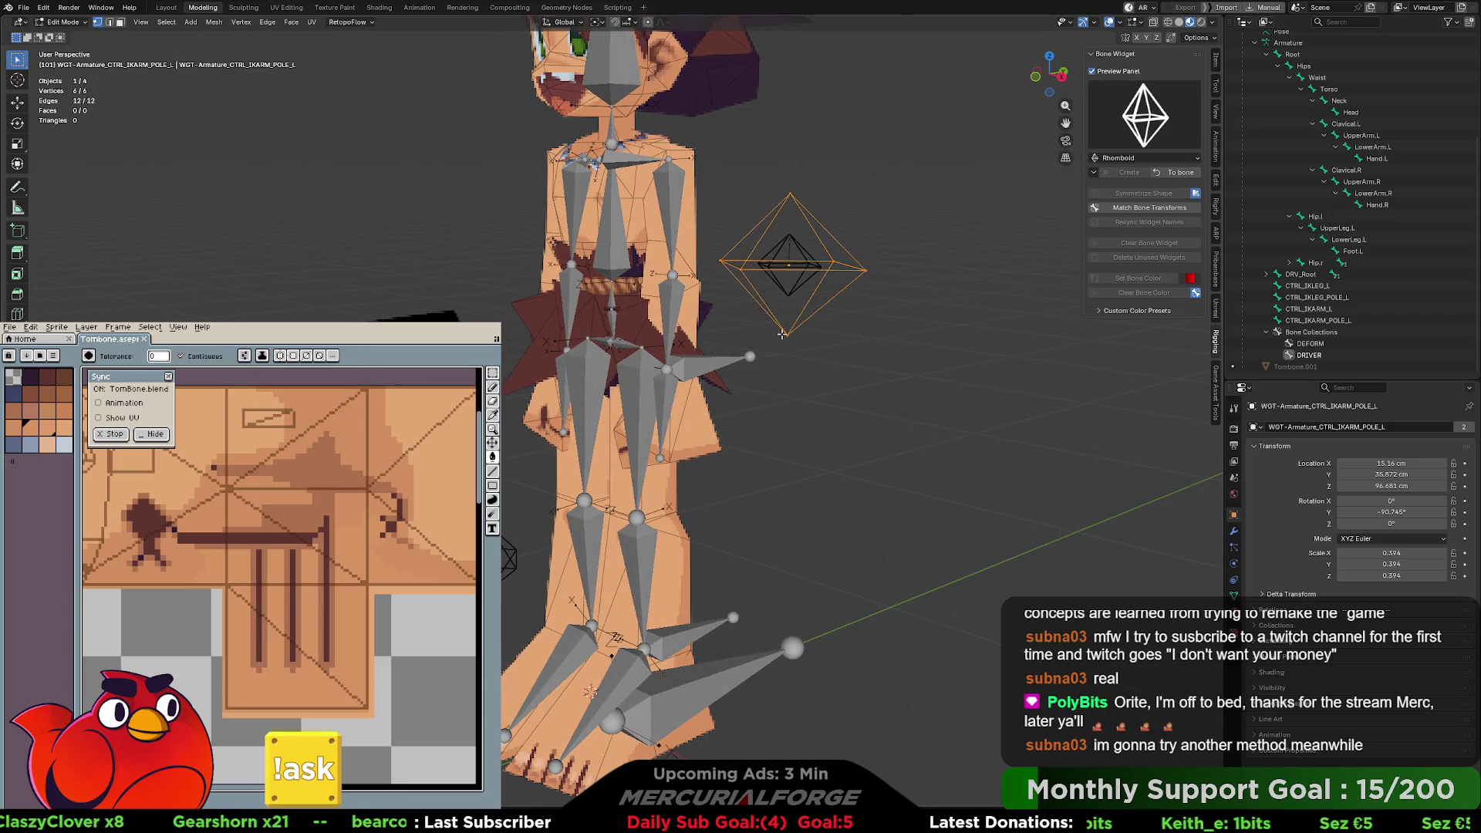
key("r")
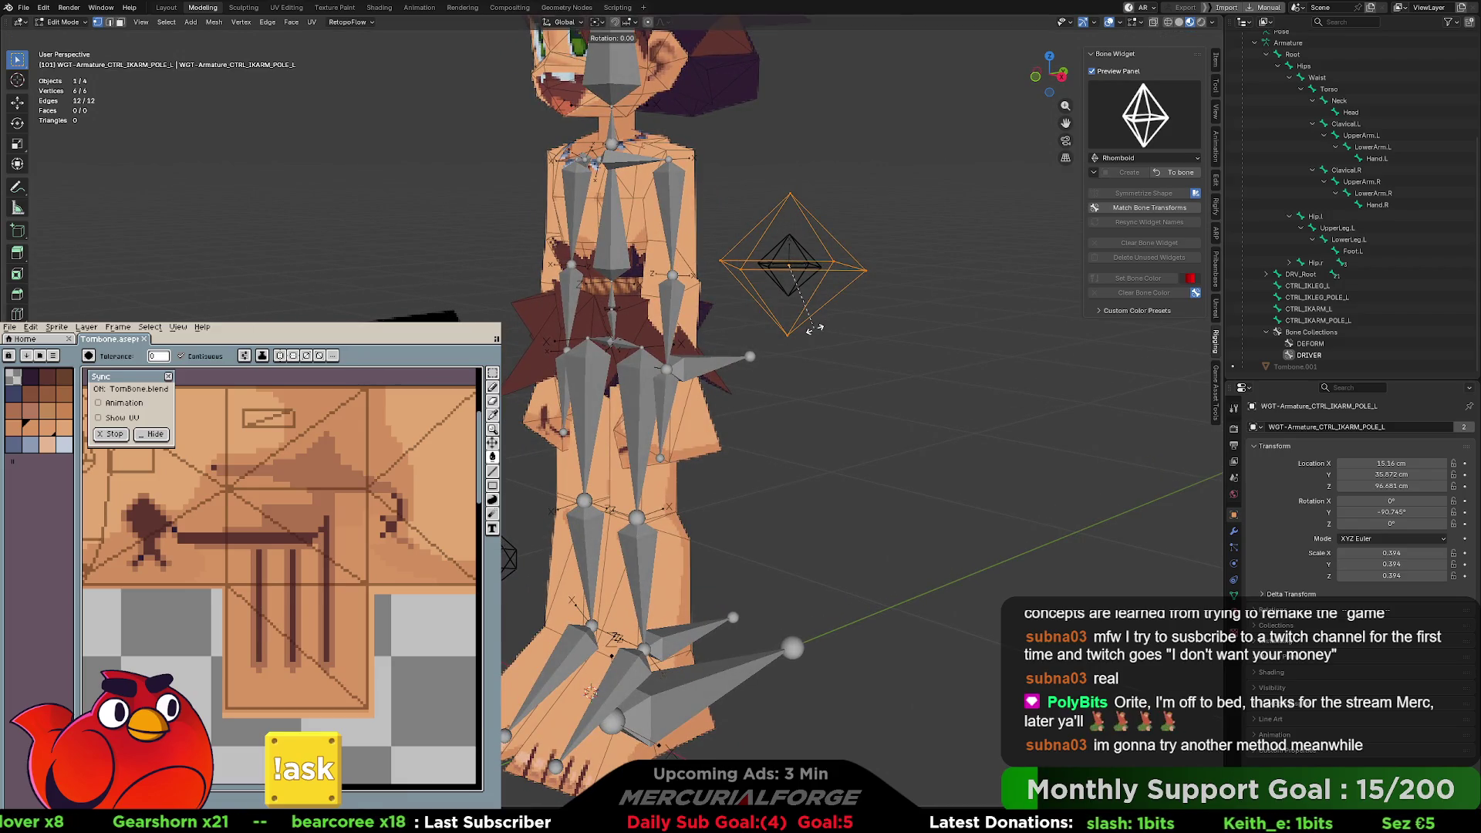
type("y")
type("90")
key("Return")
left_click(803, 351)
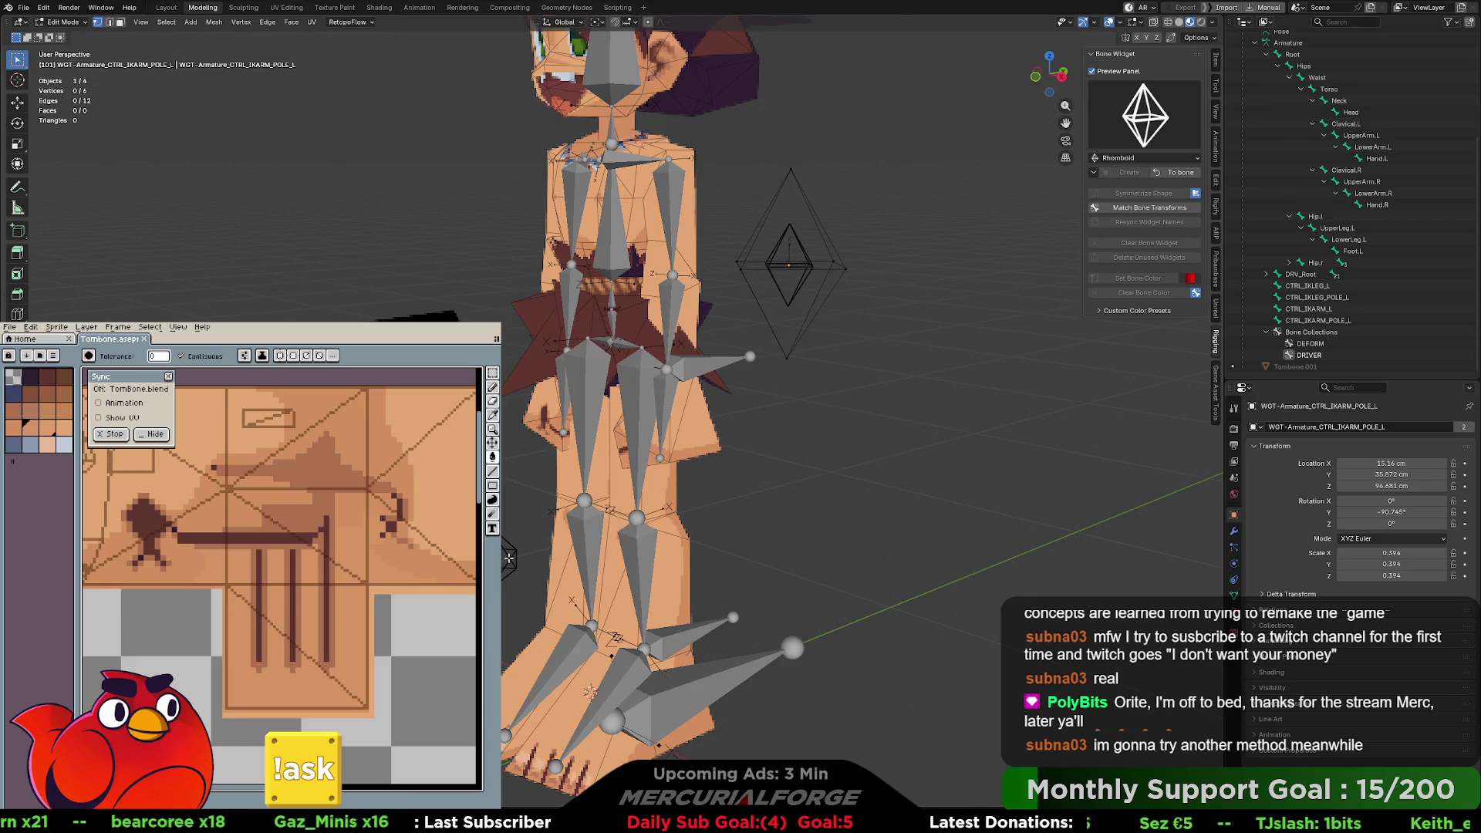
left_click(1177, 172)
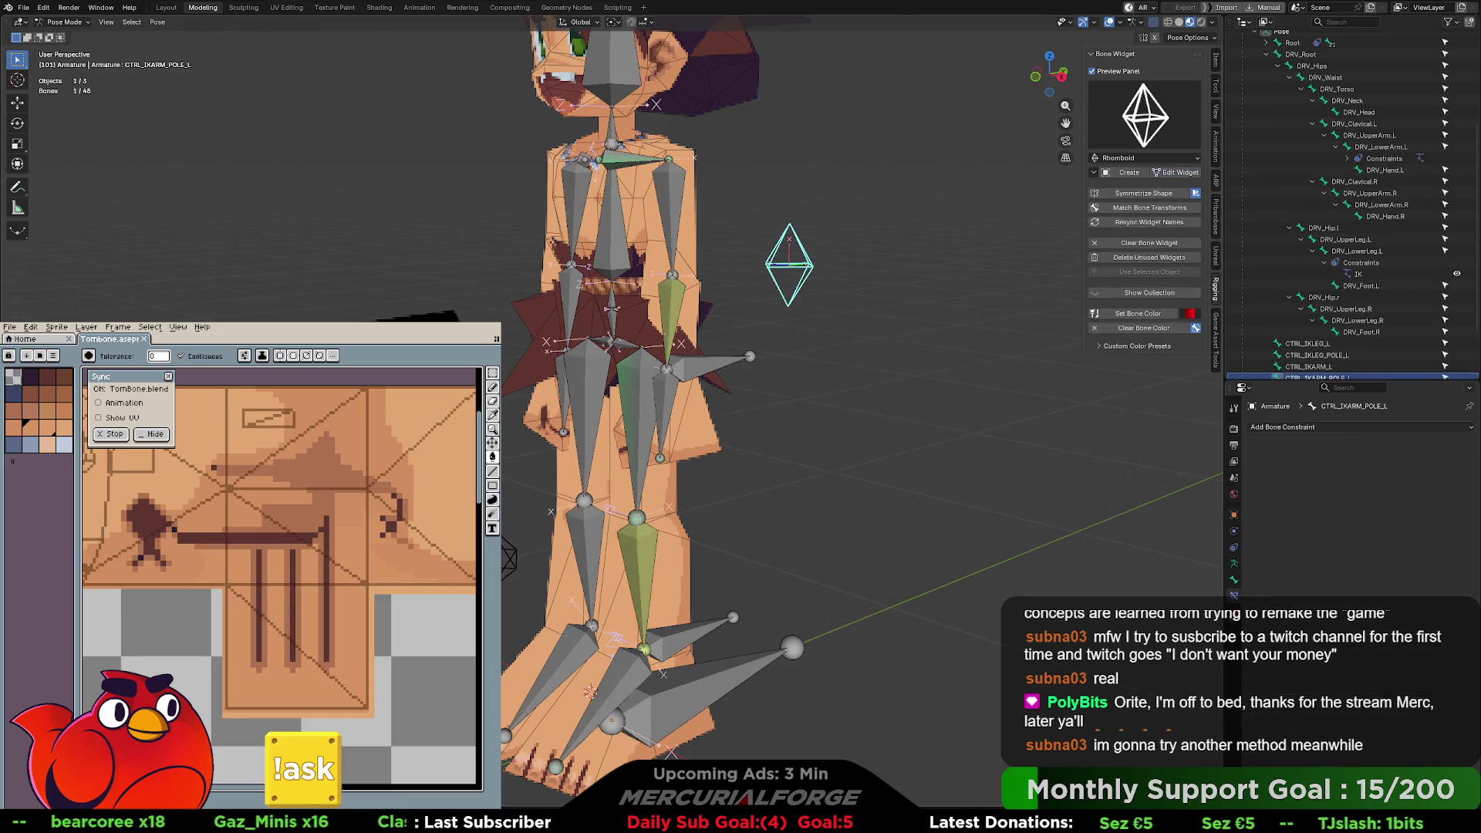
- Rotate the CTRL_IKLEG_POLE_L widget shape and return it to its bone
left_click(1168, 173)
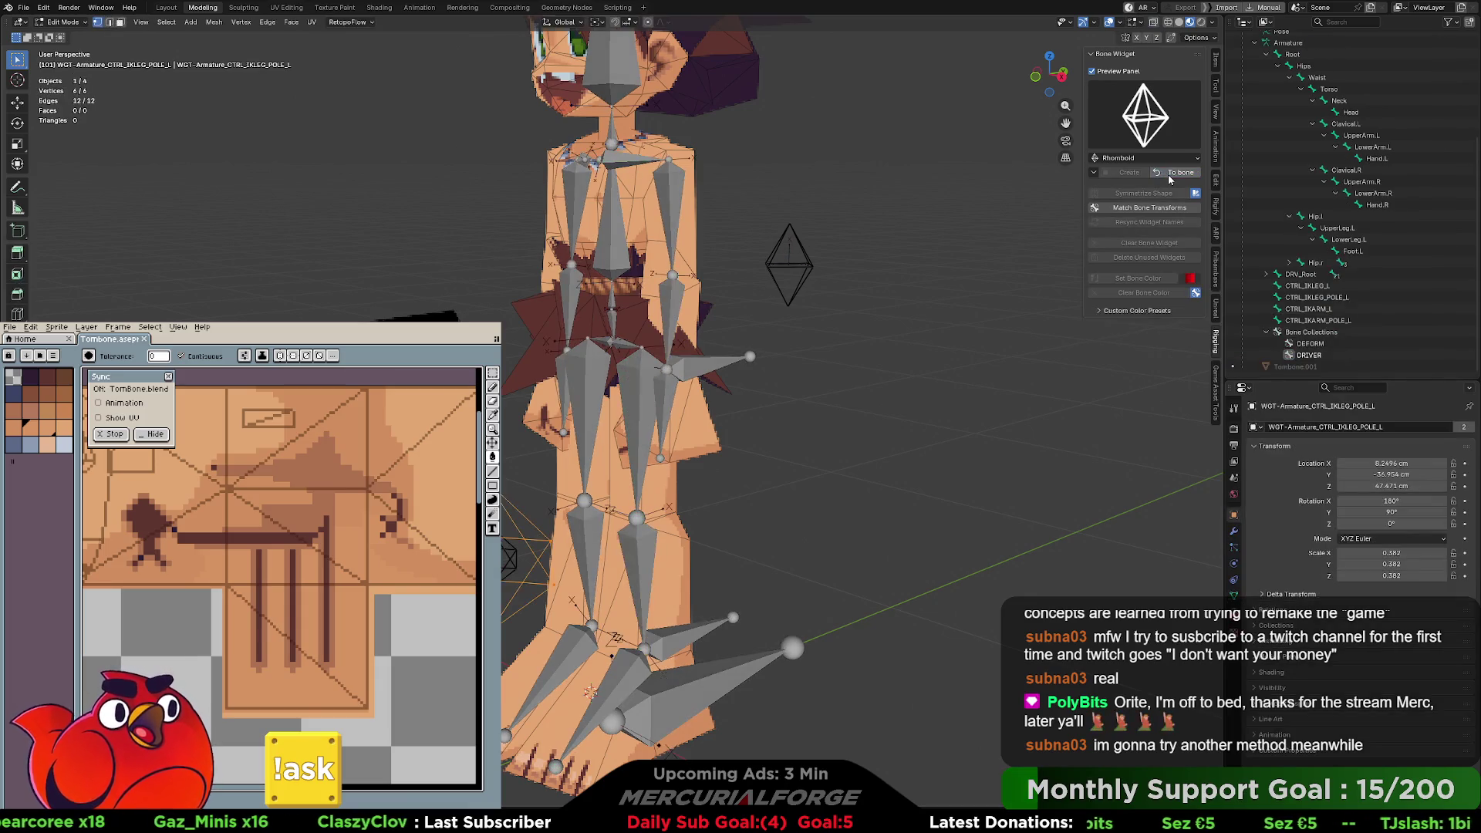
key("r")
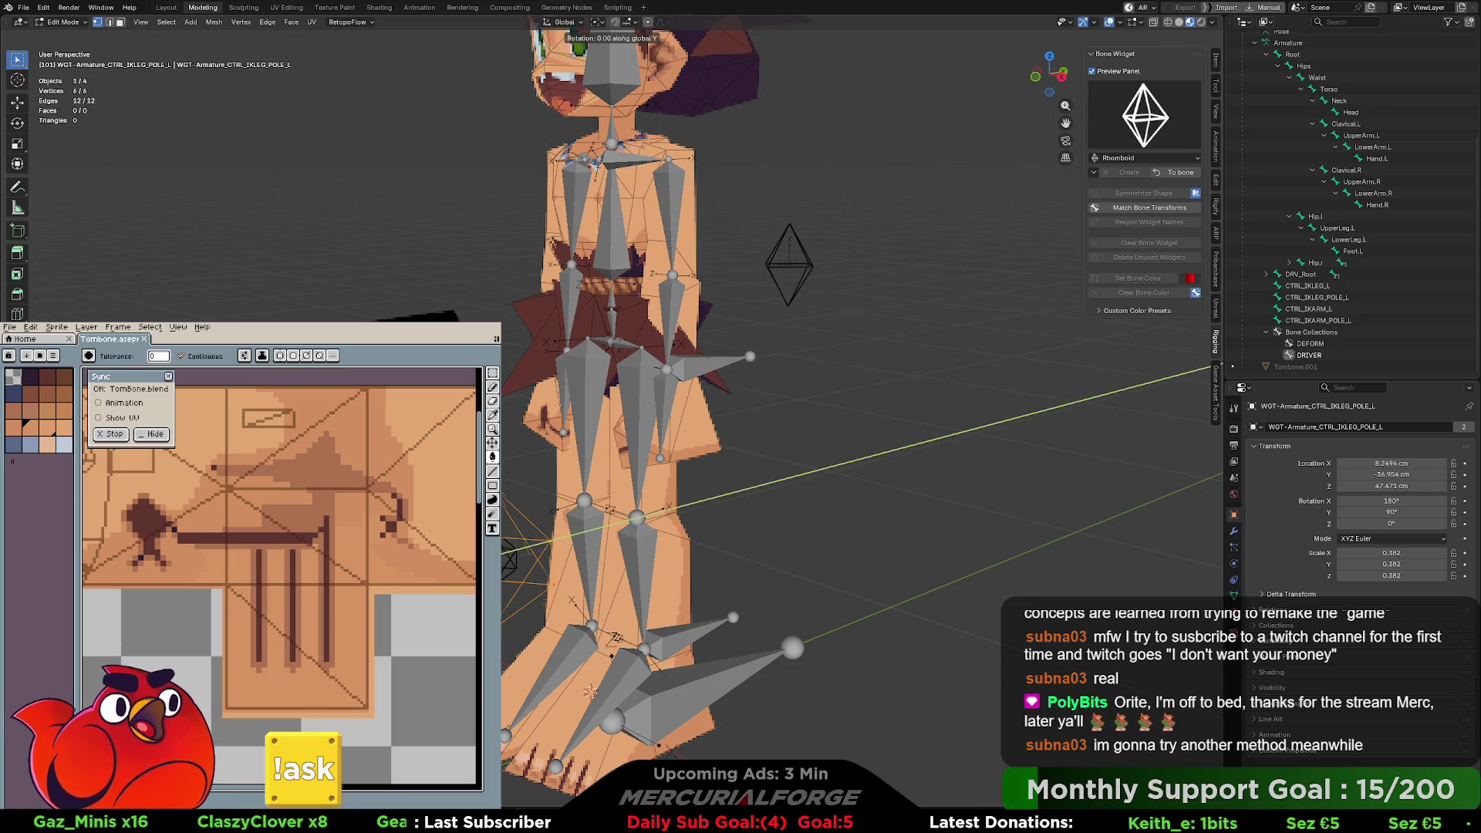
left_click(682, 436)
left_click(823, 400)
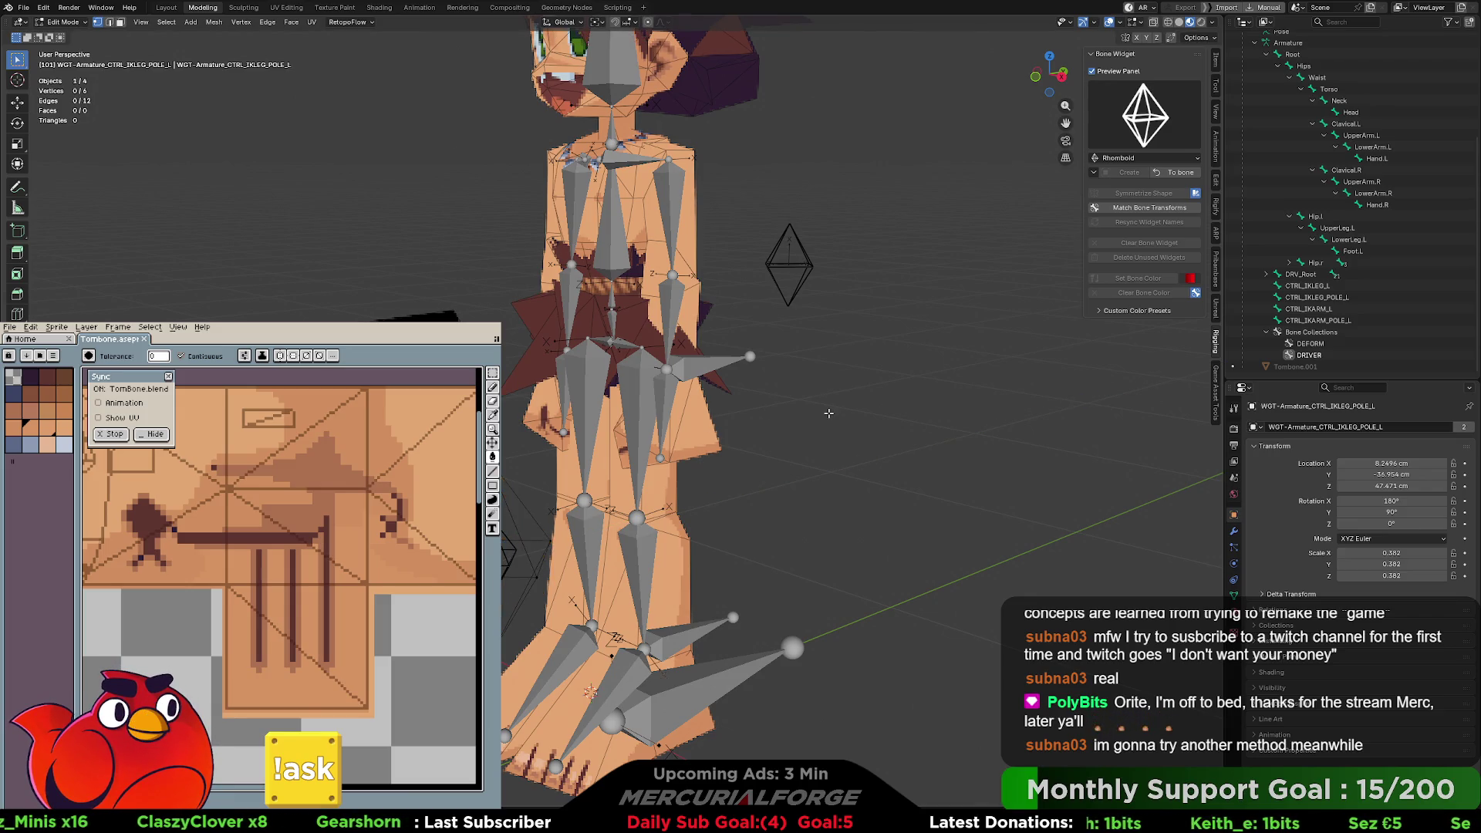
key("Tab")
middle_click_drag(840, 430, 860, 426)
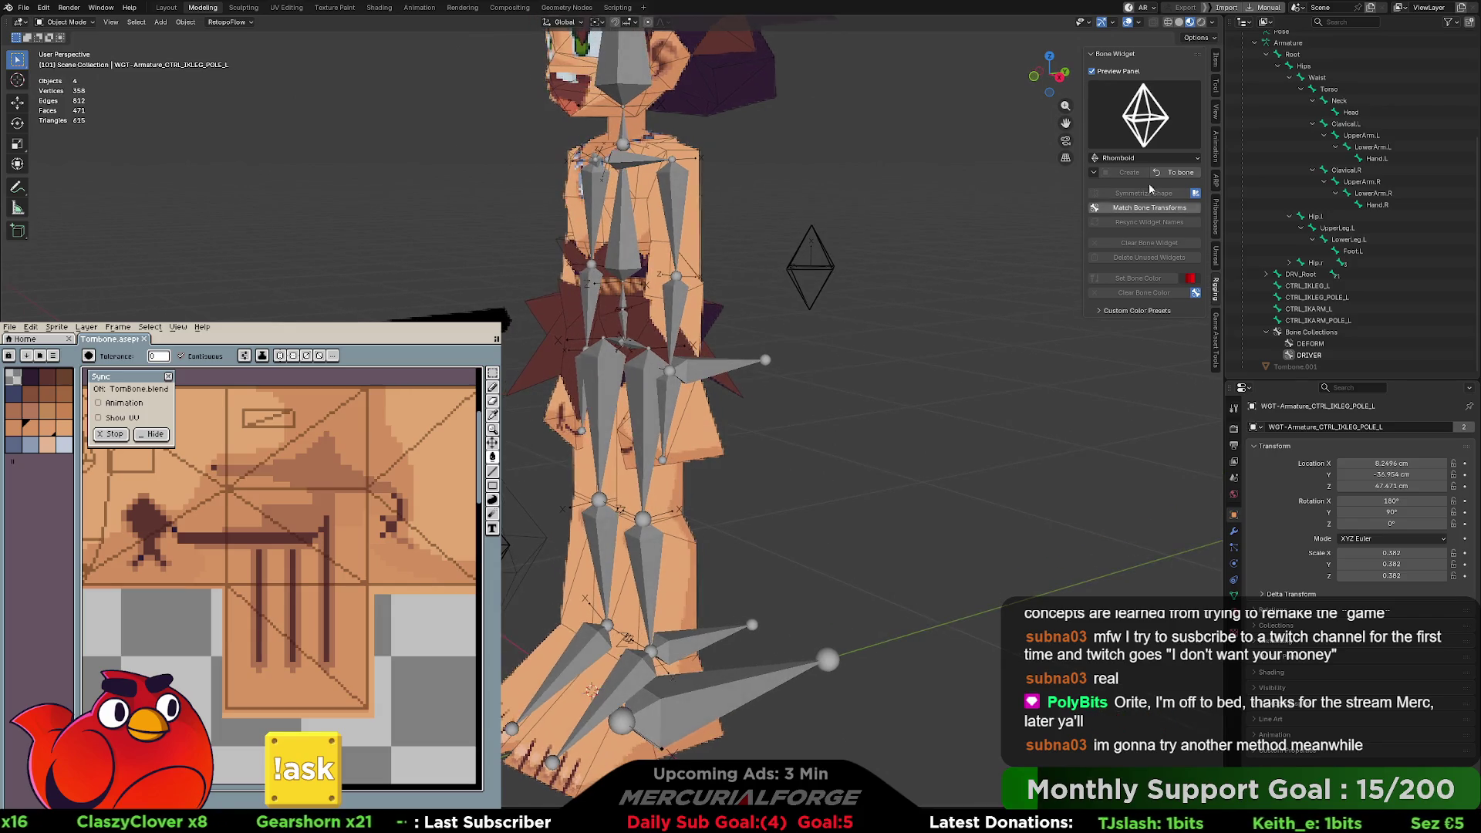
left_click(1173, 180)
mouse_move(967, 405)
middle_mouse_down()
mouse_move(983, 350)
mouse_move(915, 359)
mouse_move(768, 507)
middle_mouse_up()
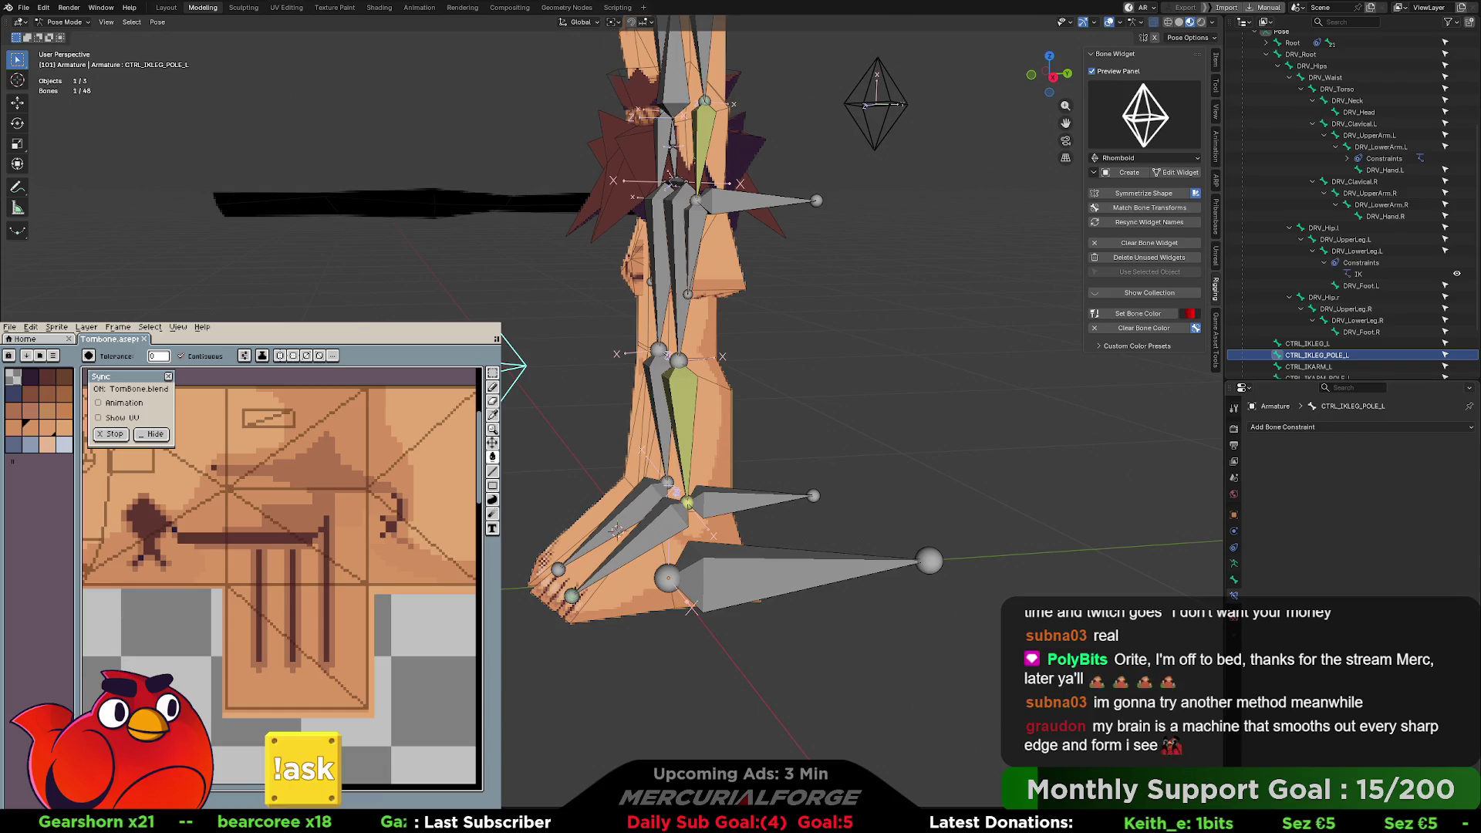
- In pose mode, add an Inverse Kinematics constraint to the left leg driver chain targeting CTRL_IKLEG_L
left_click(668, 552)
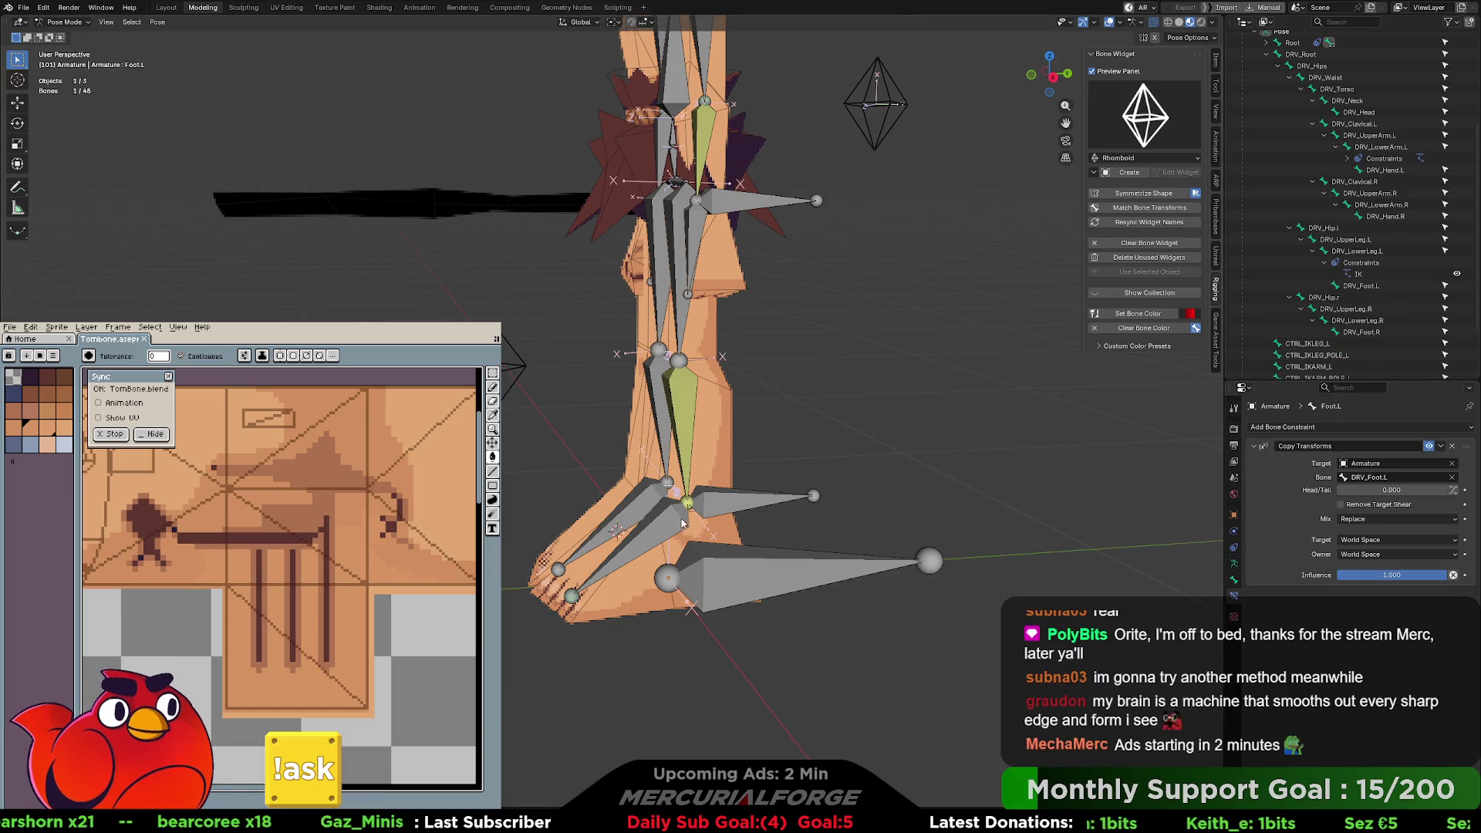
key("ctrl+Tab")
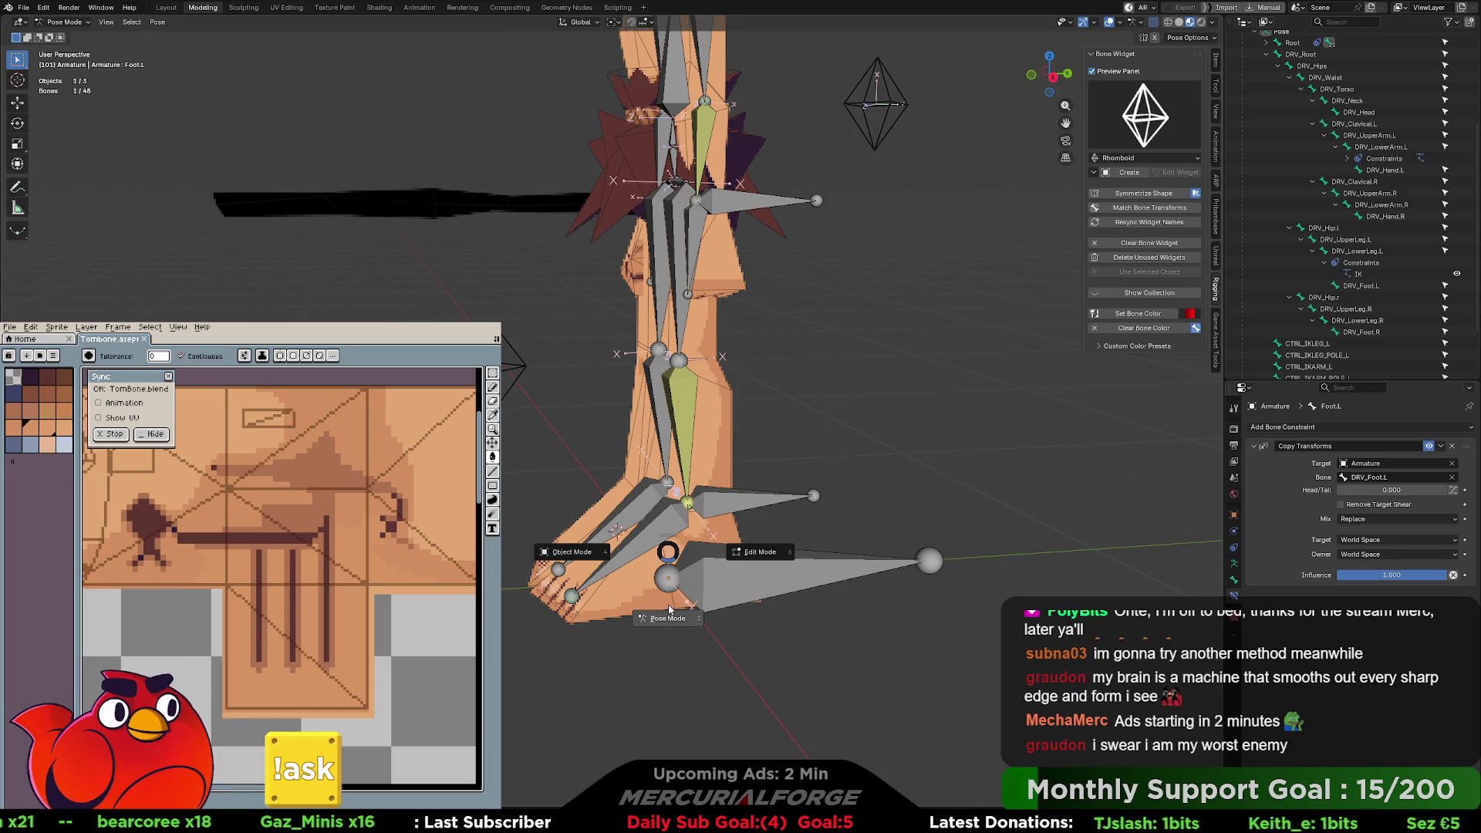
left_click(666, 594)
left_click(660, 531)
left_click(747, 502, "shift")
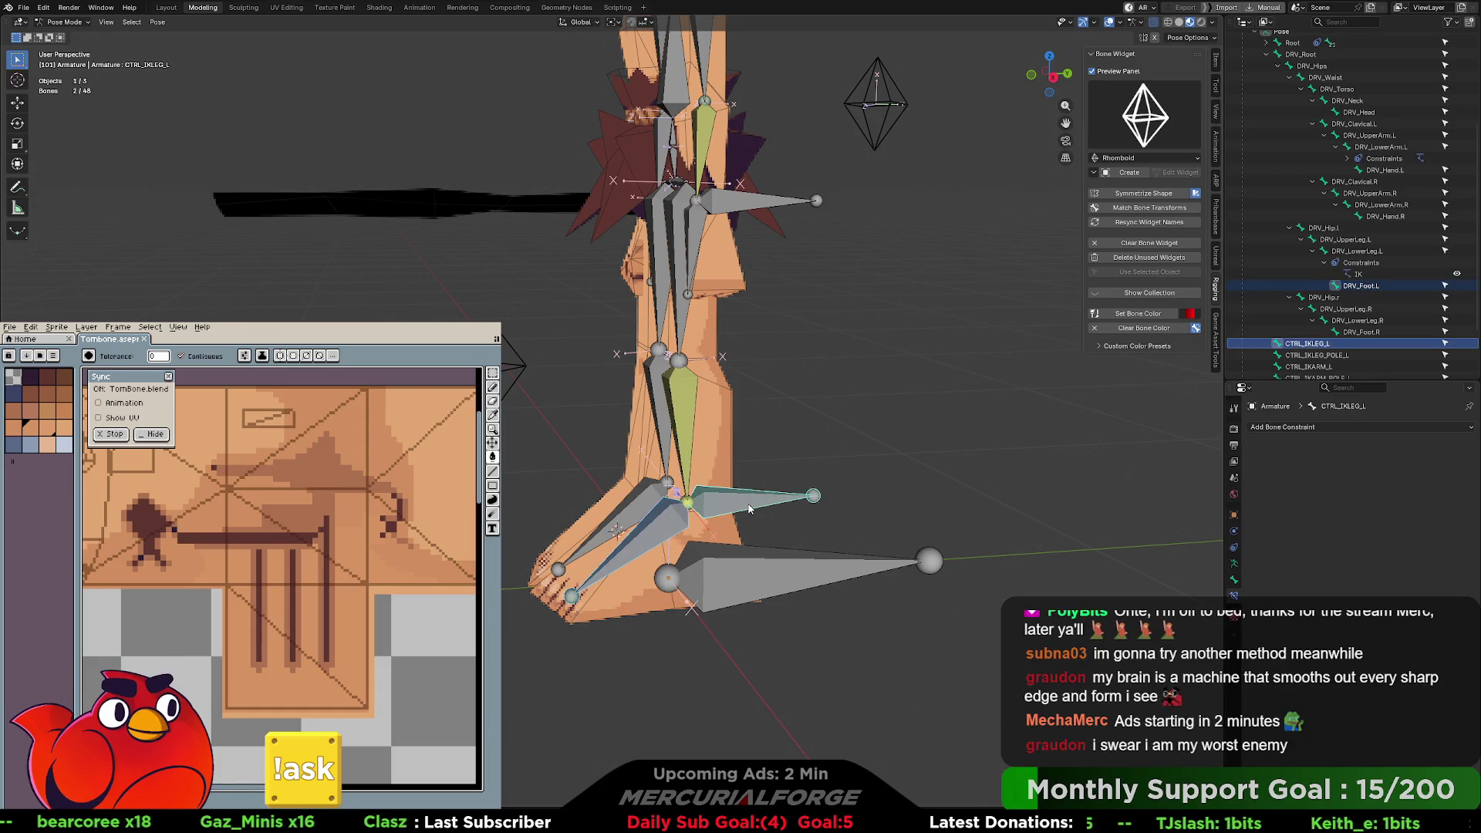
key("shift+ctrl+c")
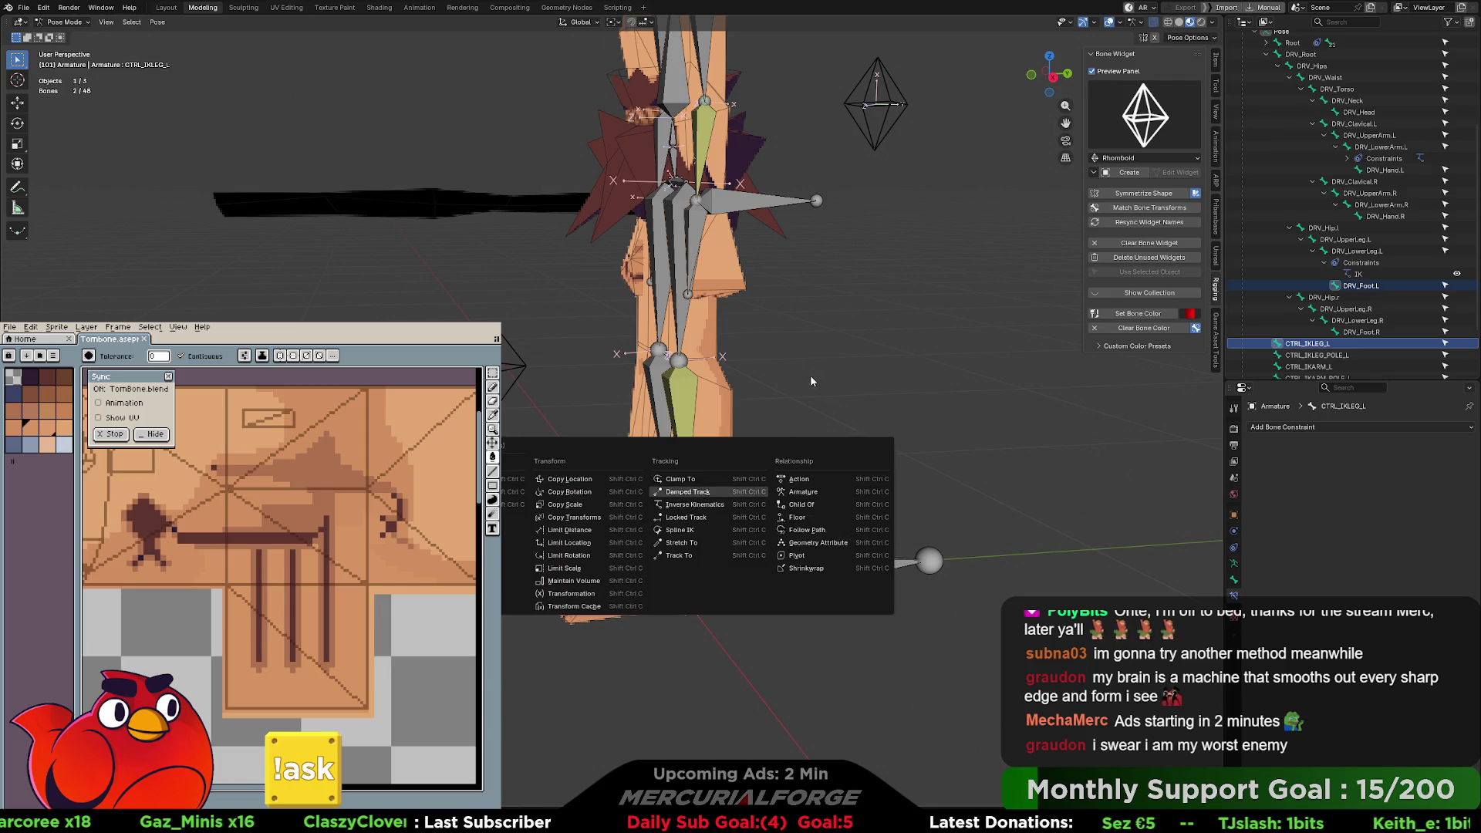
left_click(716, 505)
- Parent DRV_Foot.L to CTRL_IKLEG_L using plain Object parenting
left_click(693, 510)
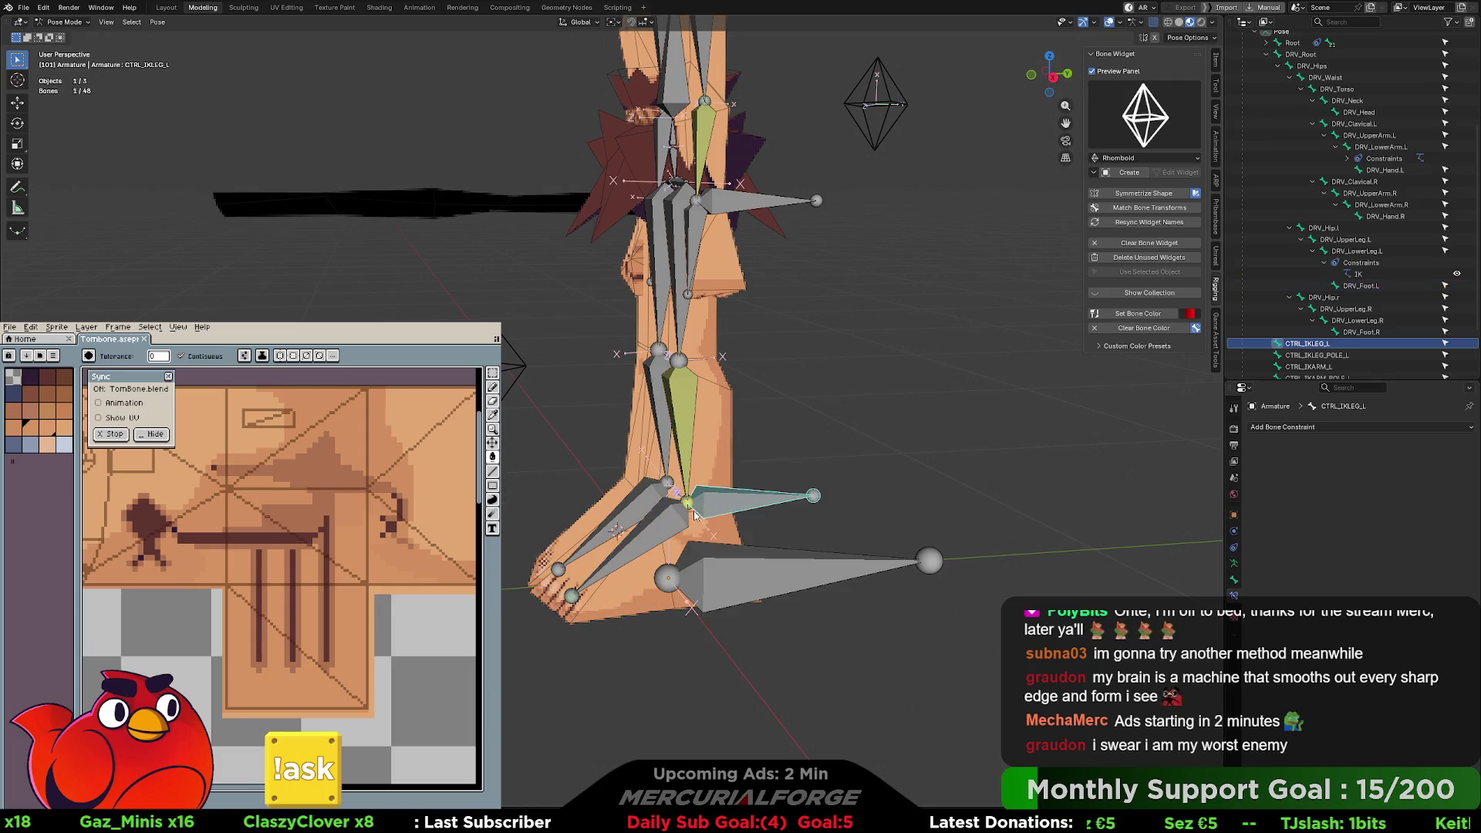
left_click(676, 531)
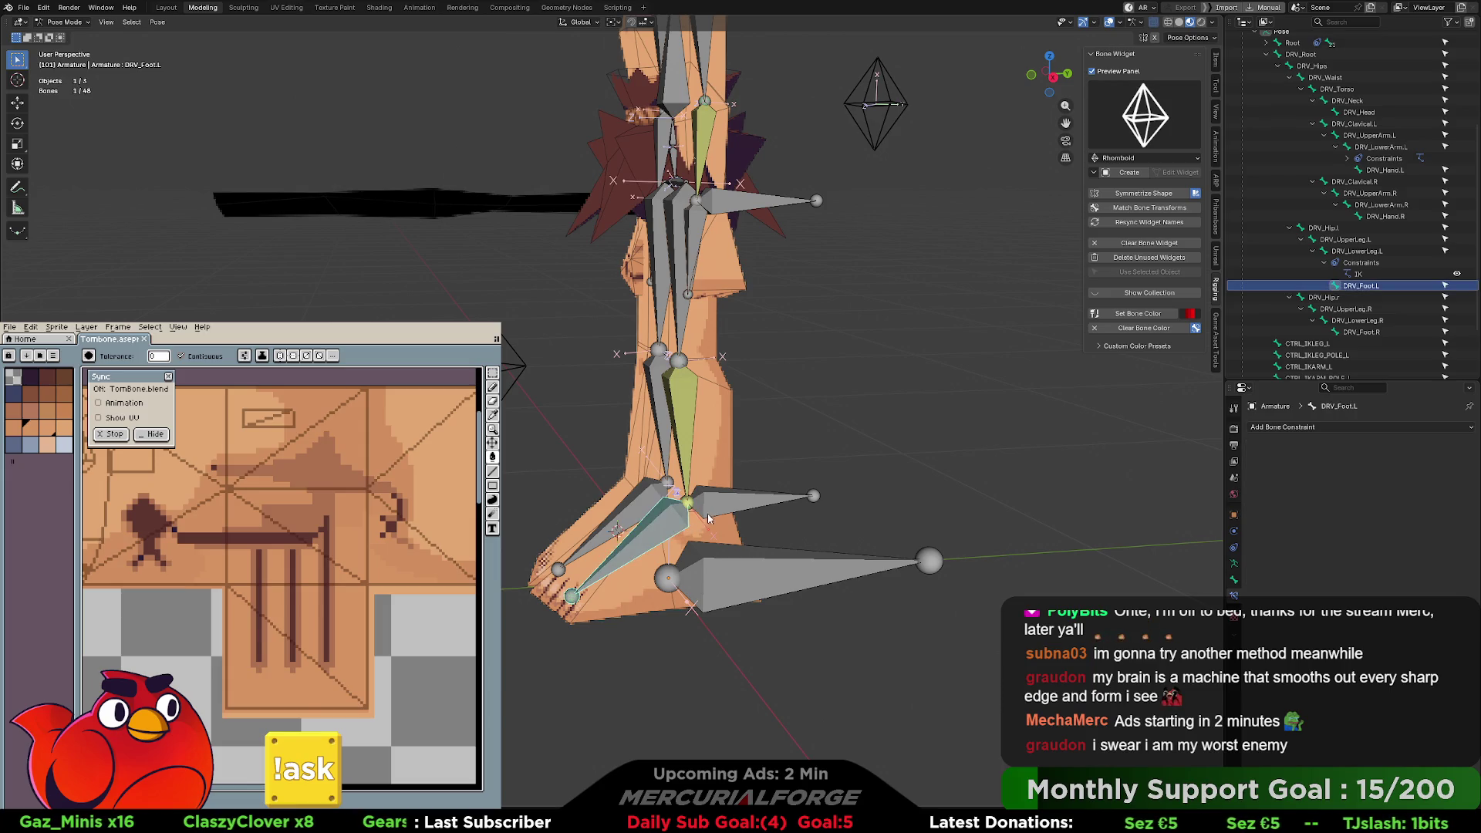
left_click(734, 510, "shift")
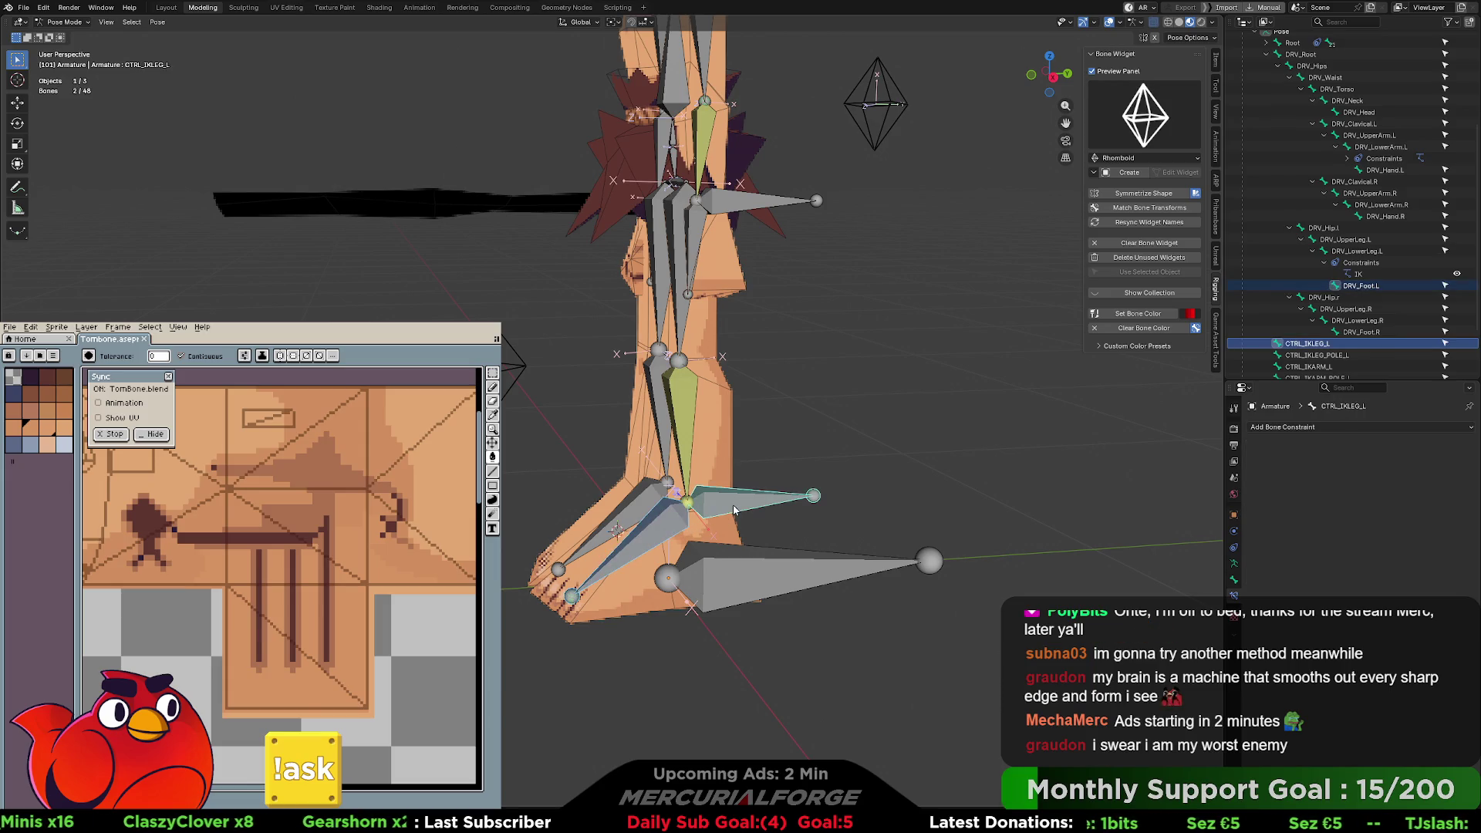
key("ctrl+p")
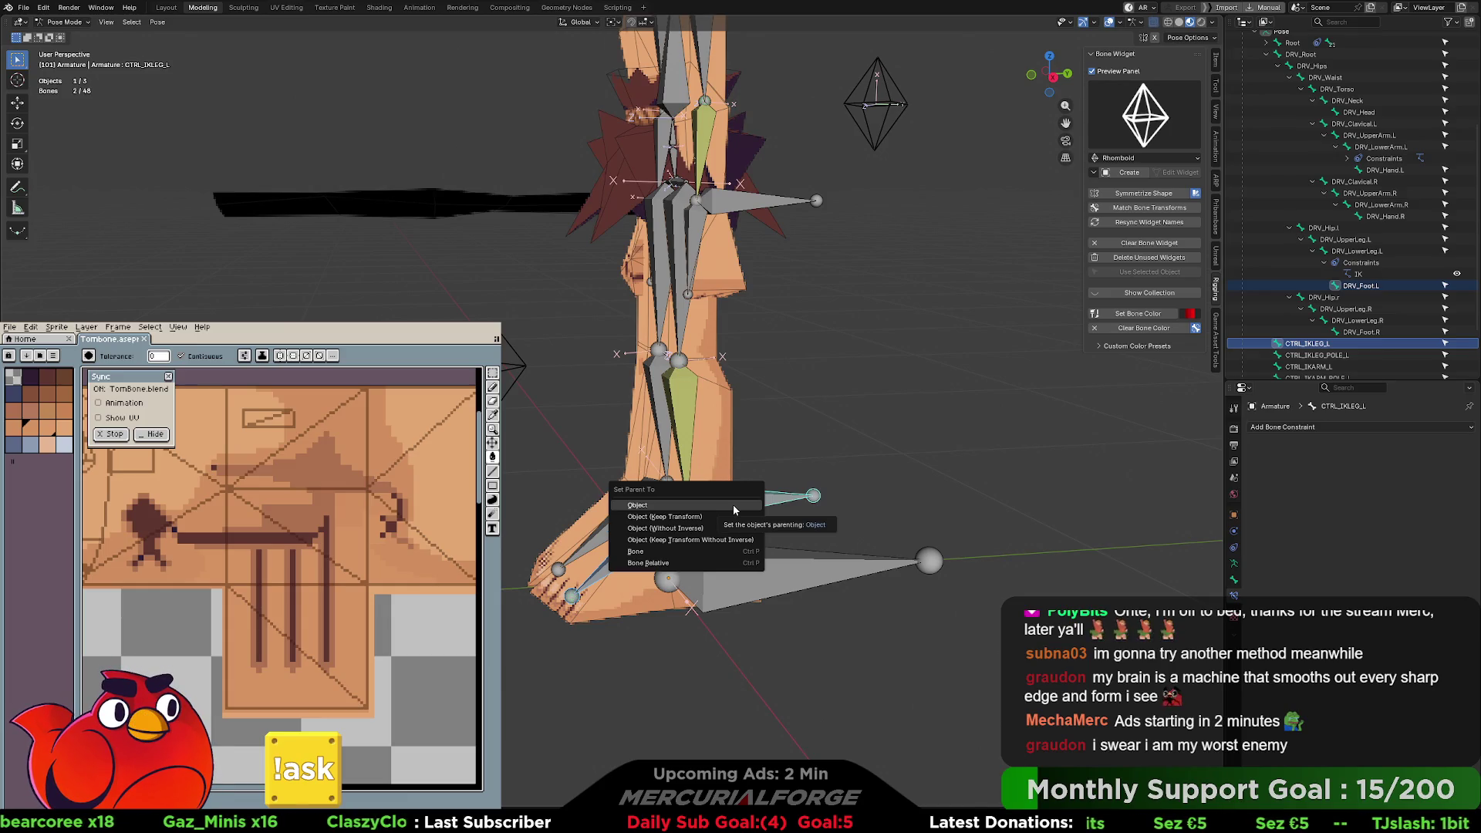
left_click(733, 505)
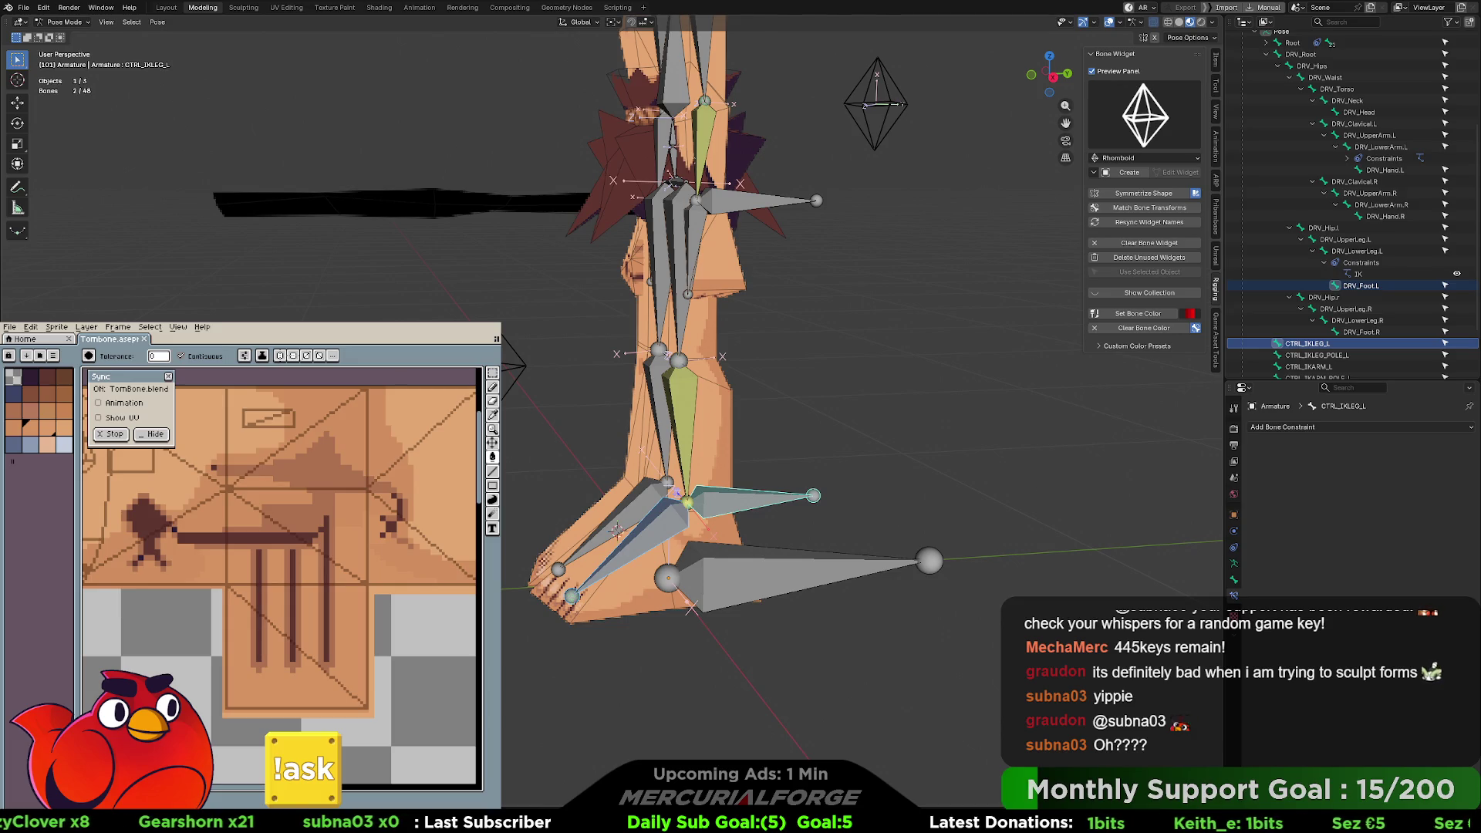
left_click(660, 514)
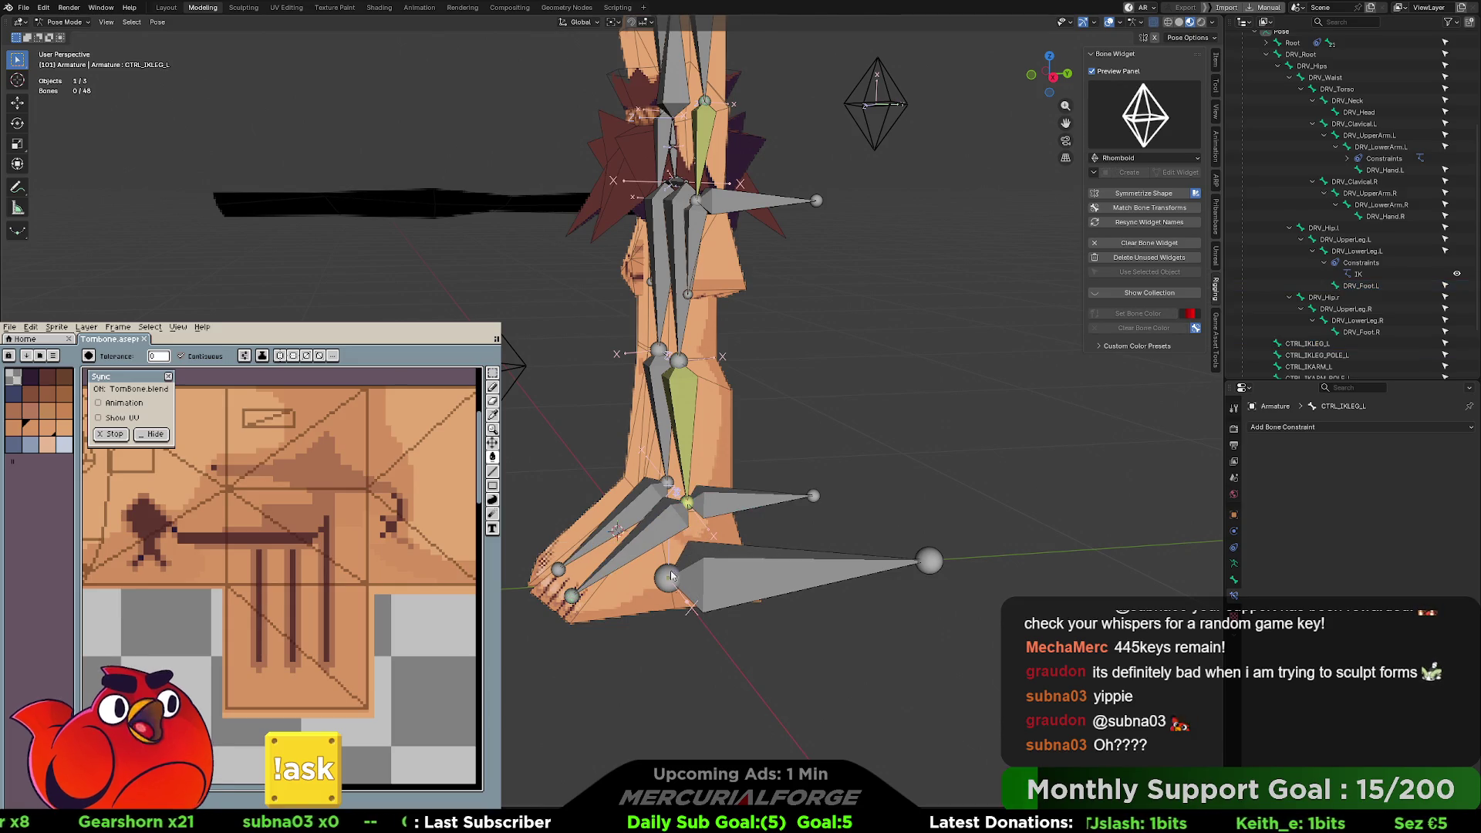
left_click(700, 520)
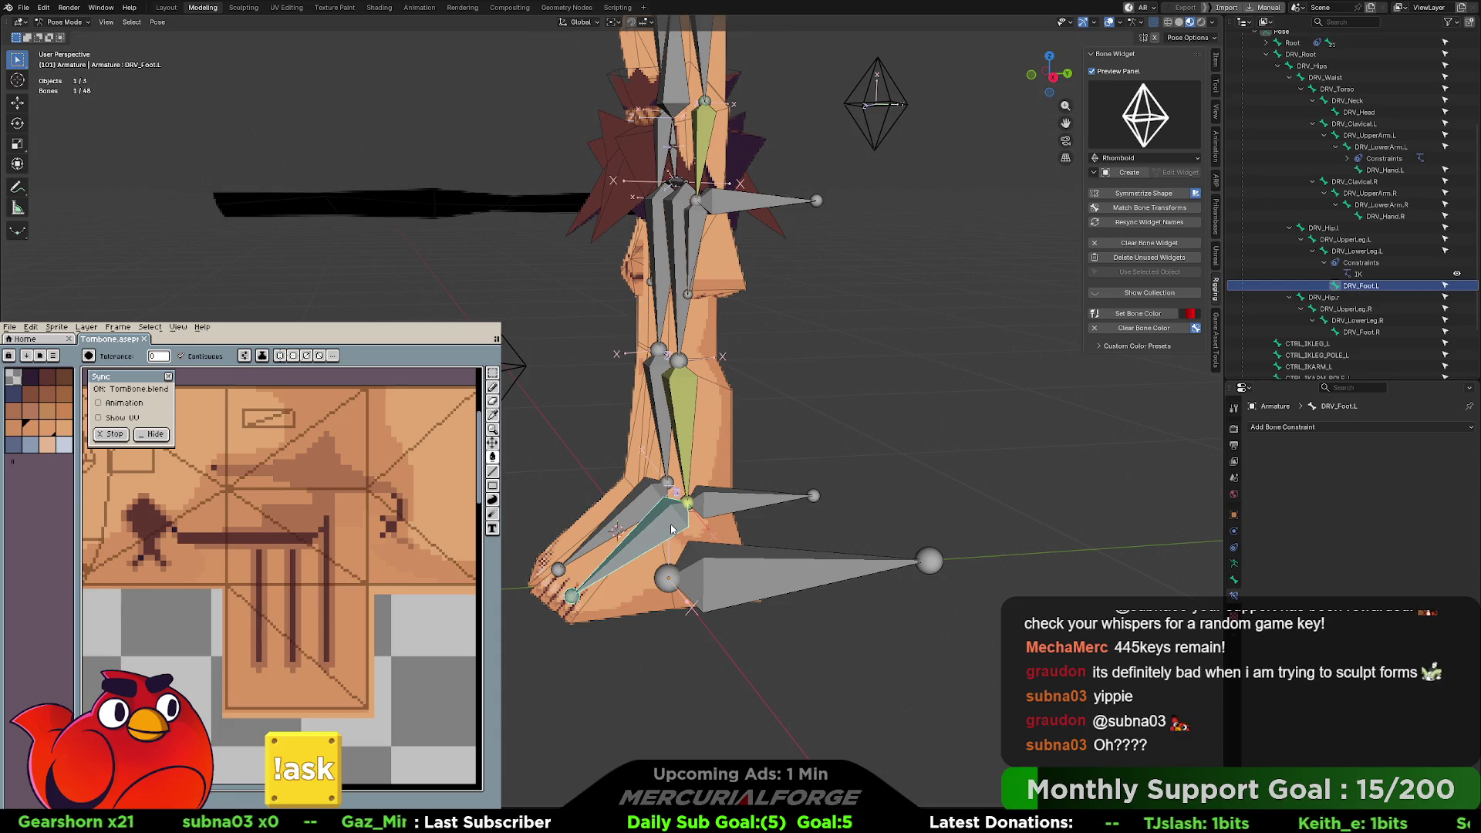
- Reapply plain Object parenting of DRV_Foot.L to CTRL_IKLEG_L
left_click(745, 509, "shift")
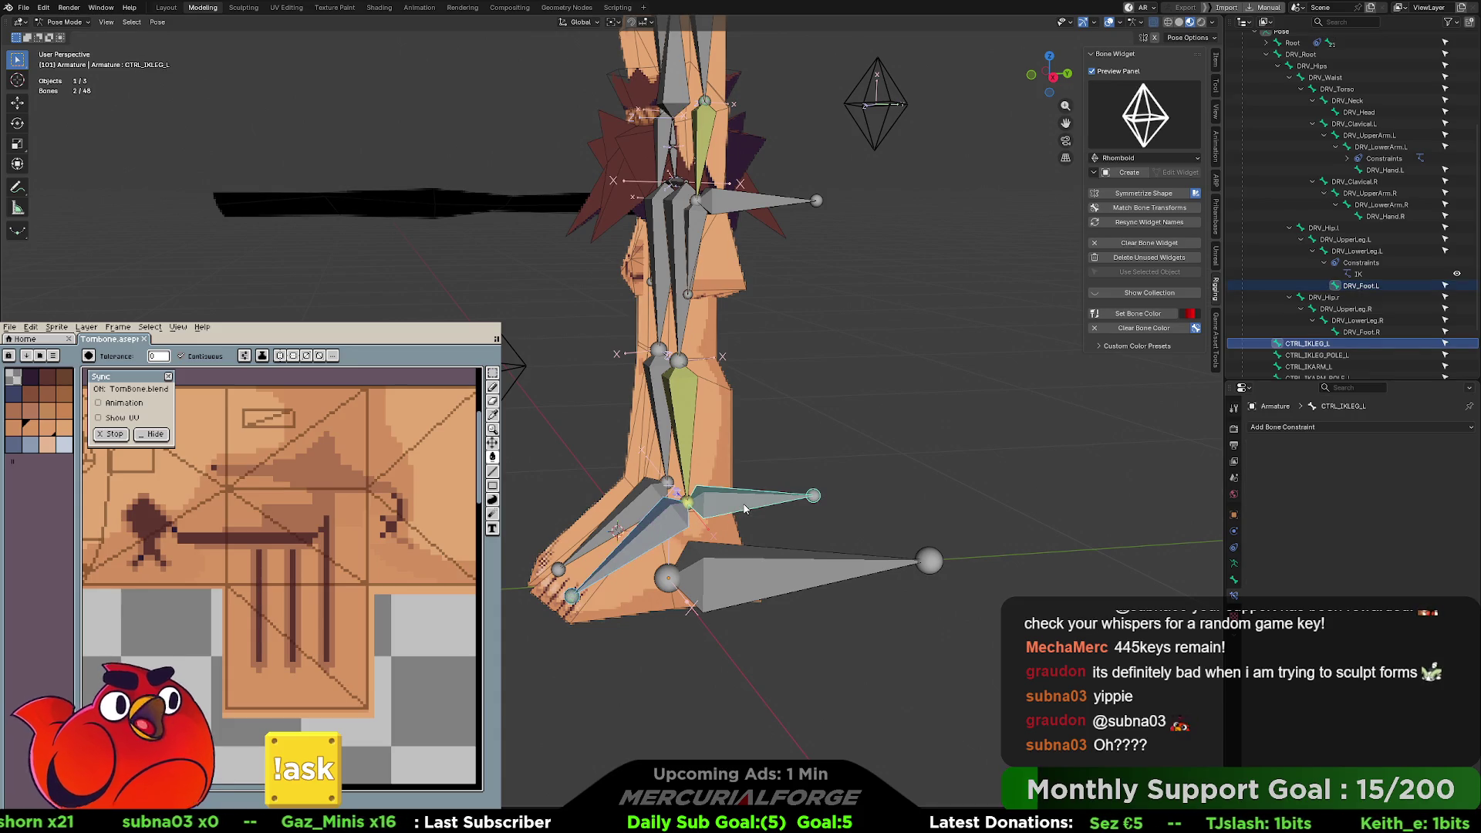
key("ctrl+p")
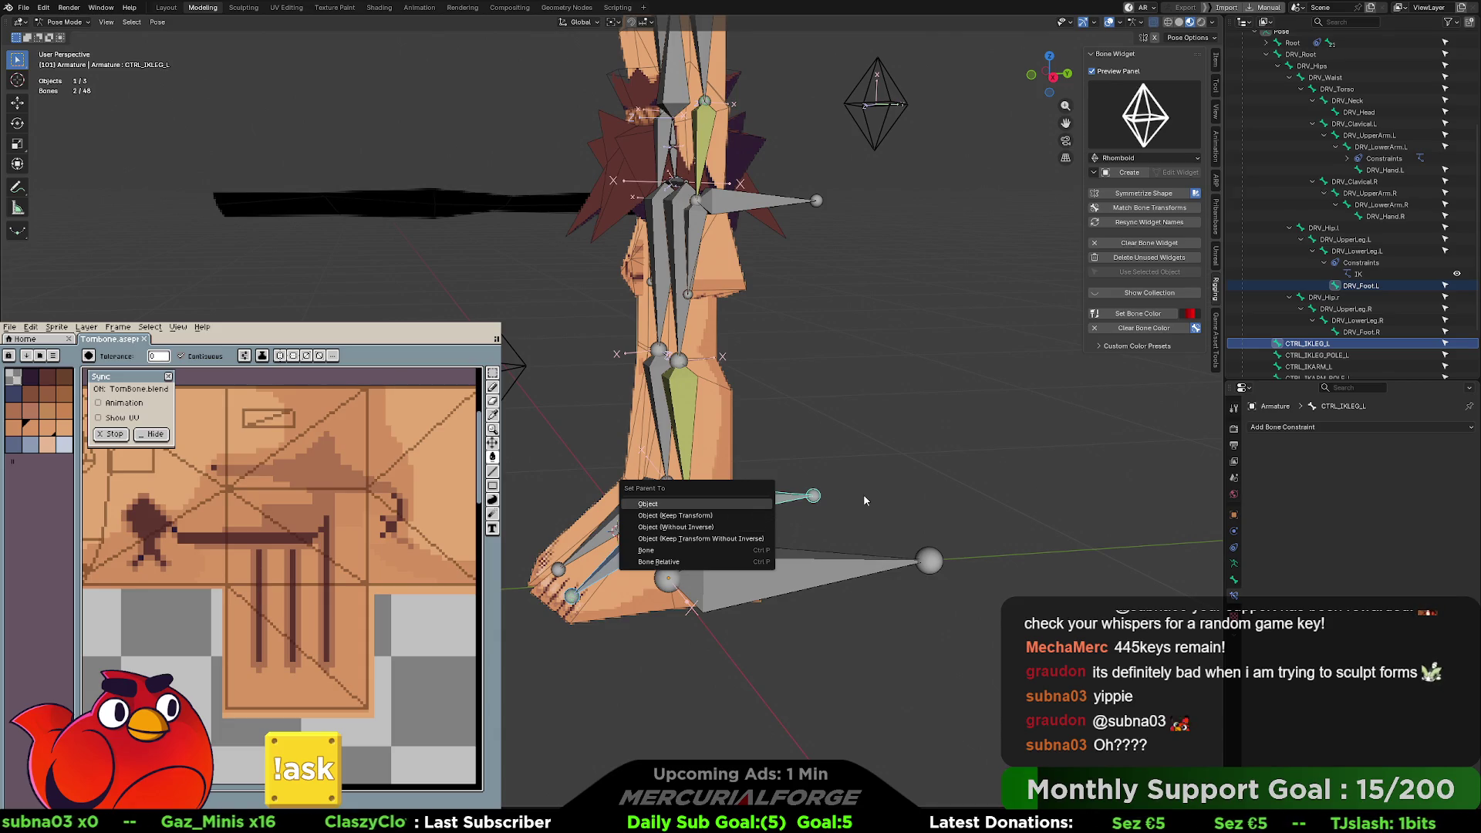
left_click(743, 503)
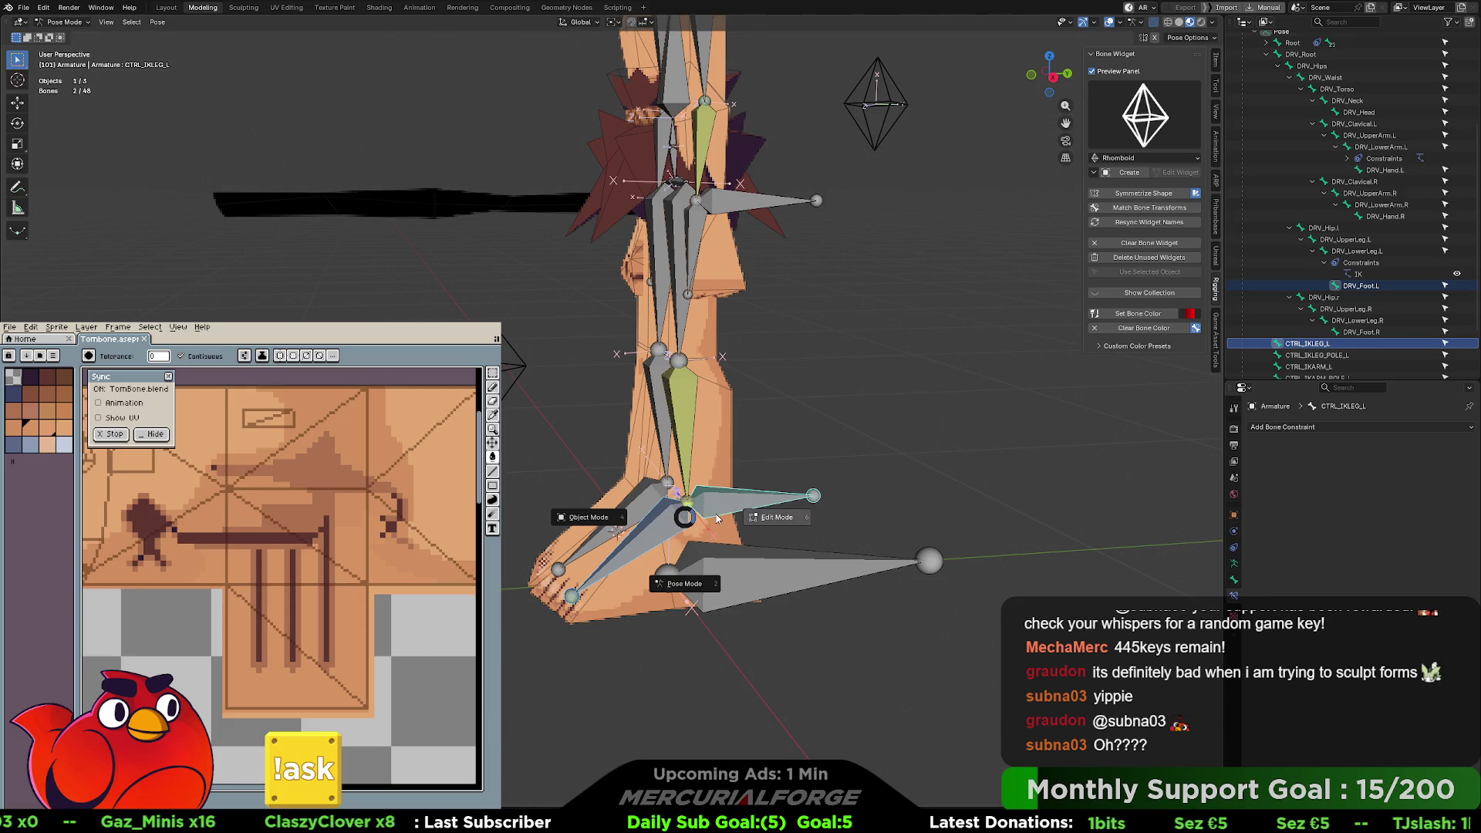
- In Edit Mode, parent DRV_Foot.L to the CTRL_IKLEG_L bone with Keep Offset
key("Tab")
left_click(668, 520)
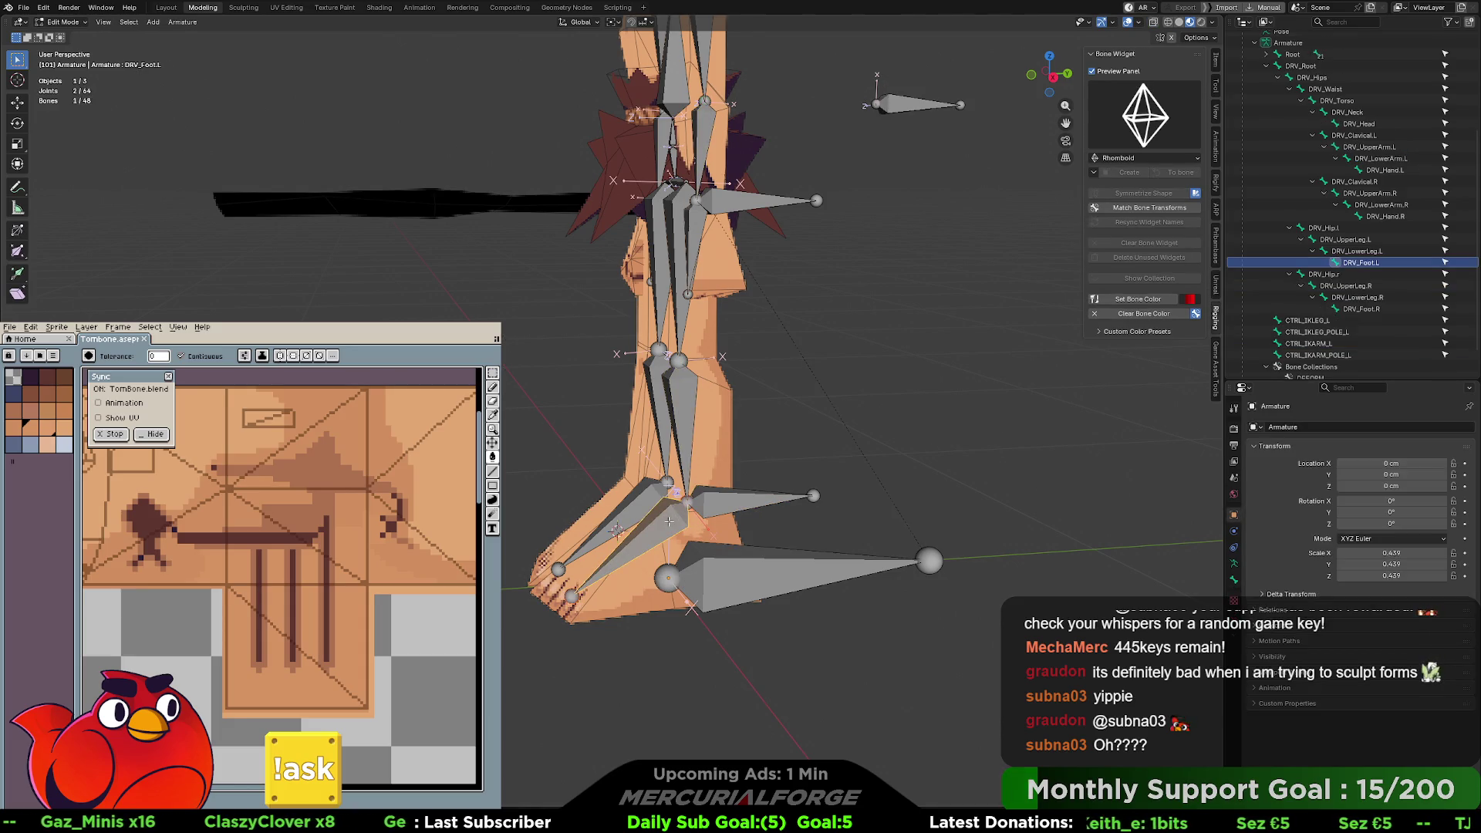
left_click(737, 503, "shift")
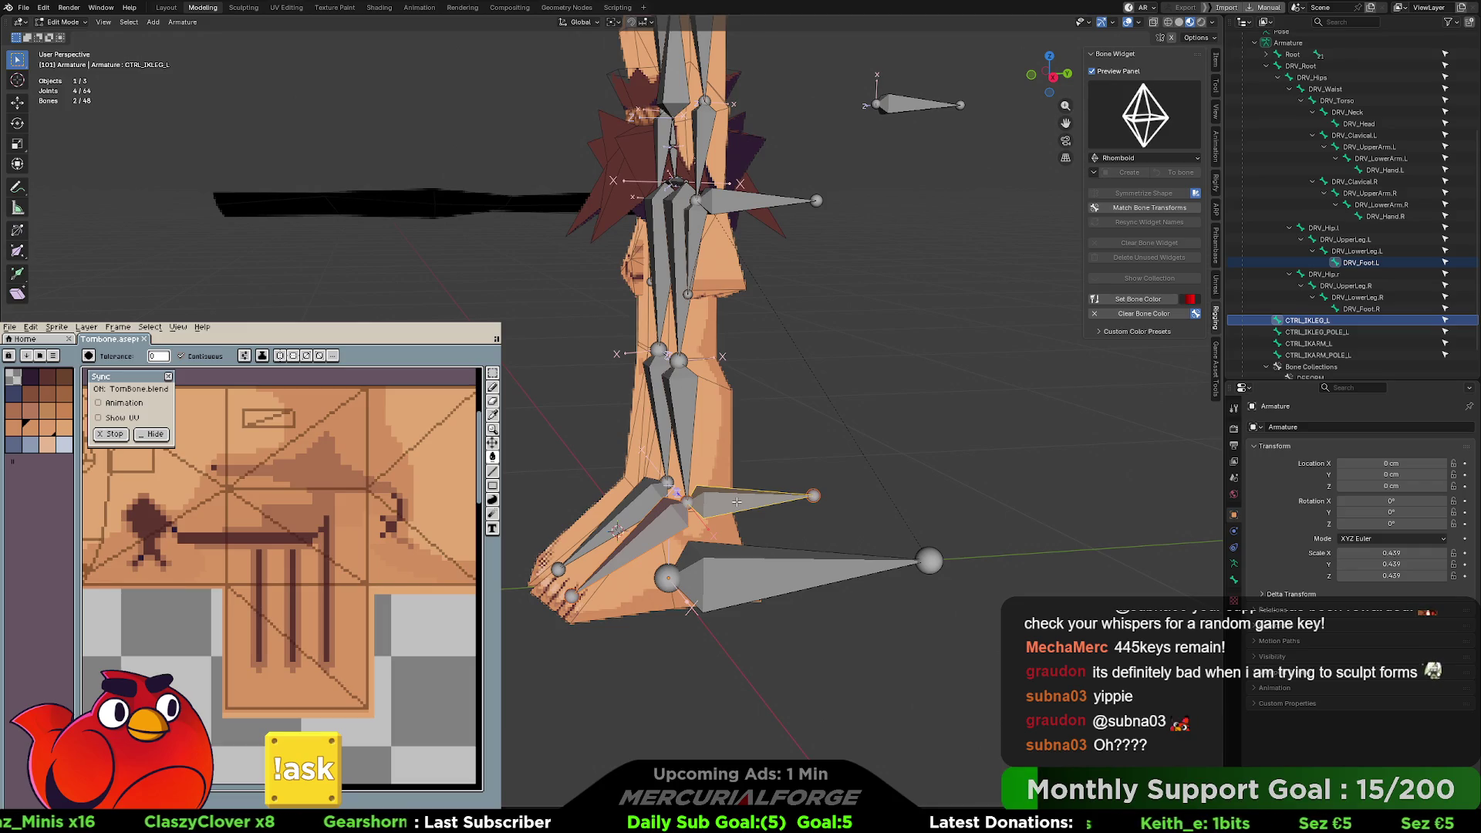
key("ctrl+p")
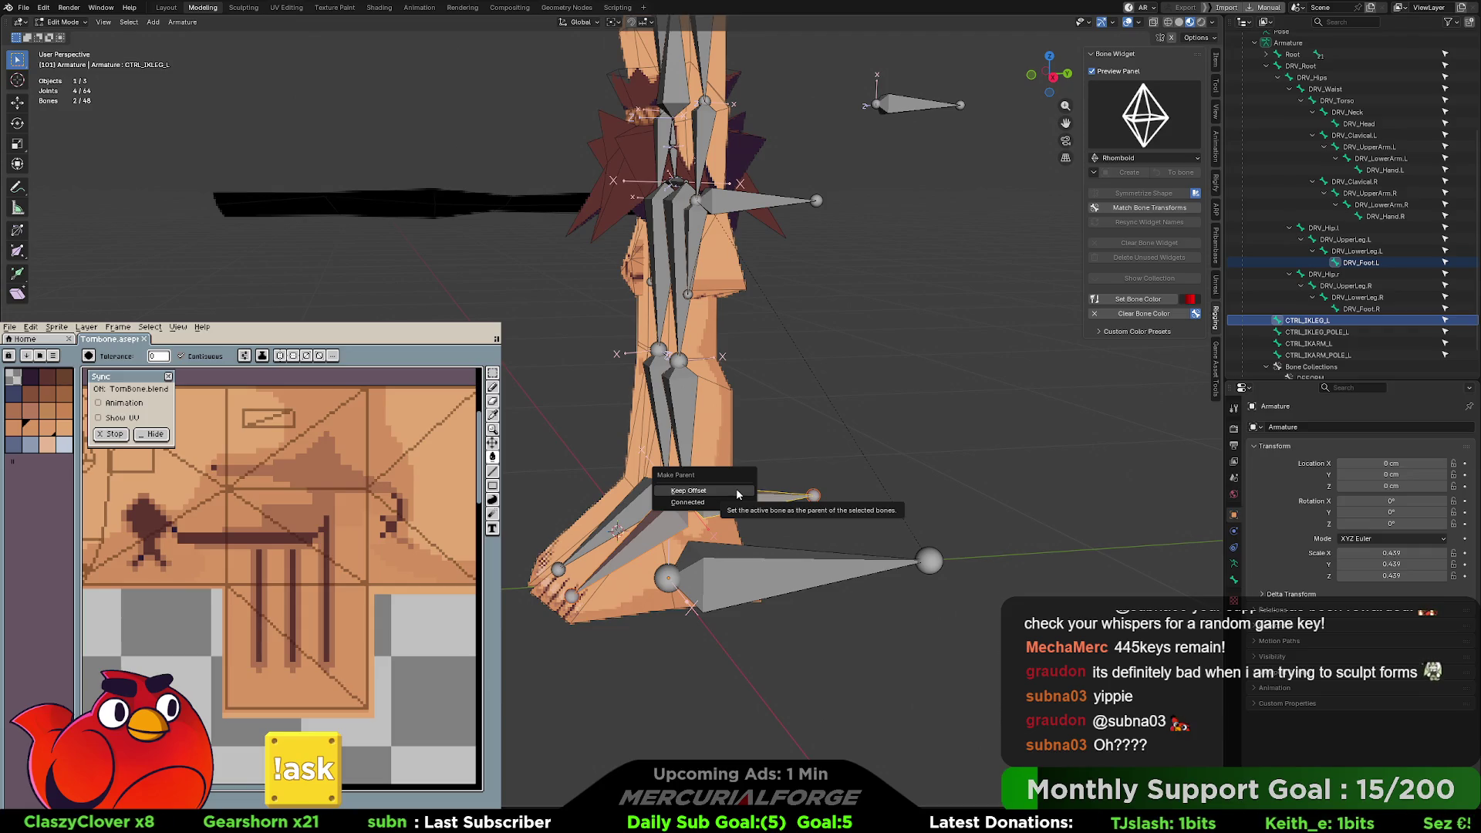
left_click(738, 495)
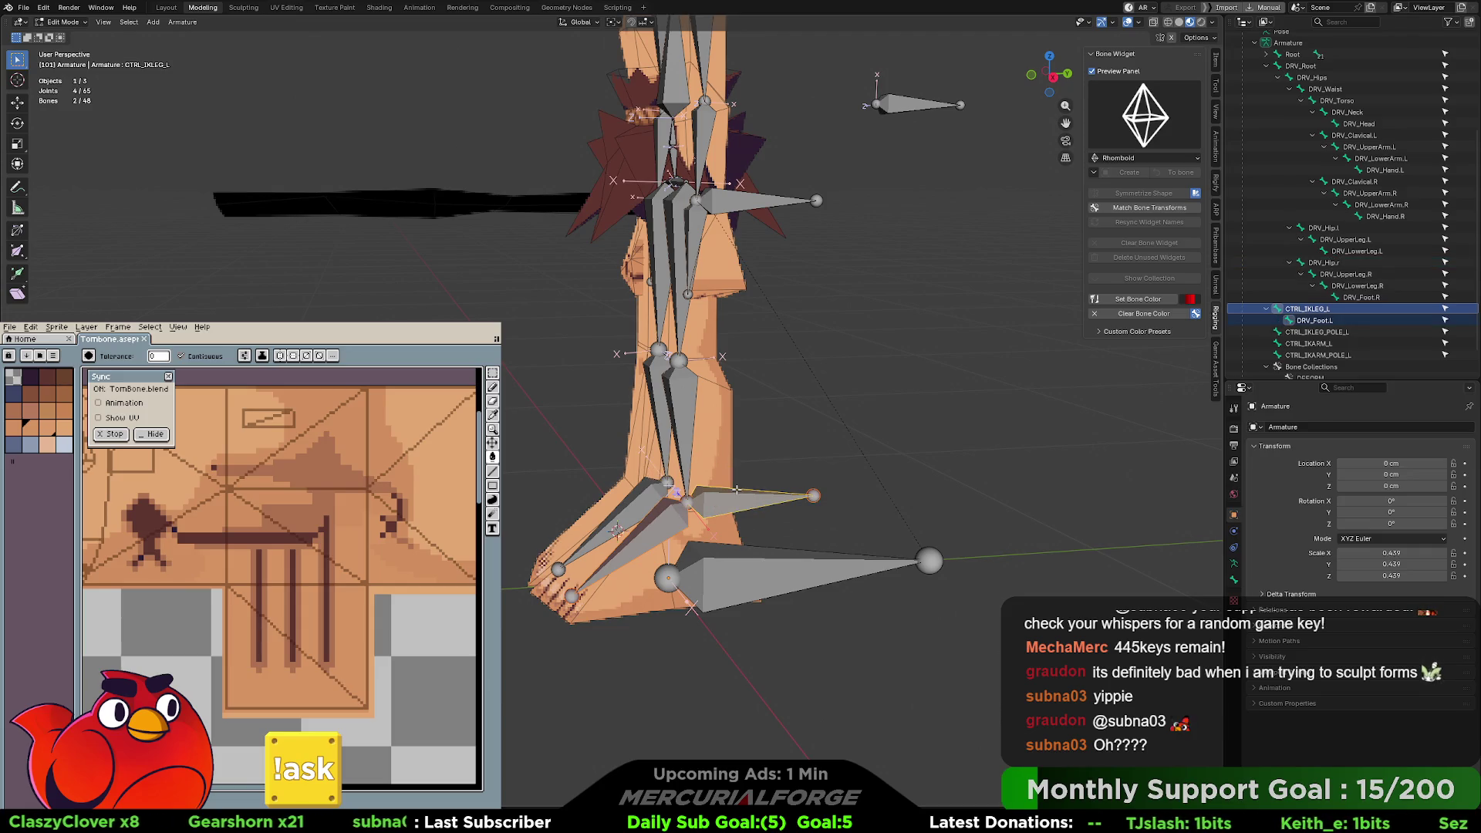
left_click(810, 515)
left_click(745, 502)
middle_click_drag(746, 501, 760, 486, "shift")
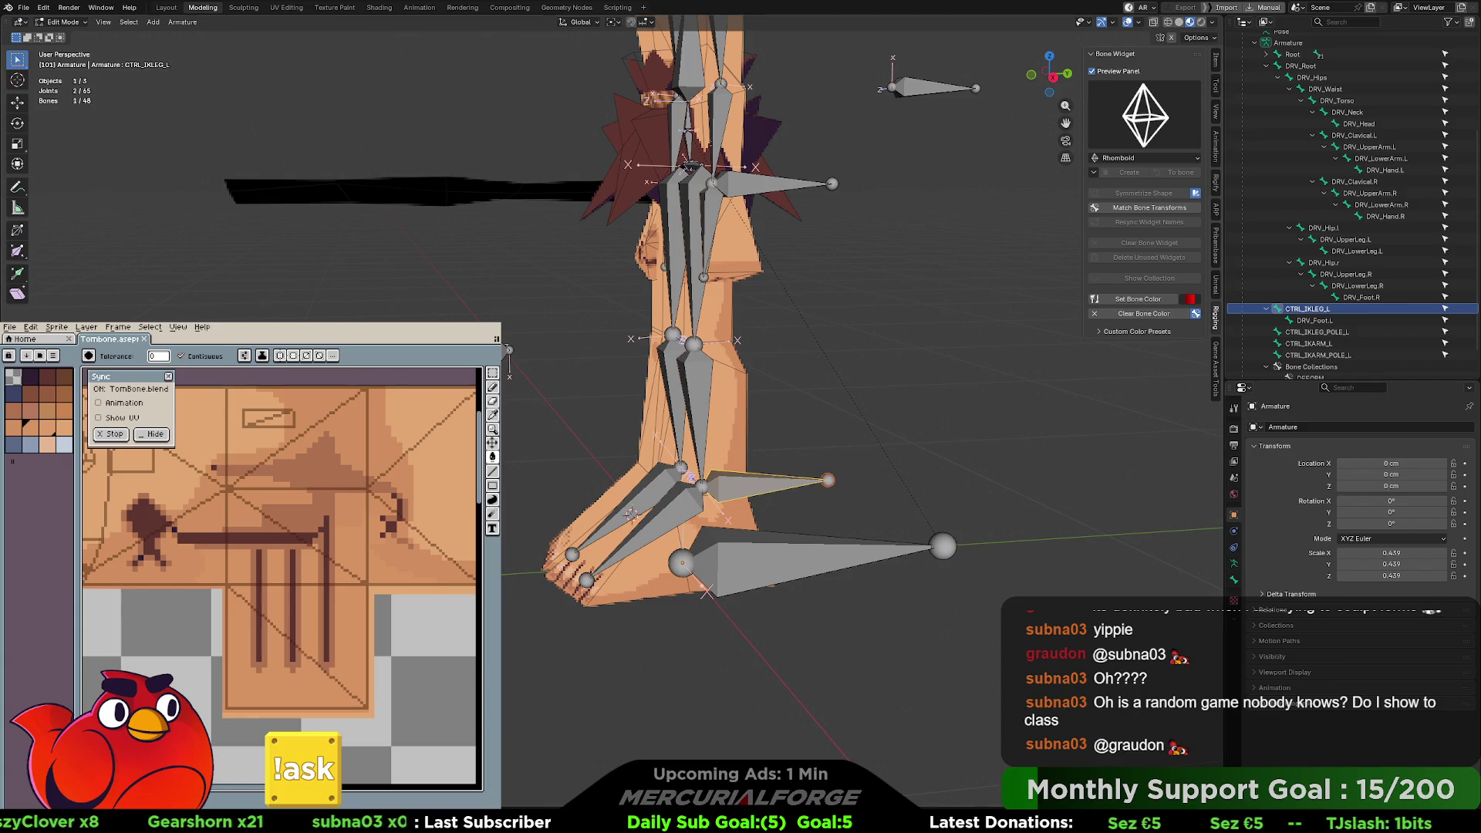
- Give DRV_Foot.L a Copy Location constraint targeting the Armature's LowerLeg.L at Head/Tail 1.0
left_click(682, 505)
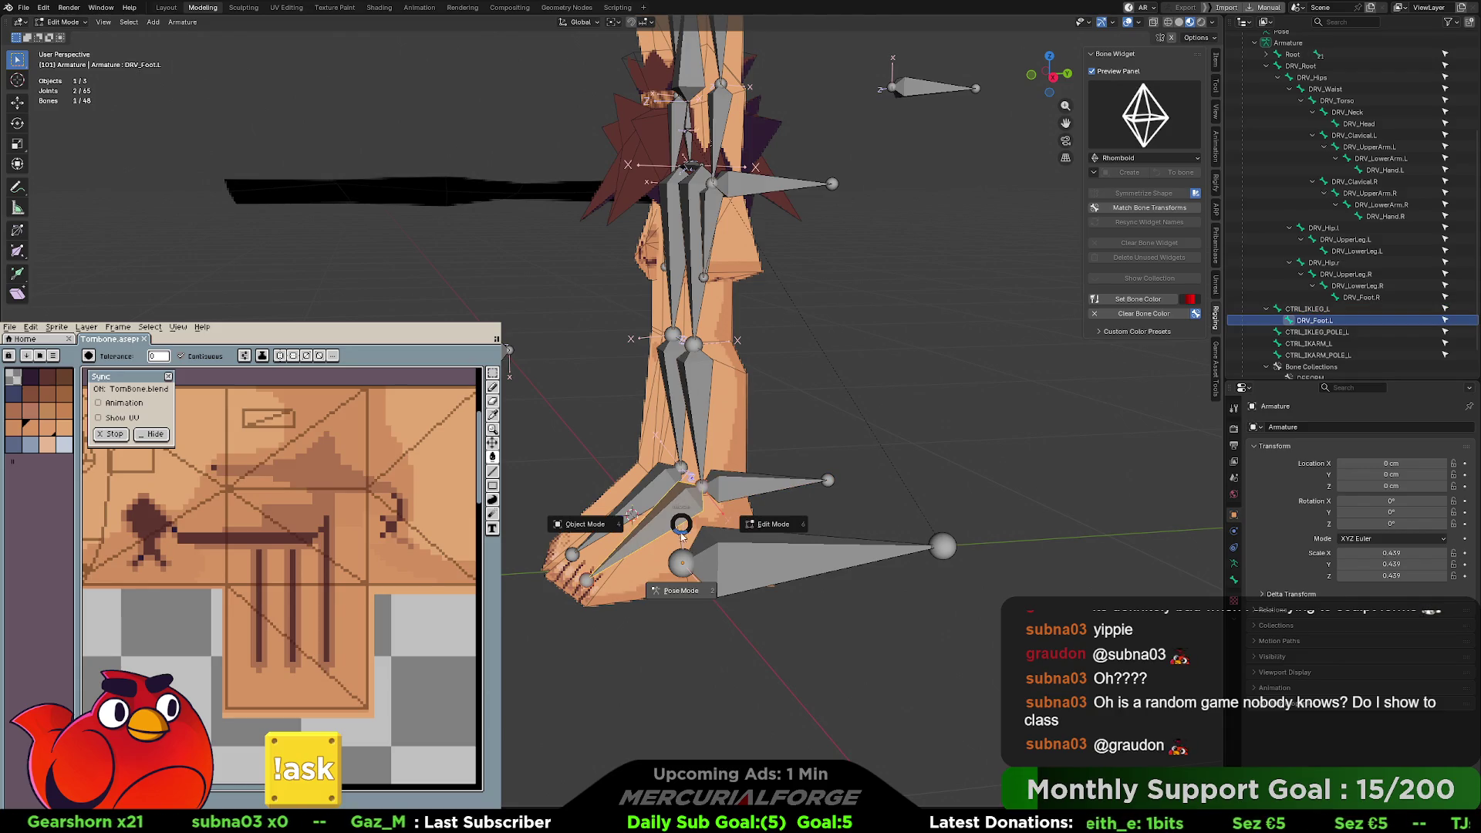
key("ctrl+Tab")
key("shift+ctrl+c")
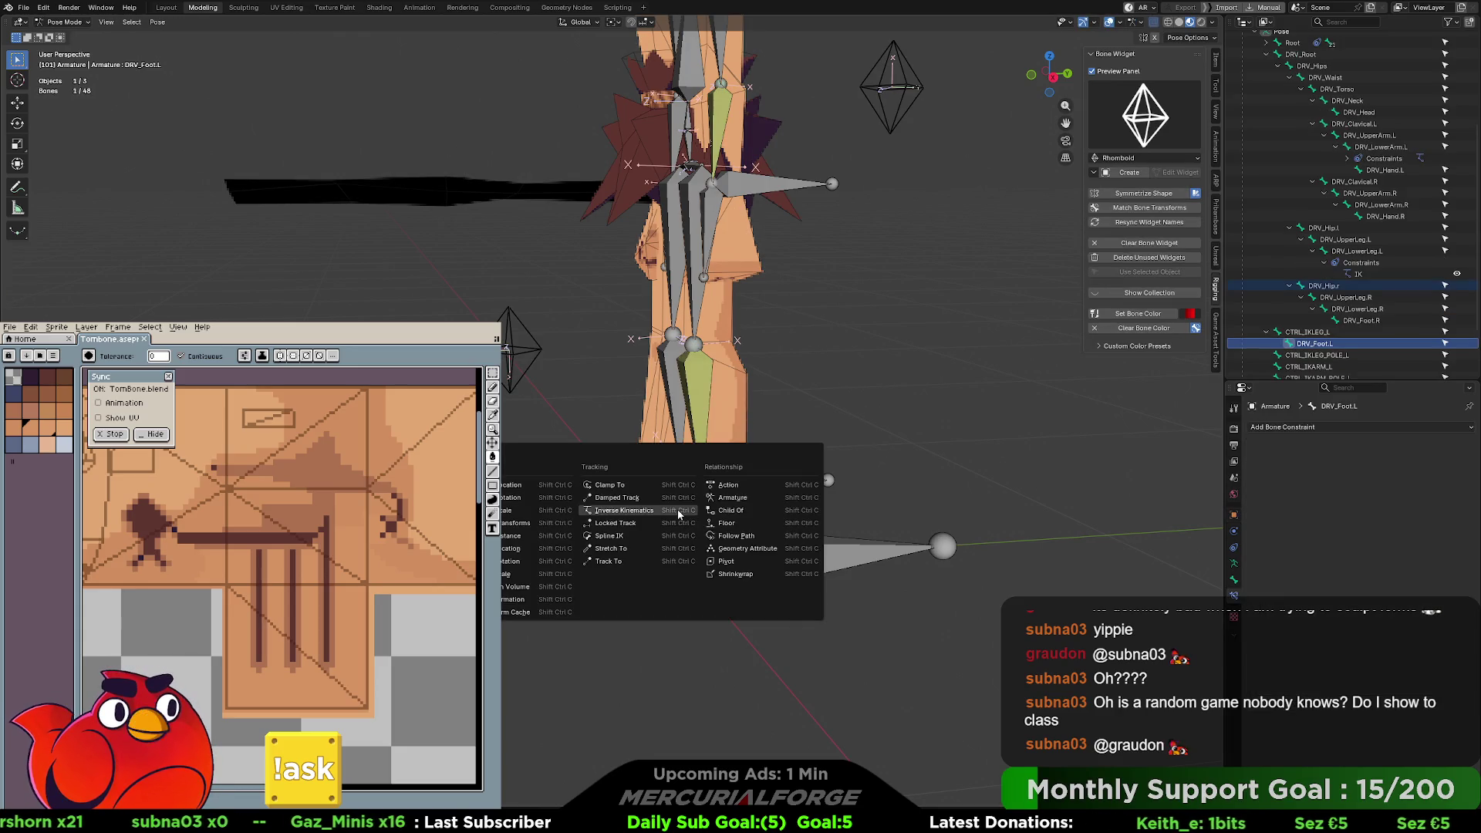
key("Return")
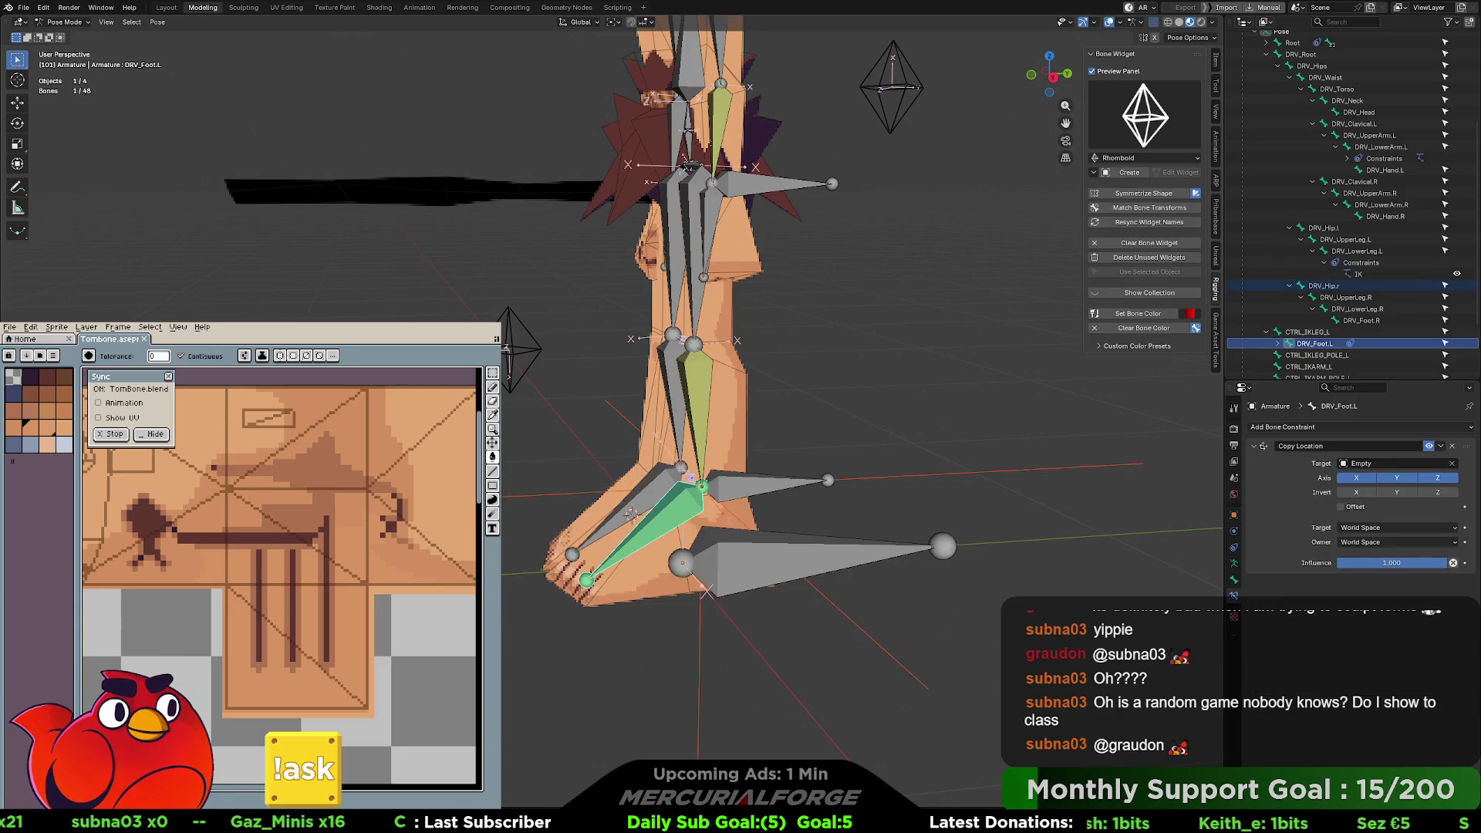
middle_click_drag(826, 493, 867, 500)
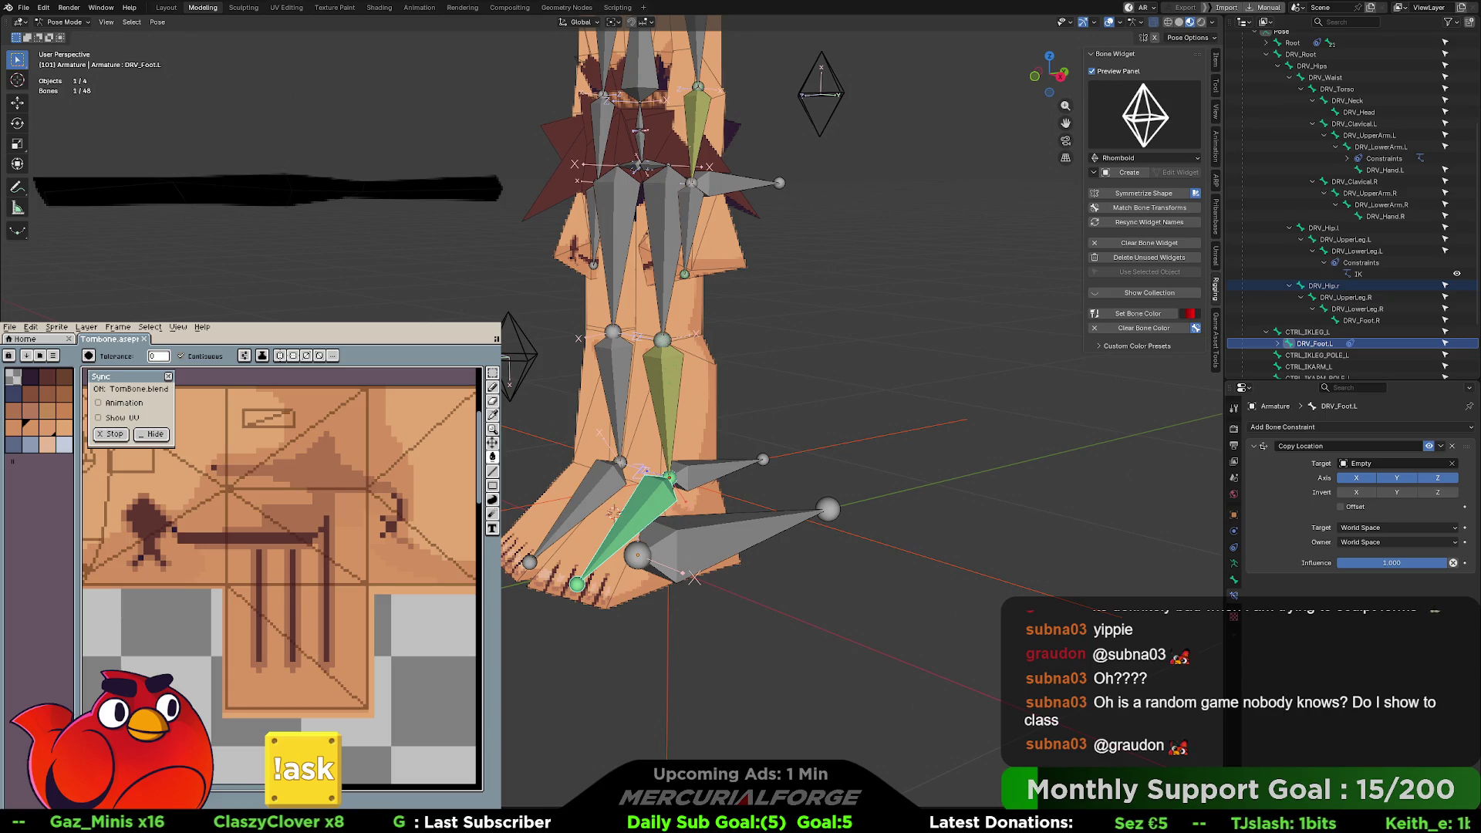
left_click(1369, 463)
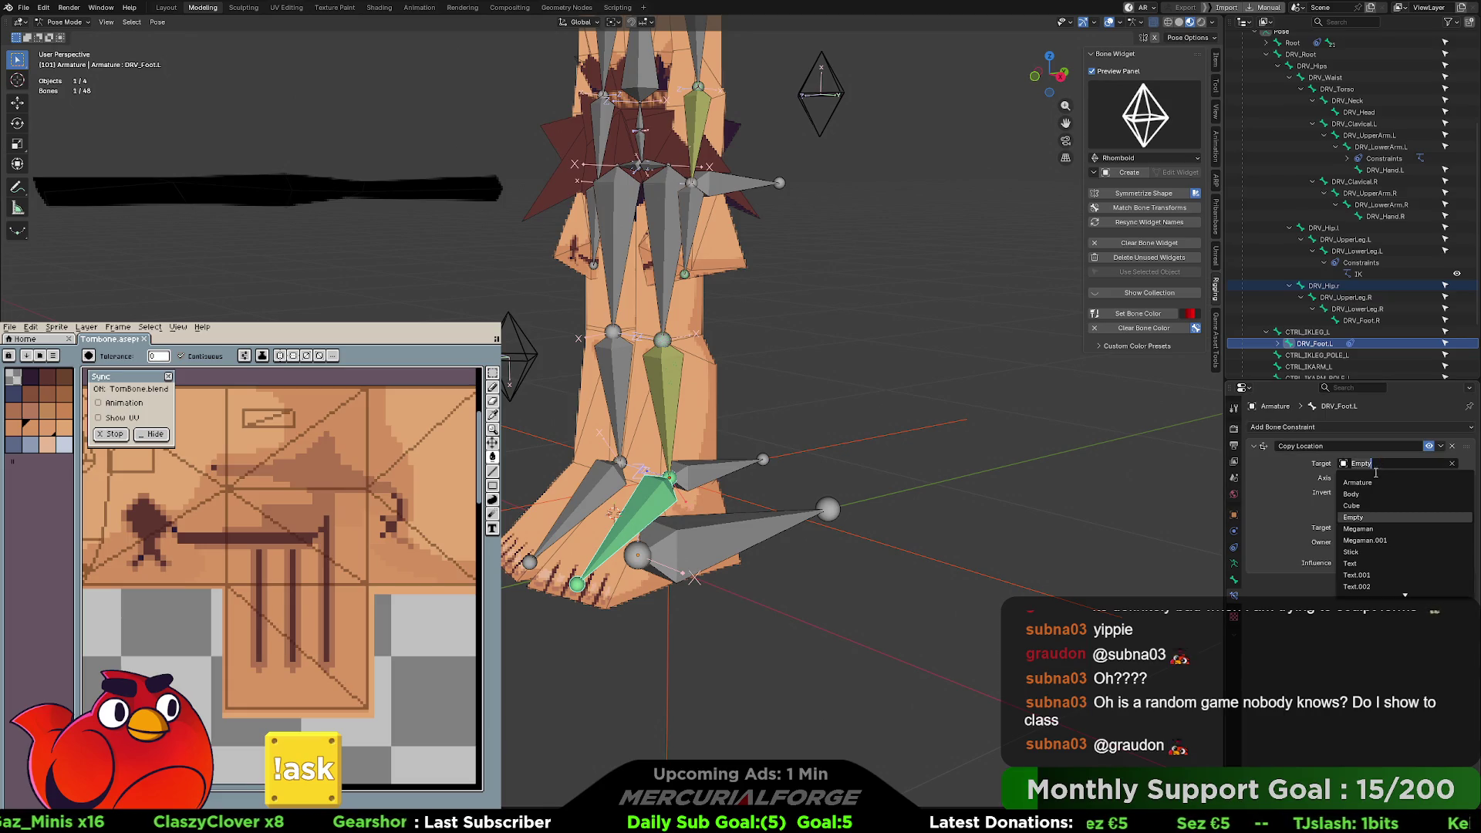
left_click(1358, 483)
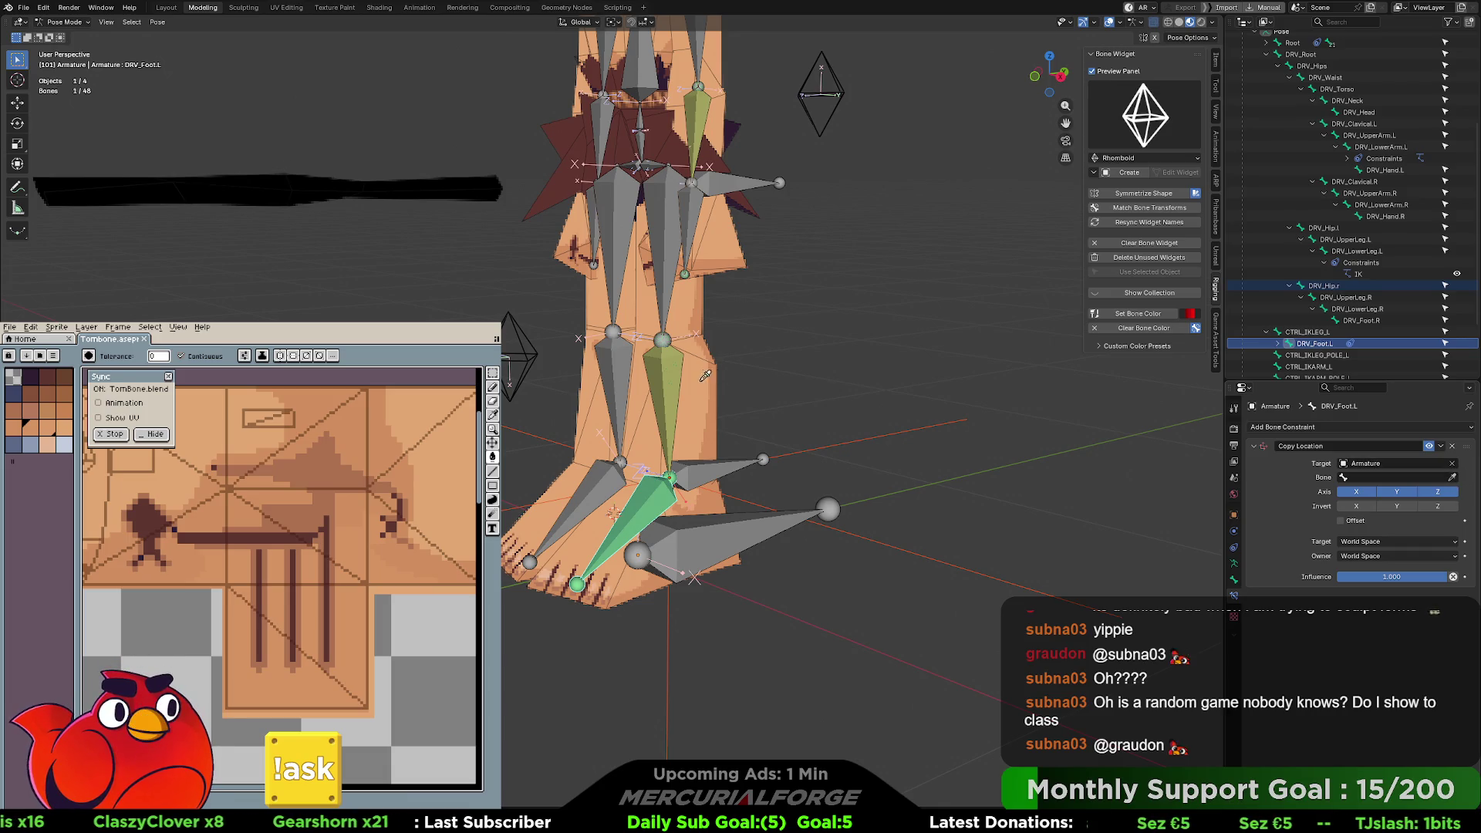
left_click(670, 373)
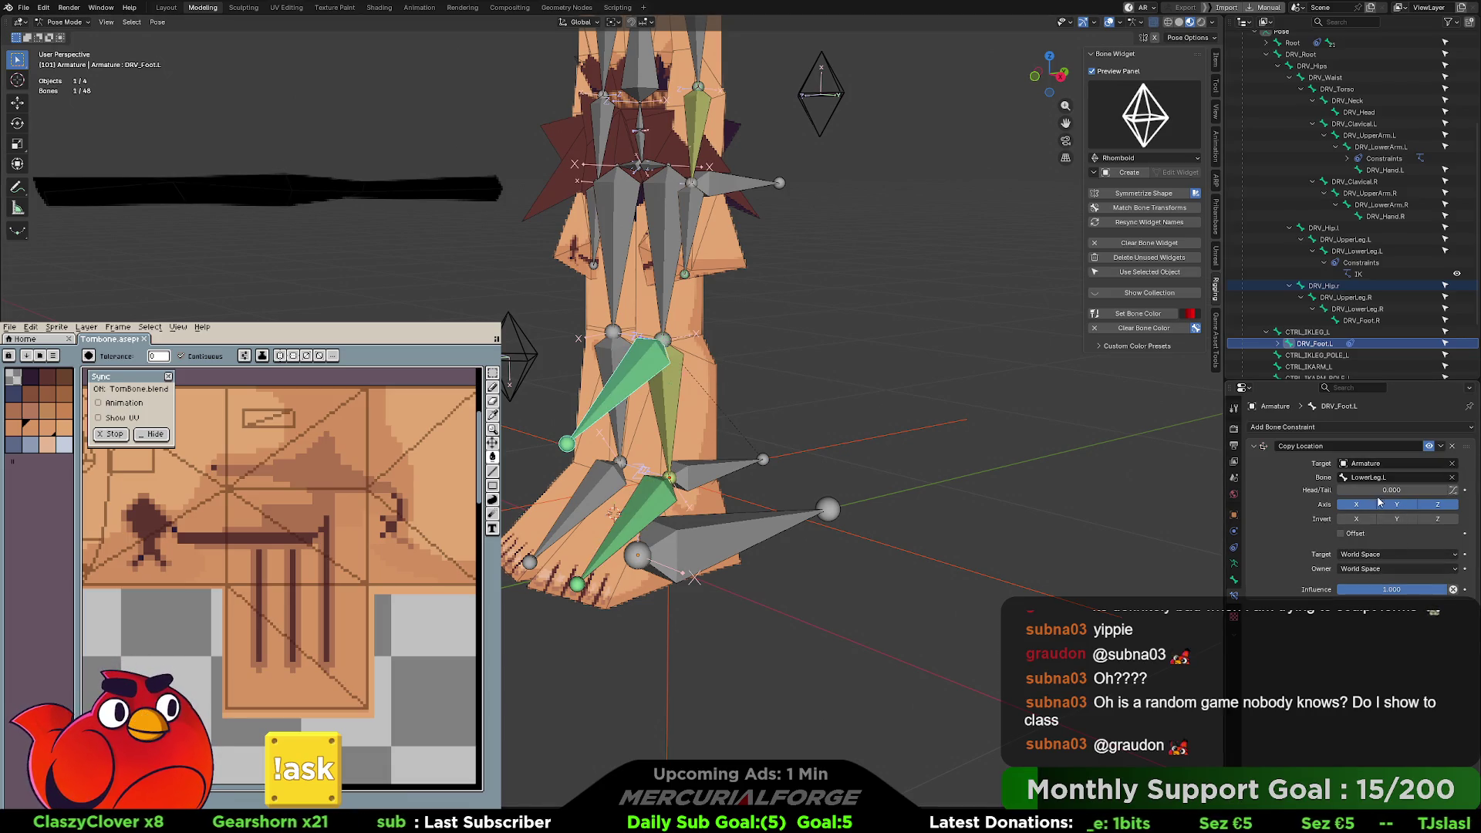
left_click_drag(1381, 490, 1451, 490)
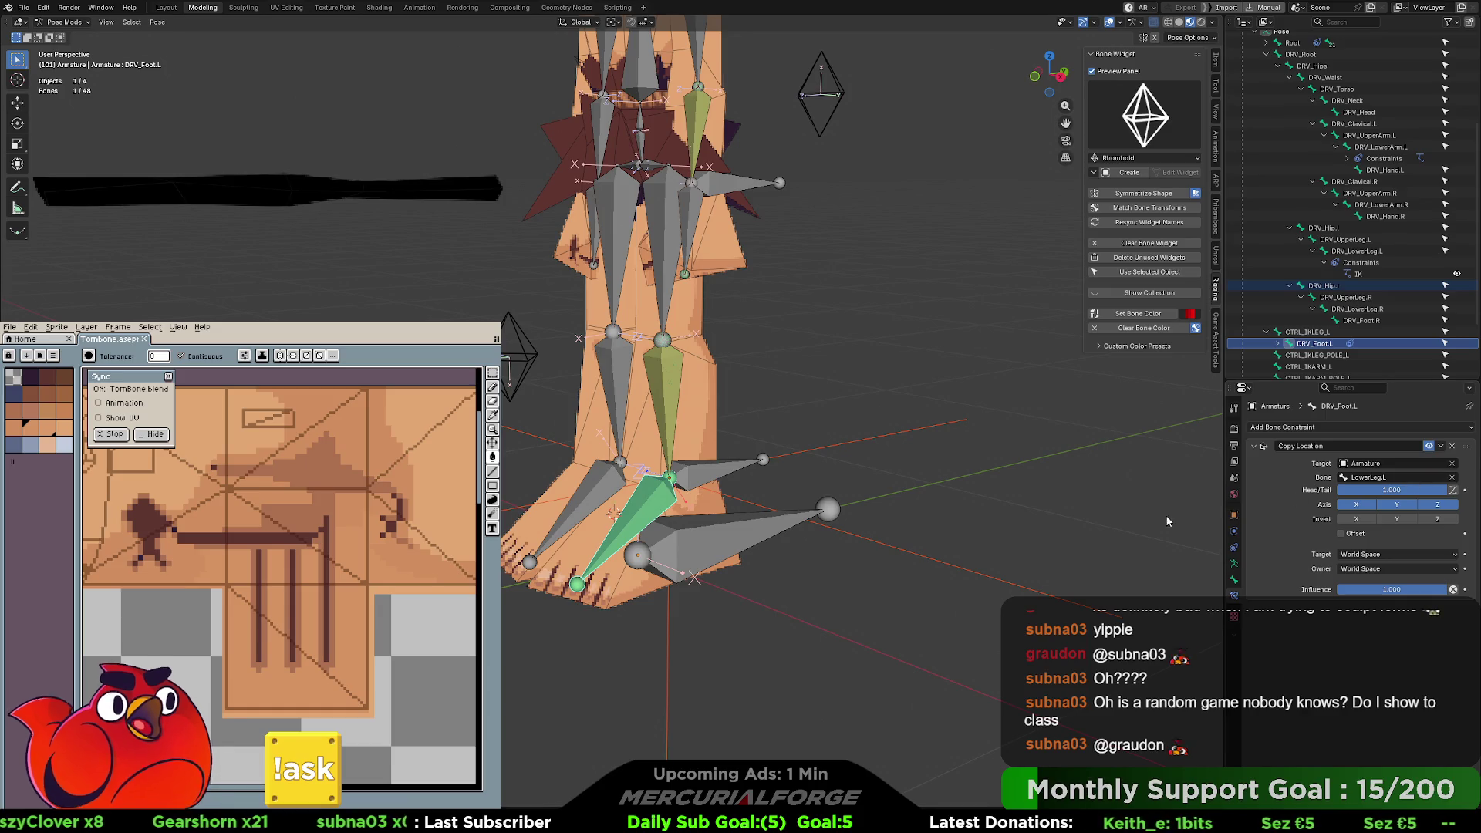
- Clear the bone selection and scroll down to the armature's DEFORM and DRIVER bone collections
scroll(1252, 313, "down", 3)
left_click(1341, 364)
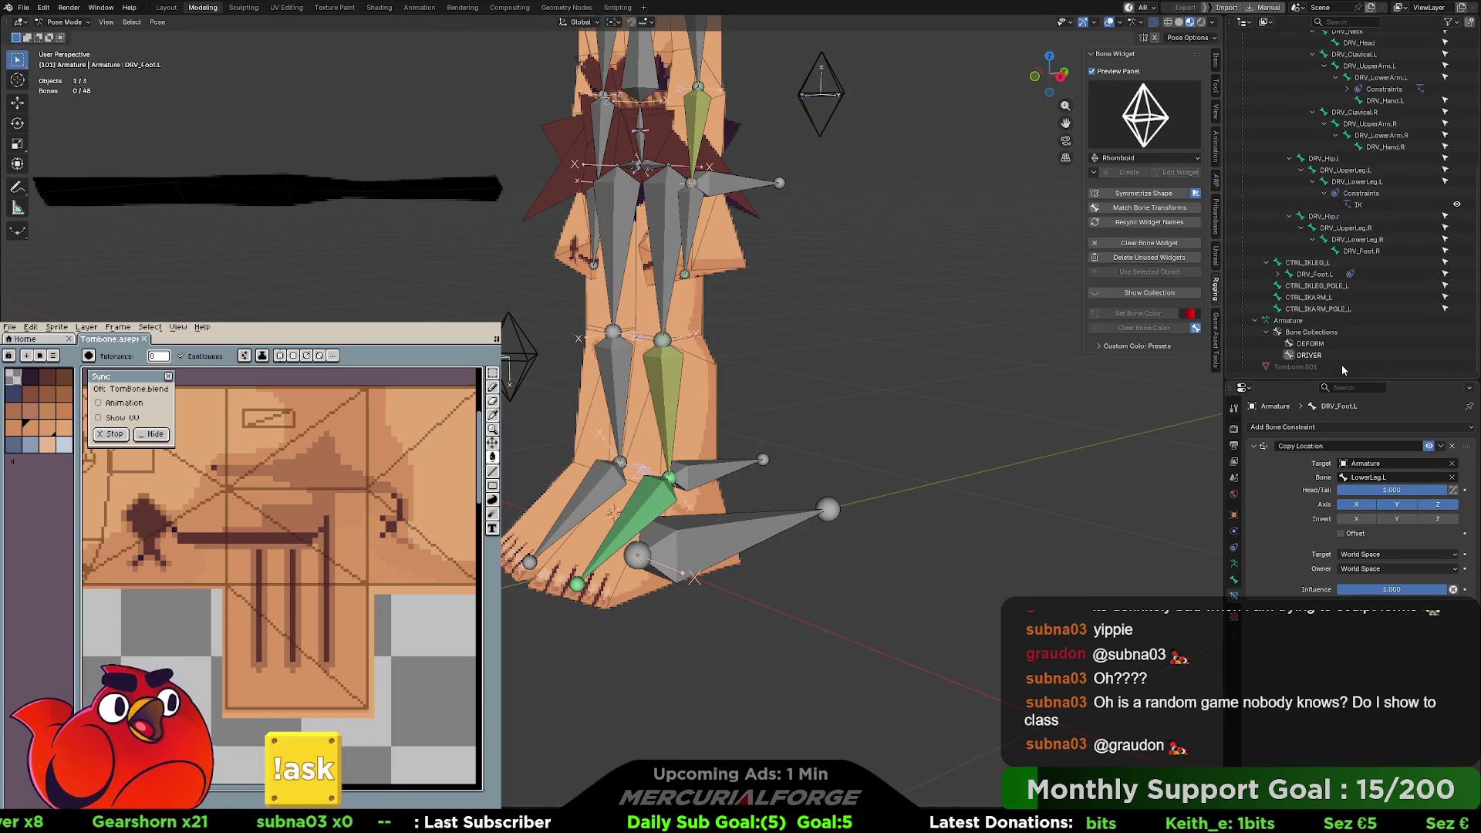
middle_click_drag(924, 466, 1016, 446)
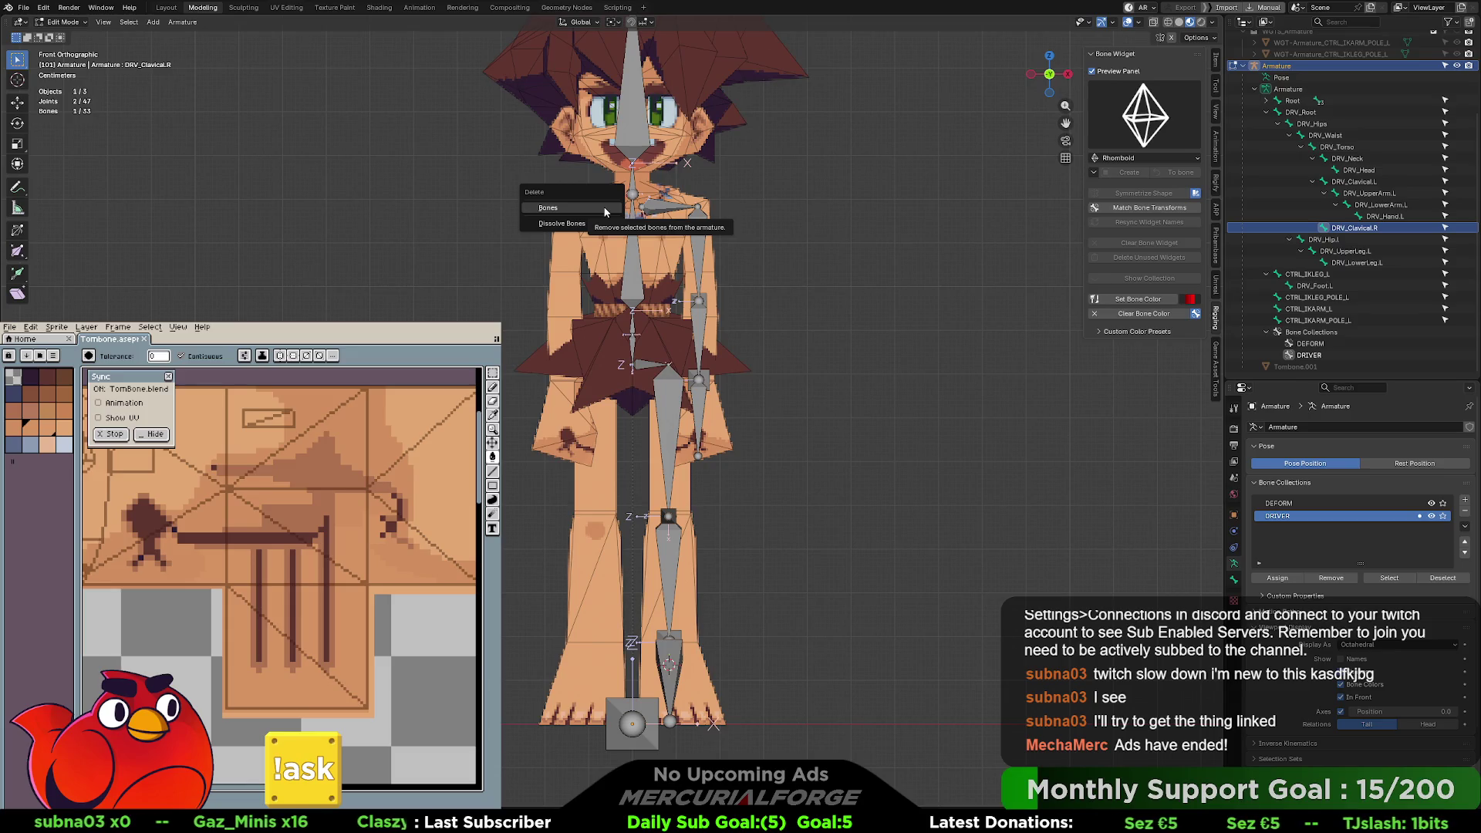
- Delete the DRV_Clavical.R bone and box-select the left shoulder, arm and arm IK control bones
left_click(606, 210)
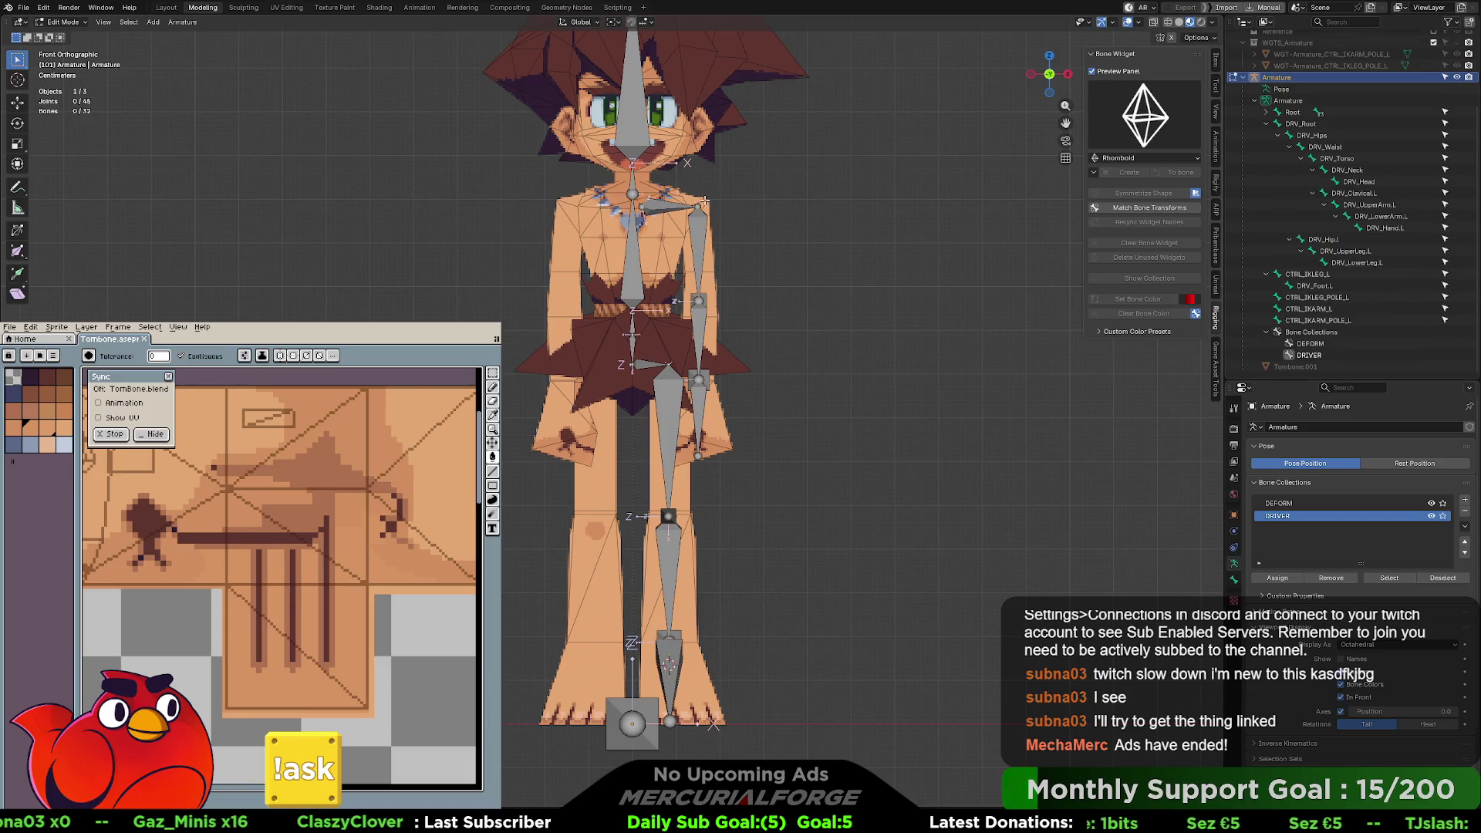
mouse_move(752, 192)
left_mouse_down()
mouse_move(637, 401)
mouse_move(639, 329)
left_mouse_up()
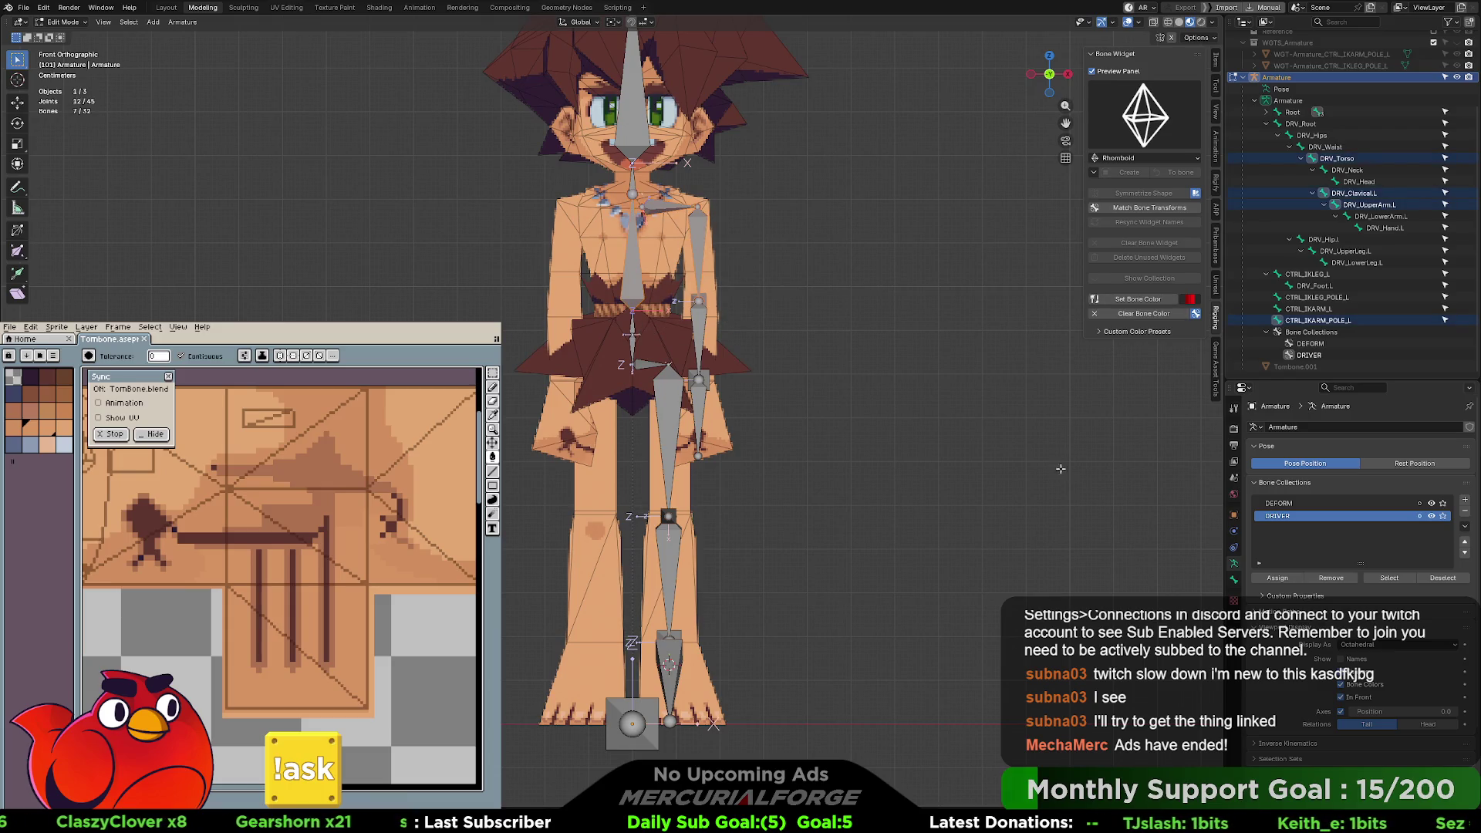
left_click_drag(741, 337, 694, 442)
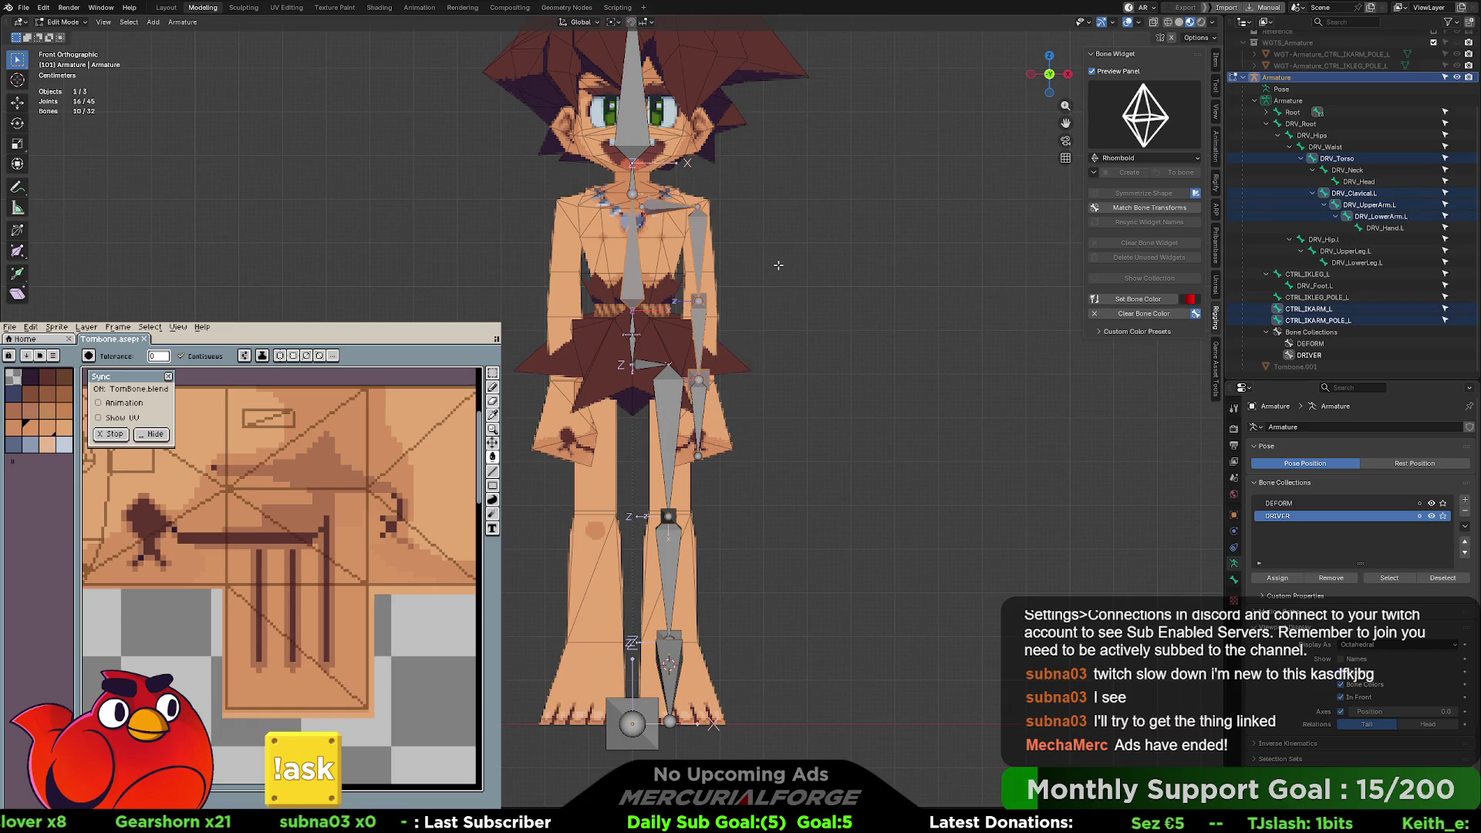
left_click(778, 264)
mouse_move(789, 185)
left_mouse_down()
mouse_move(733, 281)
mouse_move(720, 355)
mouse_move(638, 446)
left_mouse_up()
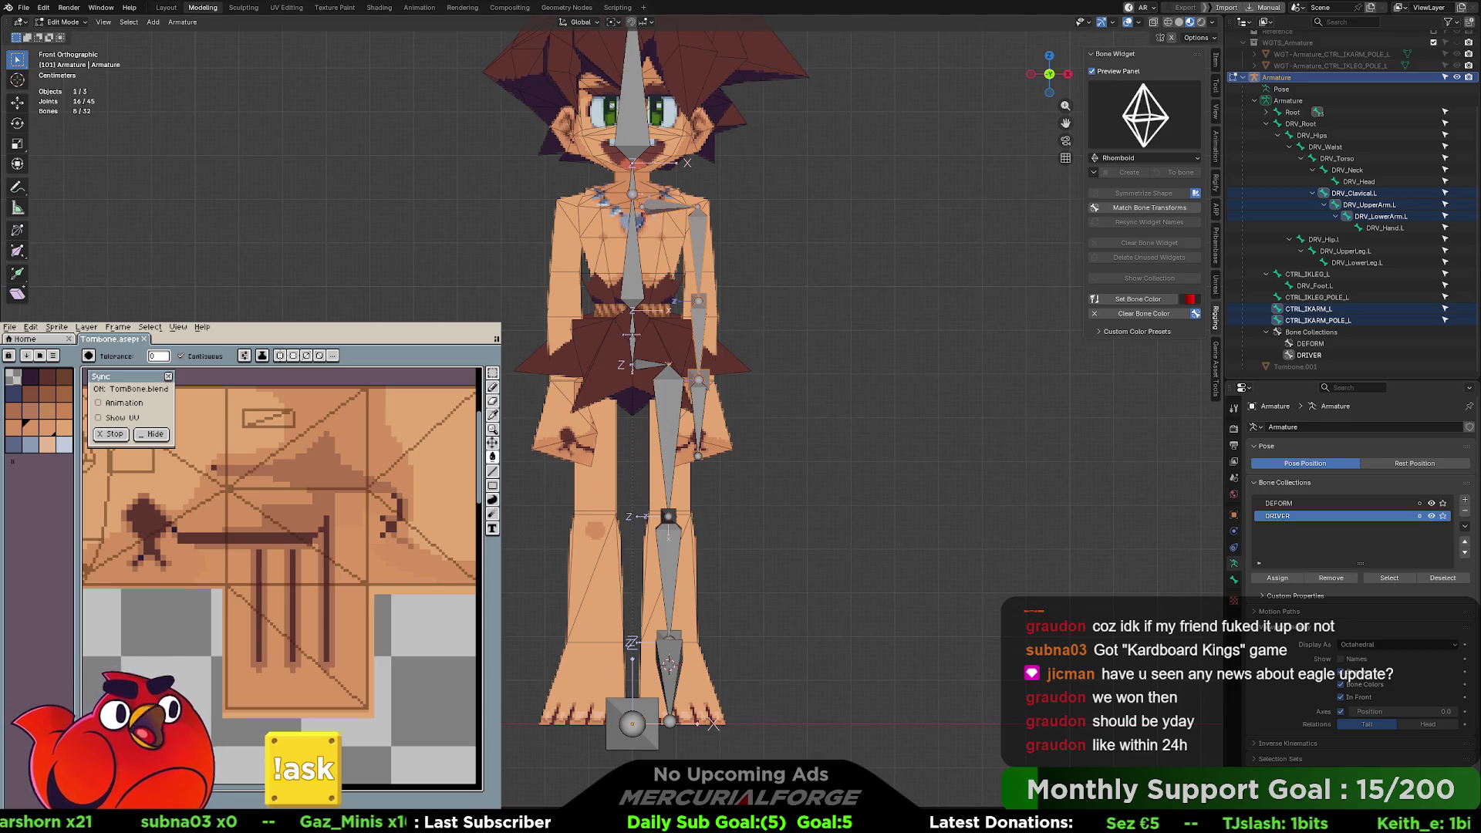
- Box-select every bone on the character's left side in the front view
mouse_move(769, 182)
left_mouse_down()
mouse_move(715, 368)
mouse_move(654, 733)
mouse_move(690, 484)
mouse_move(664, 191)
left_mouse_up()
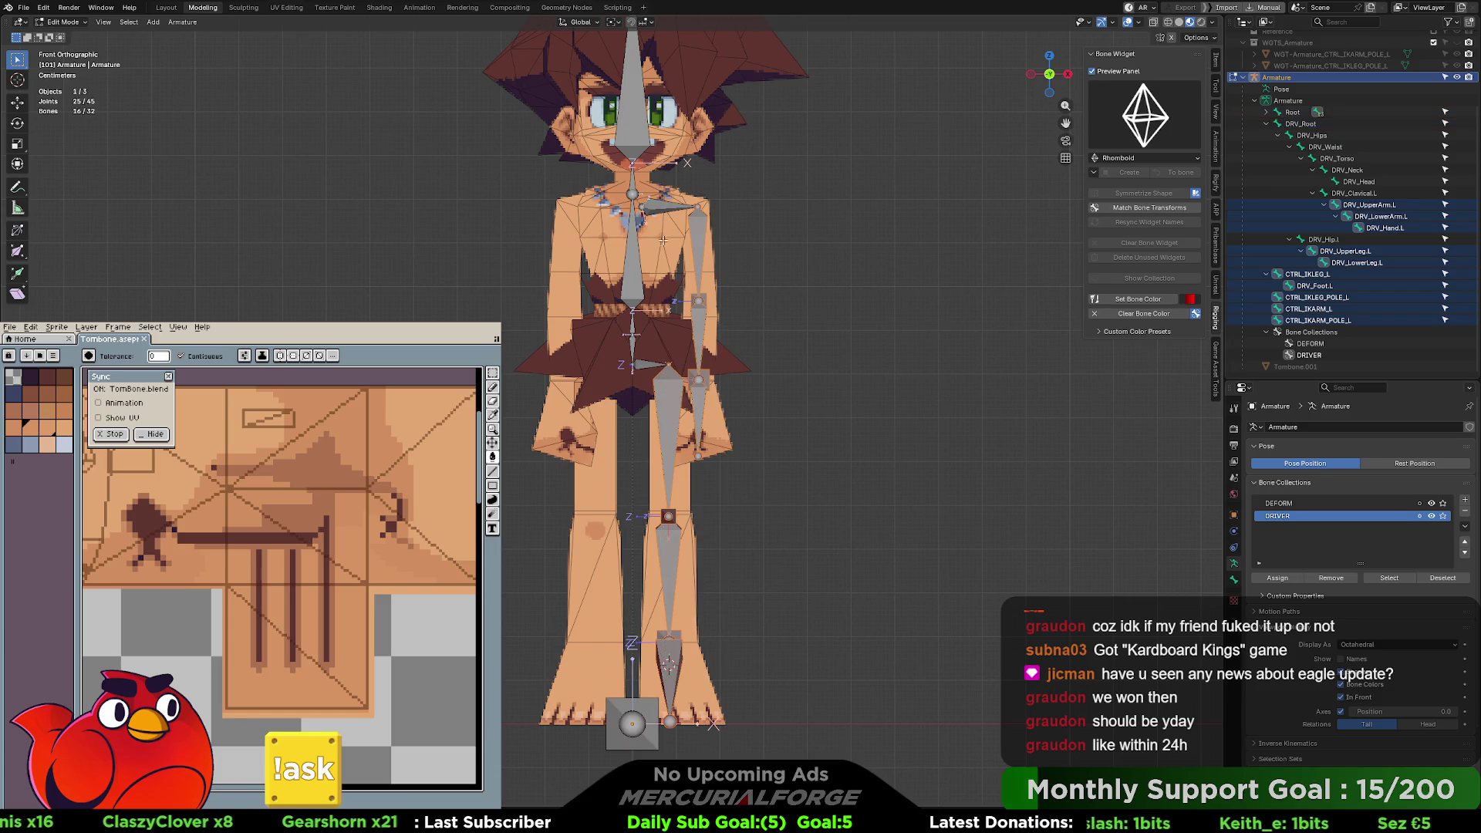
- Add Hip.L, Clavical.L and DRV_Clavical.L to the selection, Symmetrize, and enter pose mode
left_click(644, 363, "shift")
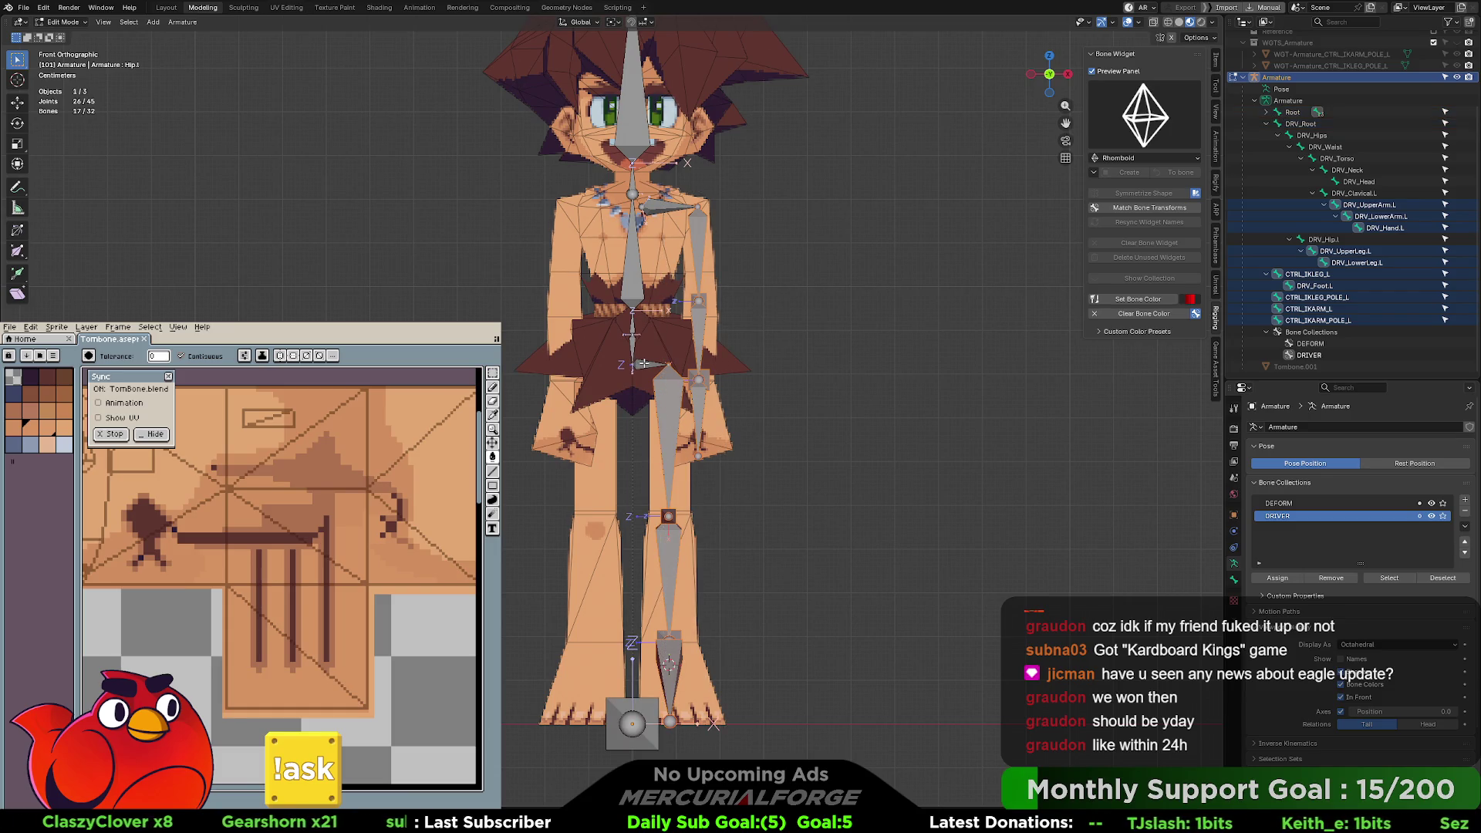
left_click(661, 205, "shift")
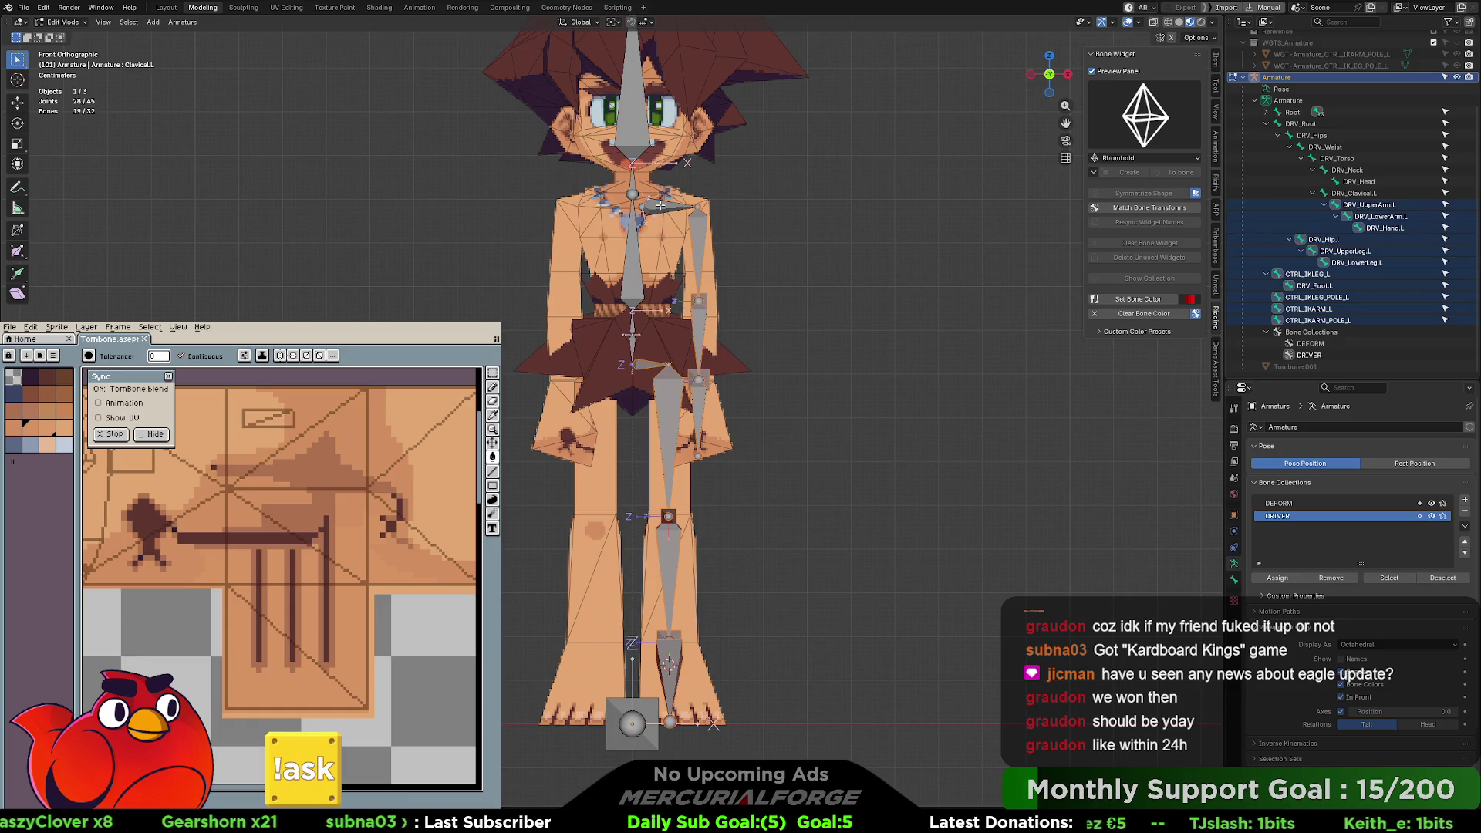
left_click(662, 205, "shift")
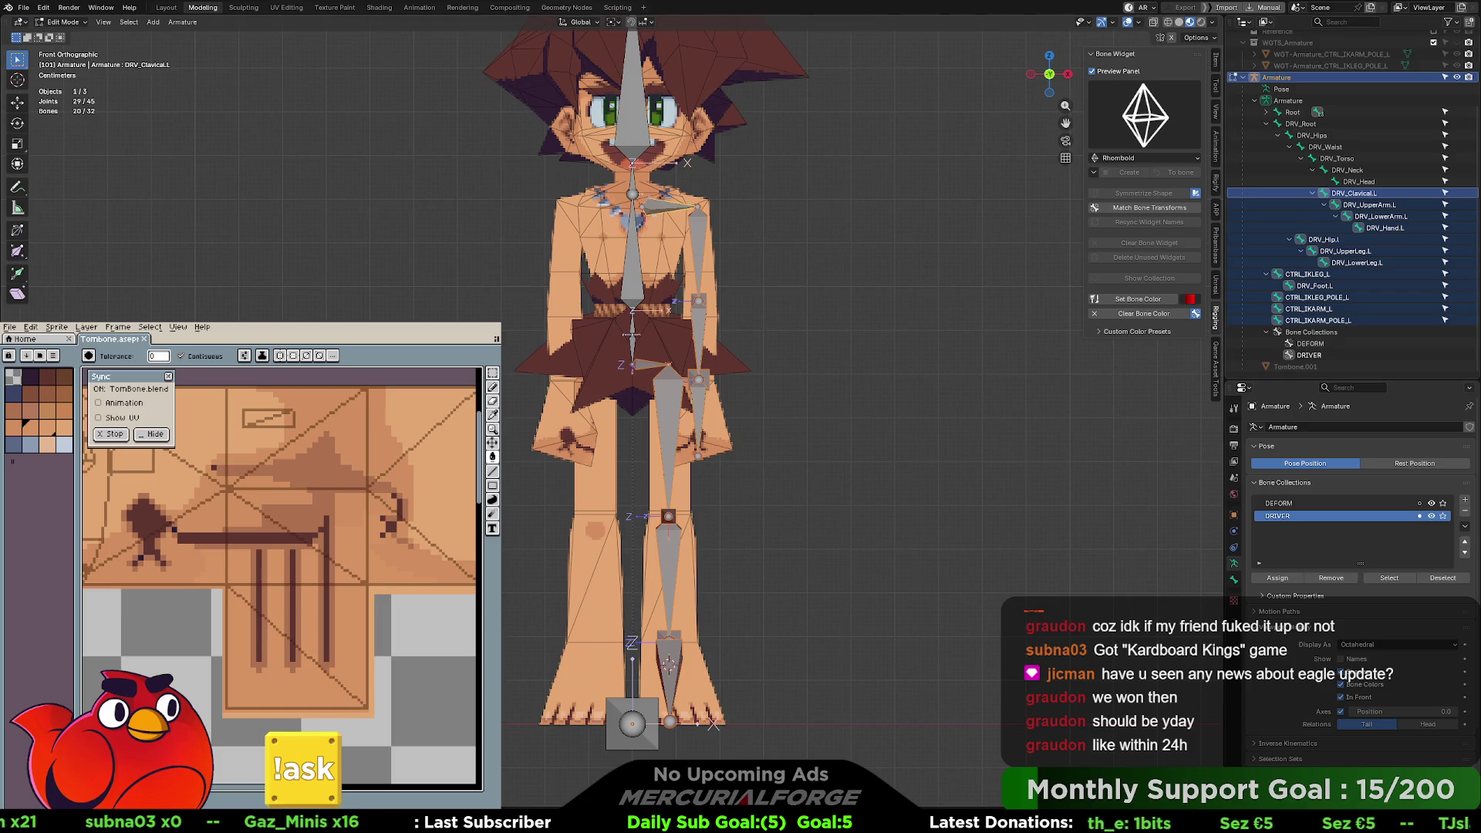
right_click(702, 238)
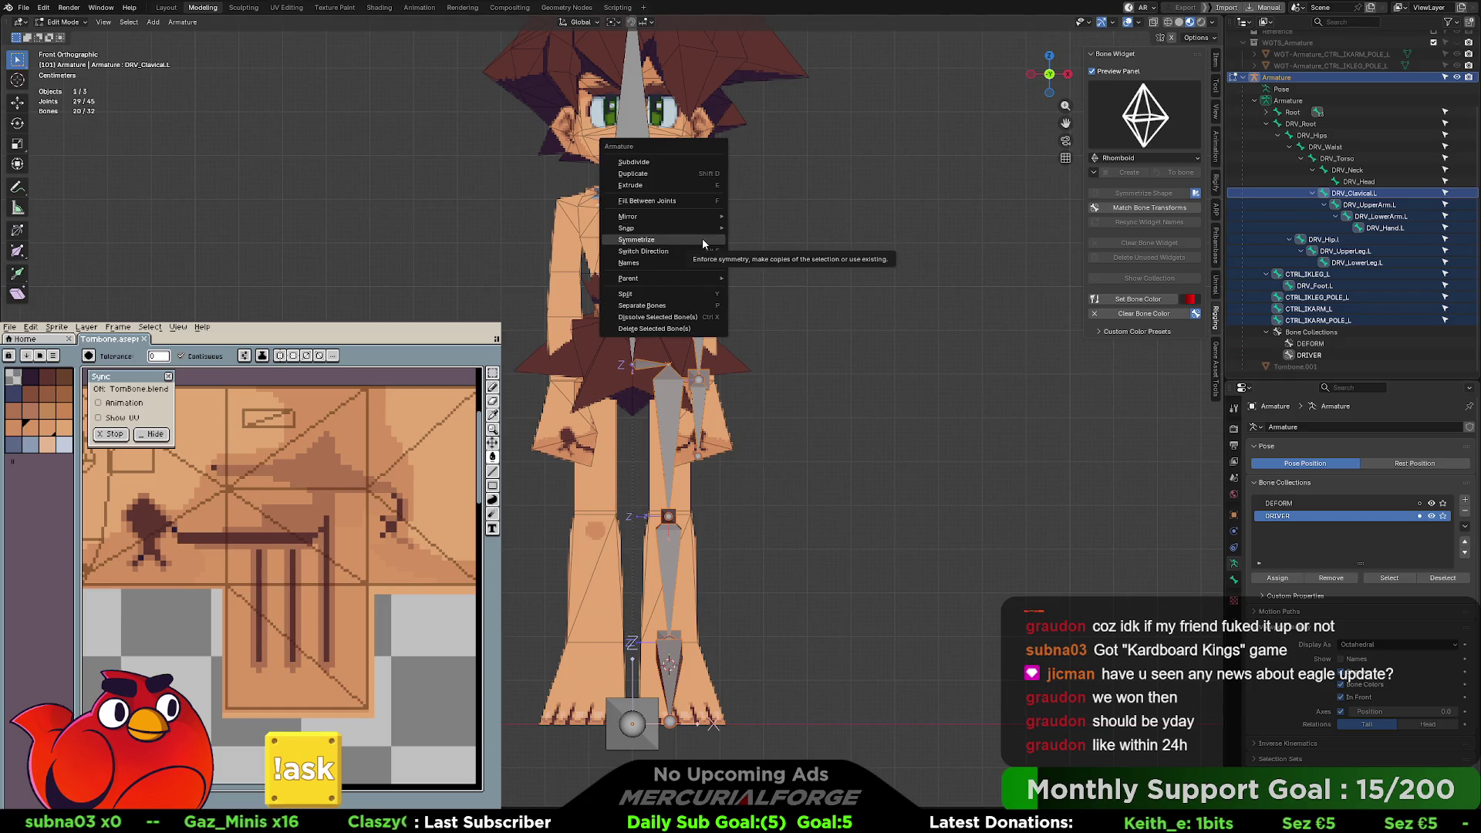
left_click(702, 239)
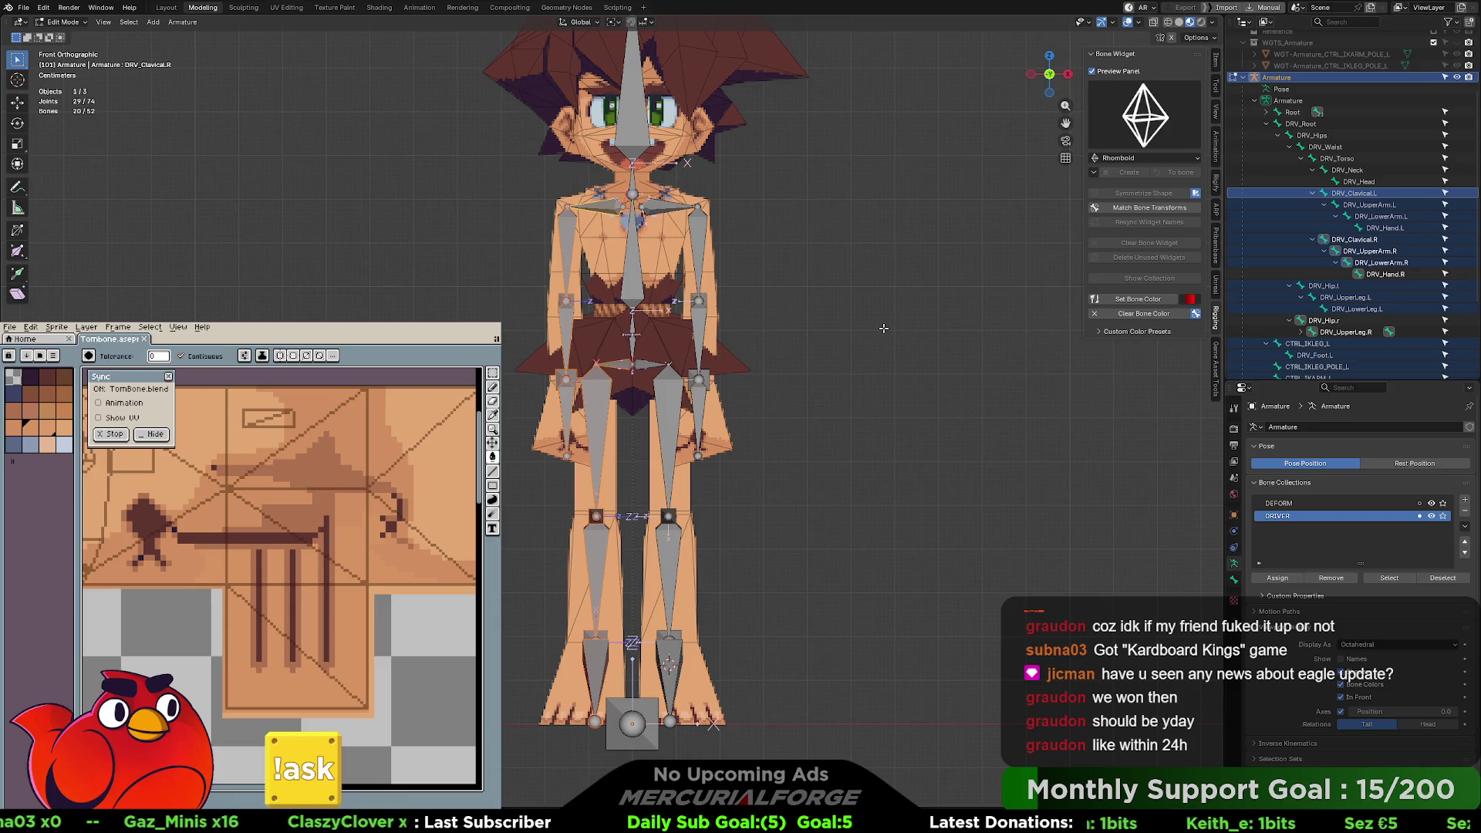
key("ctrl+Tab")
left_click(841, 412)
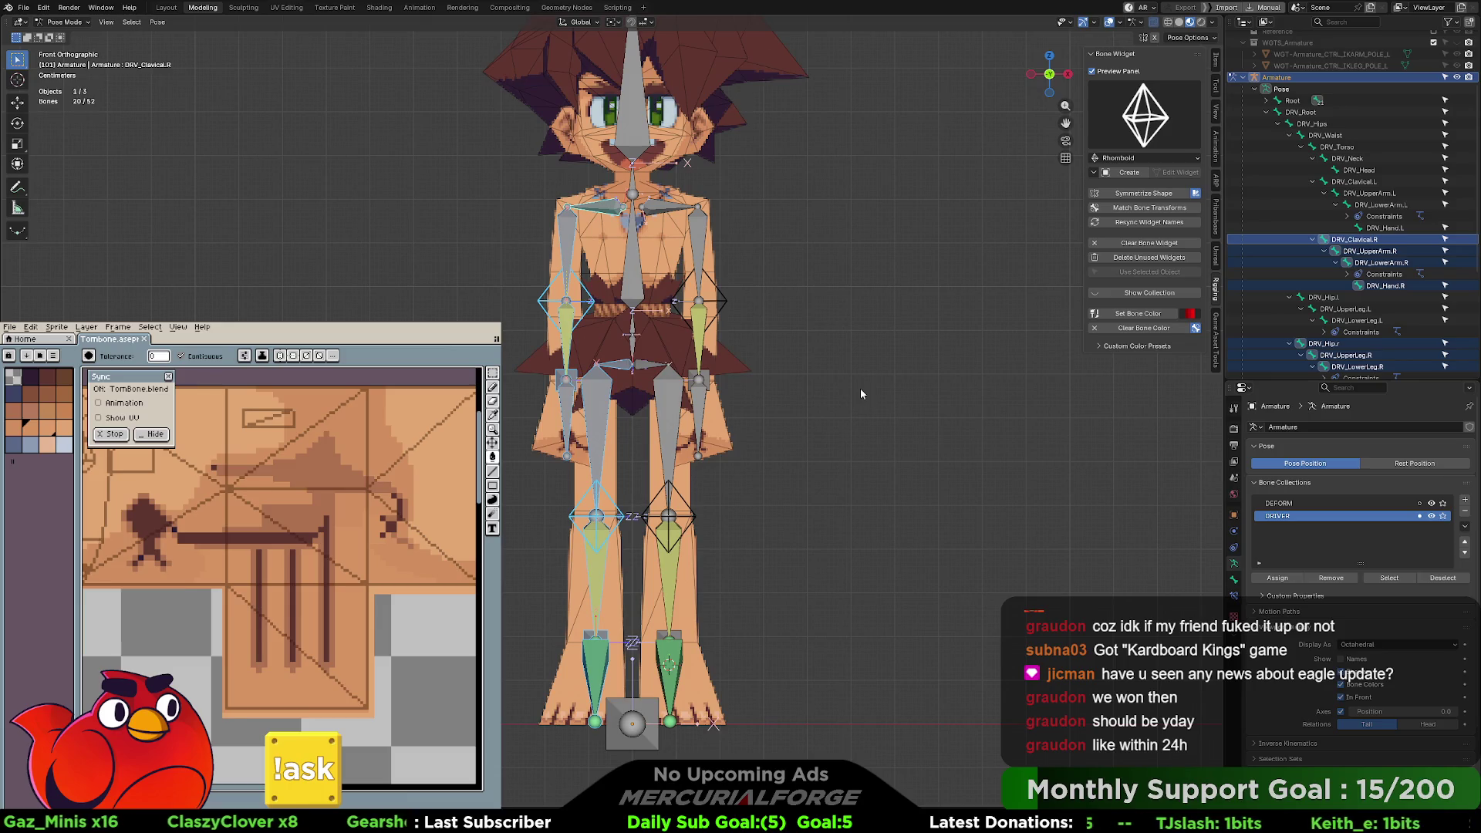
- Switch to a front perspective view and test-move the left arm IK control
middle_click_drag(861, 394, 760, 384)
key("KP_1")
key("KP_5")
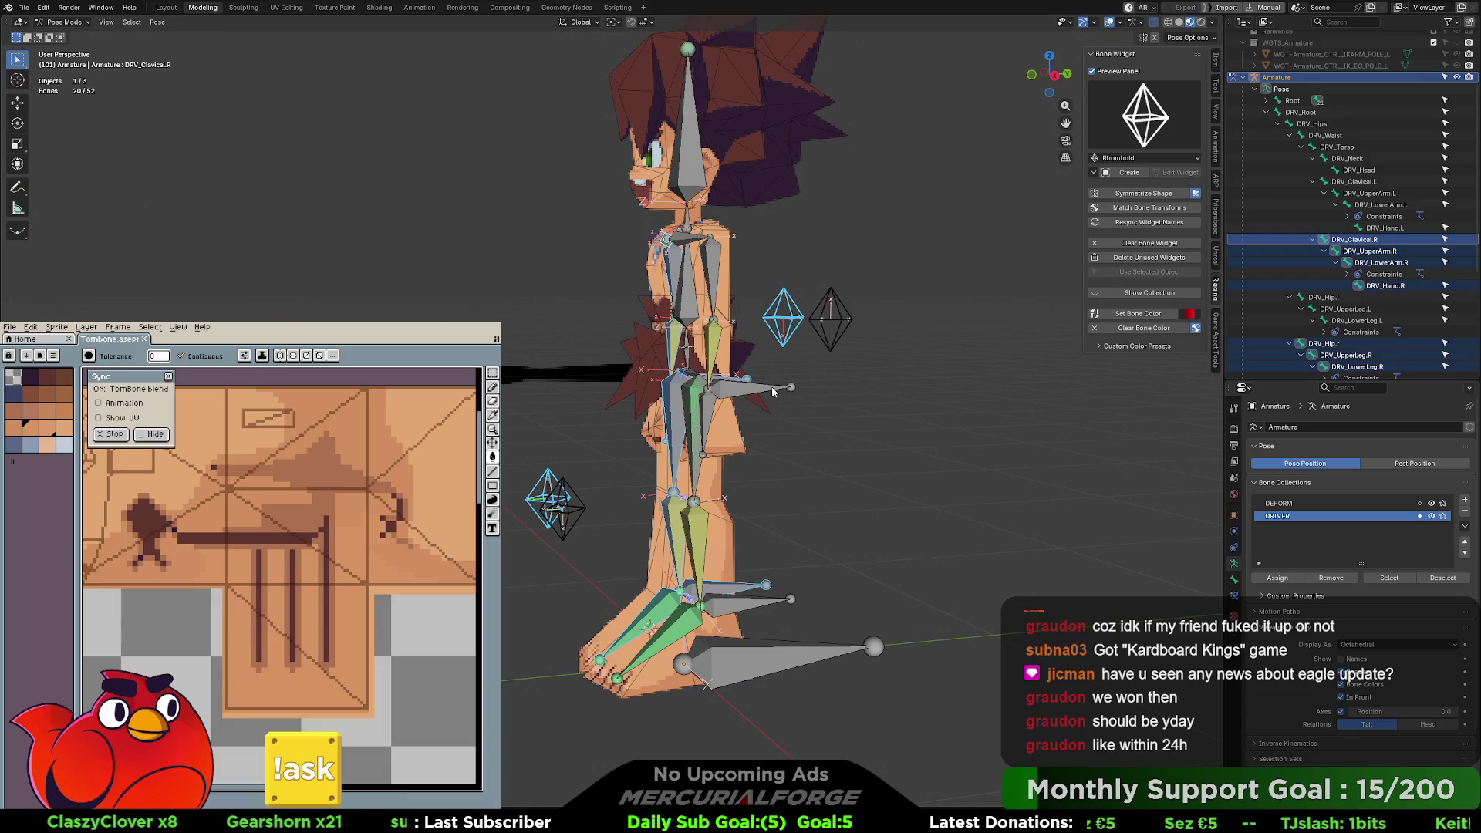
left_click(774, 392)
key("g")
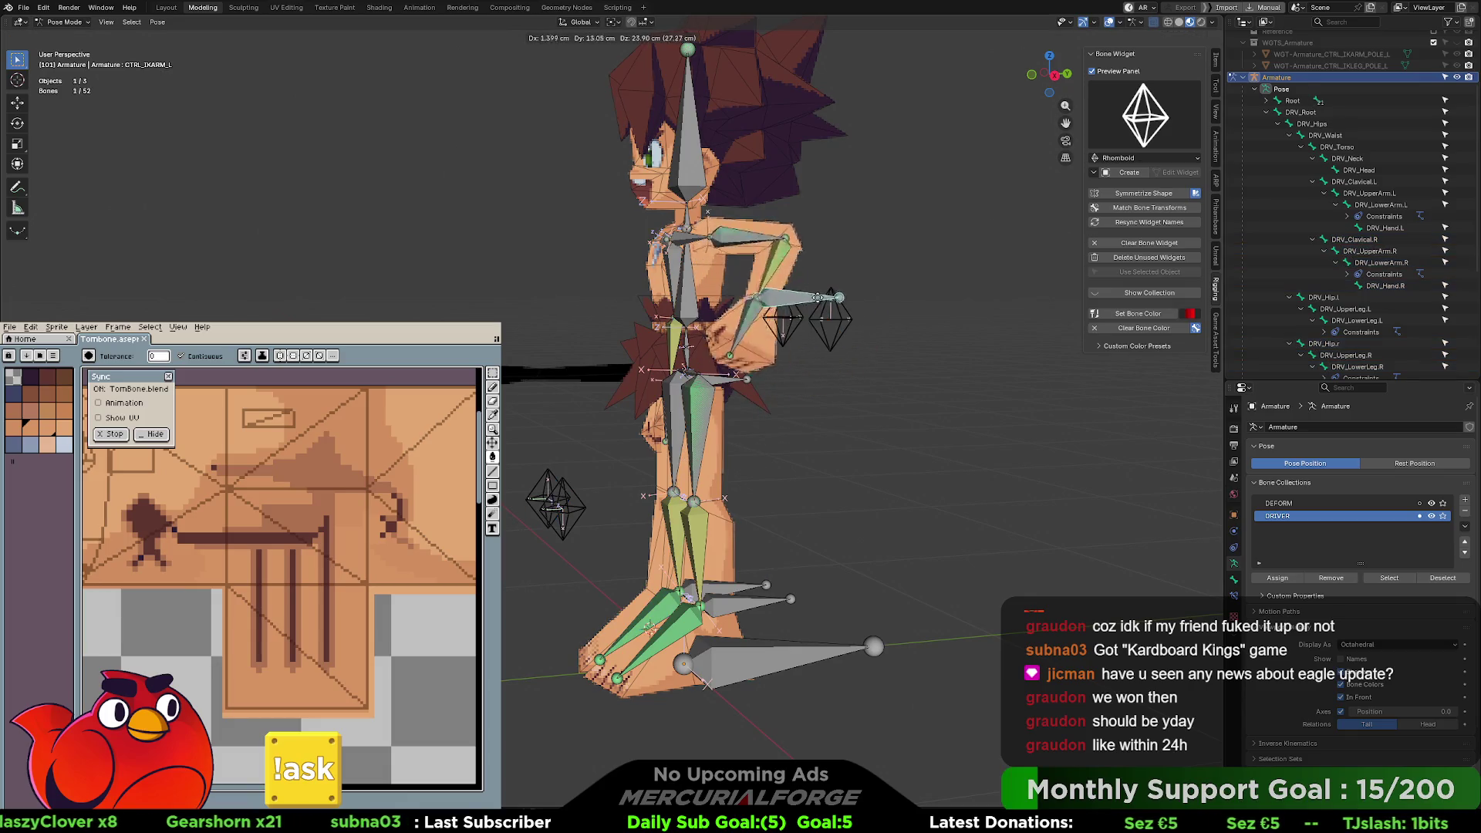
left_click(617, 317)
- Check the right arm IK control, reselect the left one, and open the bone widget shape list
middle_click_drag(617, 318, 964, 332)
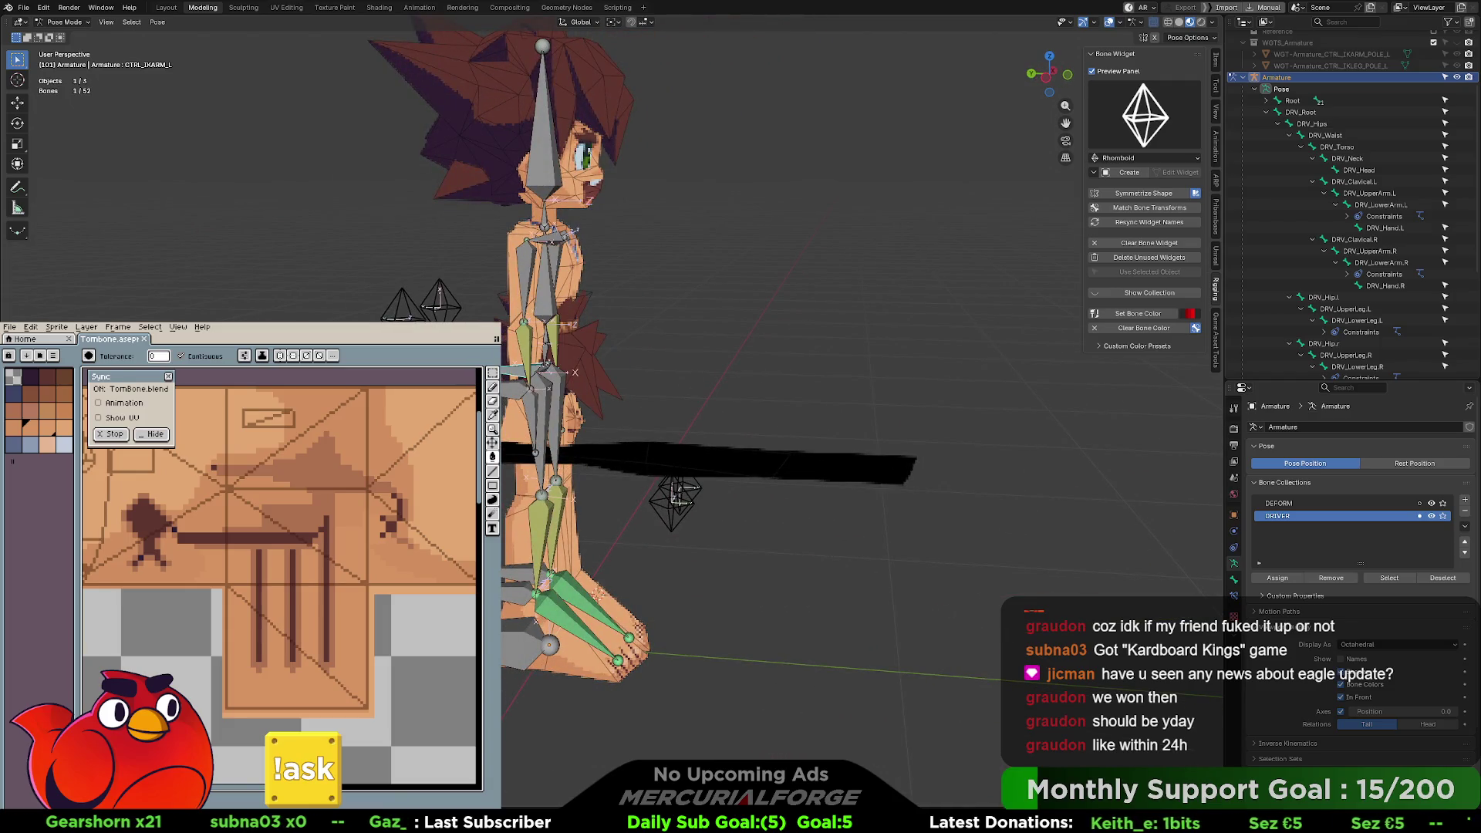
left_click(675, 497)
mouse_move(675, 497)
middle_mouse_down()
mouse_move(554, 351)
mouse_move(716, 344)
mouse_move(764, 363)
mouse_move(782, 385)
mouse_move(767, 390)
mouse_move(705, 361)
mouse_move(802, 369)
middle_mouse_up()
left_click(795, 372)
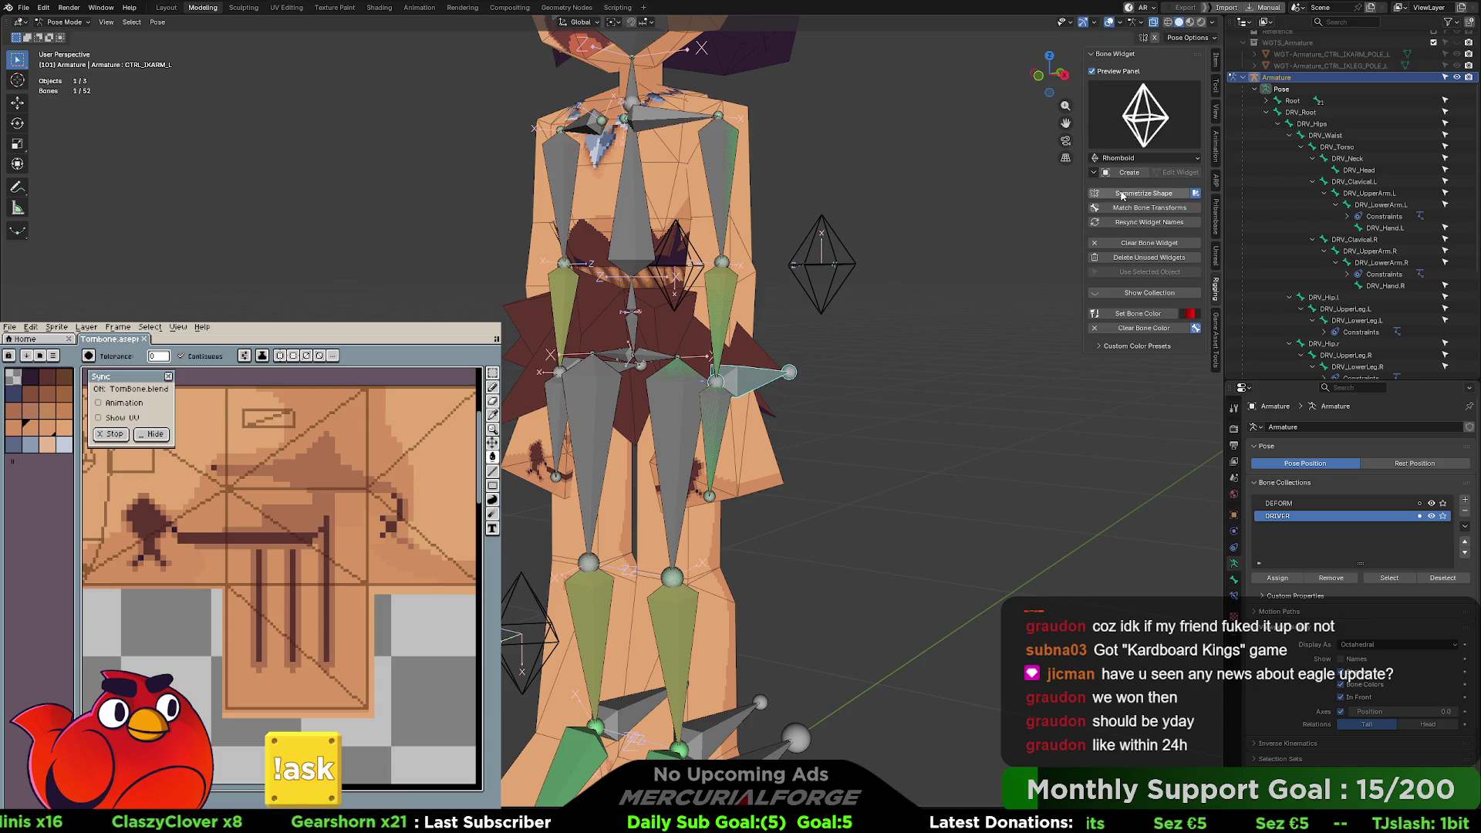
left_click(1144, 135)
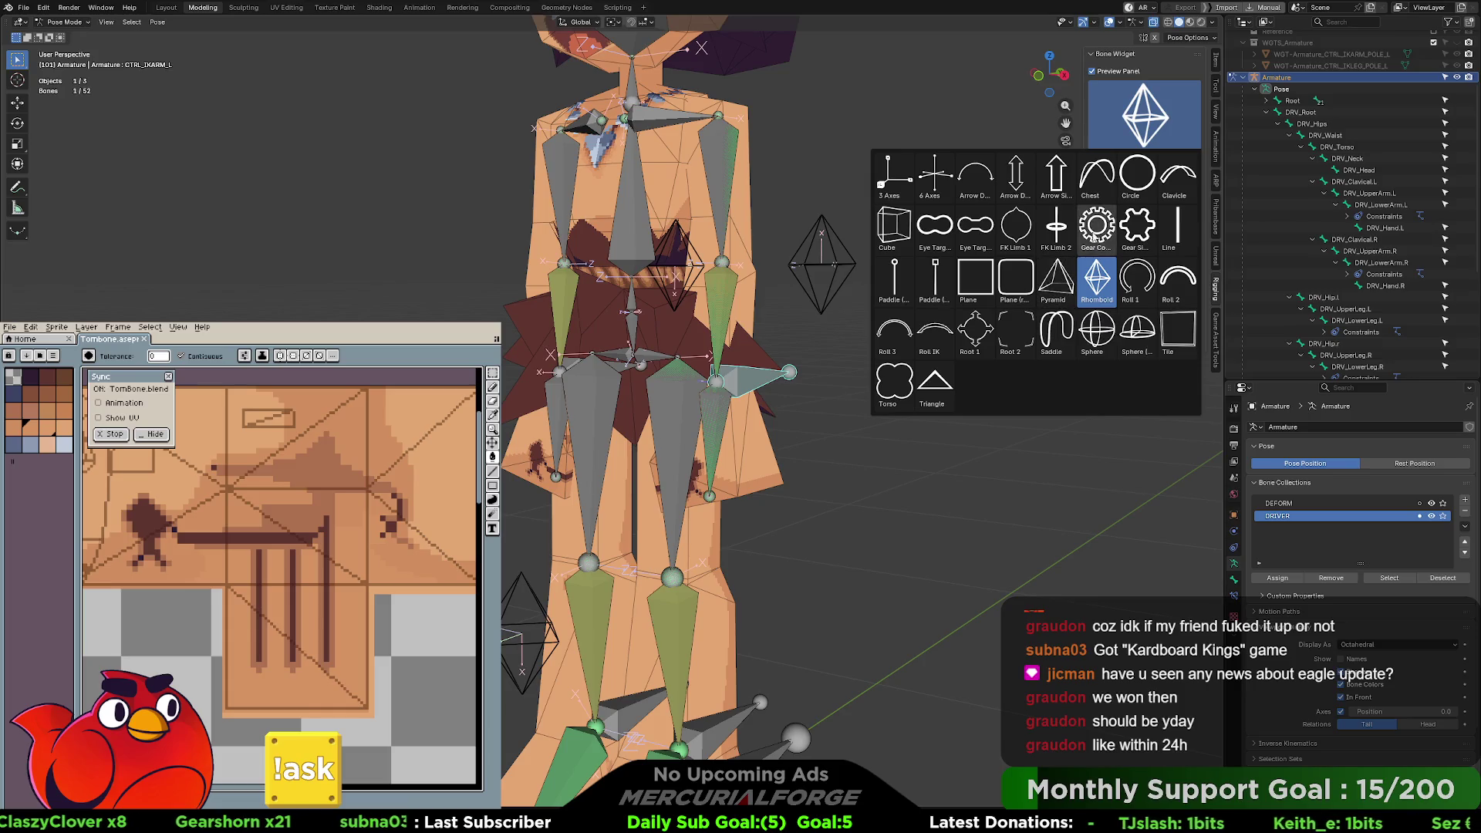
- Try the Chest widget, undo it, then create a Plane (rounded) widget for the left arm IK control
left_click(1096, 174)
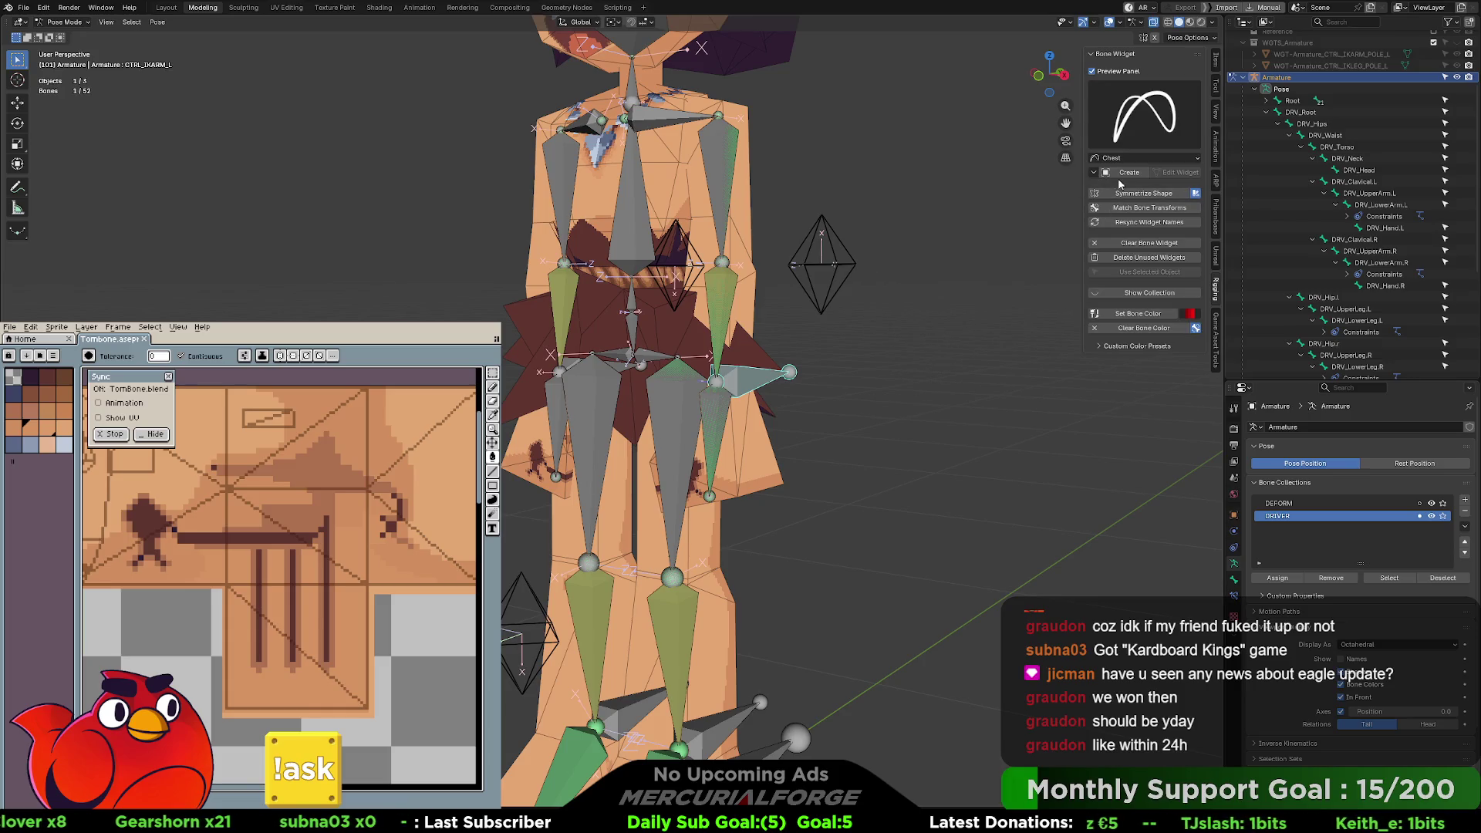
left_click(1127, 172)
mouse_move(958, 352)
middle_mouse_down()
mouse_move(756, 347)
mouse_move(956, 339)
middle_mouse_up()
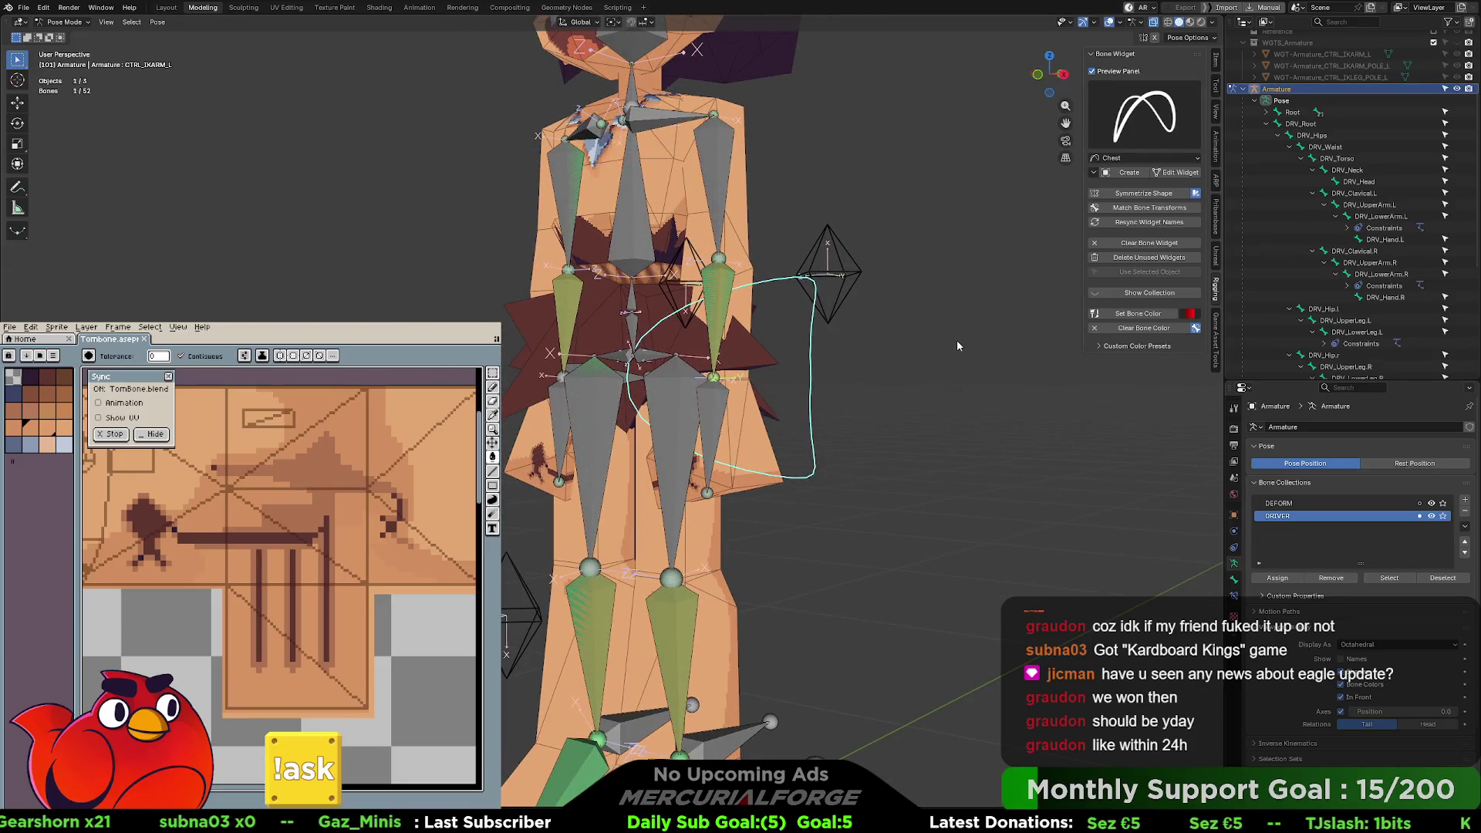
key("ctrl+z")
left_click(1145, 158)
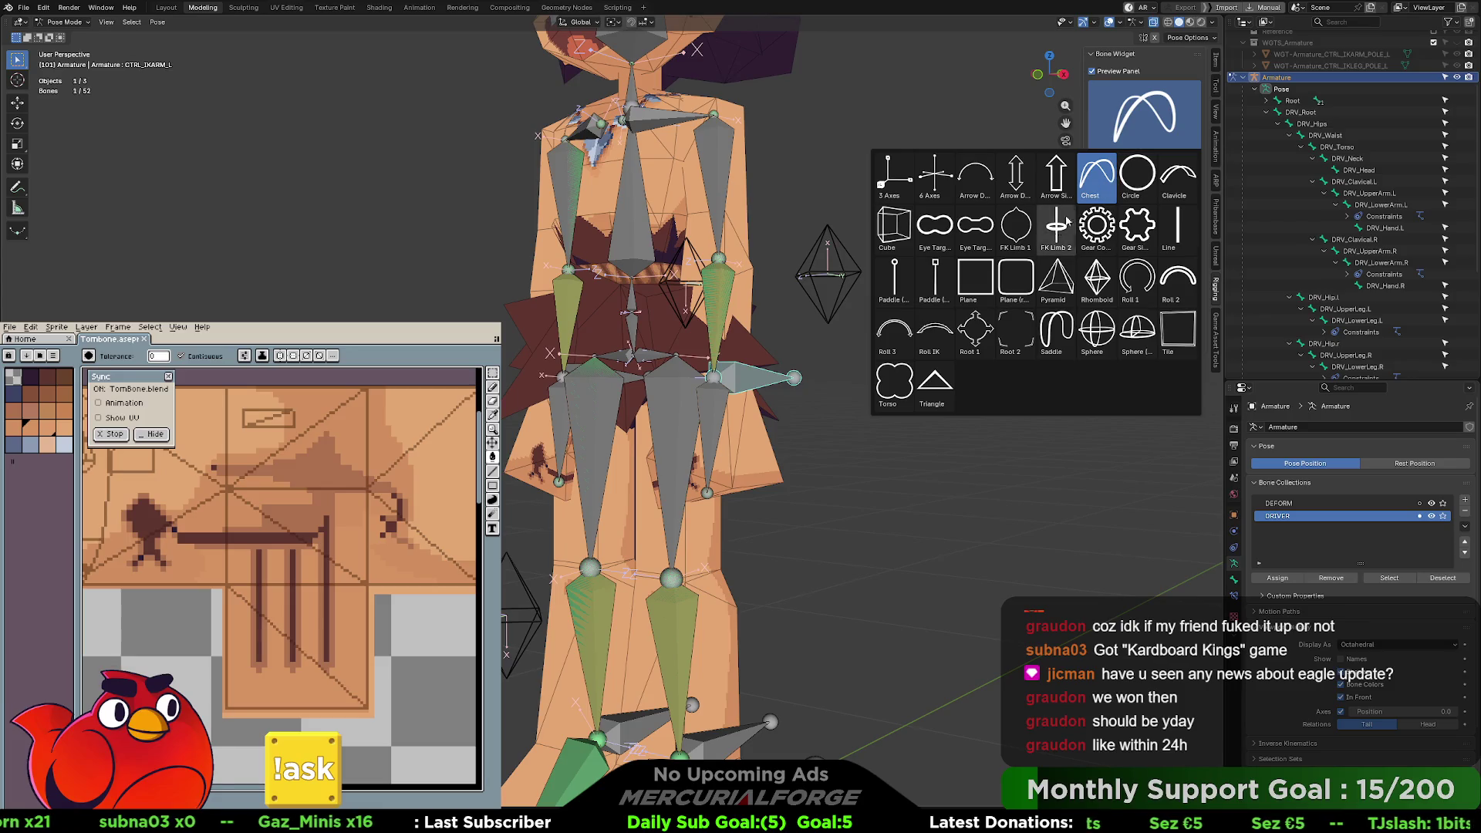
left_click(889, 329)
left_click(1128, 172)
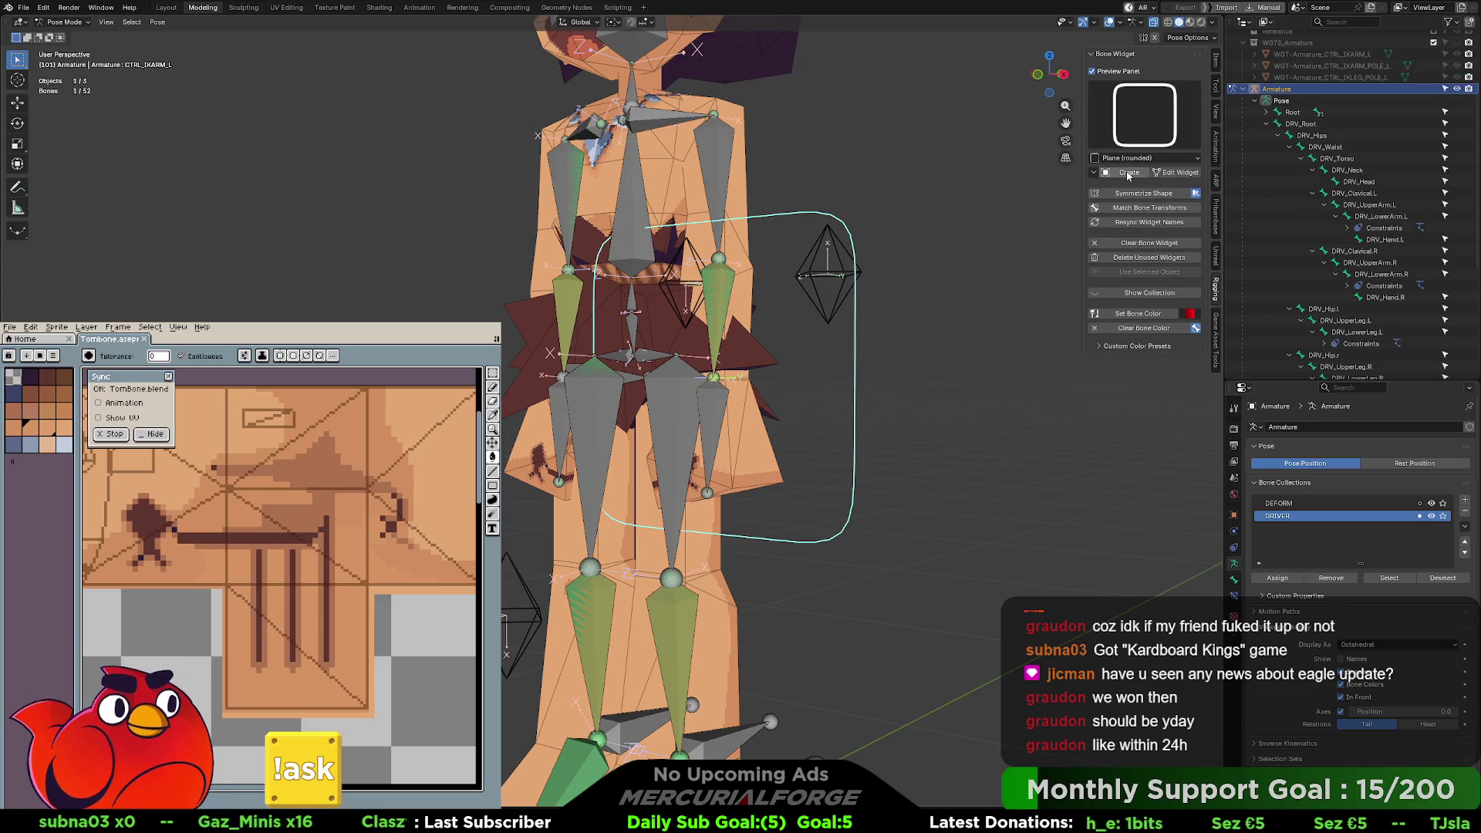
mouse_move(1008, 298)
middle_mouse_down()
mouse_move(866, 303)
mouse_move(1037, 299)
mouse_move(991, 299)
mouse_move(980, 343)
mouse_move(917, 402)
middle_mouse_up()
- Edit the new widget's mesh and rotate it 90° around the Z axis
left_click(1178, 173)
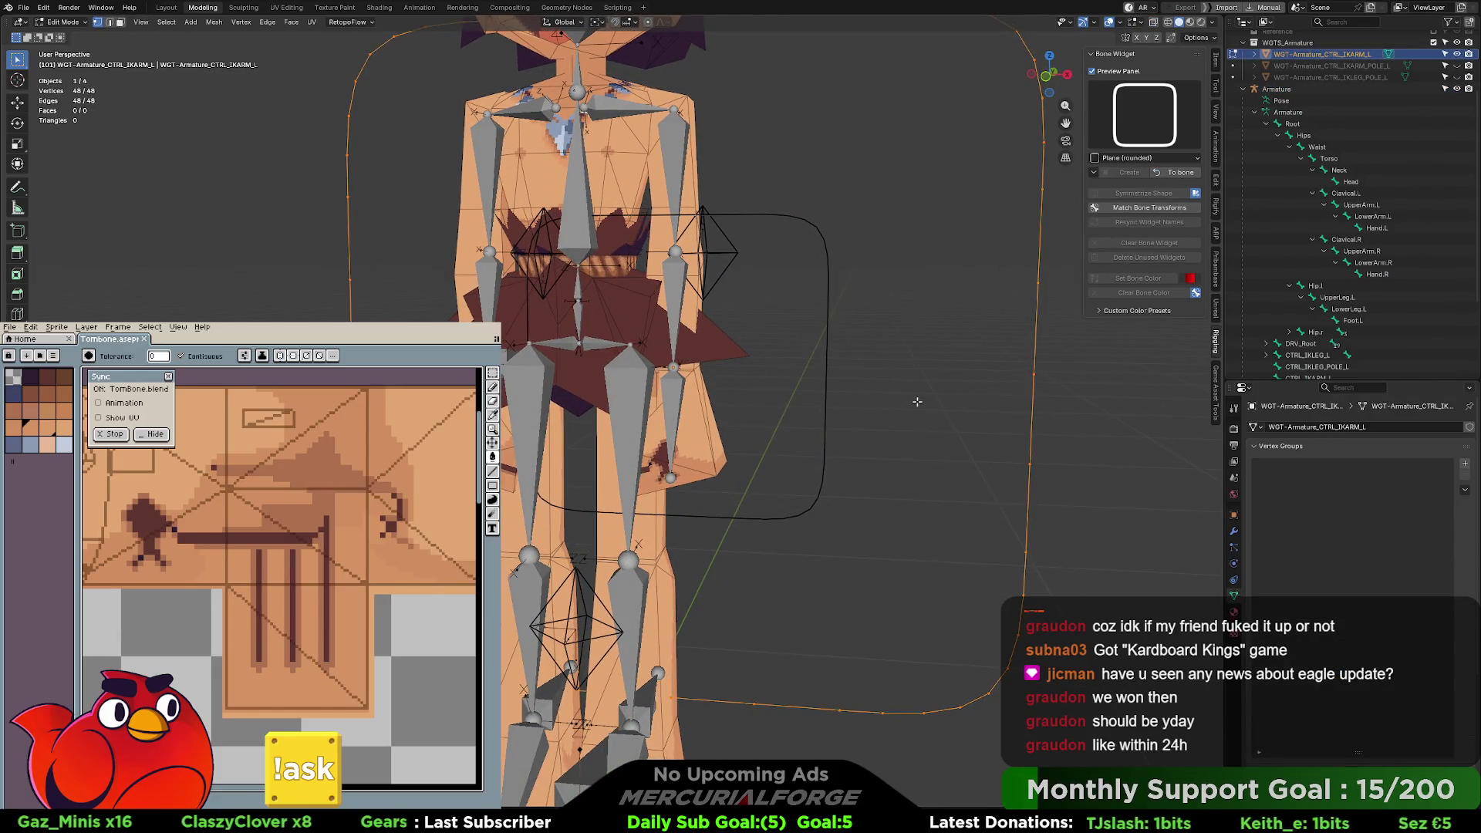
key("r")
type("z90")
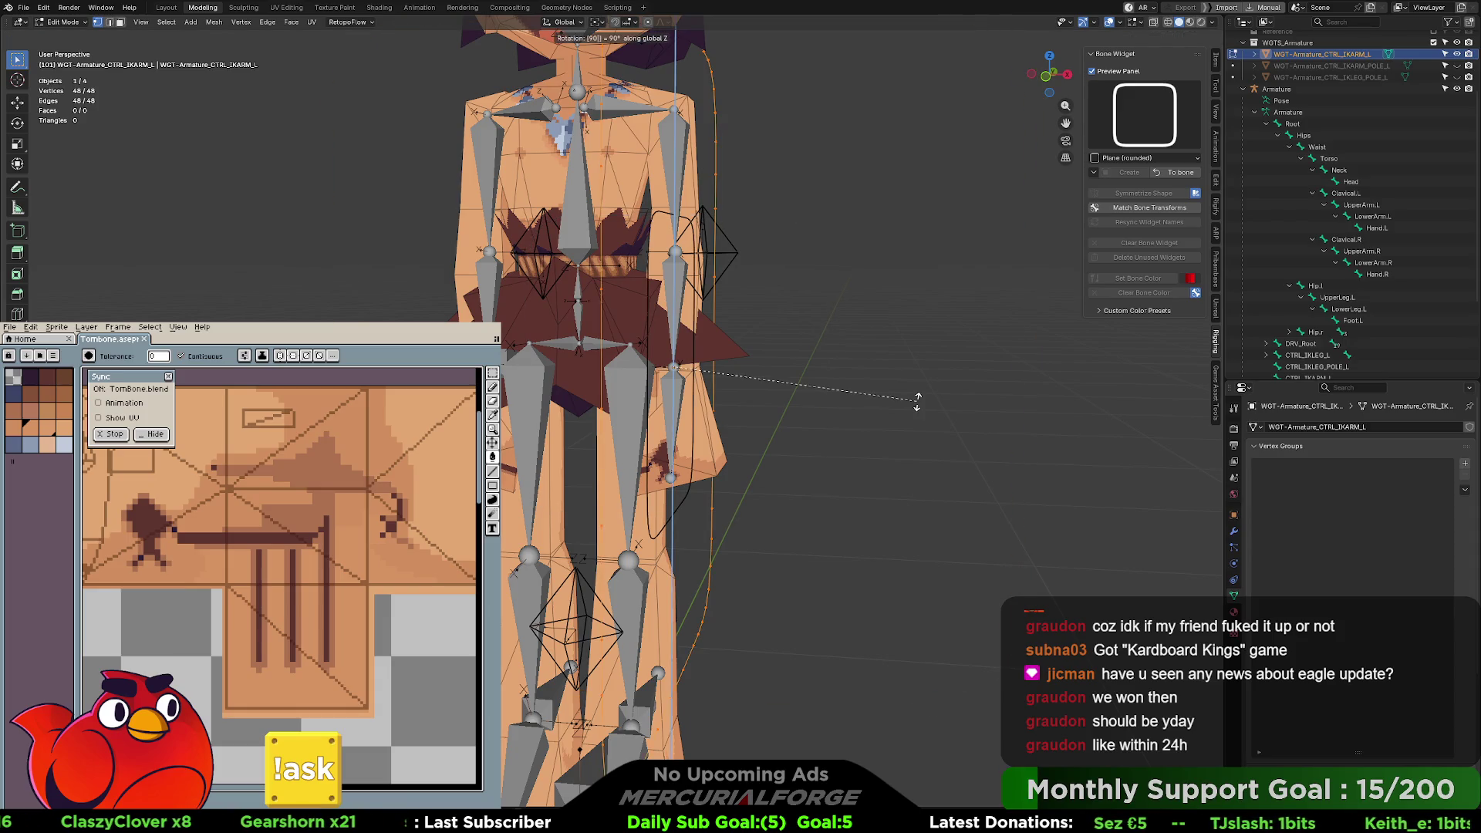
key("Return")
key("g")
key("y")
key("x")
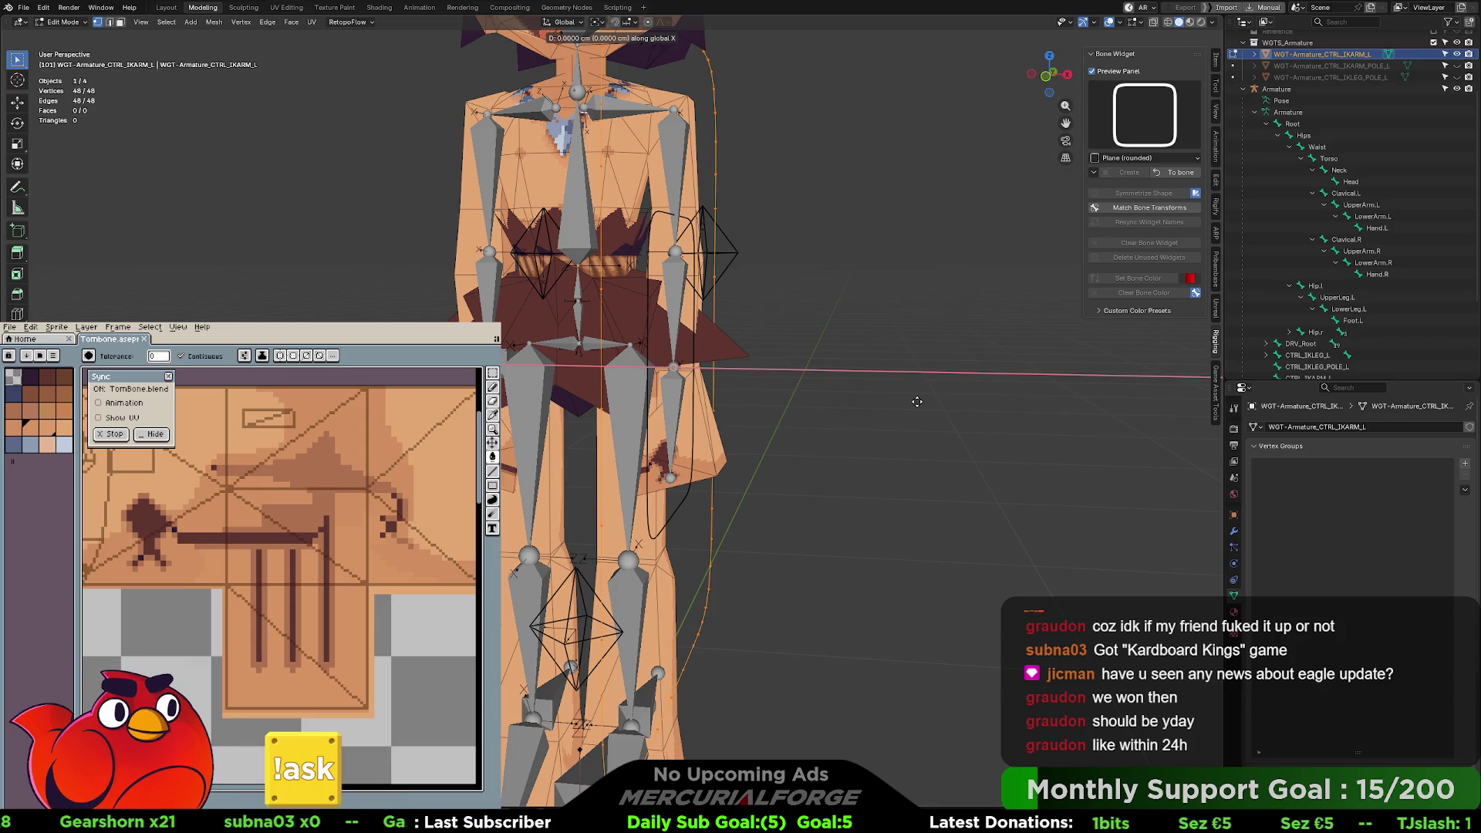
type(".2")
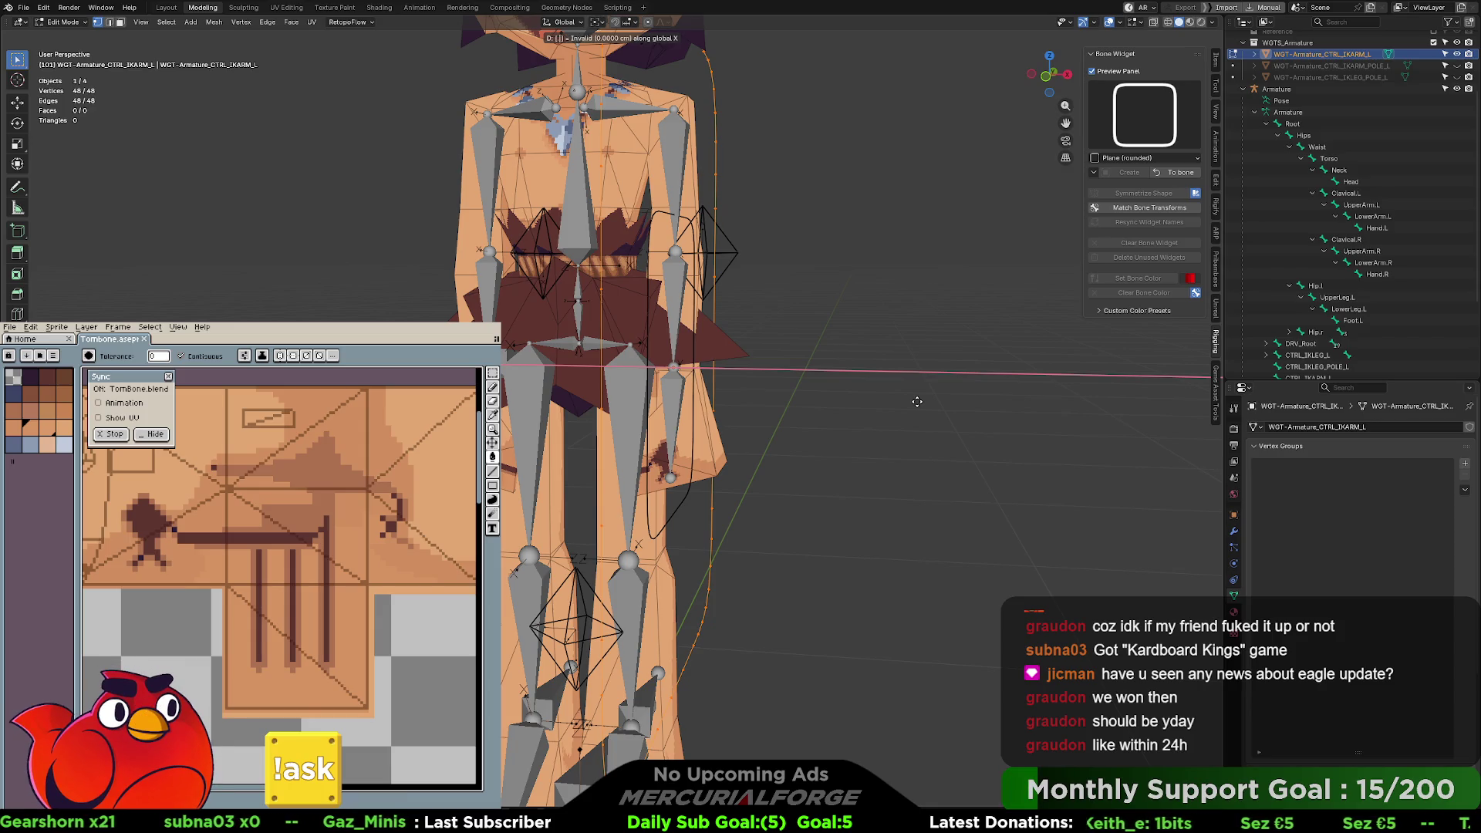
key("BackSpace")
key("BackSpace")
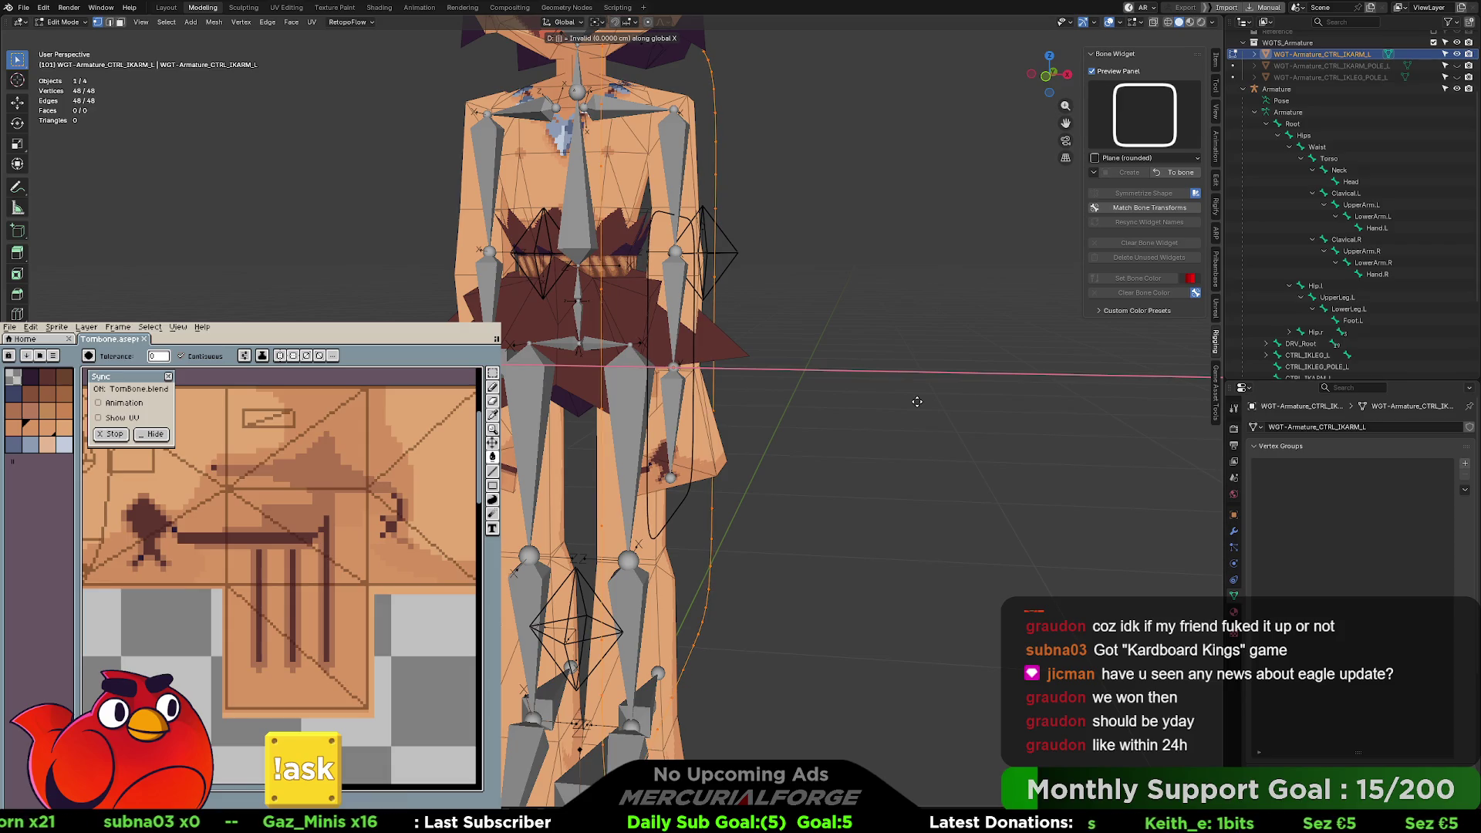
key("Escape")
- Scale the widget by 0.5 along the Y axis to halve its height
middle_click_drag(917, 402, 831, 399)
key("s")
key("x")
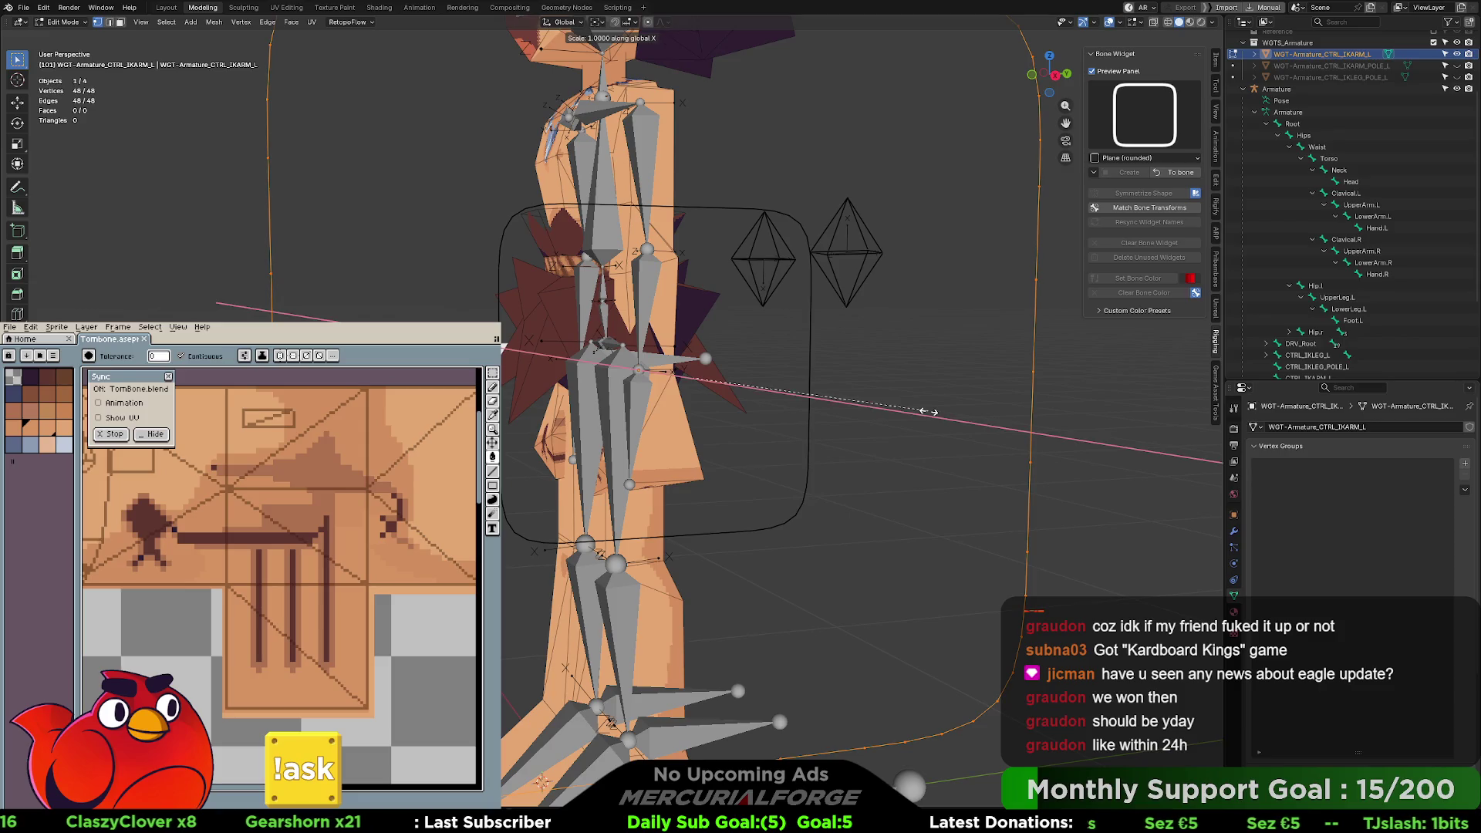
key("z")
key("y")
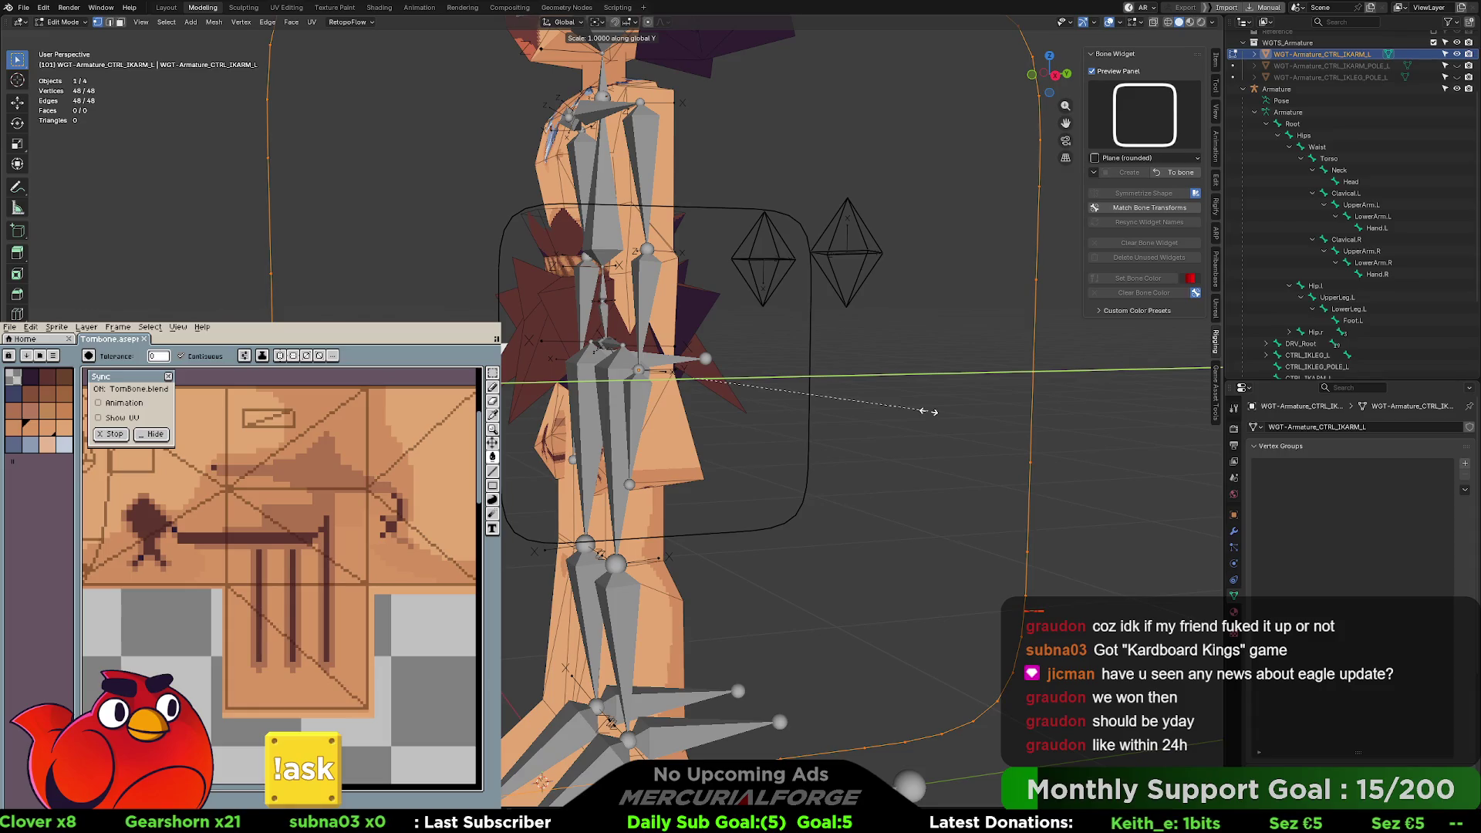
key("equal")
type(".5")
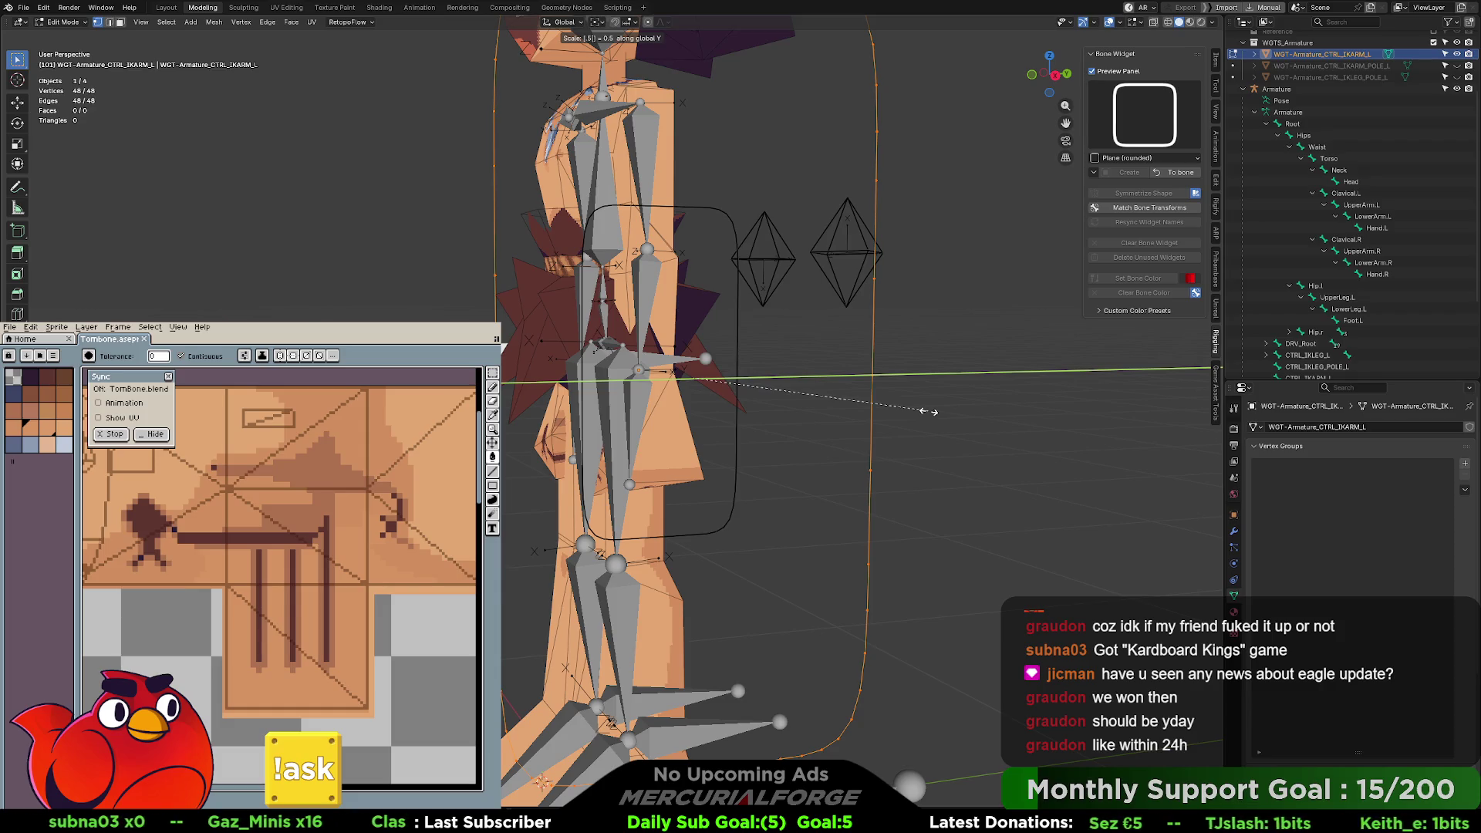
key("shift+x")
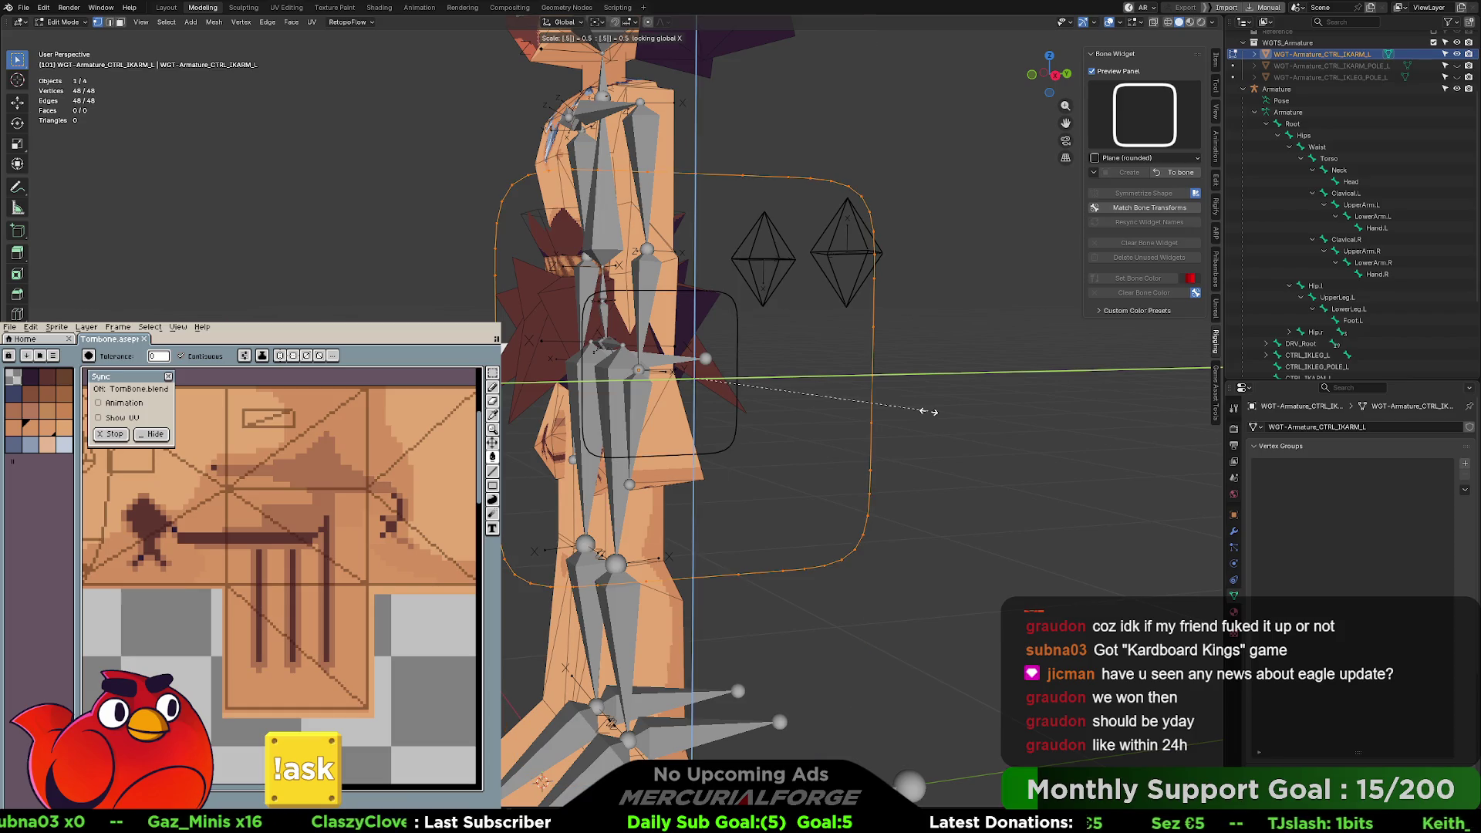
key("y")
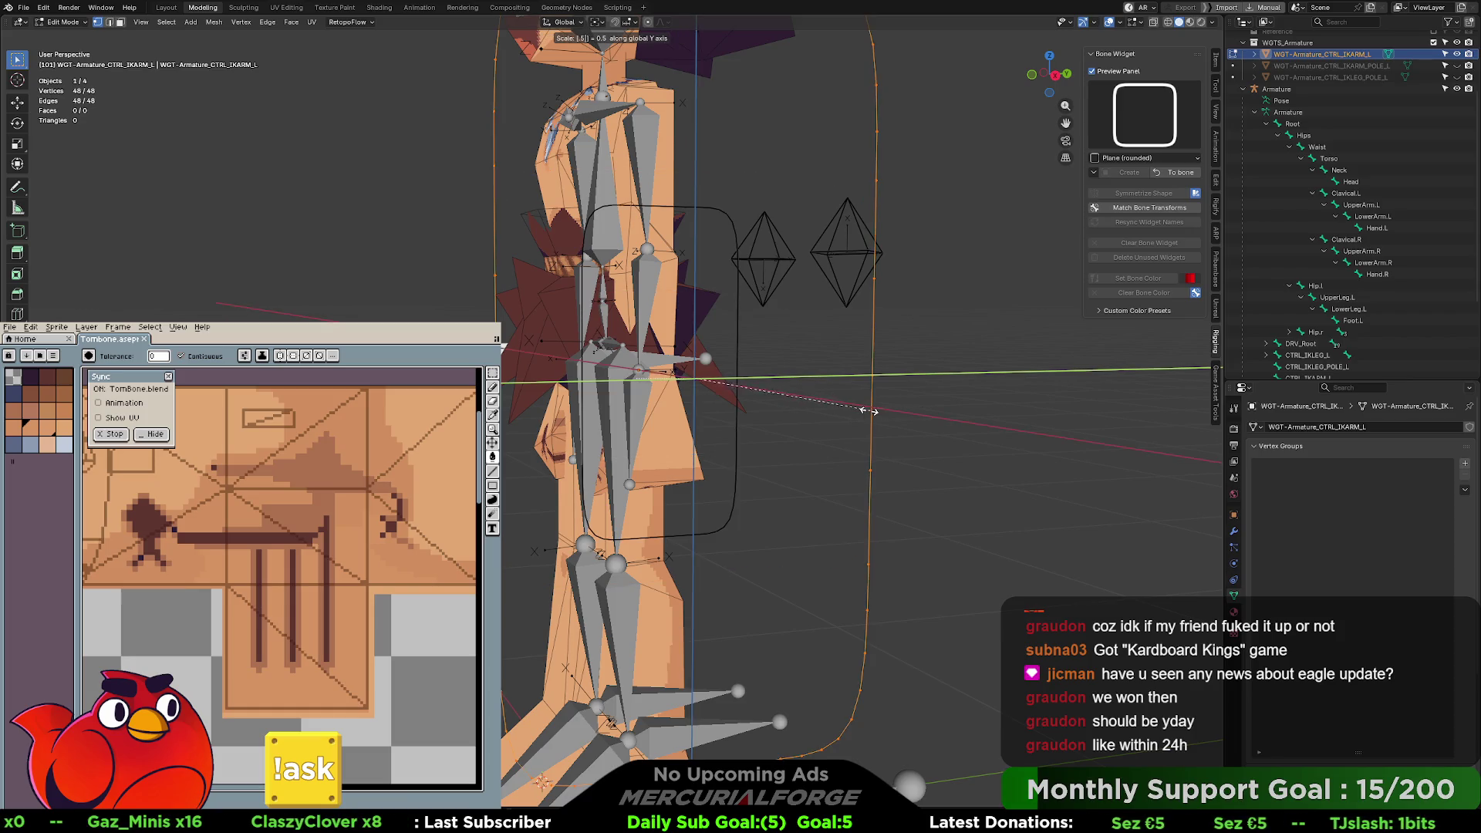
key("Return")
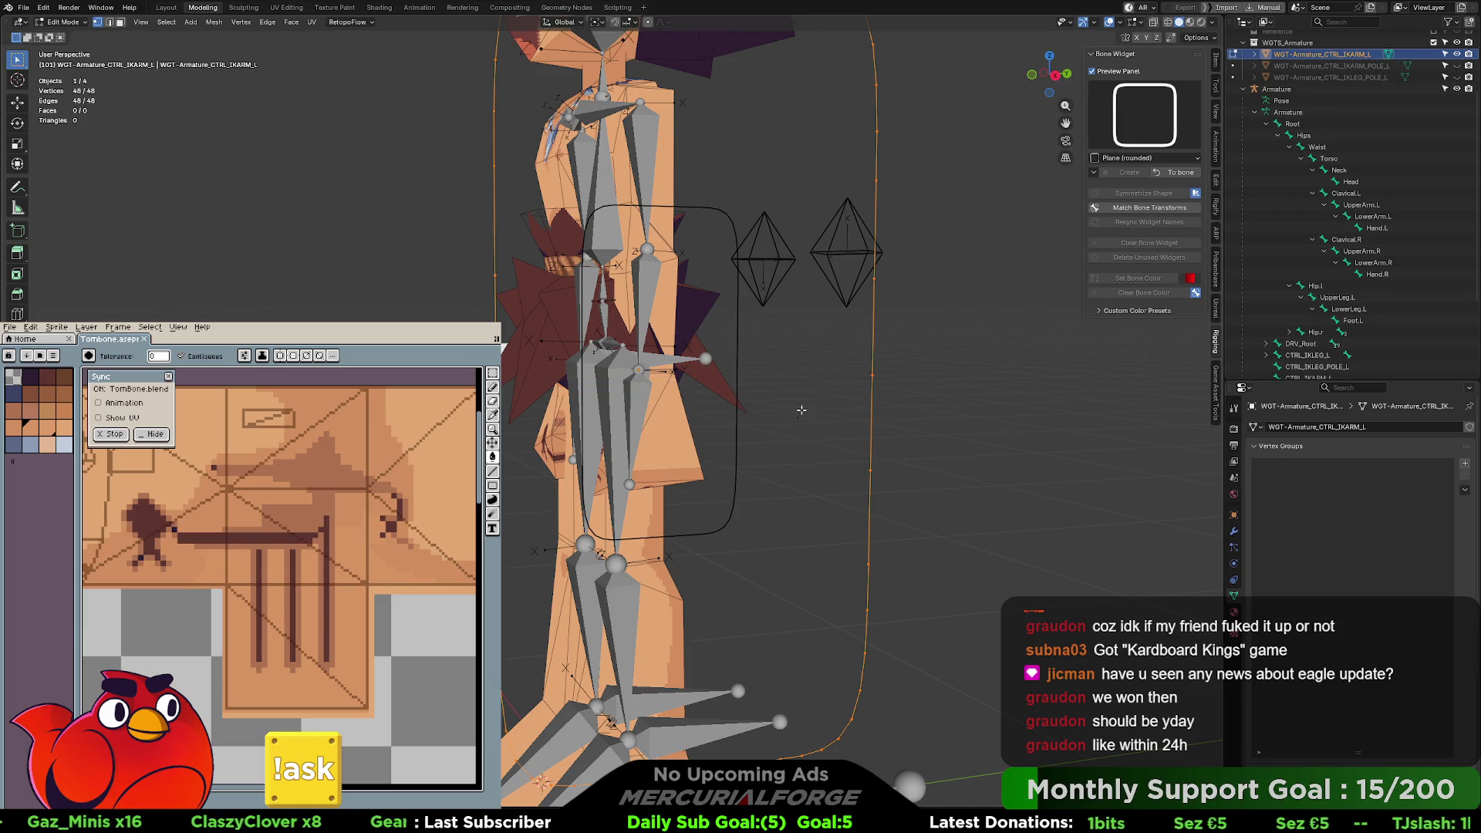
- Shrink the rounded arm widget, move it down along Z, flatten it vertically and reposition it
middle_click_drag(745, 405, 735, 402)
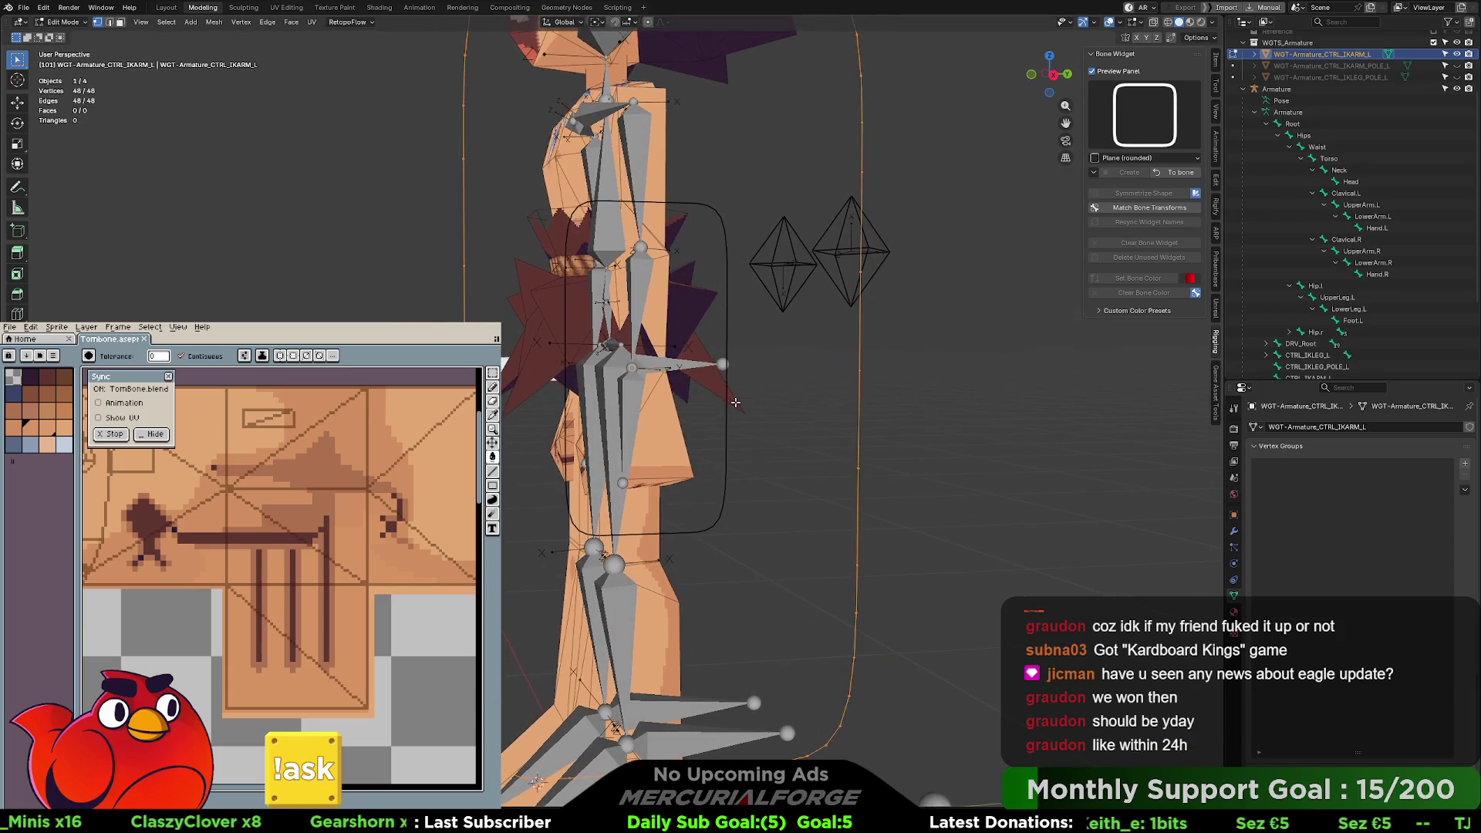
key("s")
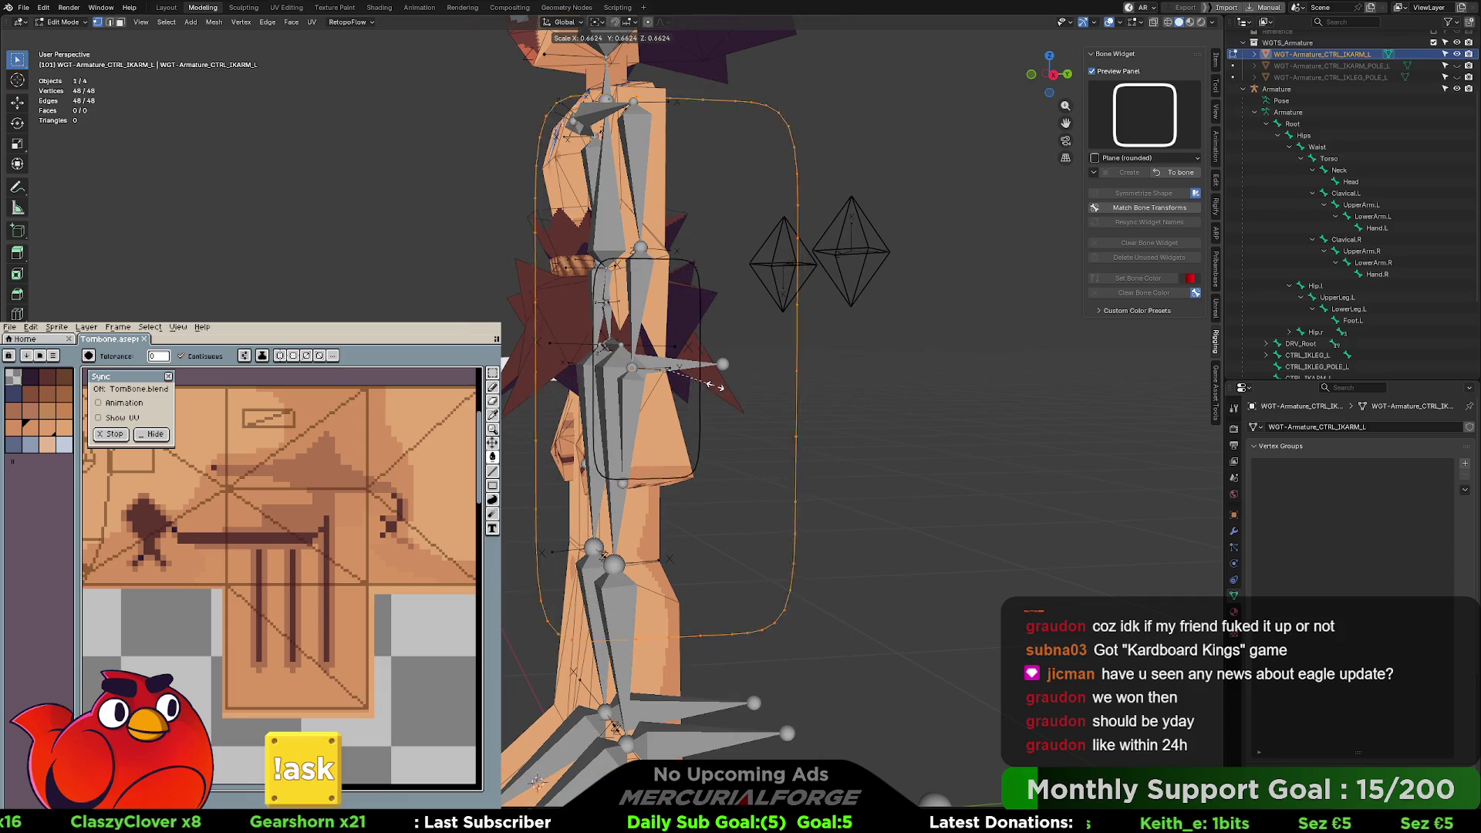
left_click(710, 382)
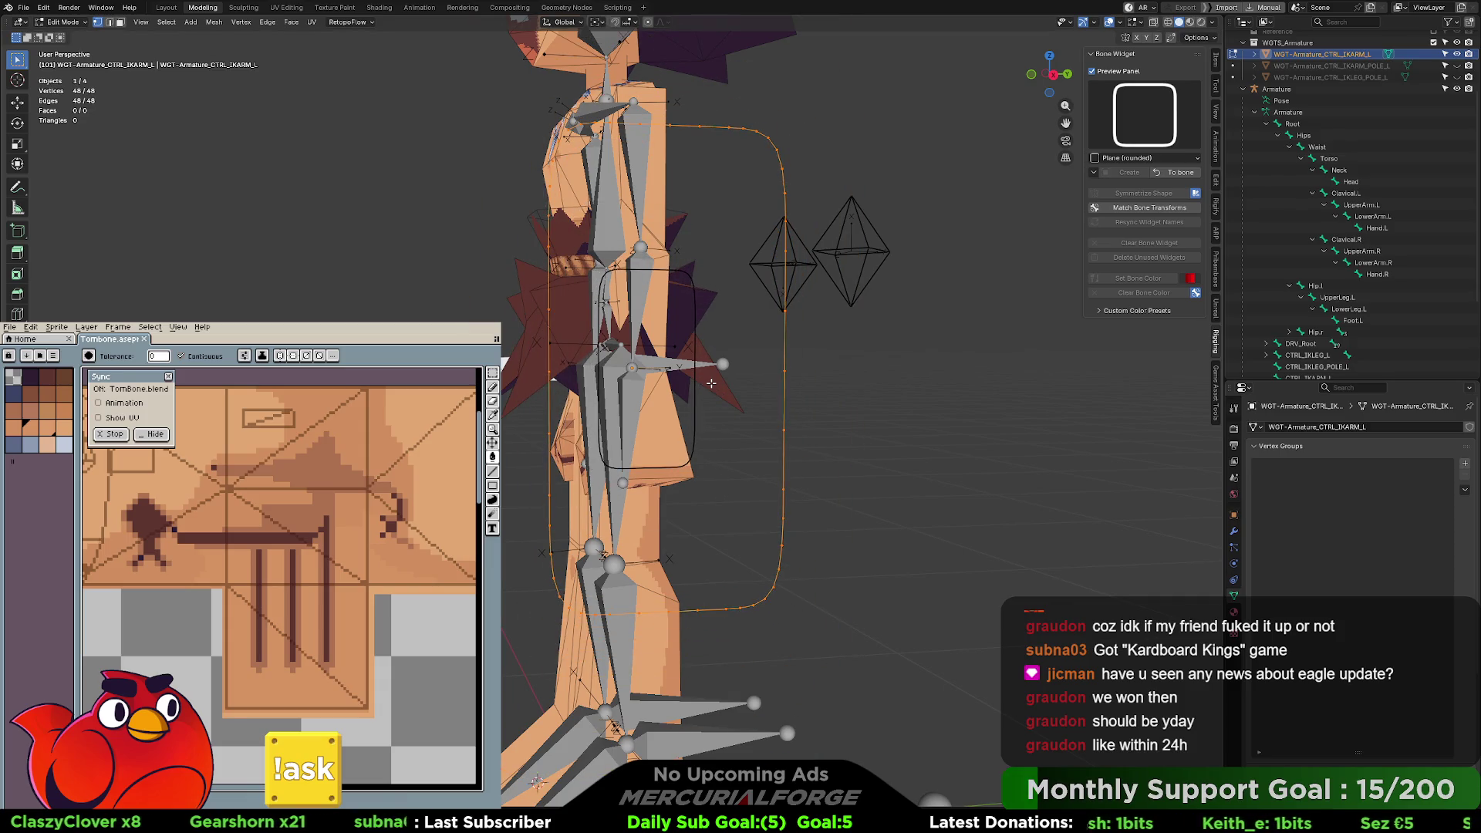
key("g")
key("z")
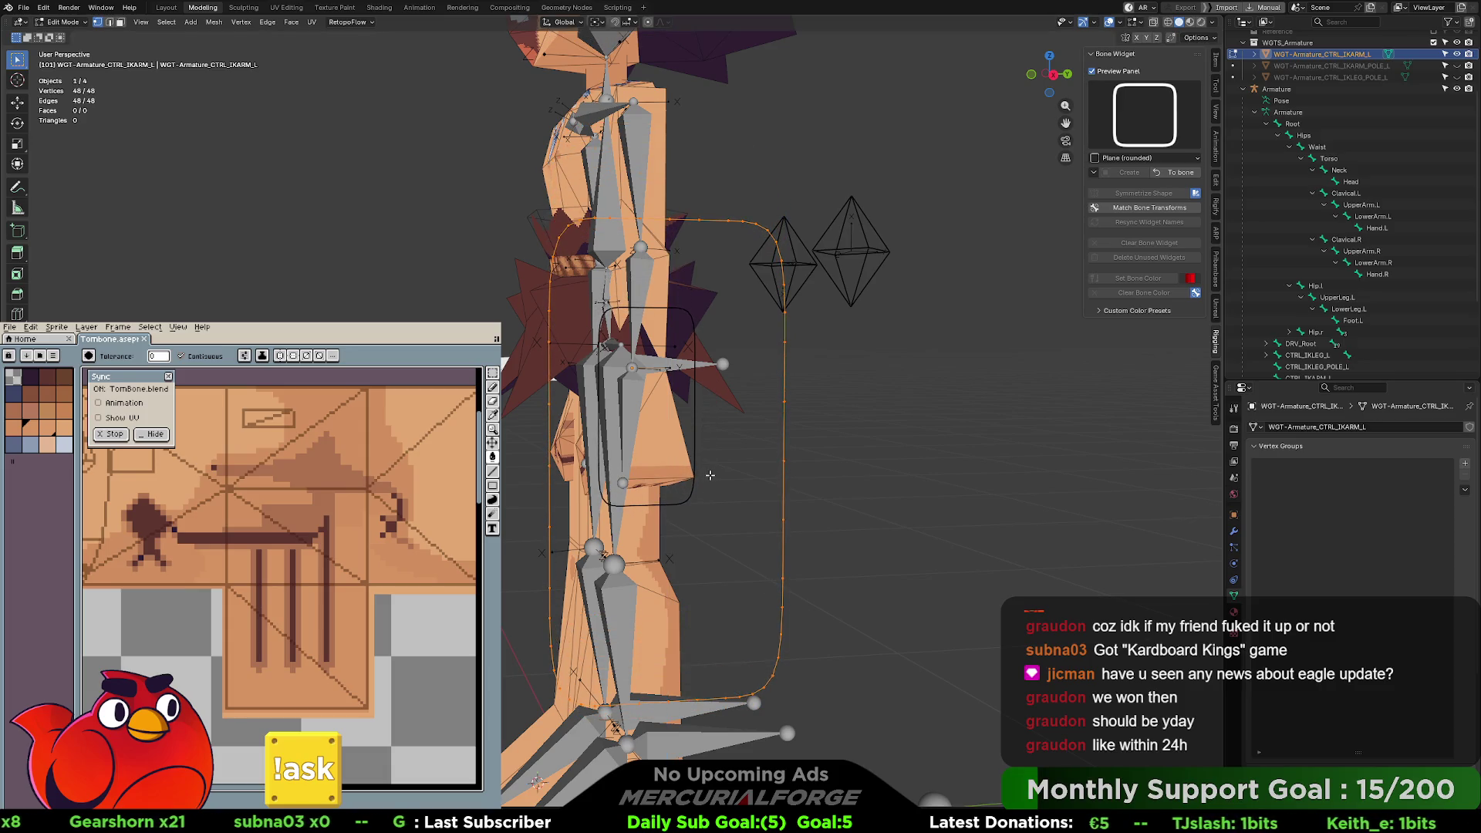
key("s")
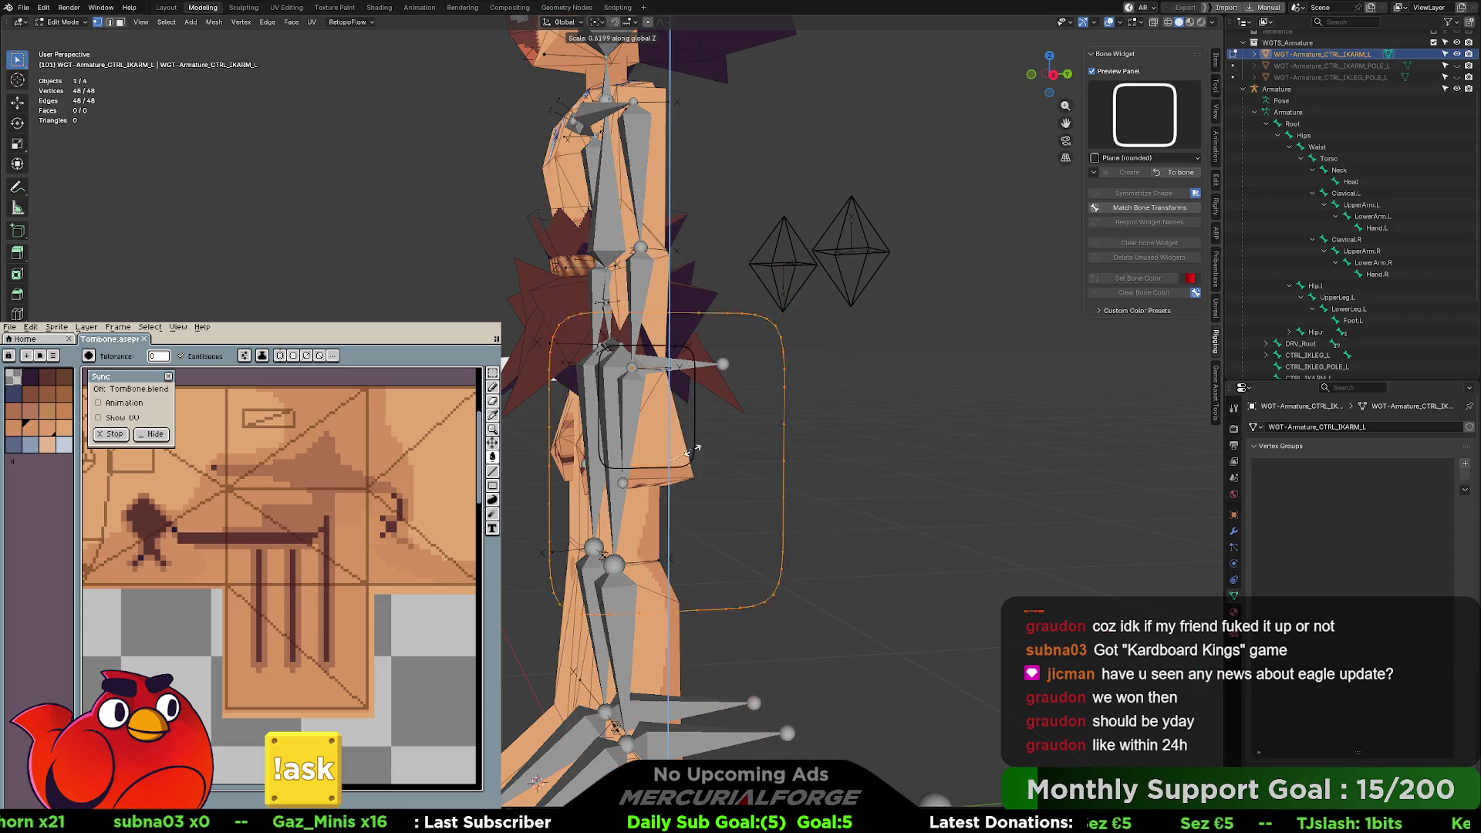
left_click(700, 455)
key("g")
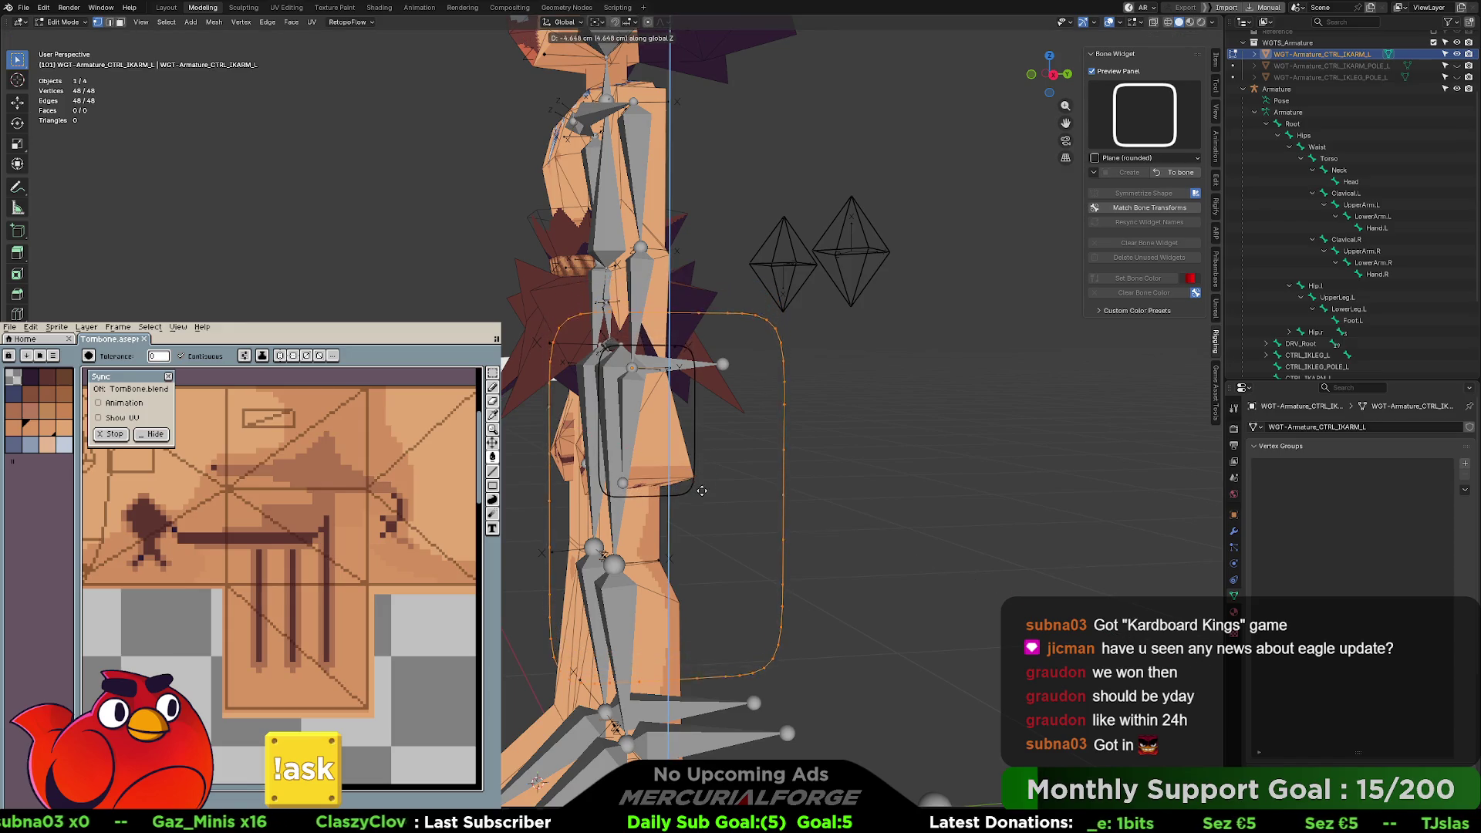
left_click(702, 493)
mouse_move(702, 493)
middle_mouse_down()
mouse_move(780, 402)
mouse_move(635, 410)
mouse_move(760, 396)
mouse_move(730, 394)
mouse_move(640, 479)
mouse_move(757, 454)
mouse_move(720, 471)
middle_mouse_up()
scroll(735, 397, "up", 3)
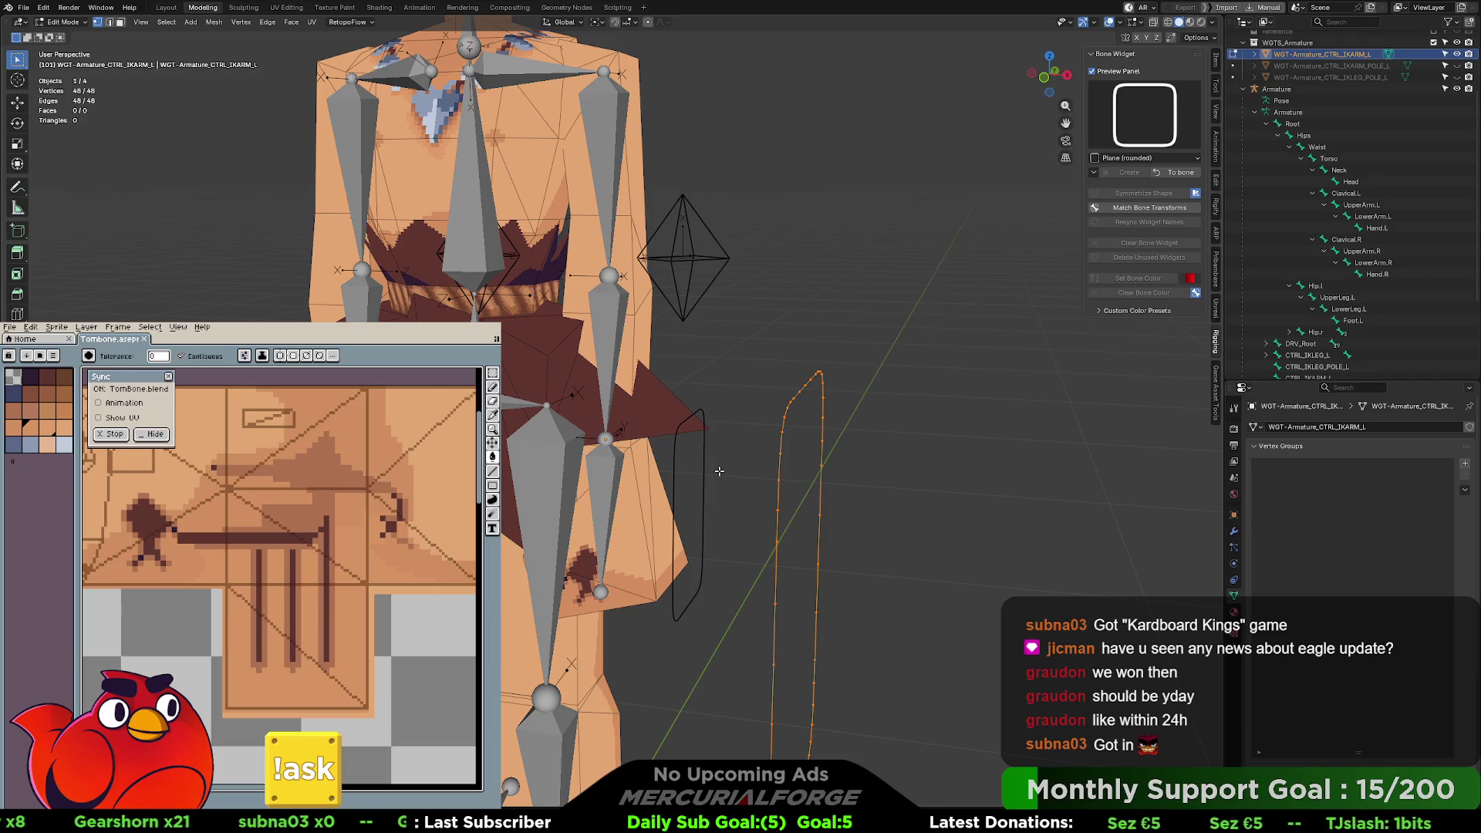
- Apply the edited rounded-plane widget back to the left arm IK bone
left_click(1179, 173)
mouse_move(810, 482)
middle_mouse_down()
mouse_move(725, 487)
mouse_move(799, 475)
middle_mouse_up()
left_click(673, 467)
middle_click_drag(672, 468, 655, 447)
- Test-move the hand IK control with the arm raised, then clear its bone widget
left_click(655, 455)
key("g")
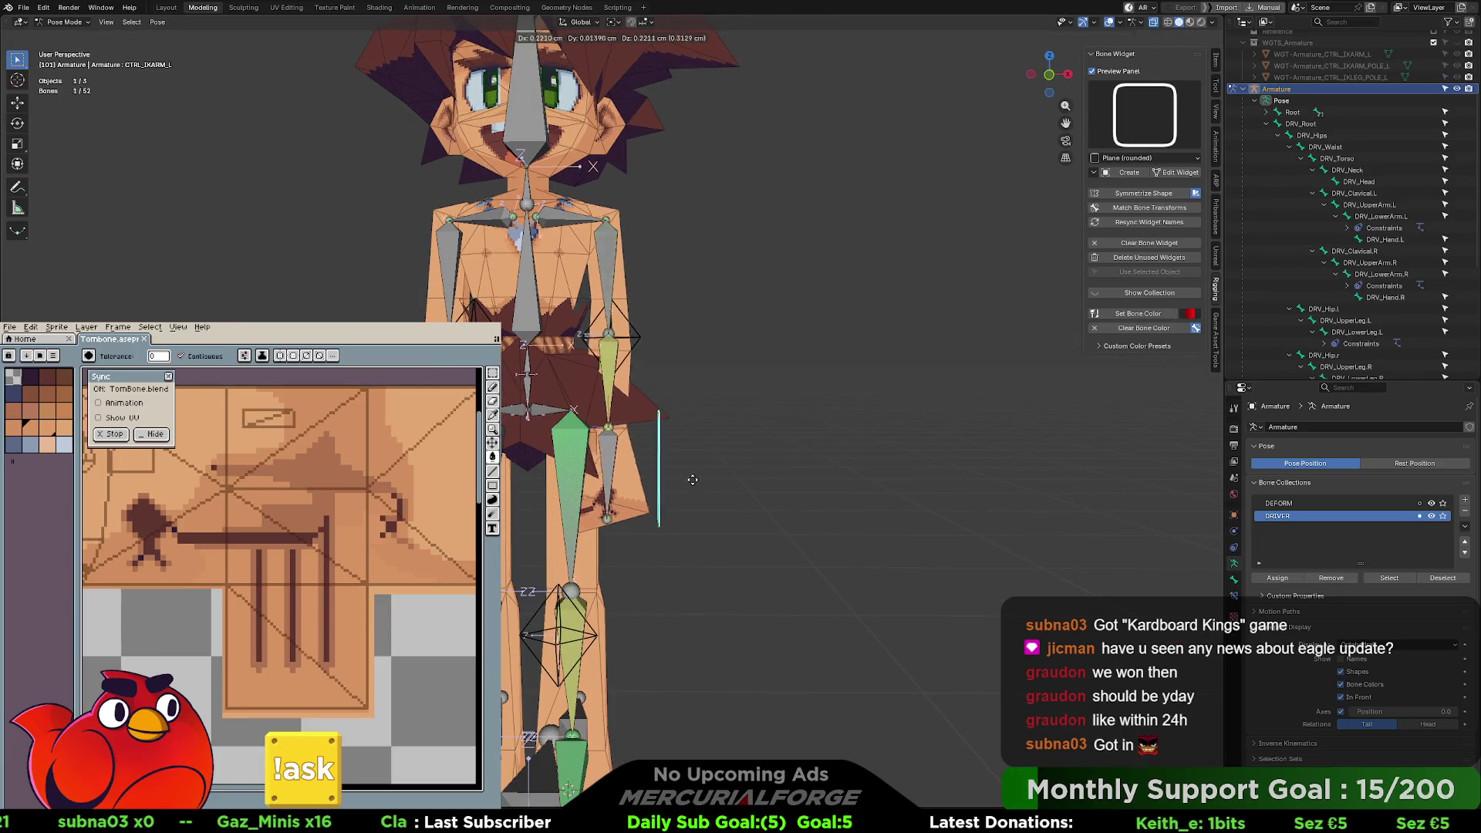
left_click(741, 193)
mouse_move(741, 193)
middle_mouse_down()
mouse_move(707, 281)
mouse_move(574, 285)
mouse_move(691, 280)
mouse_move(729, 443)
mouse_move(813, 424)
mouse_move(816, 438)
mouse_move(795, 437)
mouse_move(841, 439)
middle_mouse_up()
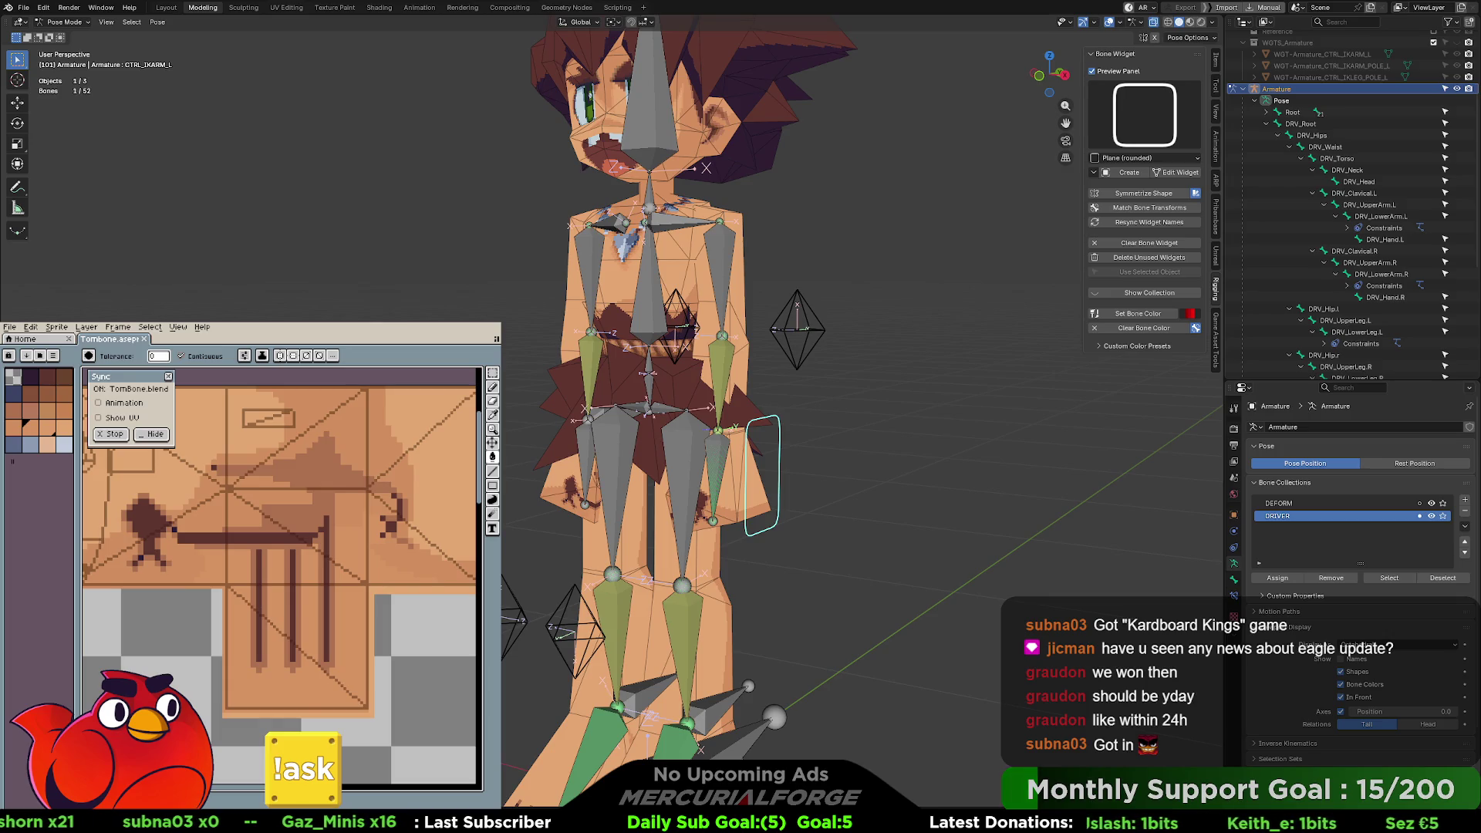
mouse_move(740, 406)
middle_mouse_down()
mouse_move(862, 406)
mouse_move(683, 401)
mouse_move(849, 400)
middle_mouse_up()
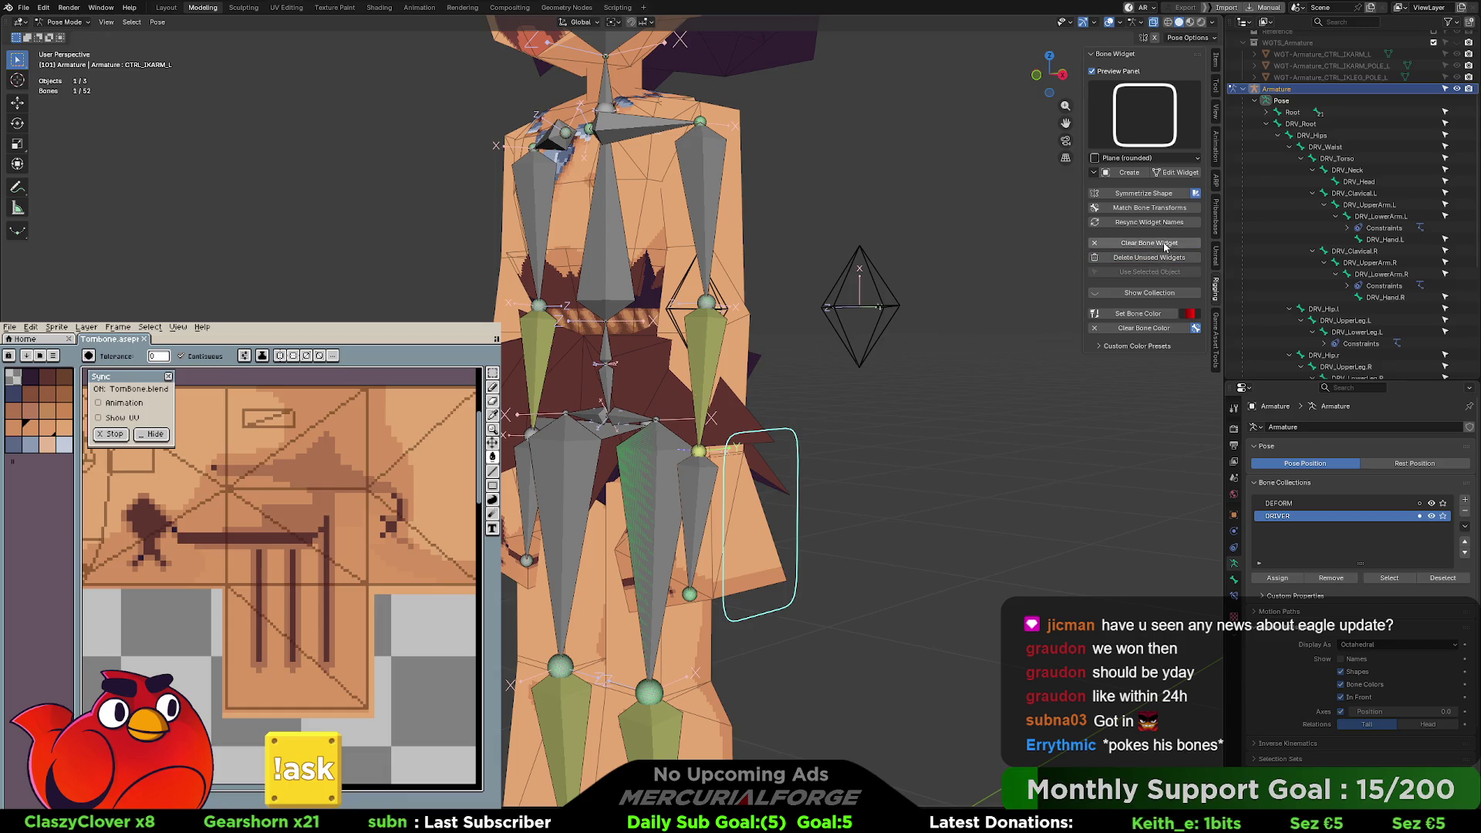
left_click(1161, 244)
mouse_move(926, 420)
middle_mouse_down()
mouse_move(857, 434)
mouse_move(661, 369)
mouse_move(561, 370)
mouse_move(652, 367)
mouse_move(643, 383)
middle_mouse_up()
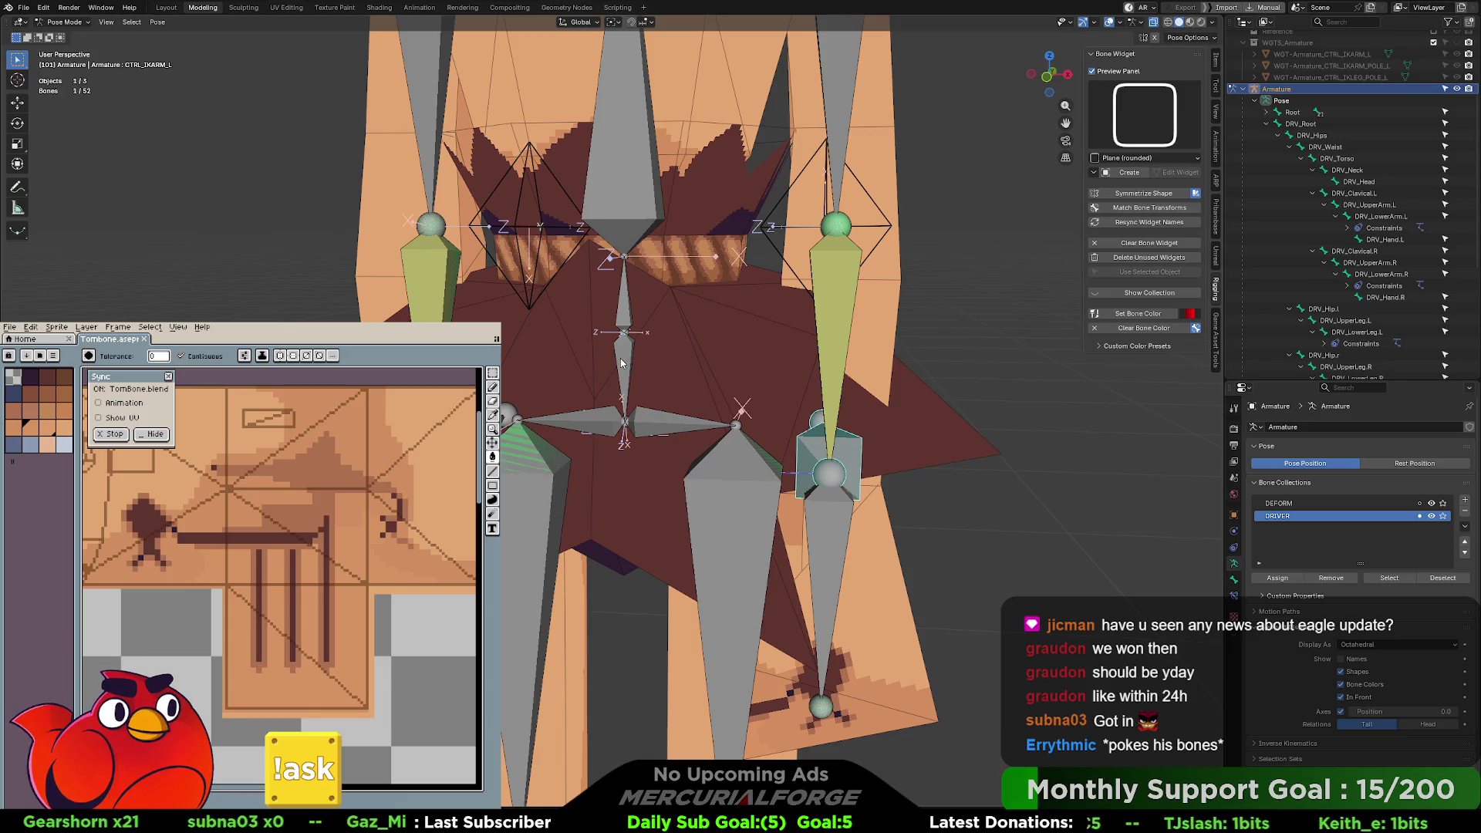
- Hide the DEFORM bone collection and test-rotate DRV_Hips and both hip bones
left_click(646, 365)
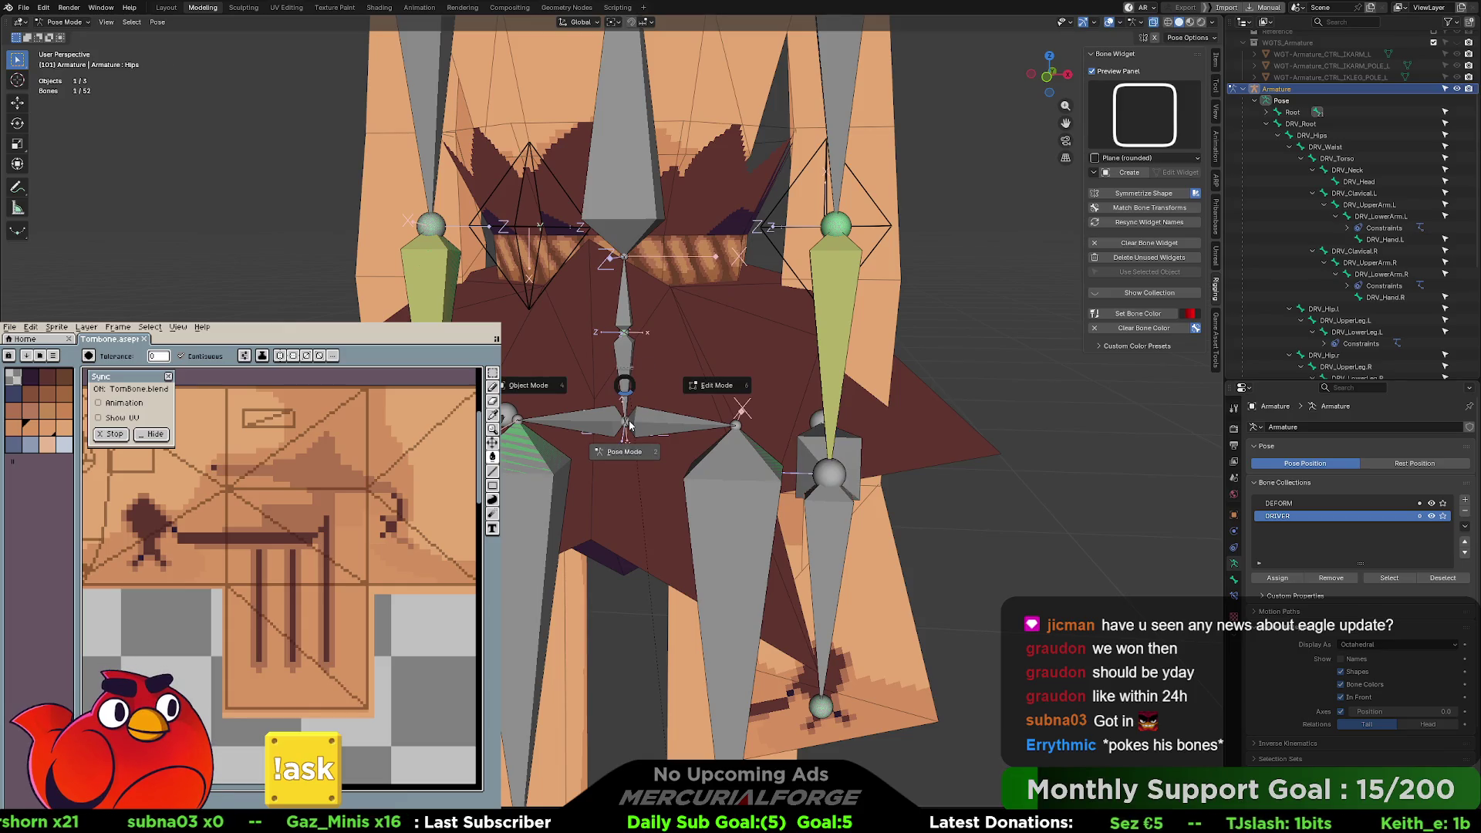
left_click(625, 355)
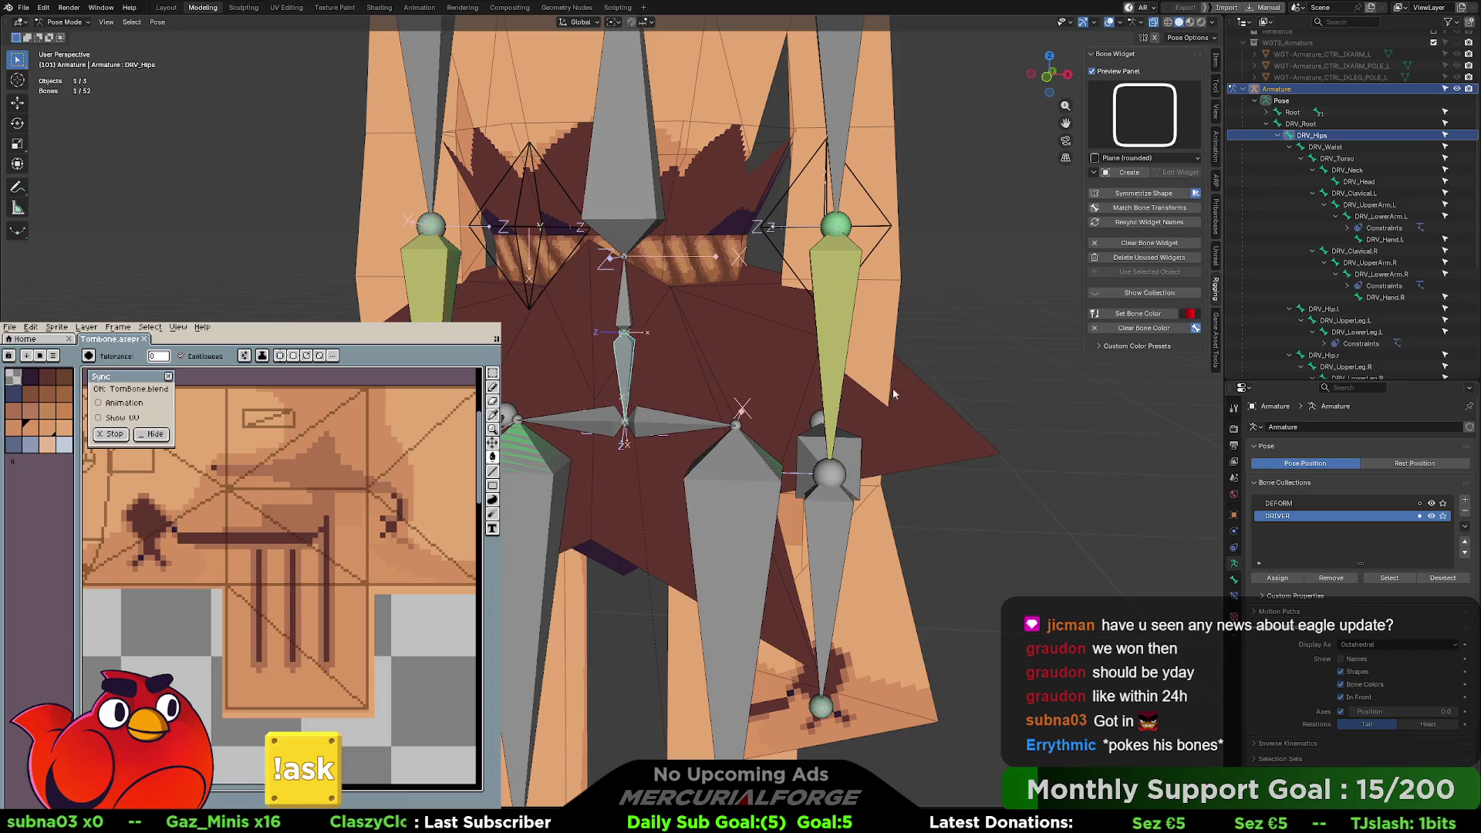
left_click(1431, 503)
key("r")
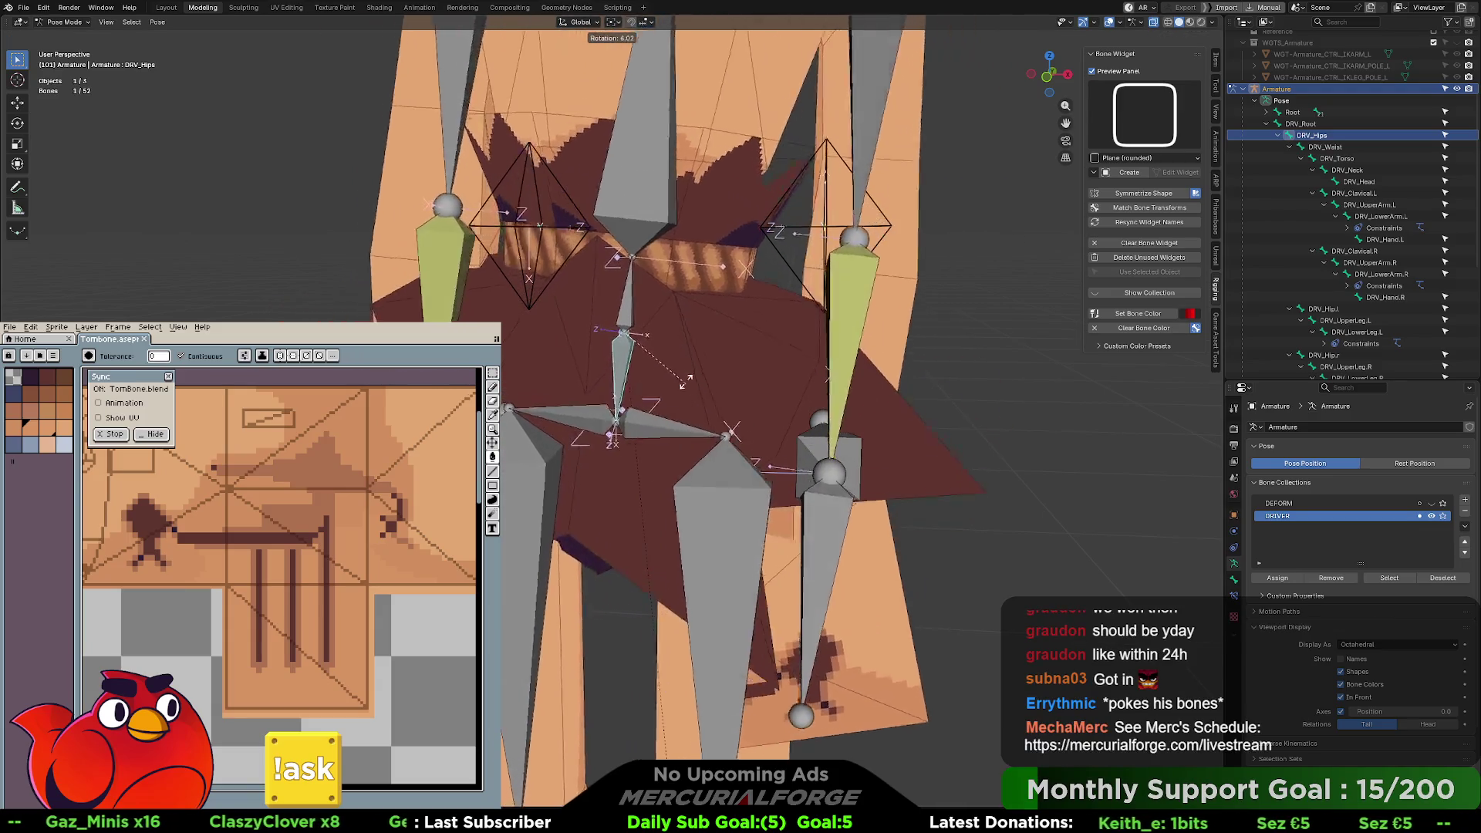
key("Escape")
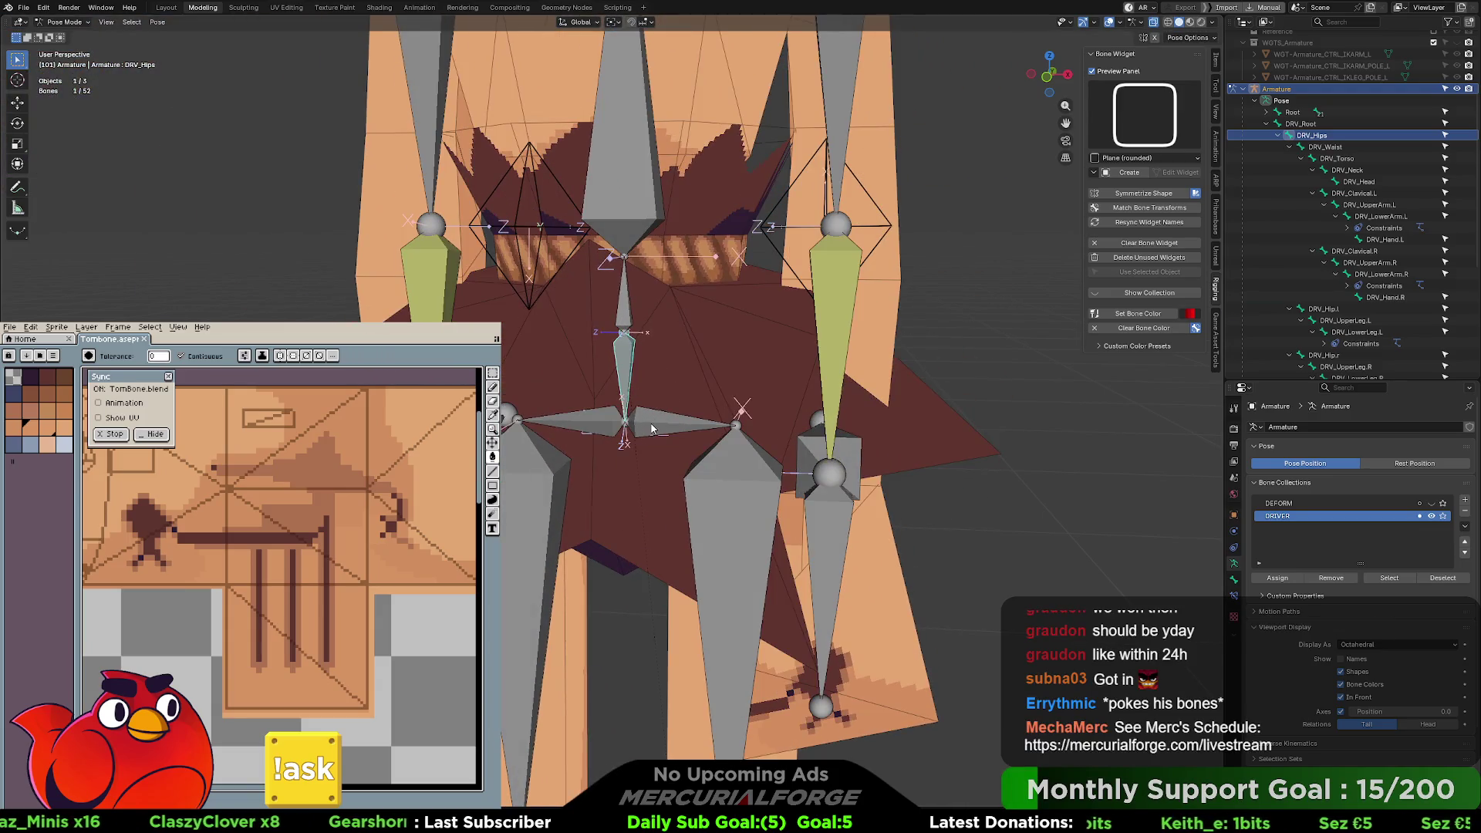
left_click(652, 430)
left_click(599, 425, "shift")
key("r")
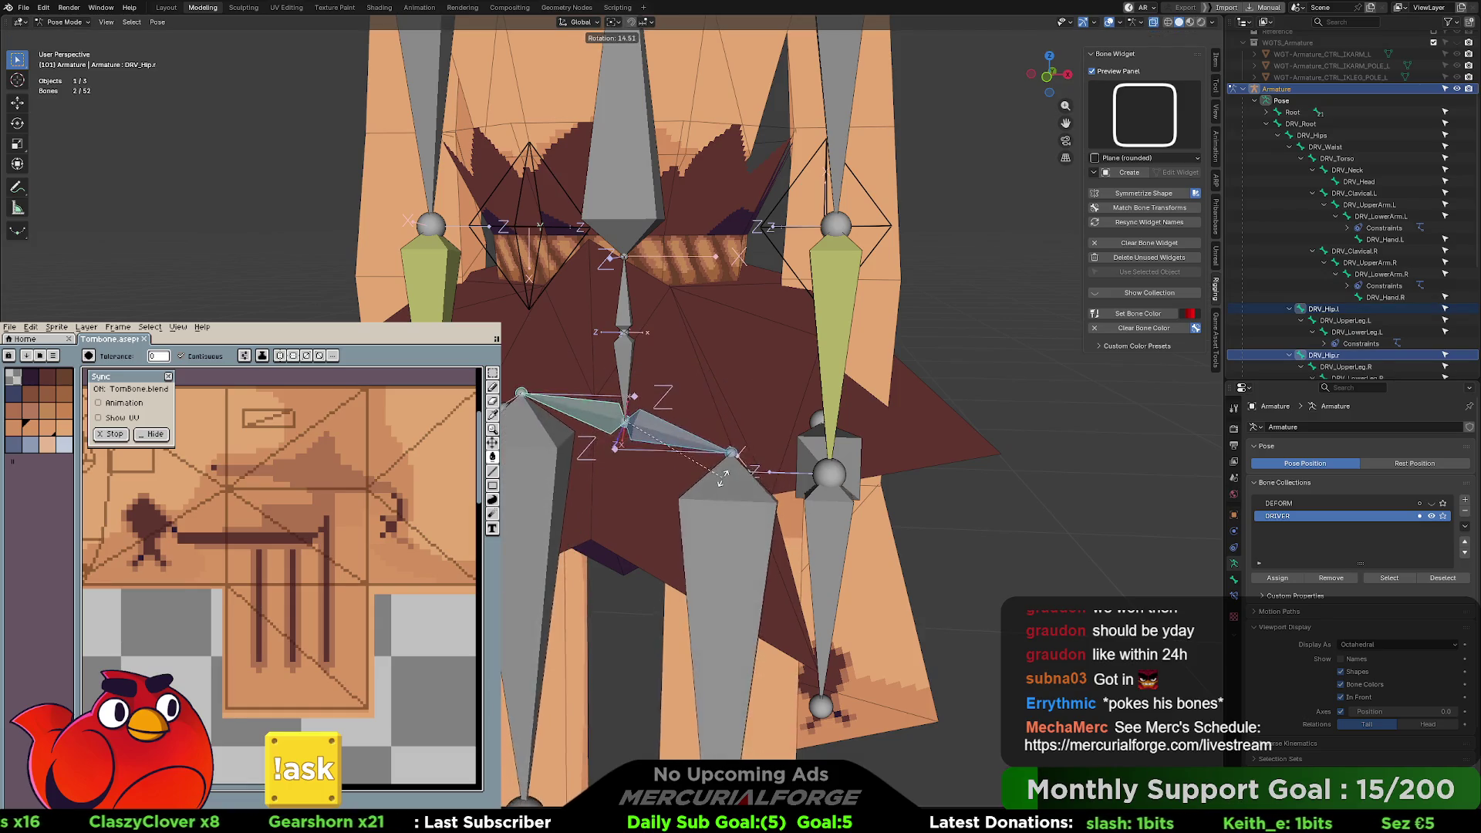
key("Escape")
- Select DRV_Waist and switch the armature to Edit Mode
middle_click_drag(705, 440, 579, 329)
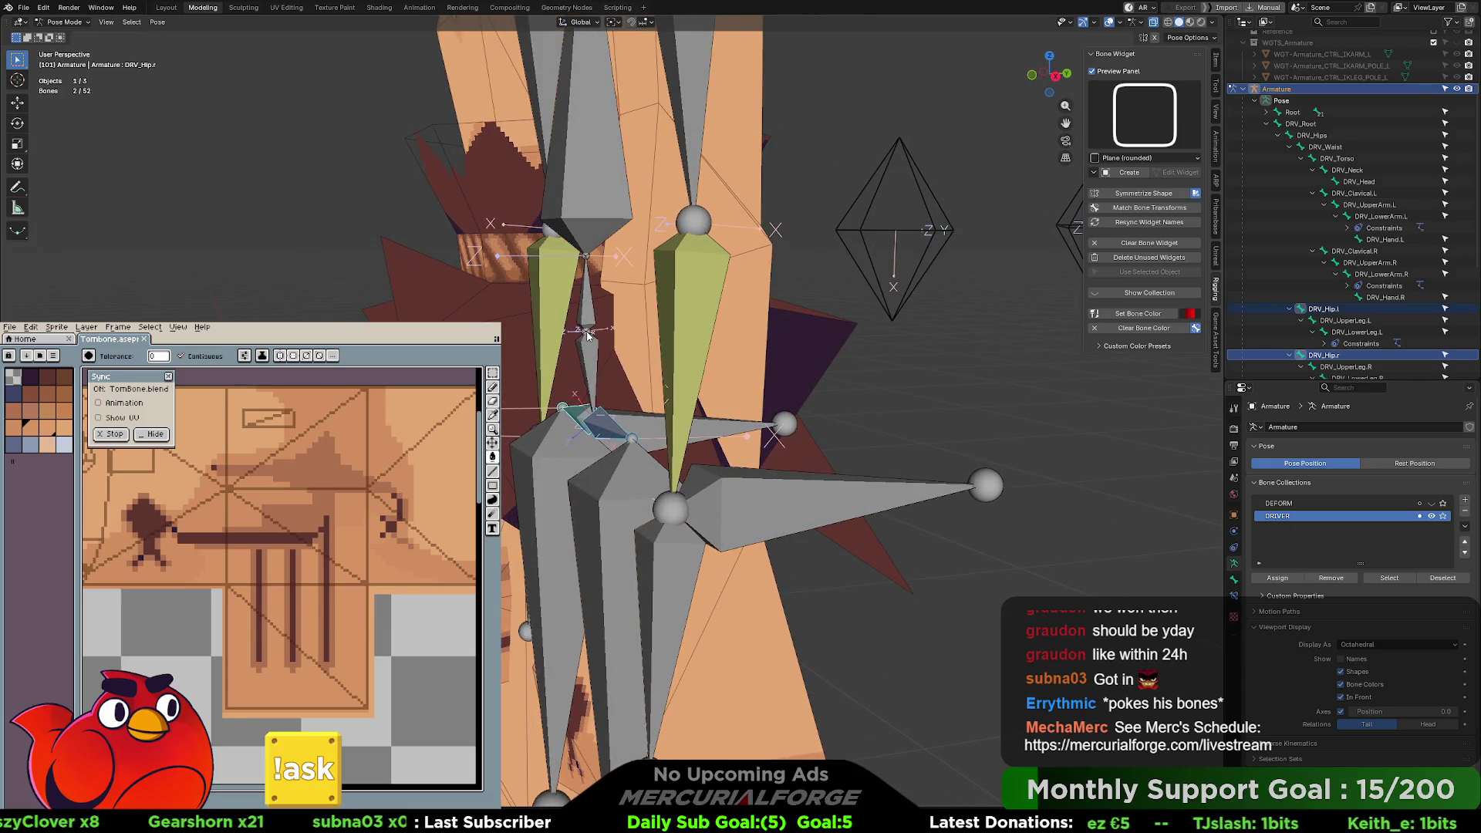
left_click(587, 335)
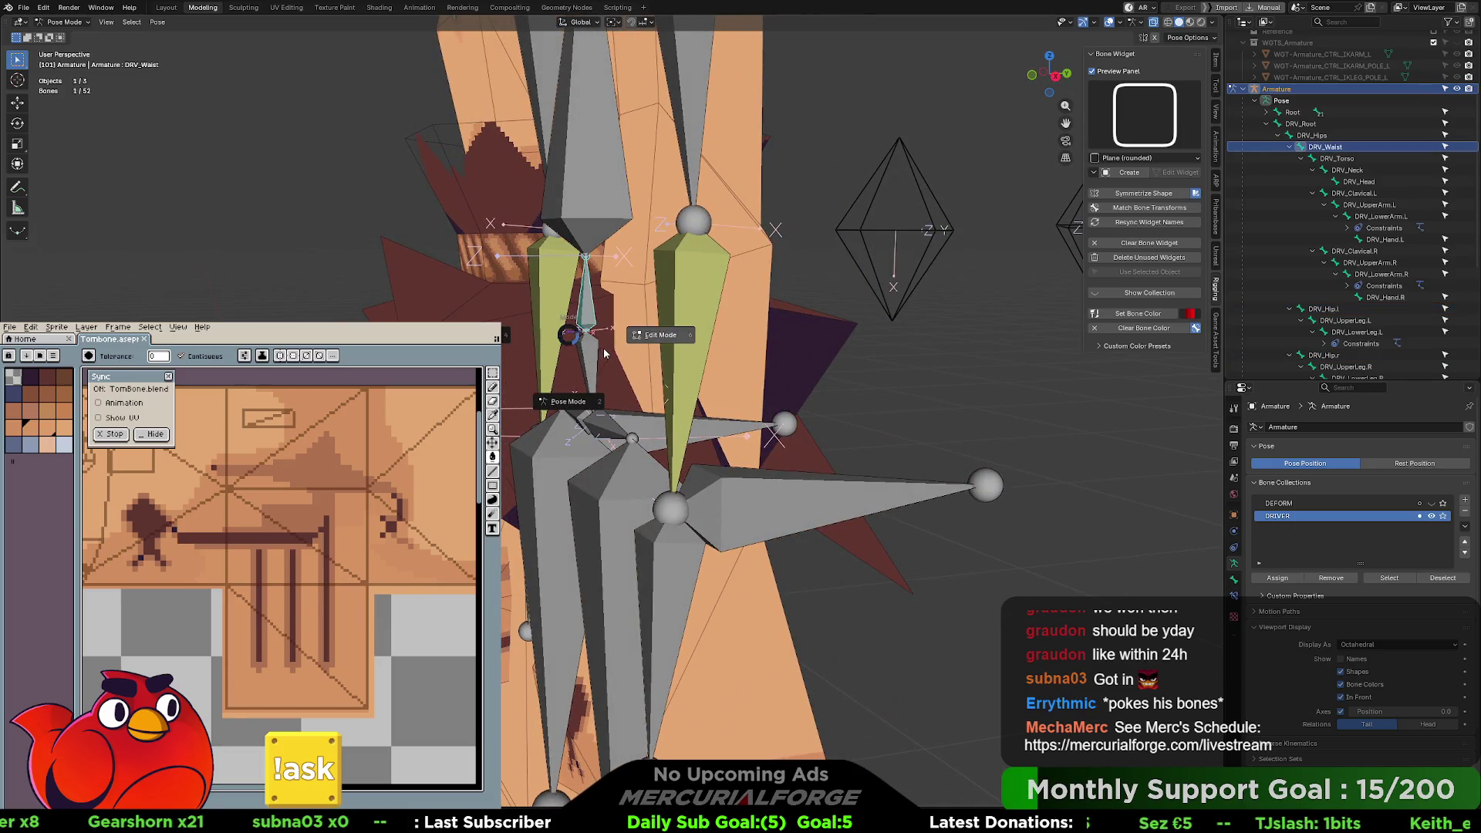
key("Tab")
left_click(587, 351)
middle_click_drag(591, 351, 704, 347)
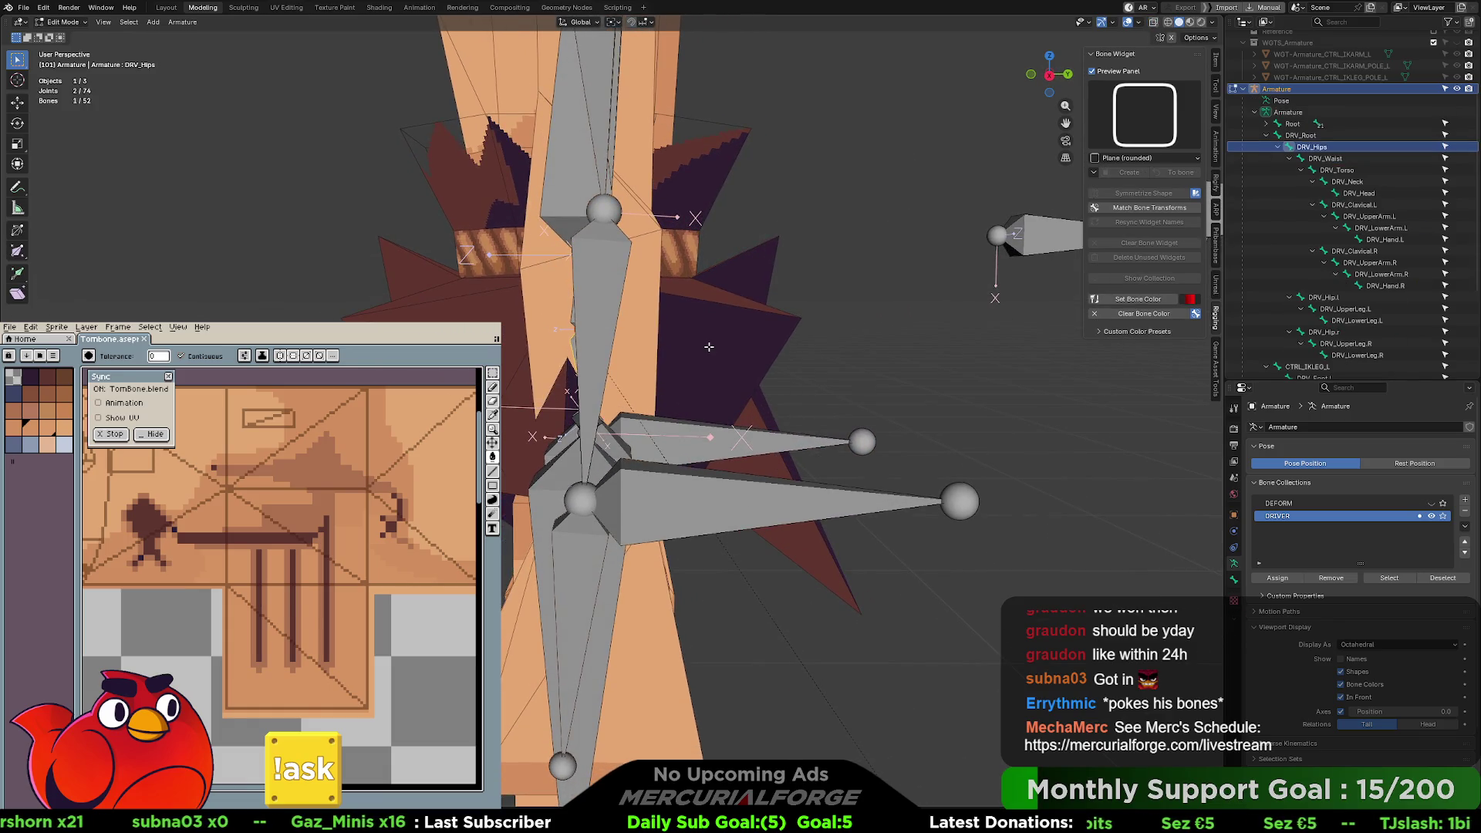
- Try moving a bone joint along Y, cancel it, and deselect all bones
key("g")
key("y")
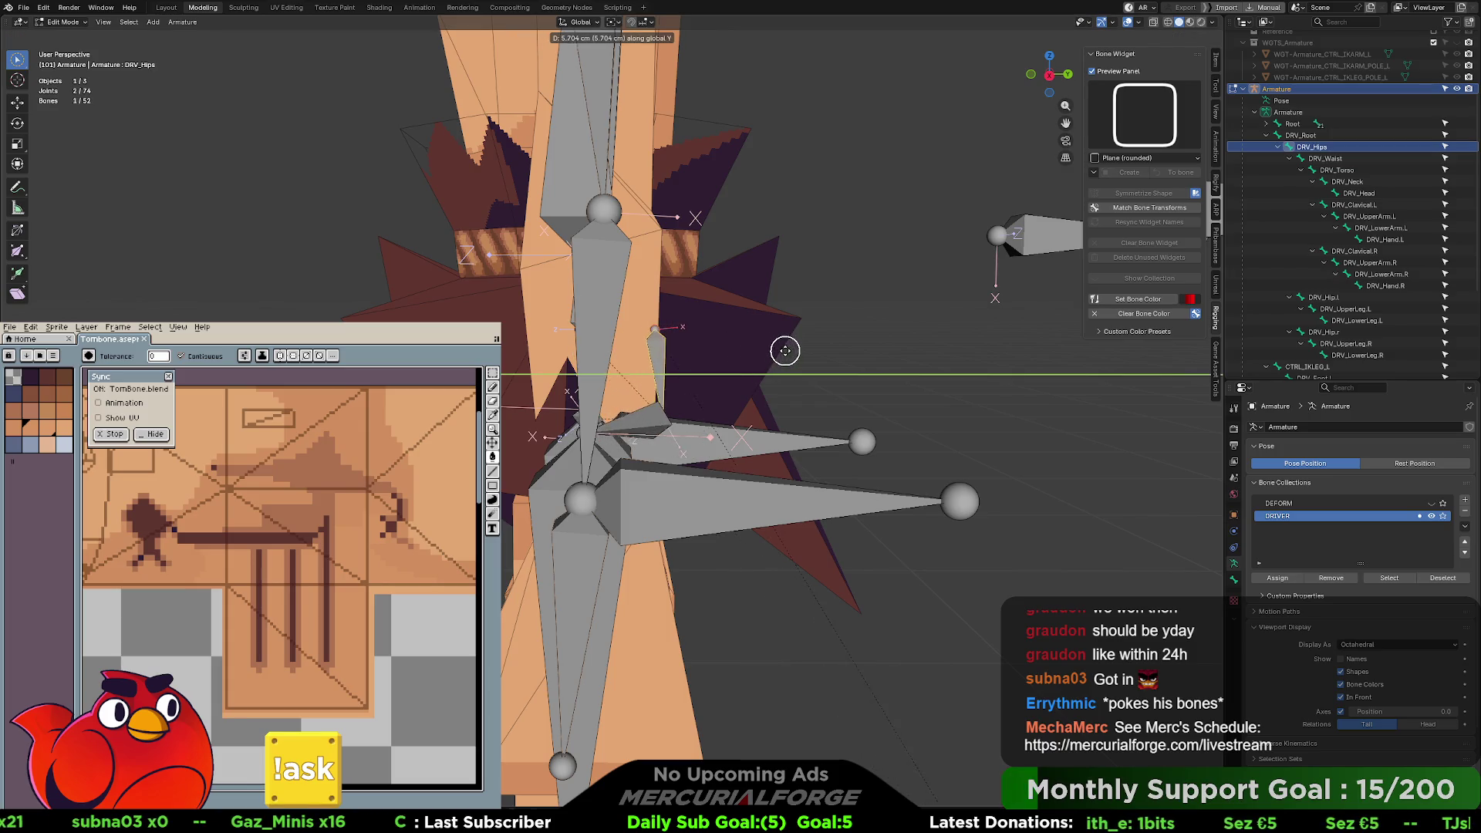
right_click(791, 348)
key("bracketright")
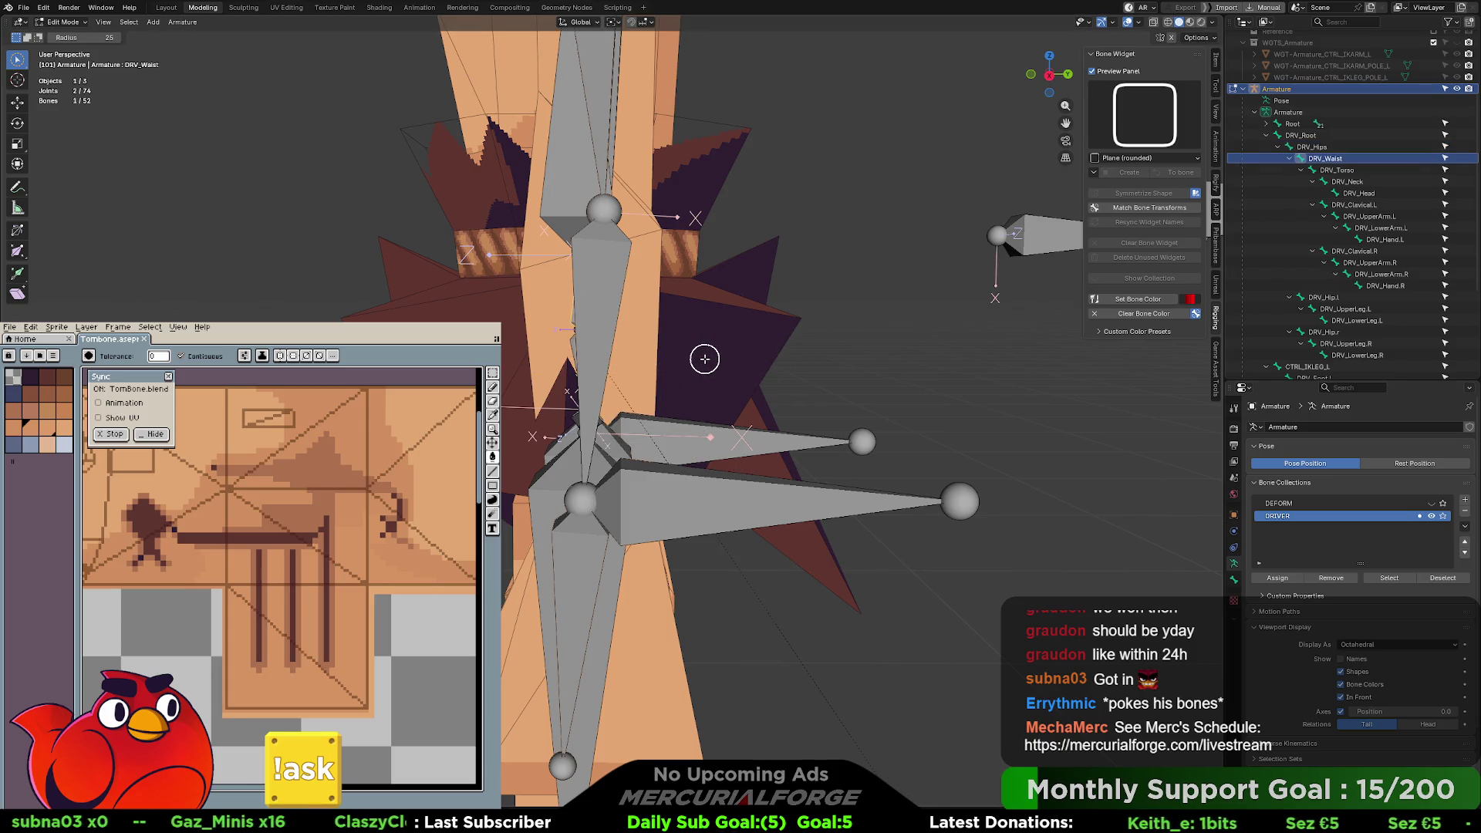
middle_click_drag(705, 359, 720, 354)
left_click(837, 355)
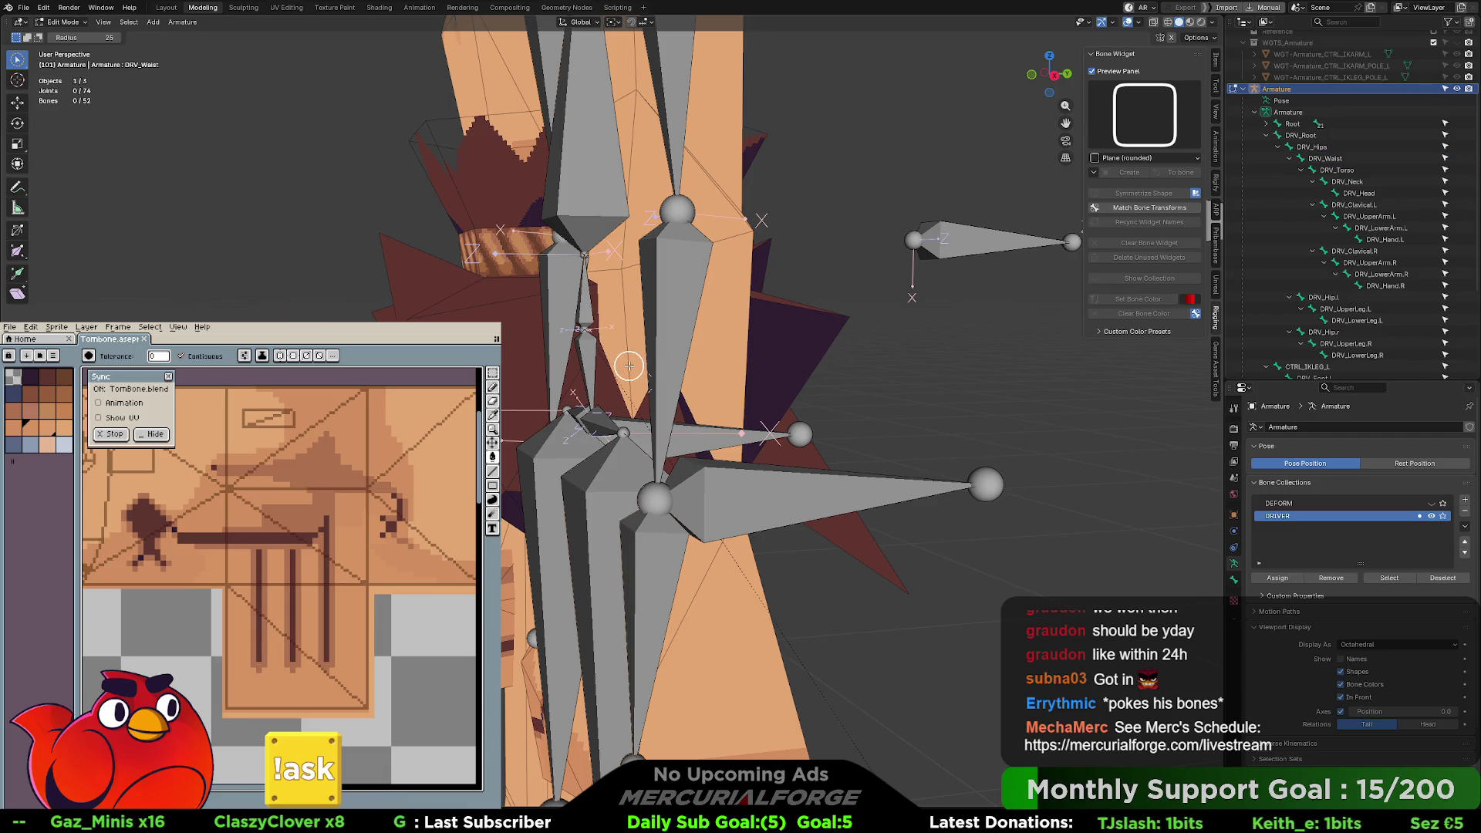
- Pick through the waist and hips bones and joints, then restore single-click selection
left_click(589, 341)
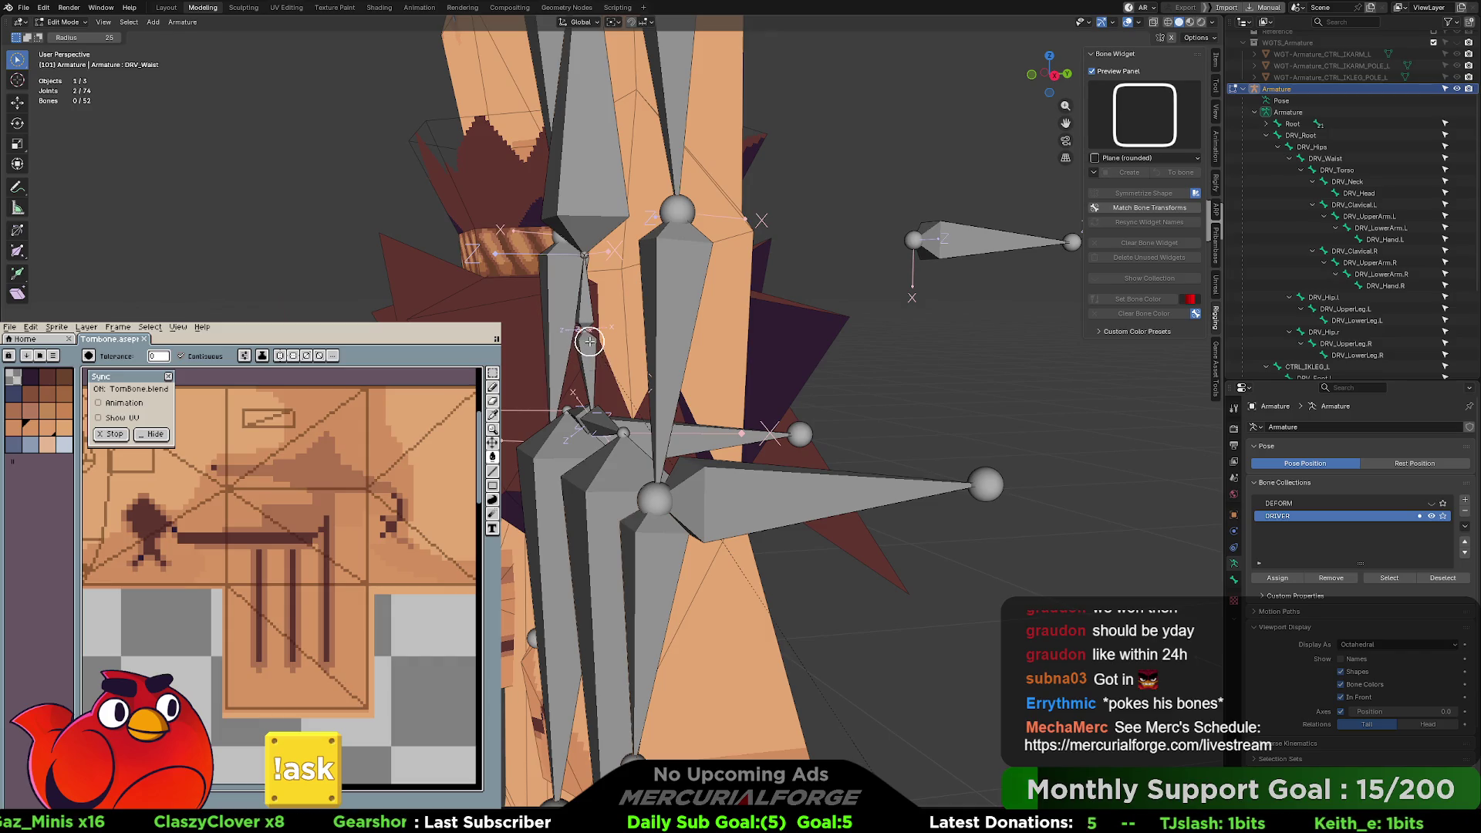
left_click(593, 407)
mouse_move(592, 408)
middle_mouse_down()
mouse_move(708, 390)
mouse_move(664, 370)
middle_mouse_up()
left_click(617, 417, "ctrl")
left_click(610, 368)
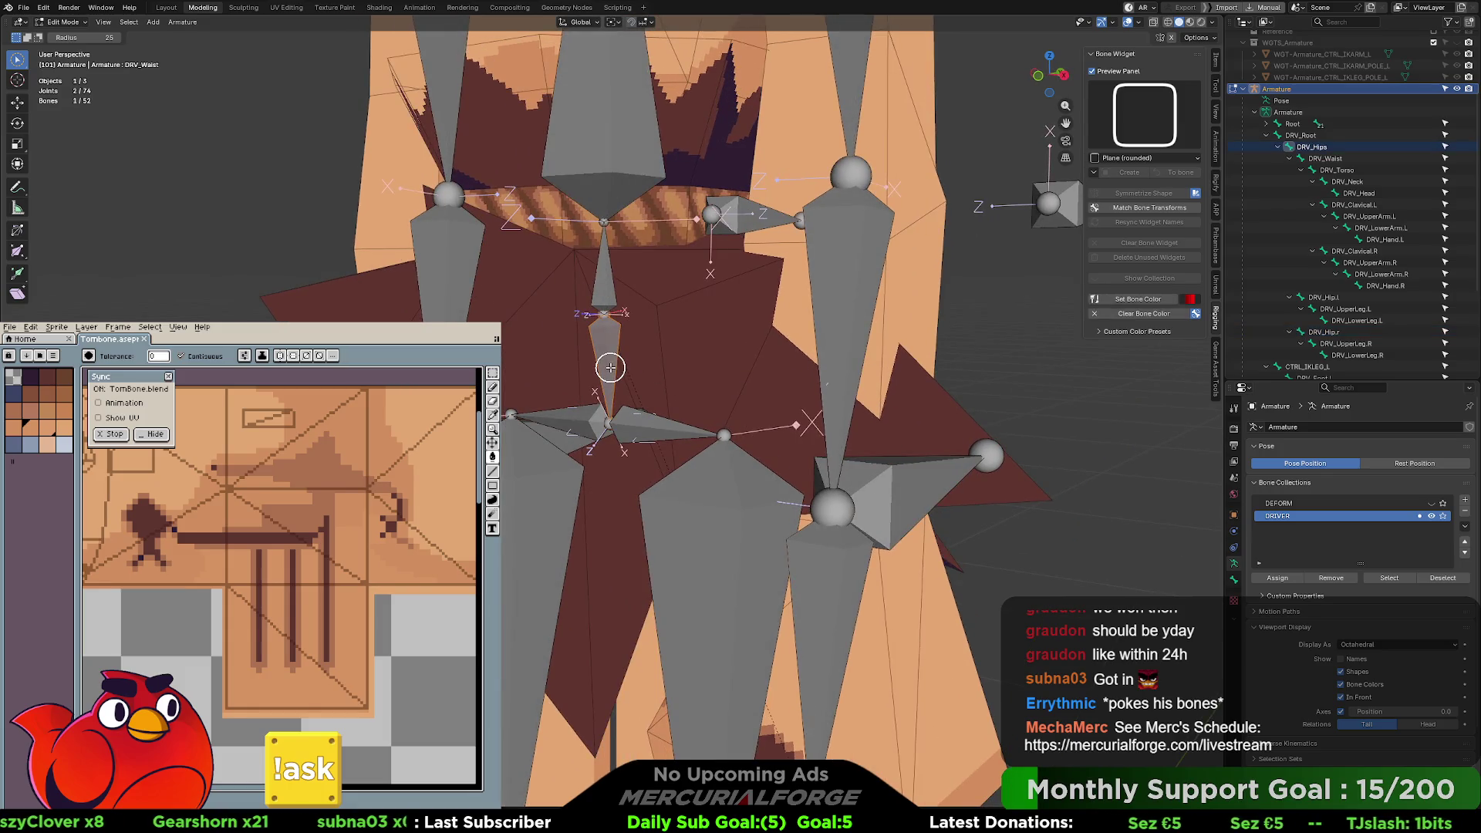
left_click(605, 279)
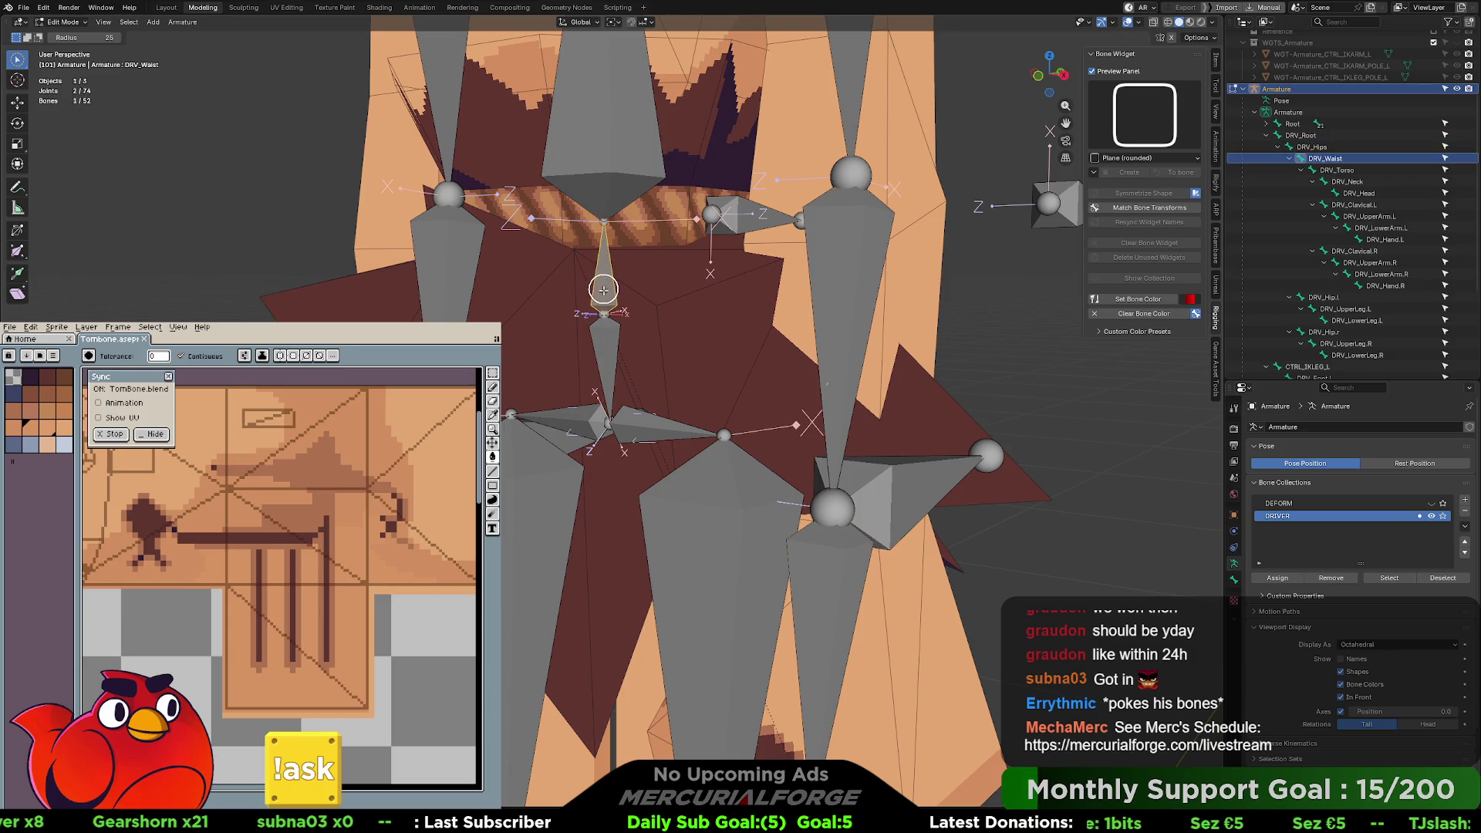
left_click(606, 332)
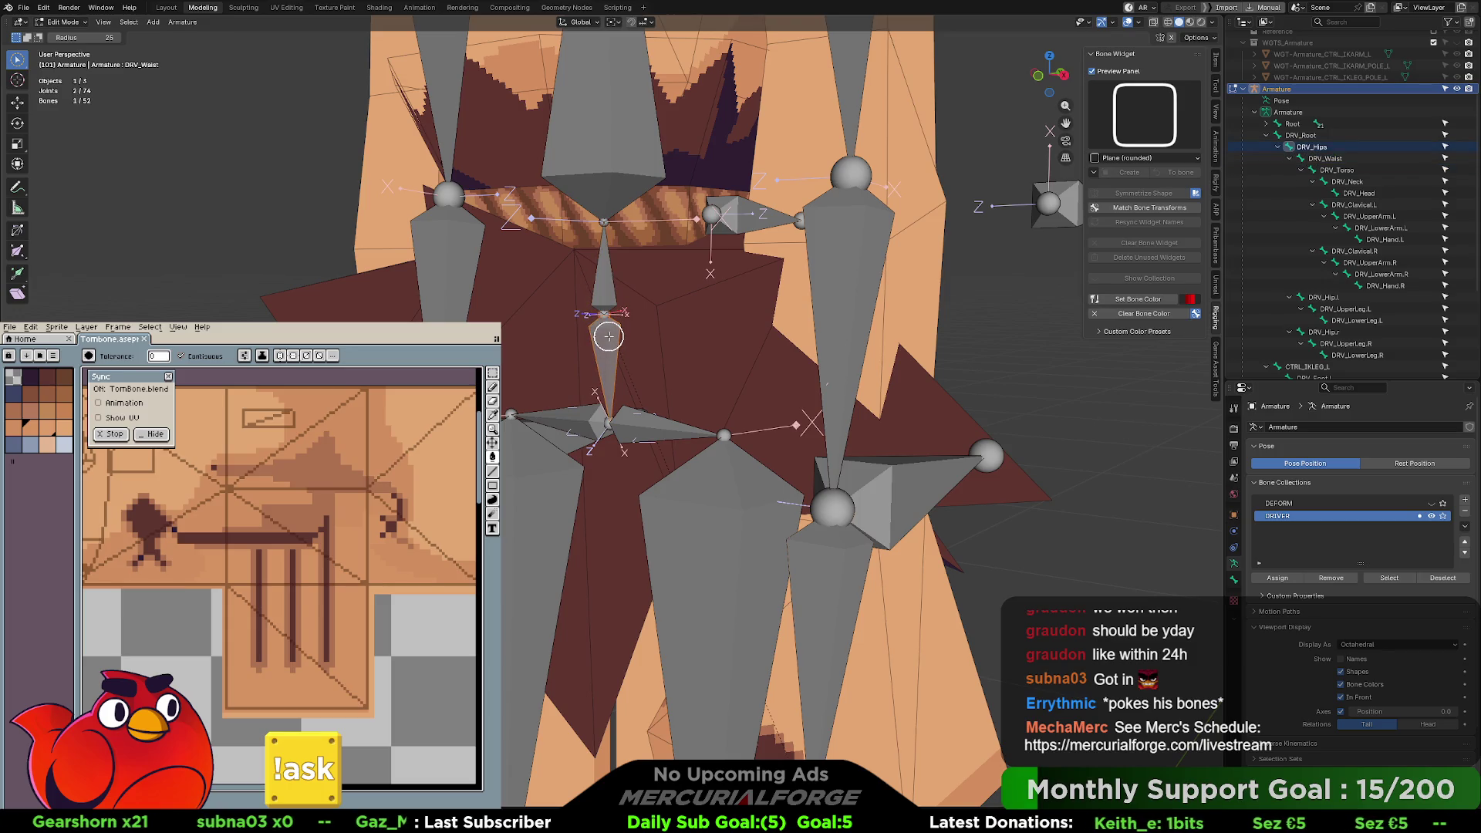
left_click(607, 293)
left_click(606, 341)
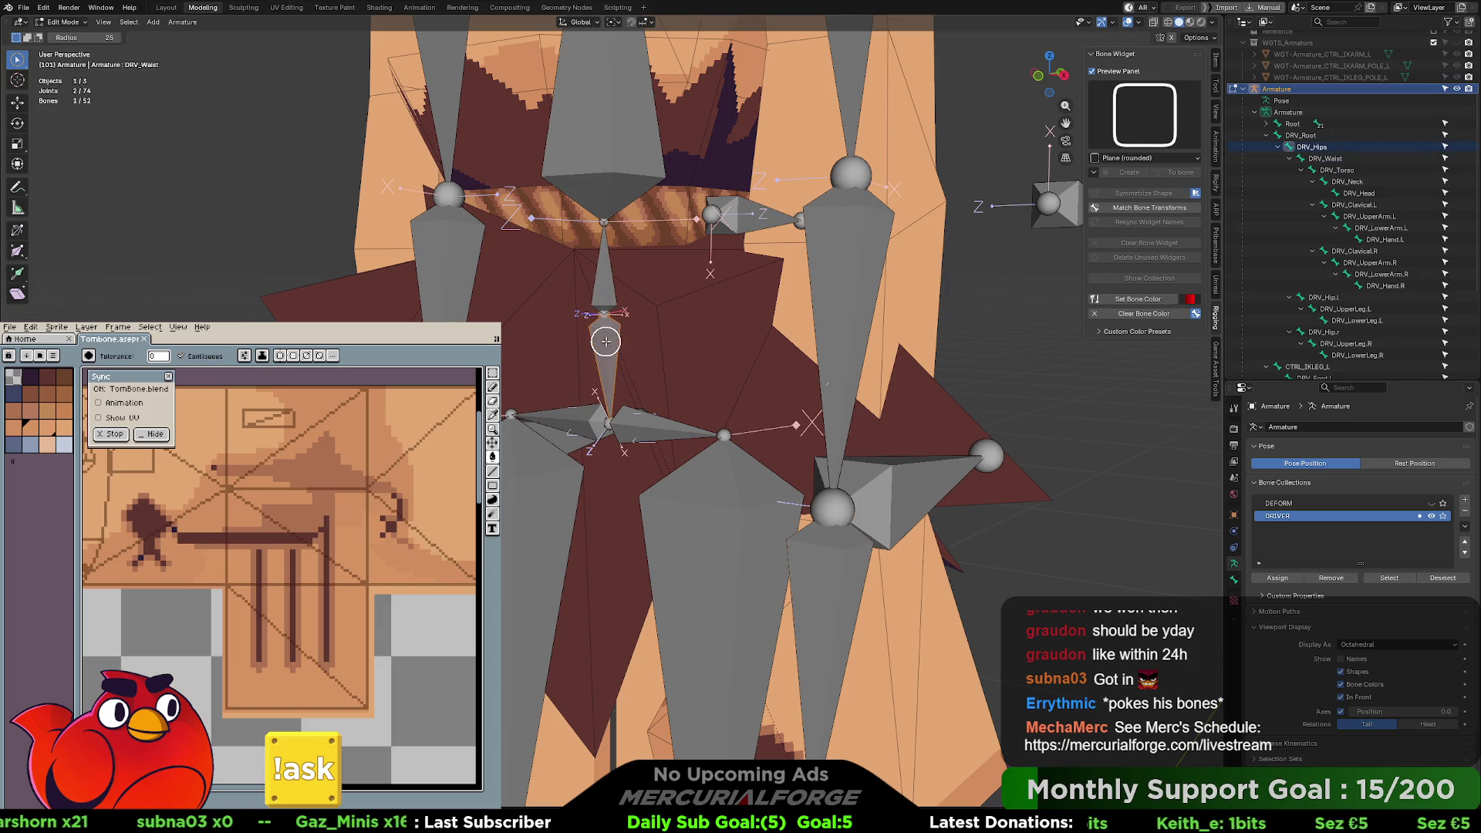
left_click(607, 418)
middle_click_drag(607, 418, 621, 430)
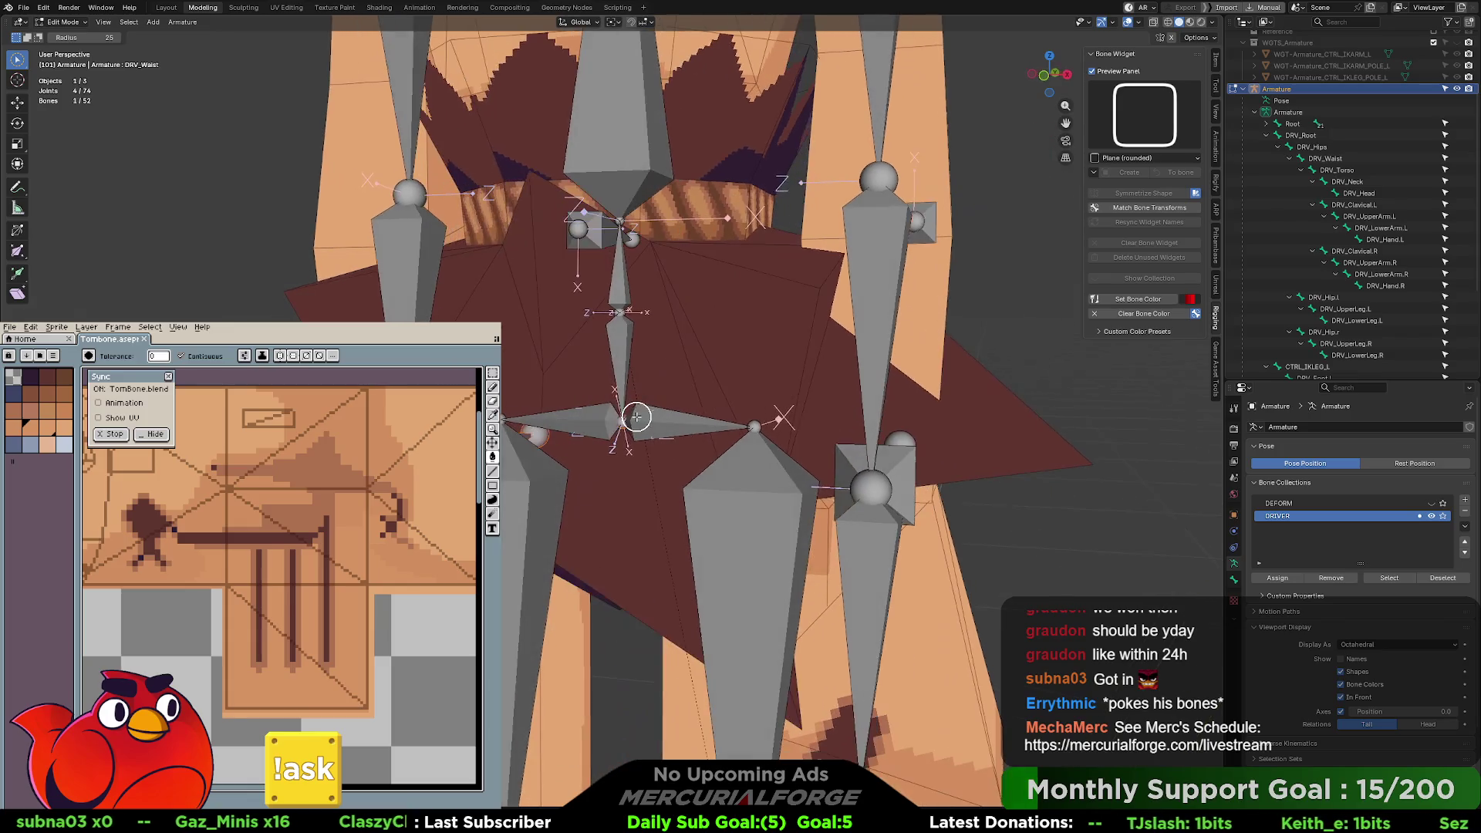
left_click(621, 432)
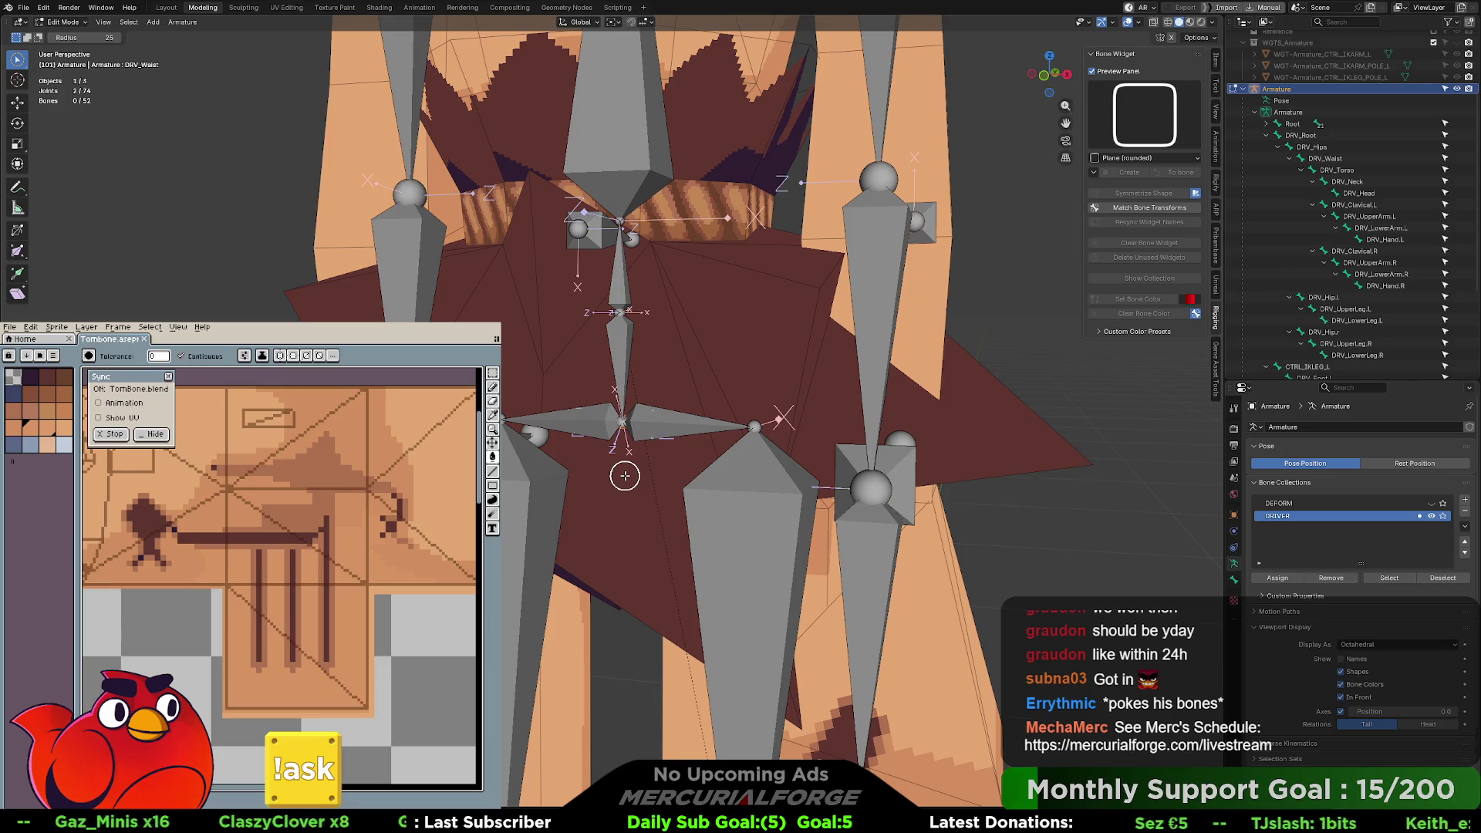
mouse_move(16, 63)
left_mouse_down()
mouse_move(31, 74)
mouse_move(46, 56)
left_mouse_up()
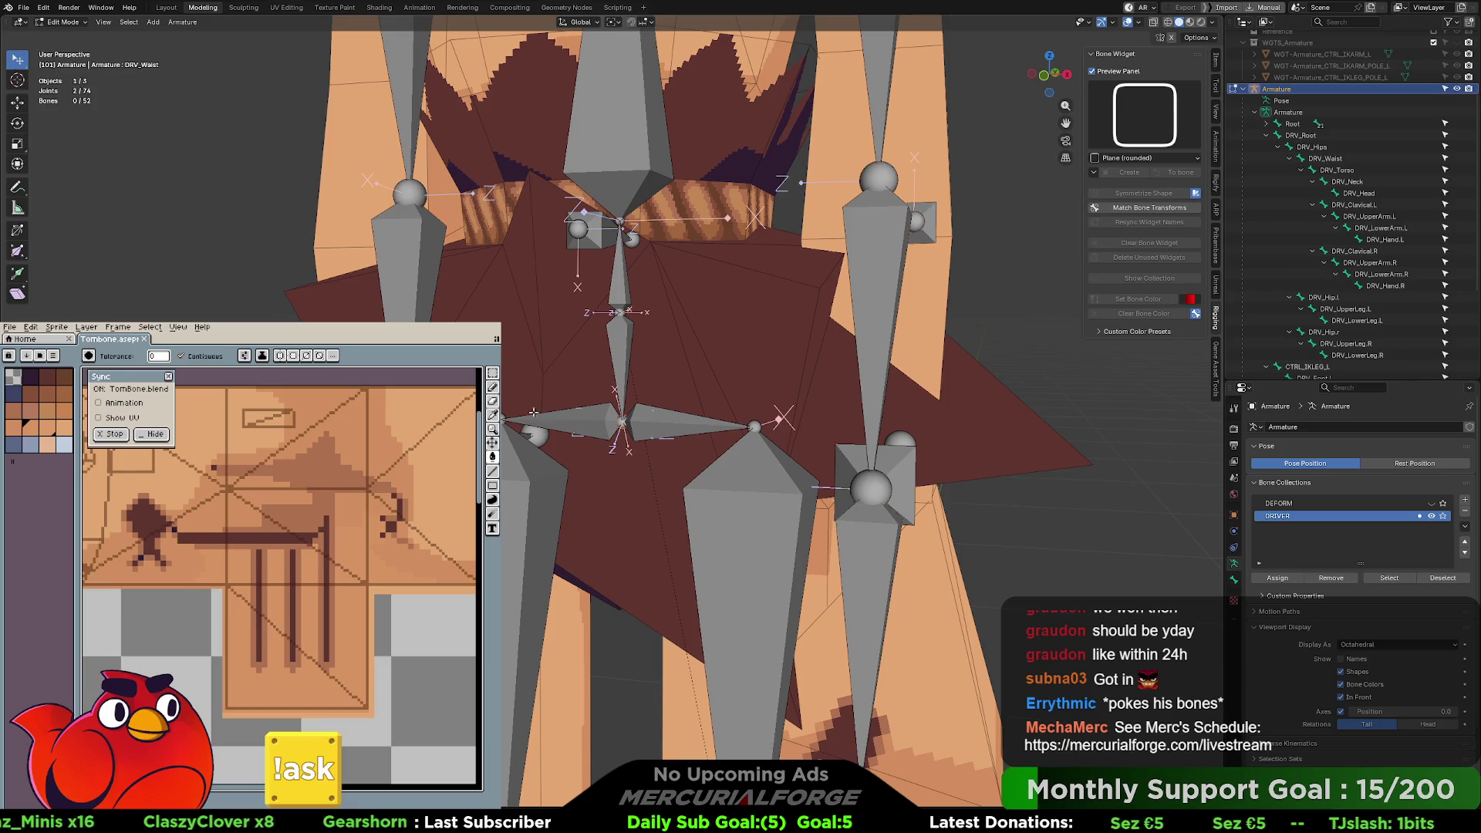
- Duplicate DRV_Hips and offset the copy along global Y
left_click(621, 394)
left_click(1319, 158)
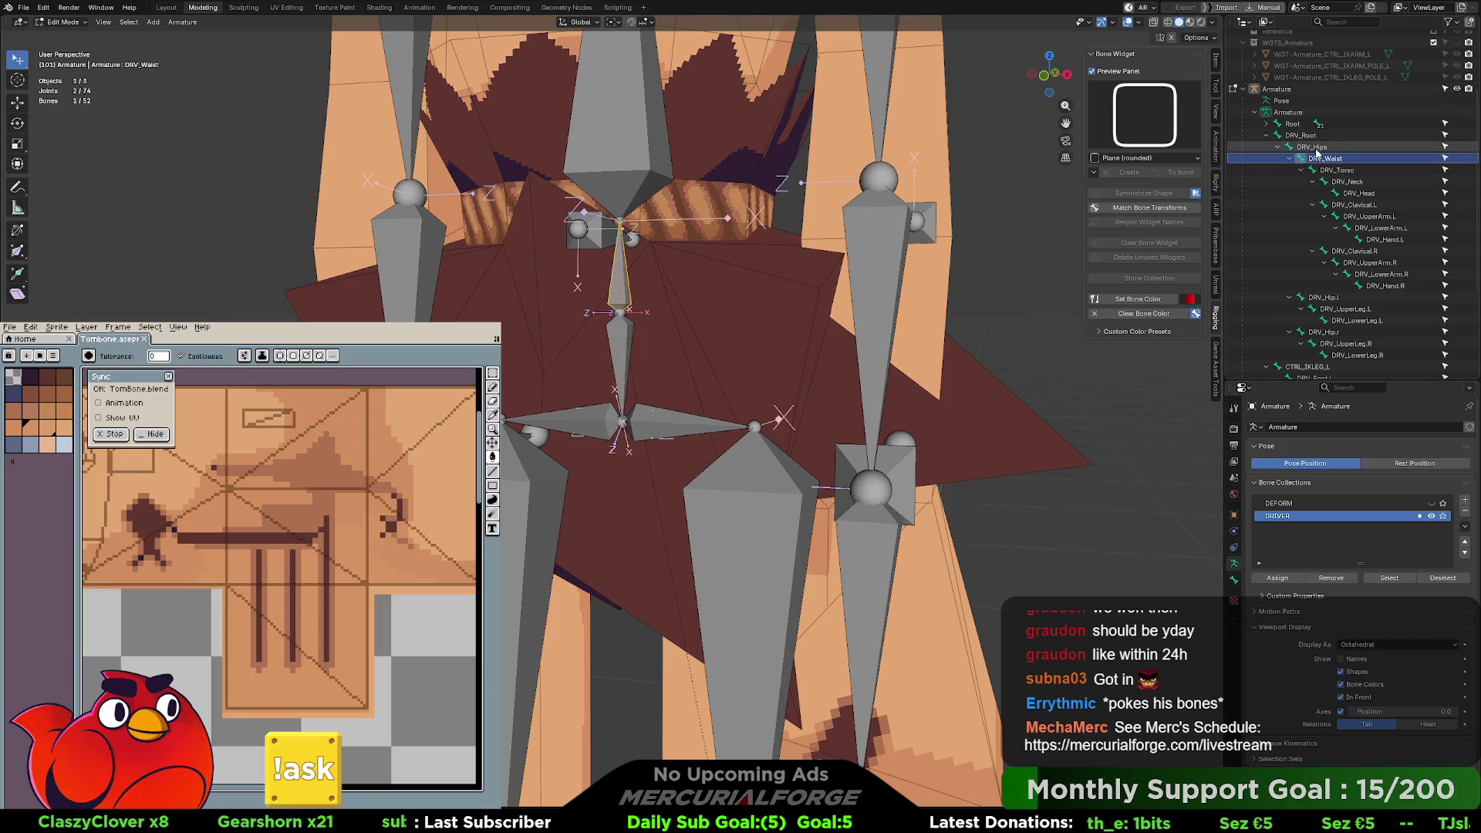
left_click(1311, 147)
middle_click_drag(741, 324, 795, 347)
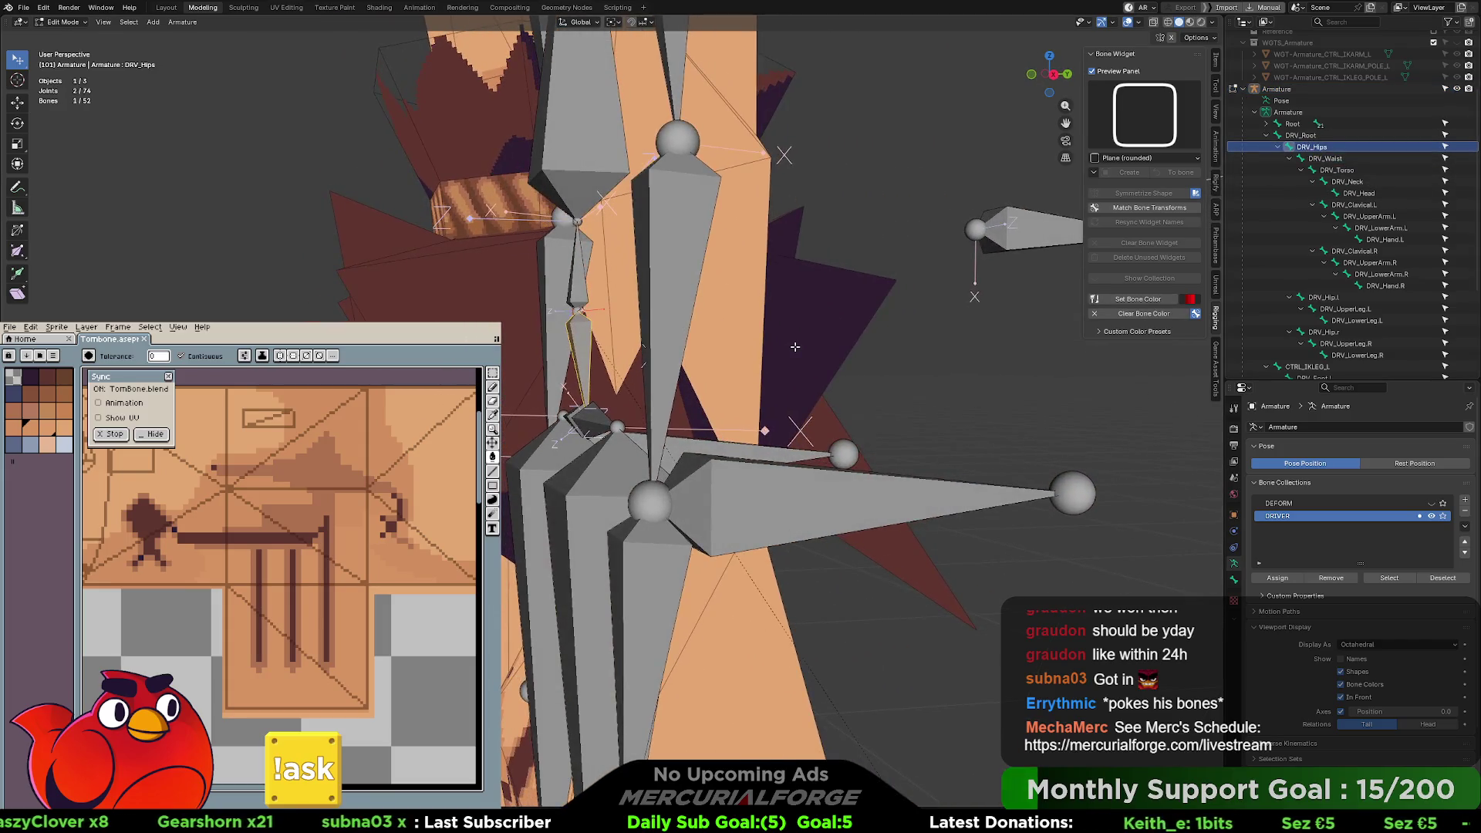
key("shift+d")
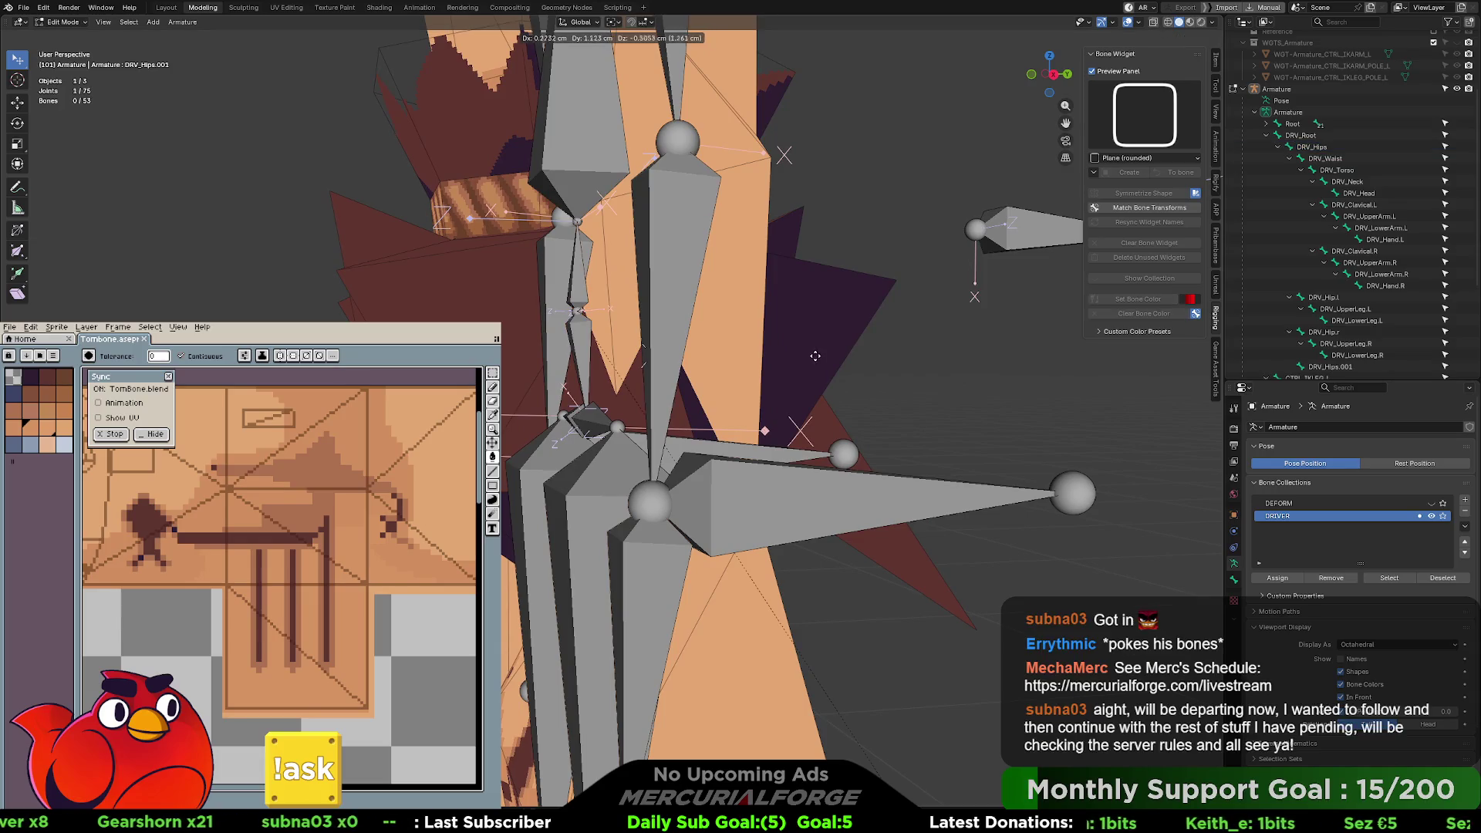
key("y")
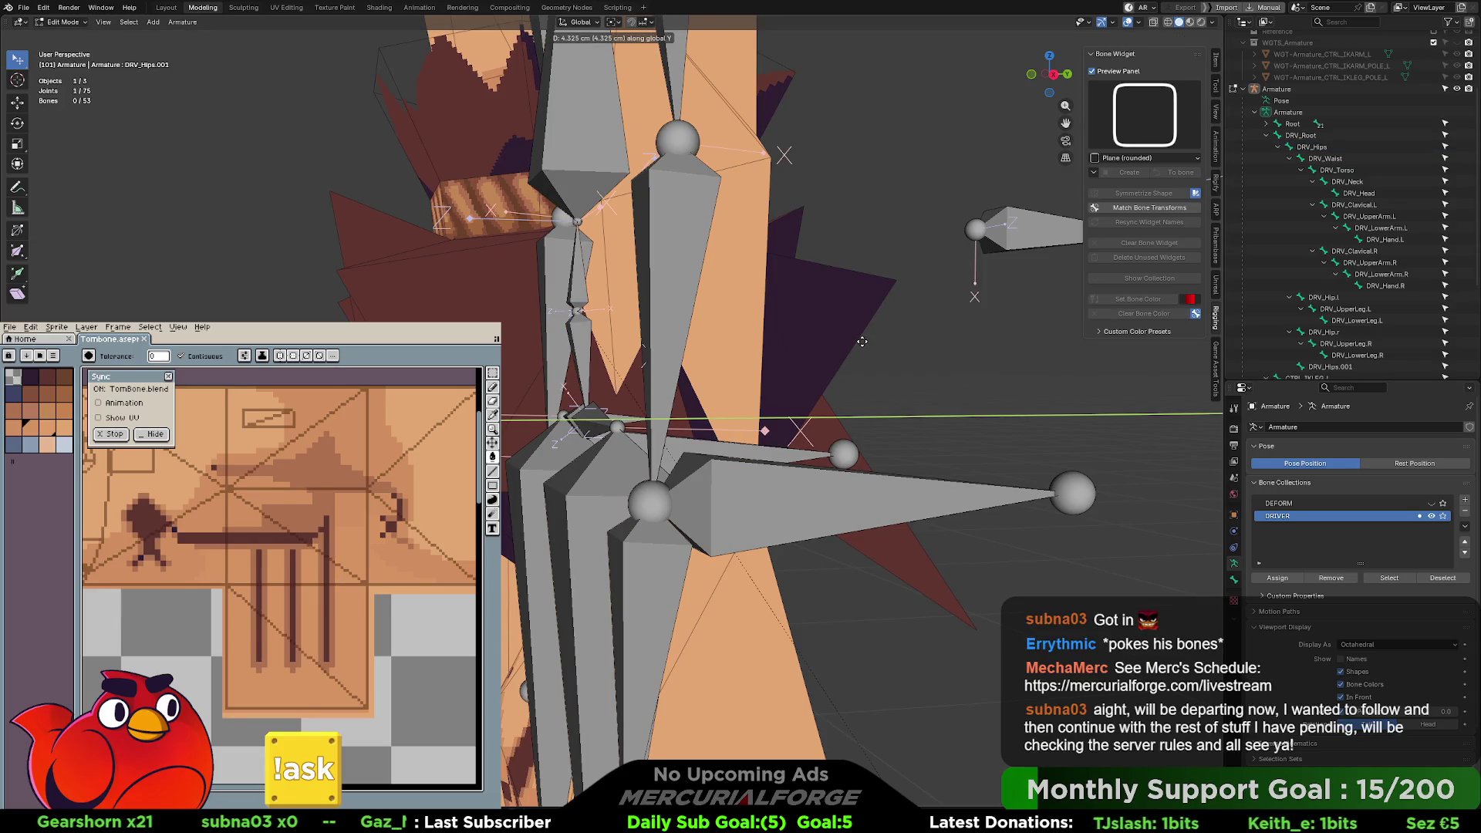
left_click(1108, 354)
mouse_move(915, 399)
middle_mouse_down()
mouse_move(835, 413)
mouse_move(701, 404)
mouse_move(847, 409)
mouse_move(775, 427)
middle_mouse_up()
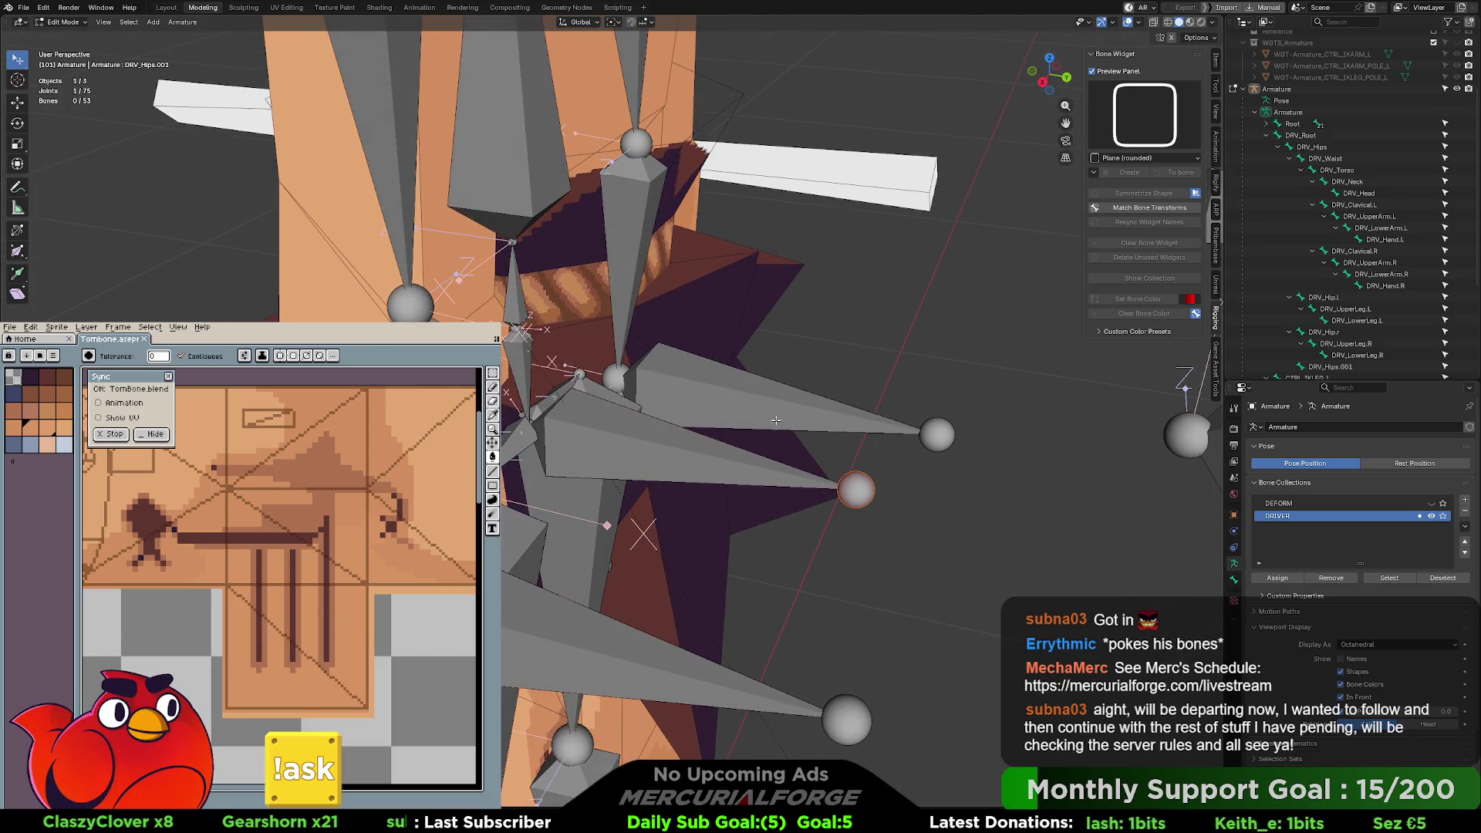
mouse_move(709, 454)
middle_mouse_down()
mouse_move(679, 443)
mouse_move(697, 437)
middle_mouse_up()
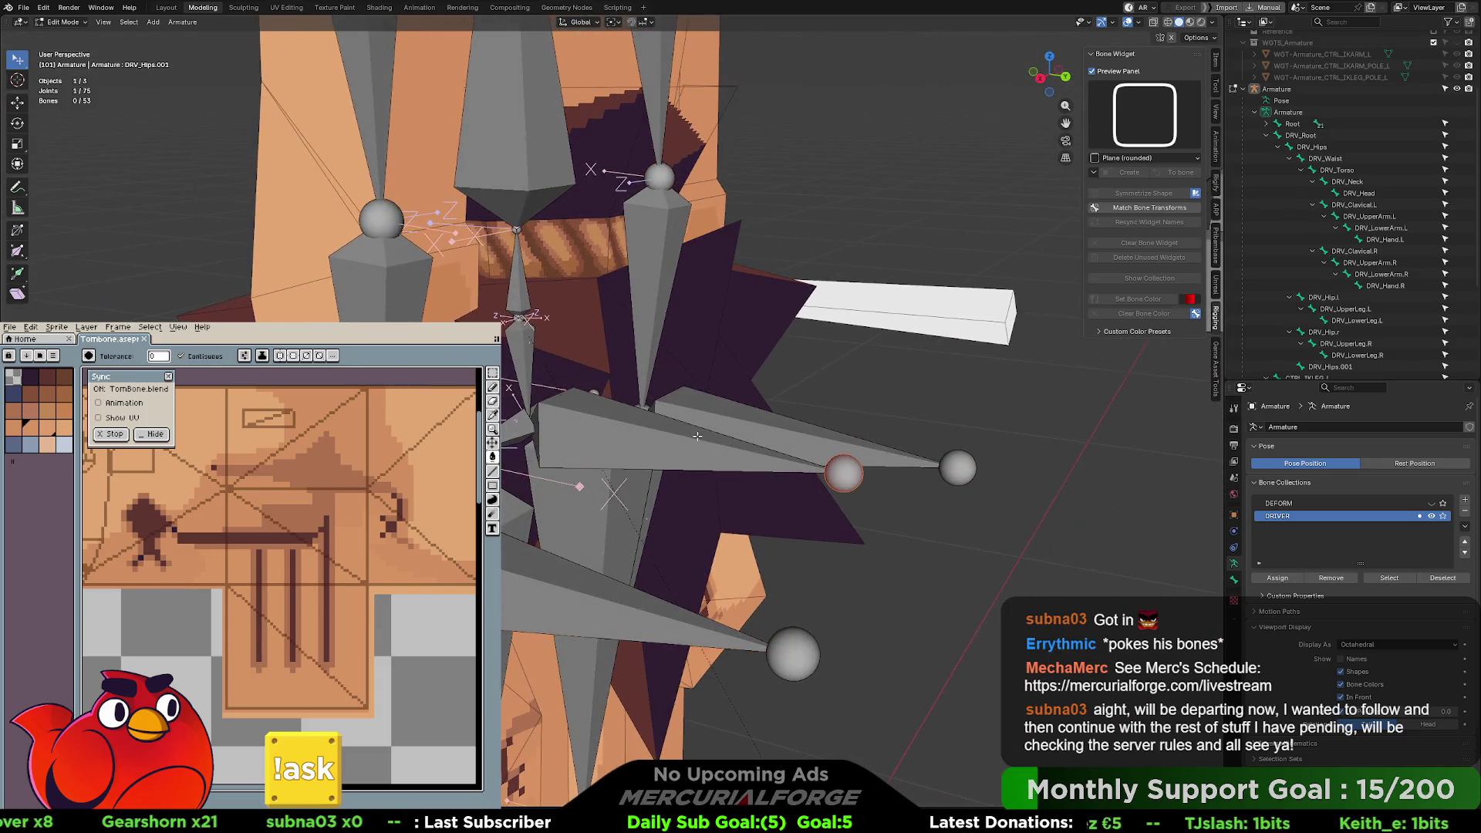
- Select the new DRV_Hips.001 bone and check it with a cancelled move
left_click(682, 445)
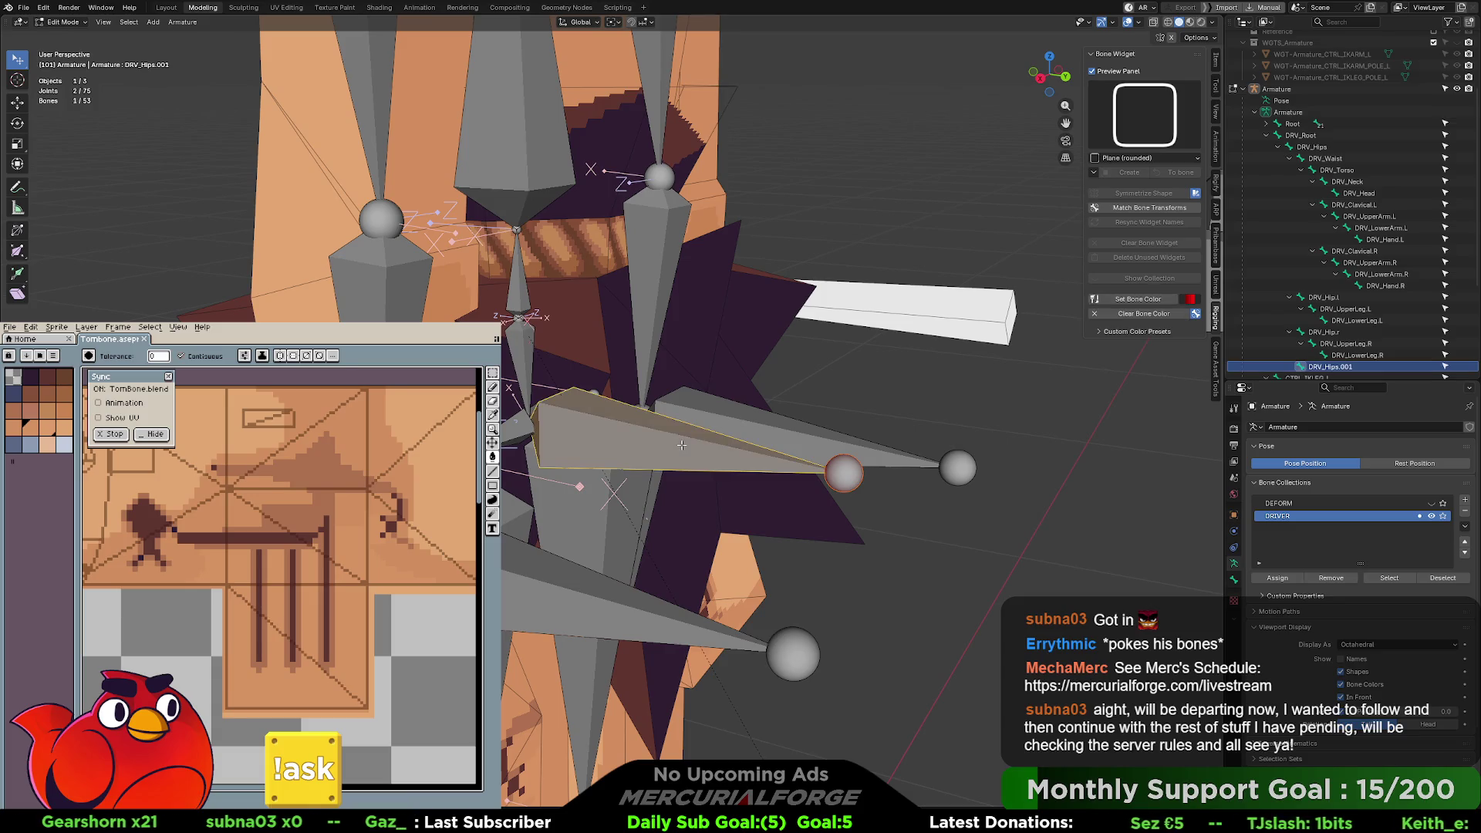
key("g")
key("Escape")
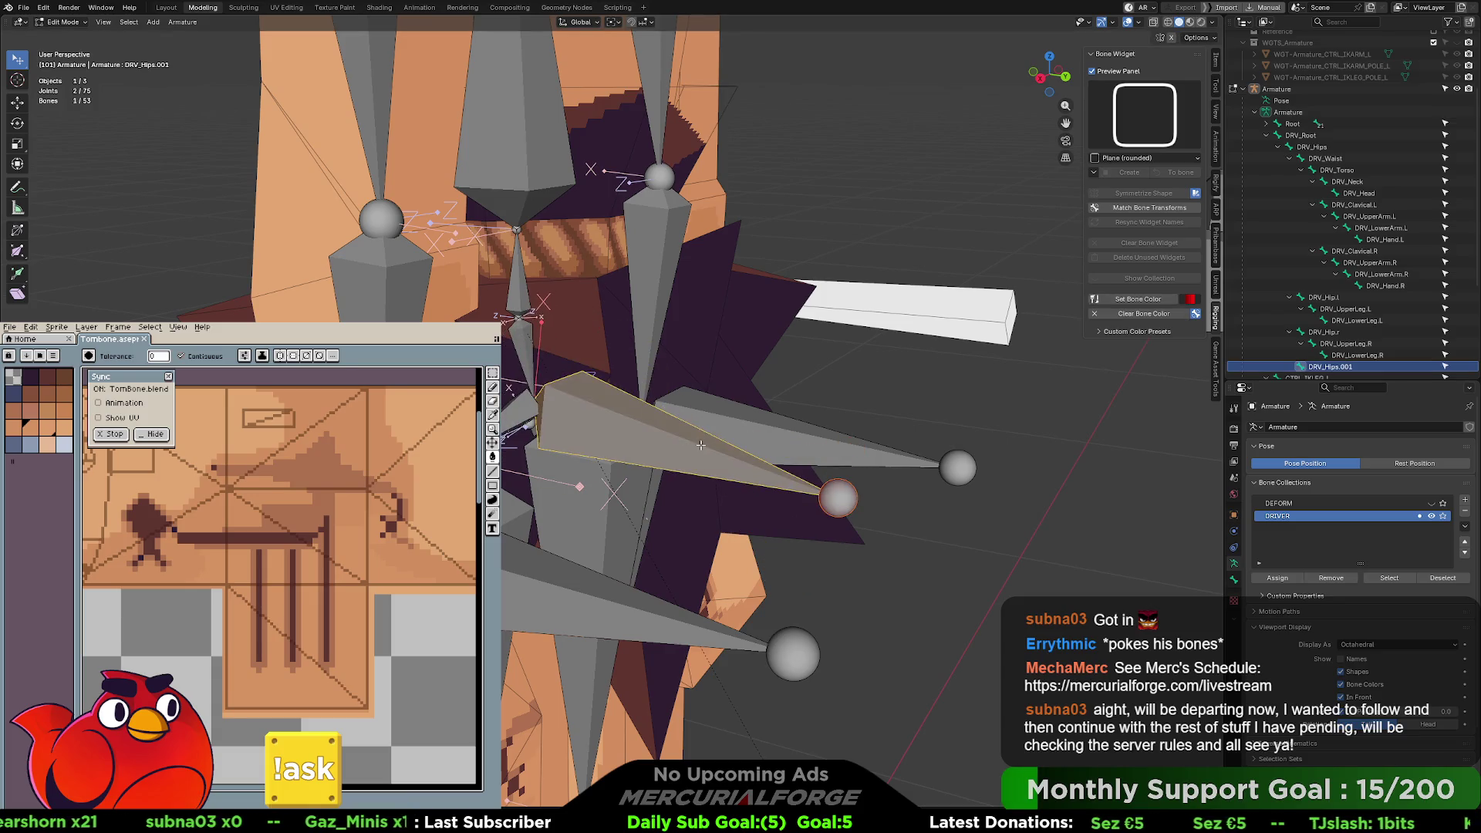
middle_click_drag(775, 447, 732, 443)
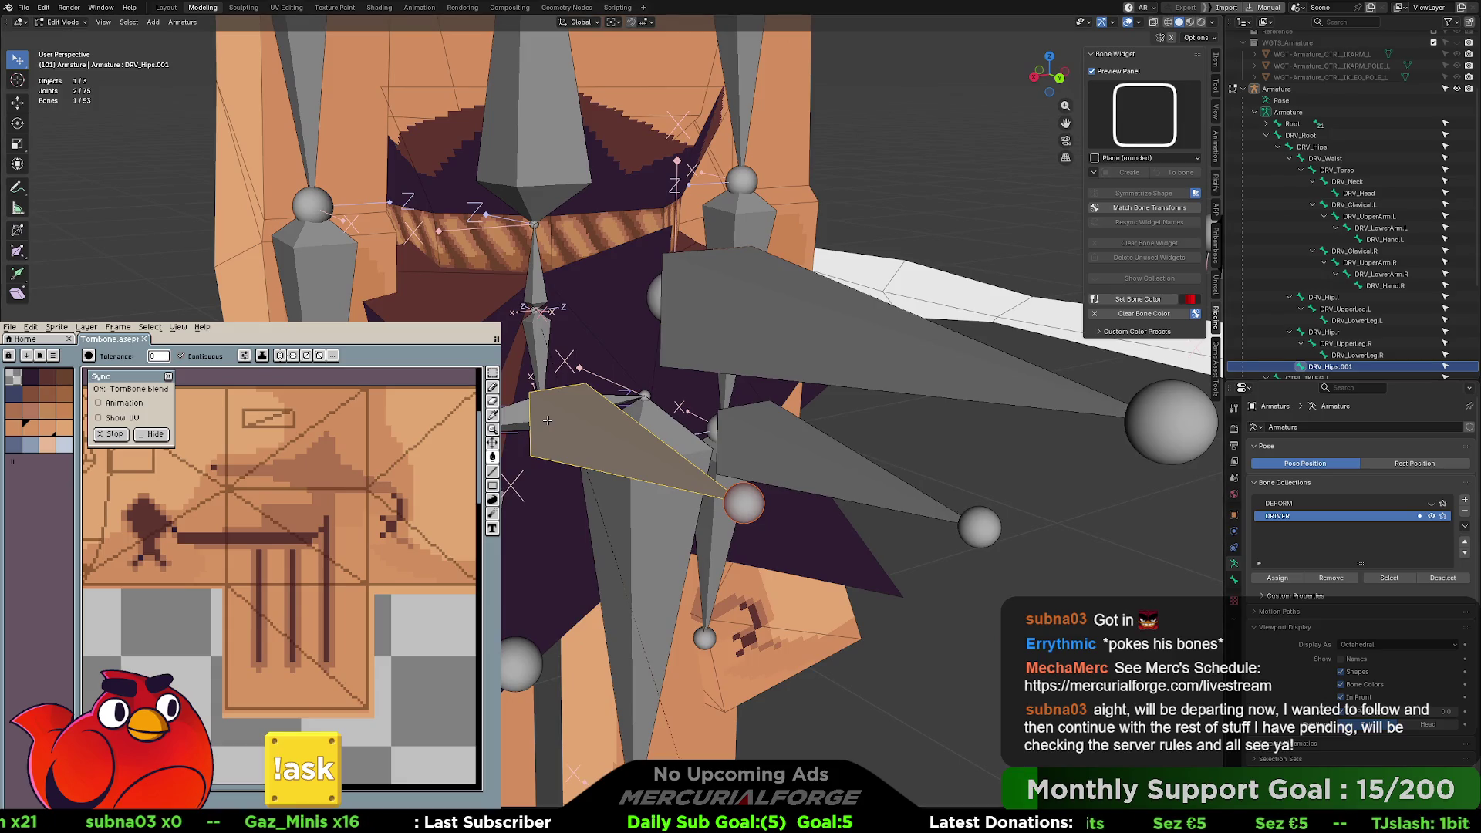
- Select DRV_Hip.l, DRV_Hip.r, DRV_Hips, then DRV_Hips.001 as active parent for parenting
left_click(511, 420)
middle_click_drag(511, 419, 635, 399)
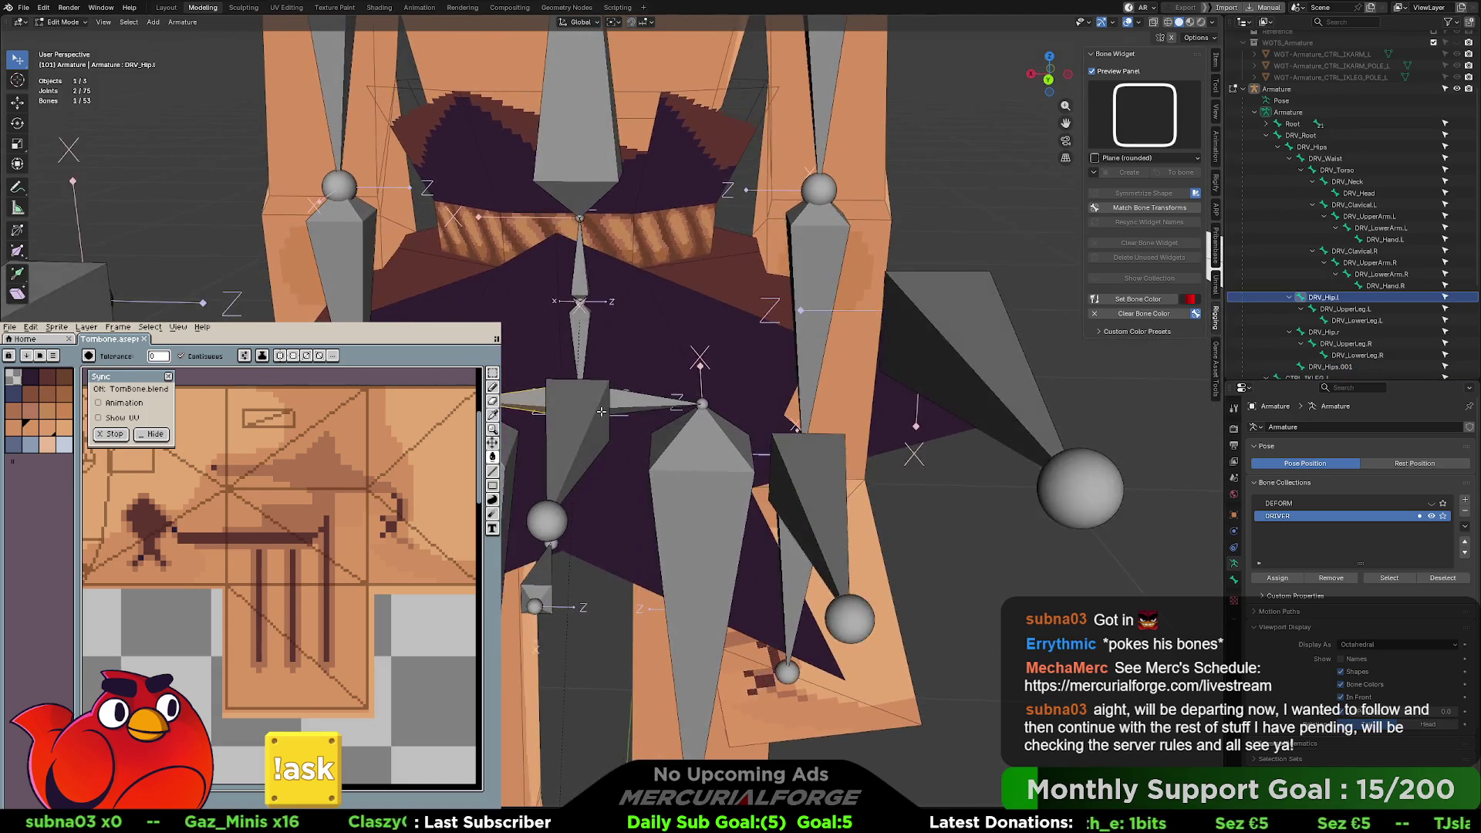
left_click(635, 399, "shift")
left_click(580, 340, "shift")
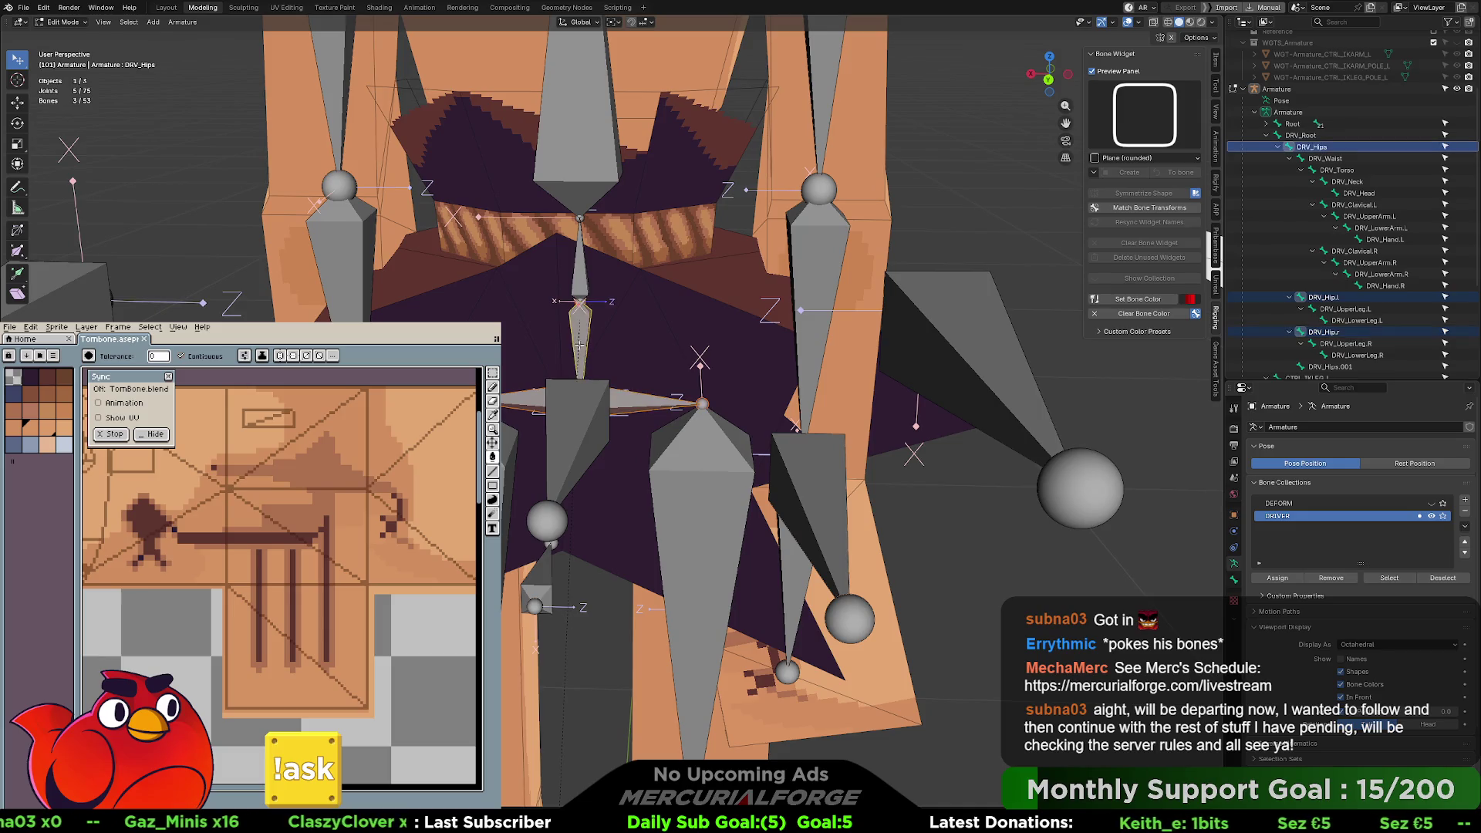
left_click(577, 421, "shift")
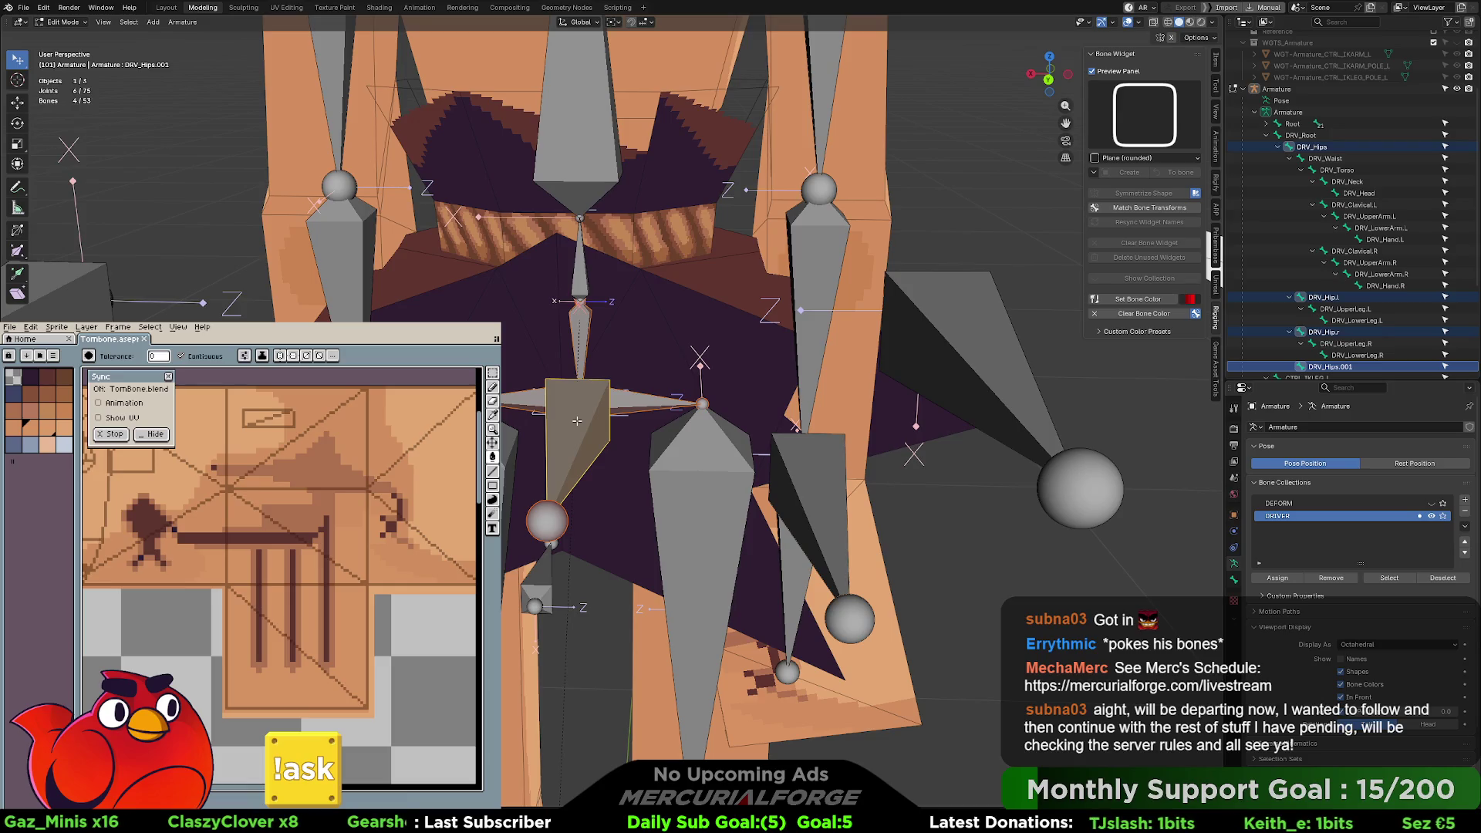
key("ctrl+p")
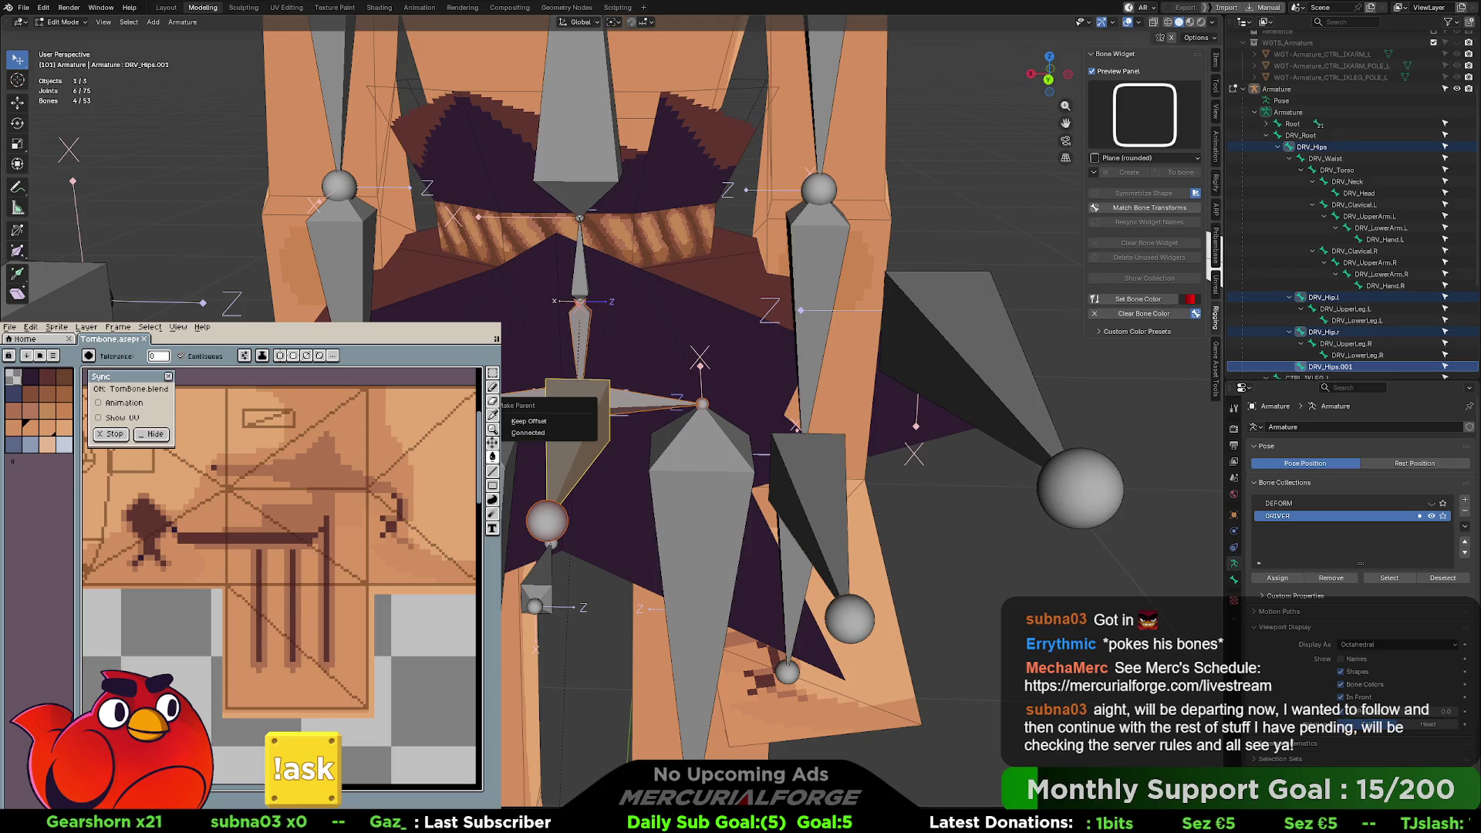
- Parent the selected bones to DRV_Hips.001 with Keep Offset
middle_click_drag(602, 417, 704, 369)
key("ctrl+p")
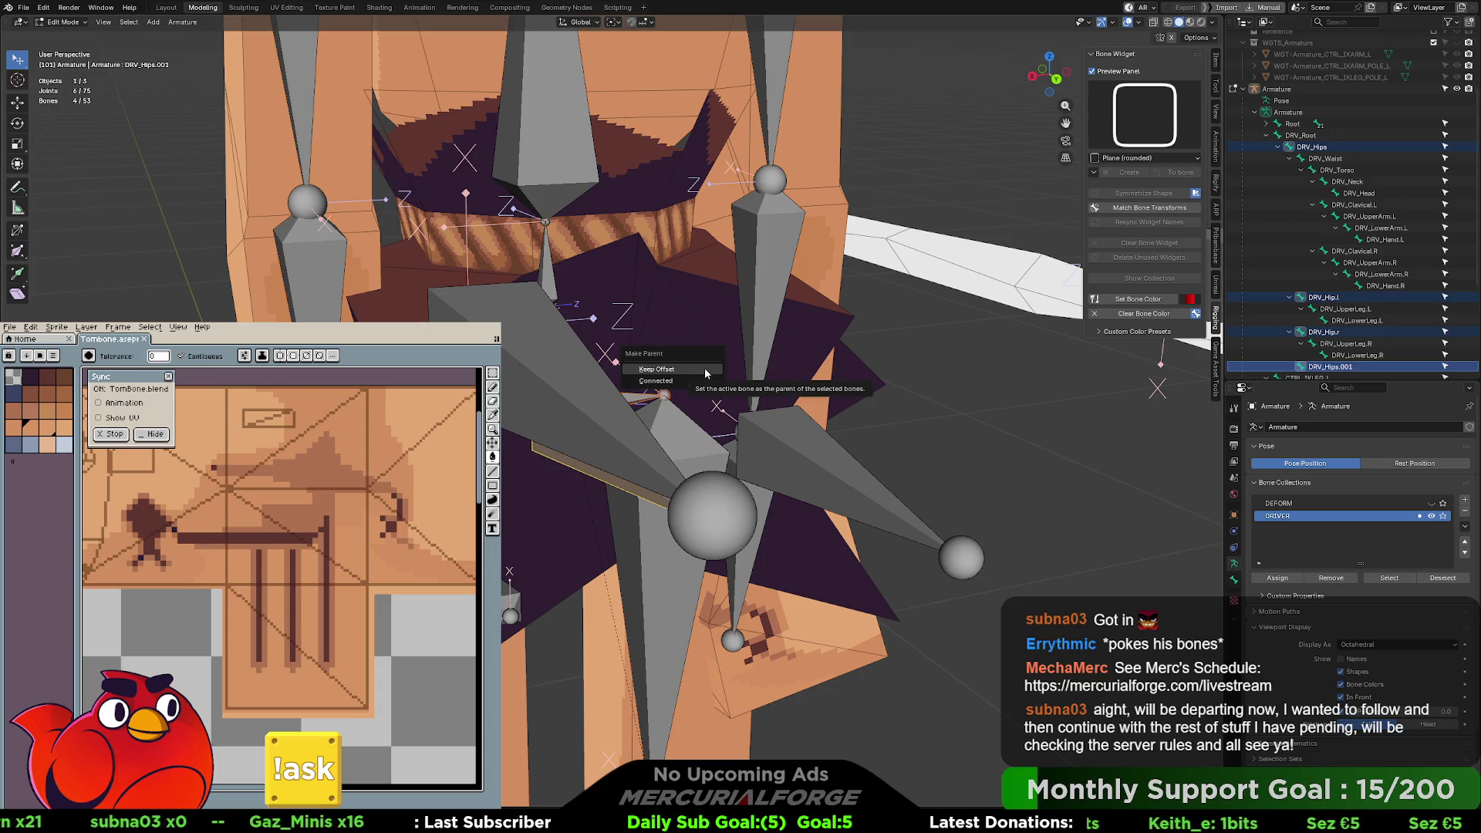
left_click(705, 368)
middle_click_drag(705, 368, 767, 367)
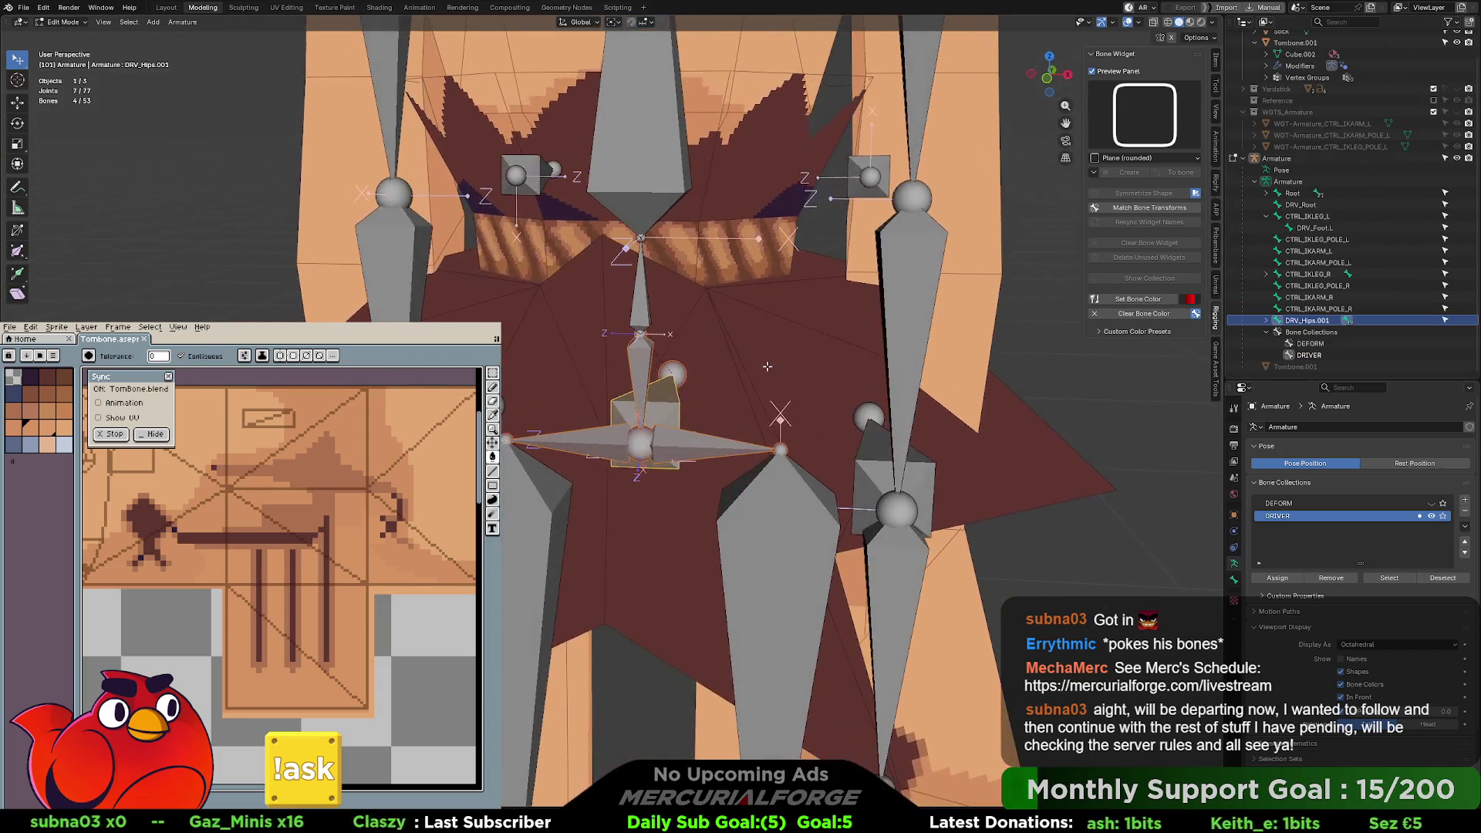
- In Pose Mode, test-rotate DRV_Hips.001 around global Y
key("ctrl+Tab")
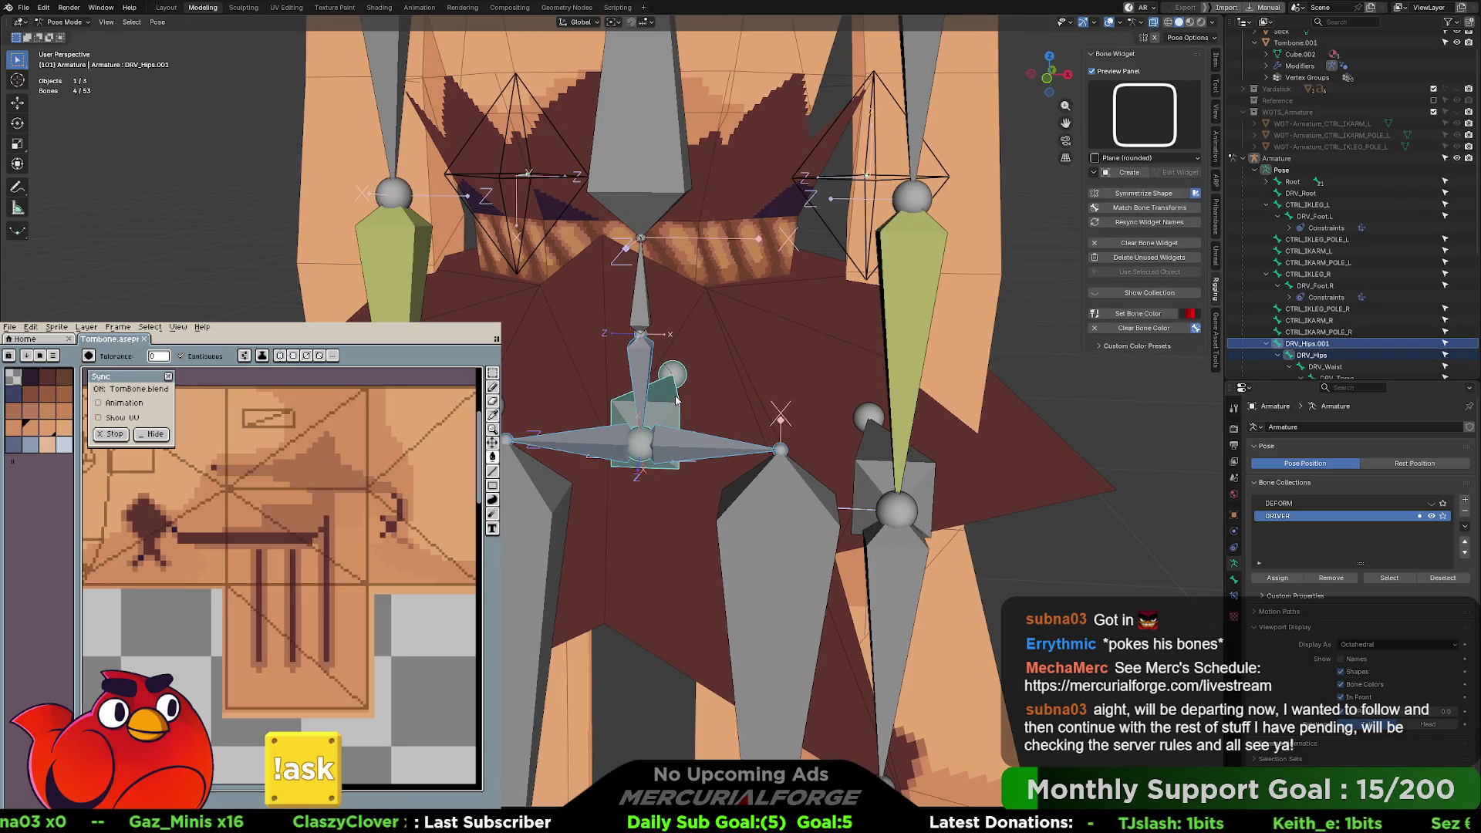
key("r")
key("y")
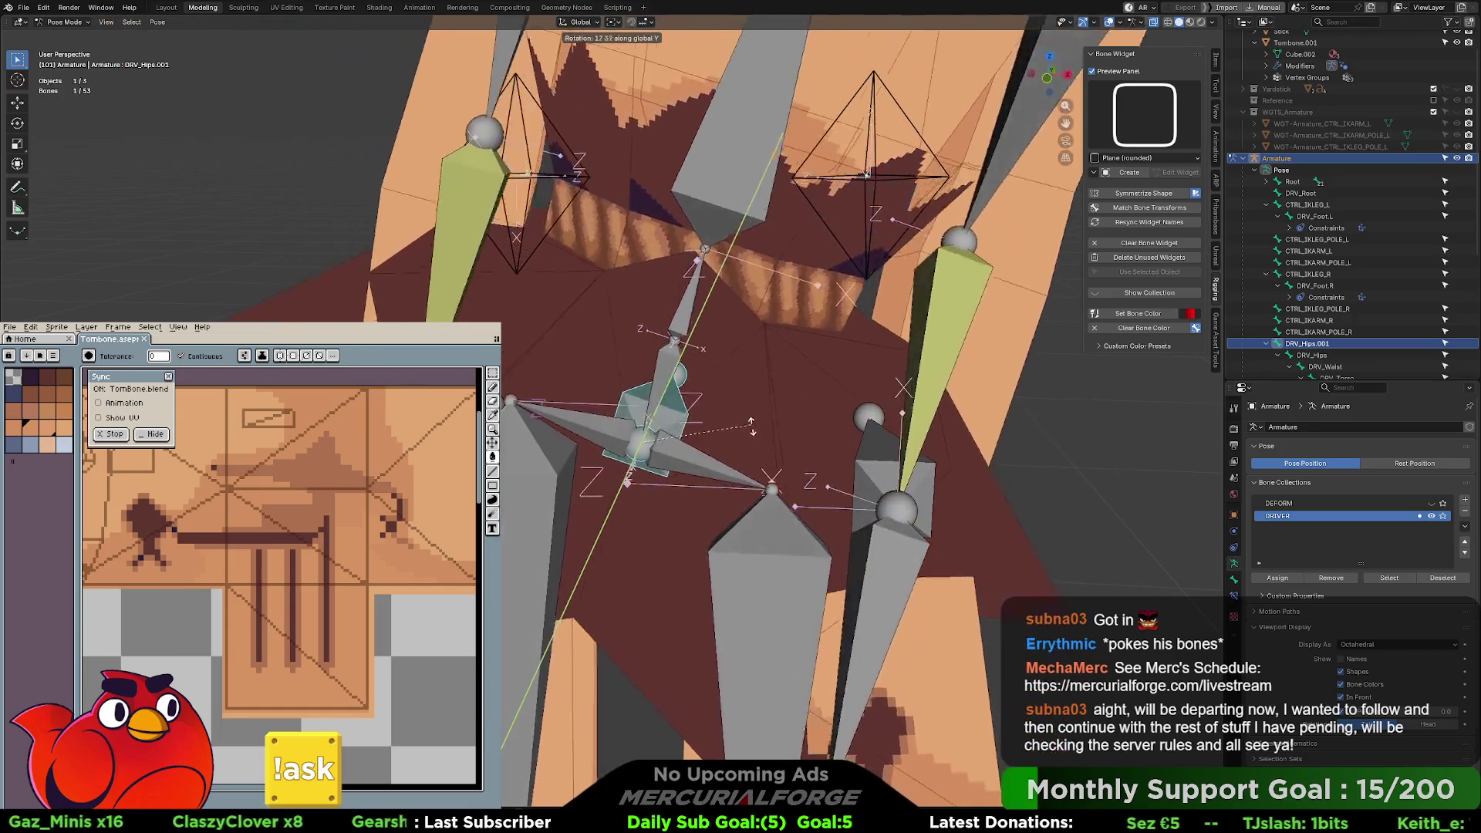
mouse_move(729, 457)
middle_mouse_down()
mouse_move(692, 404)
mouse_move(641, 442)
middle_mouse_up()
left_click(702, 412)
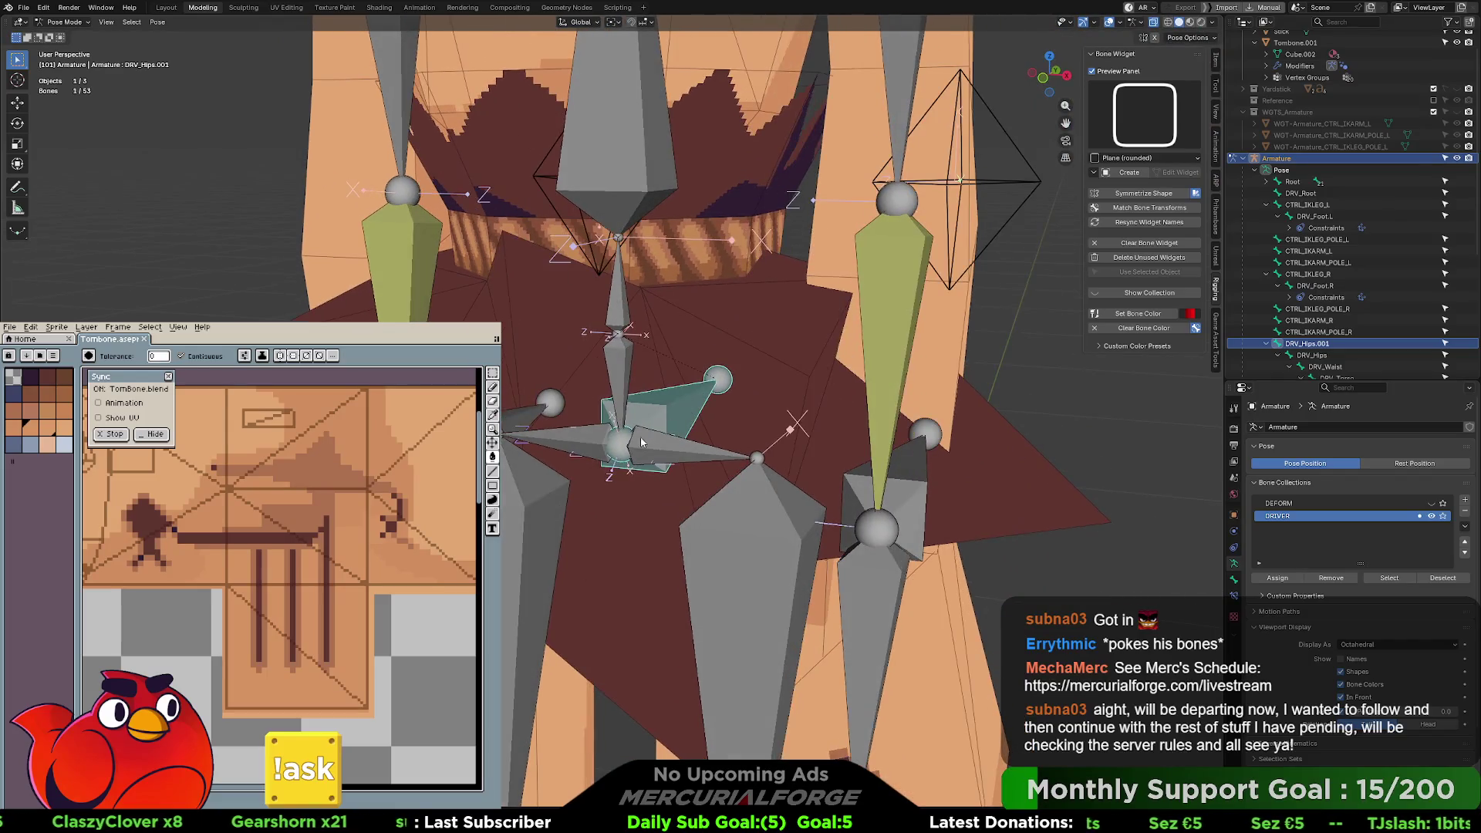
- Reselect DRV_Hips.001 and DRV_Hips, then return to Edit Mode
left_click(627, 446)
left_click(619, 416)
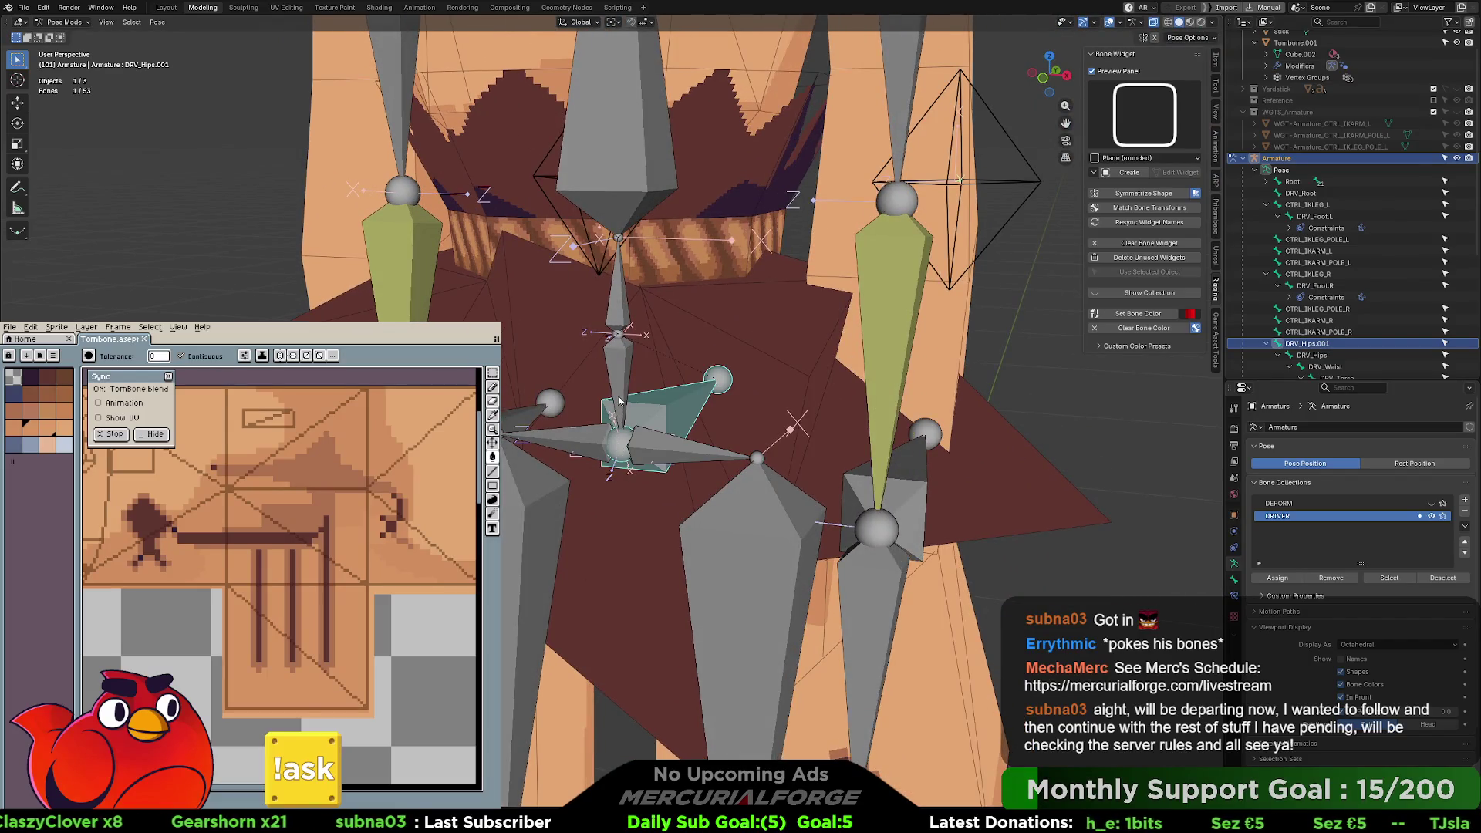
left_click(619, 401)
mouse_move(664, 391)
middle_mouse_down()
mouse_move(679, 382)
mouse_move(611, 380)
middle_mouse_up()
key("Tab")
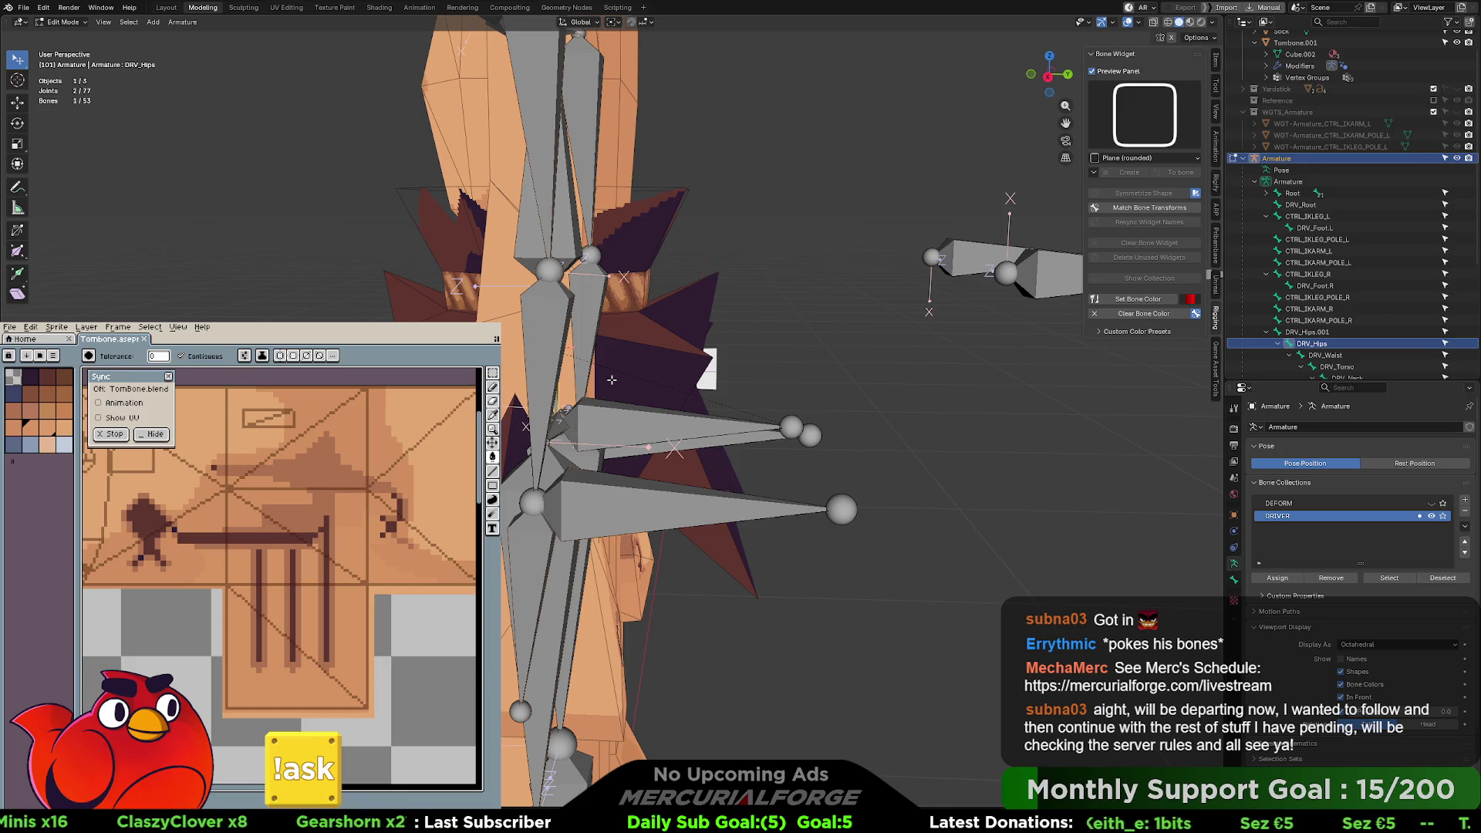
- Extrude a new bone along Y and rename DRV_Hips.001 to CTRL_COG
key("e")
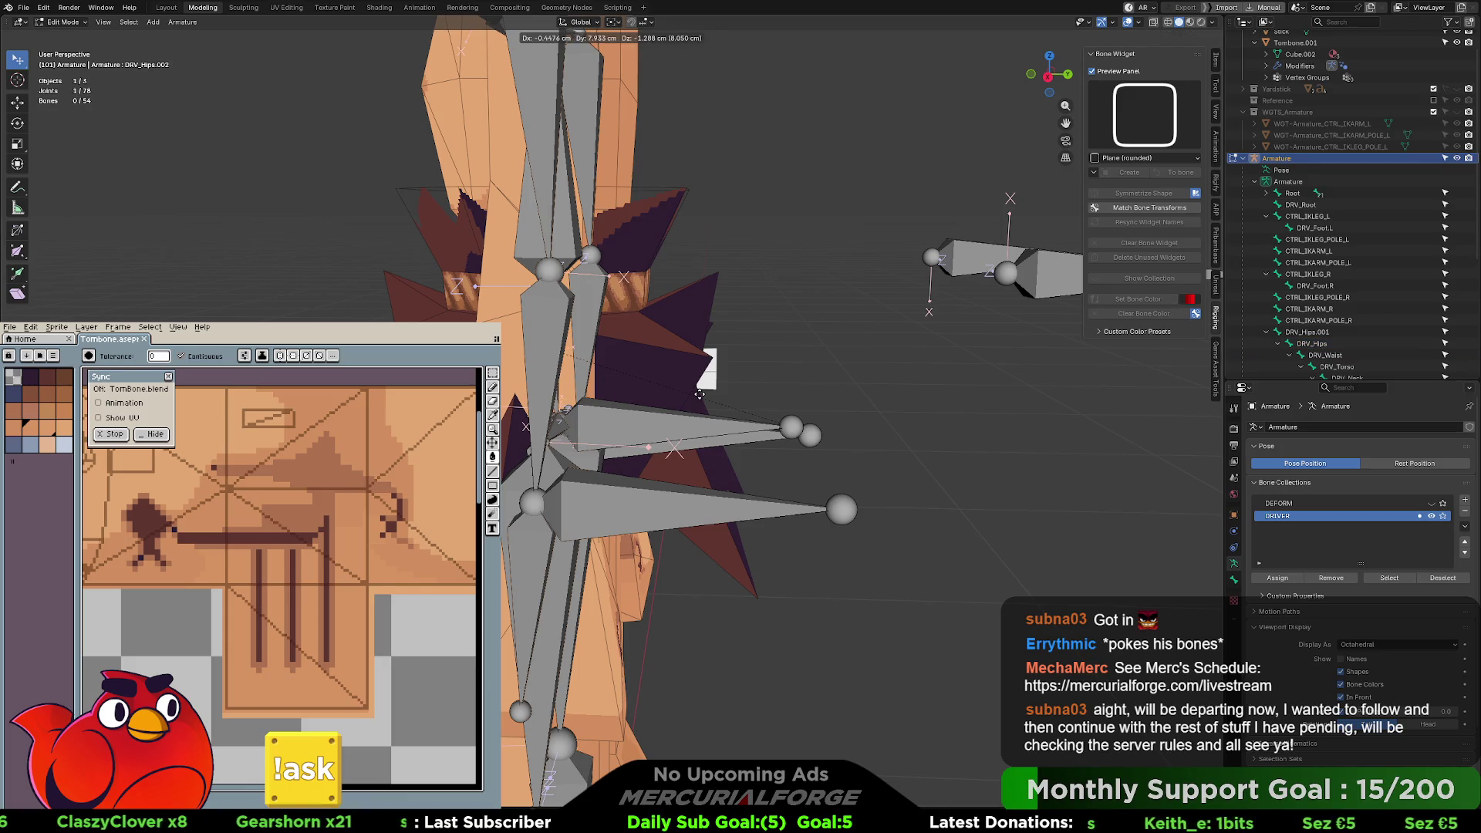
key("y")
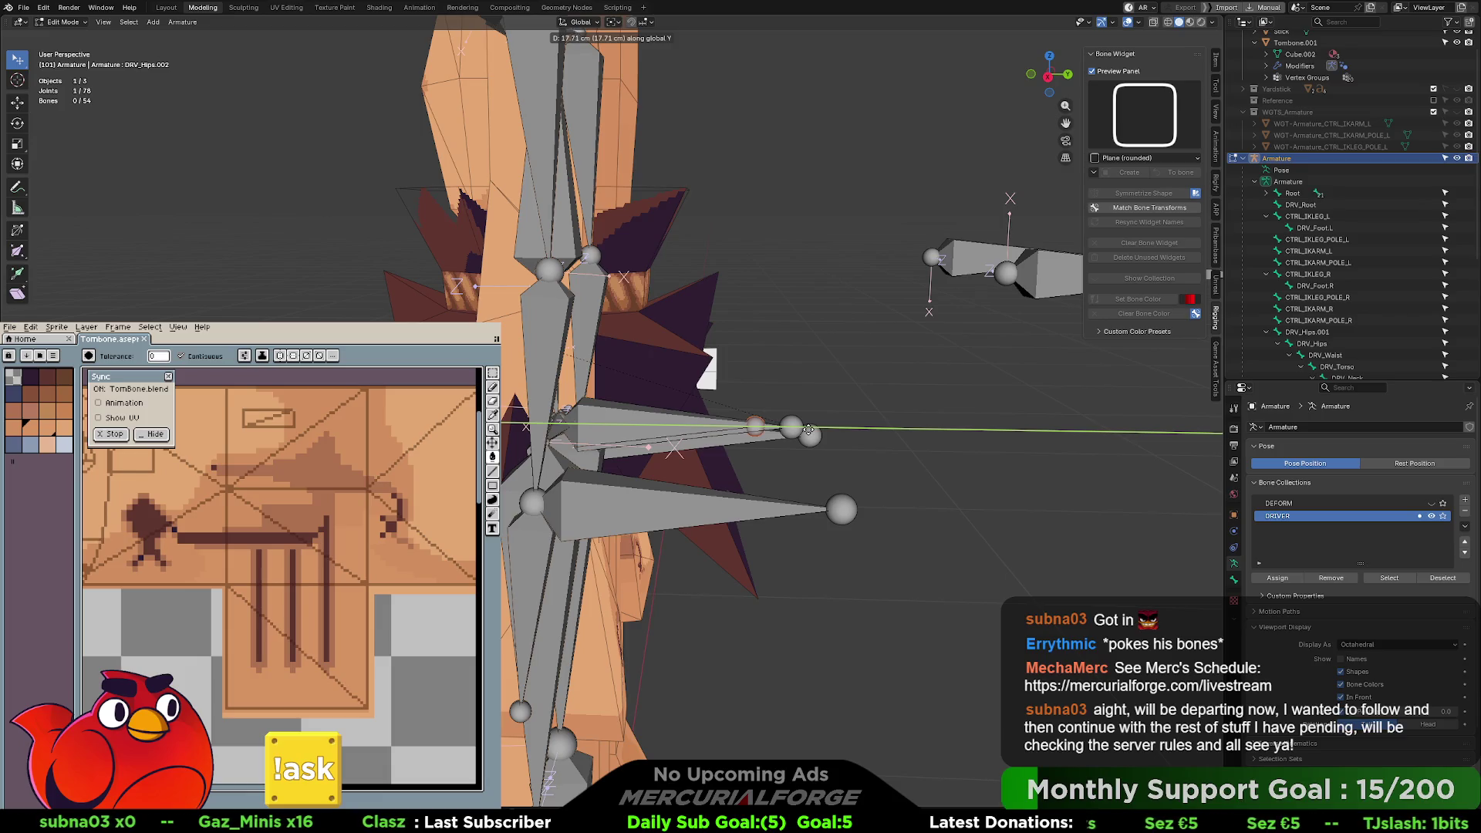
left_click(809, 430)
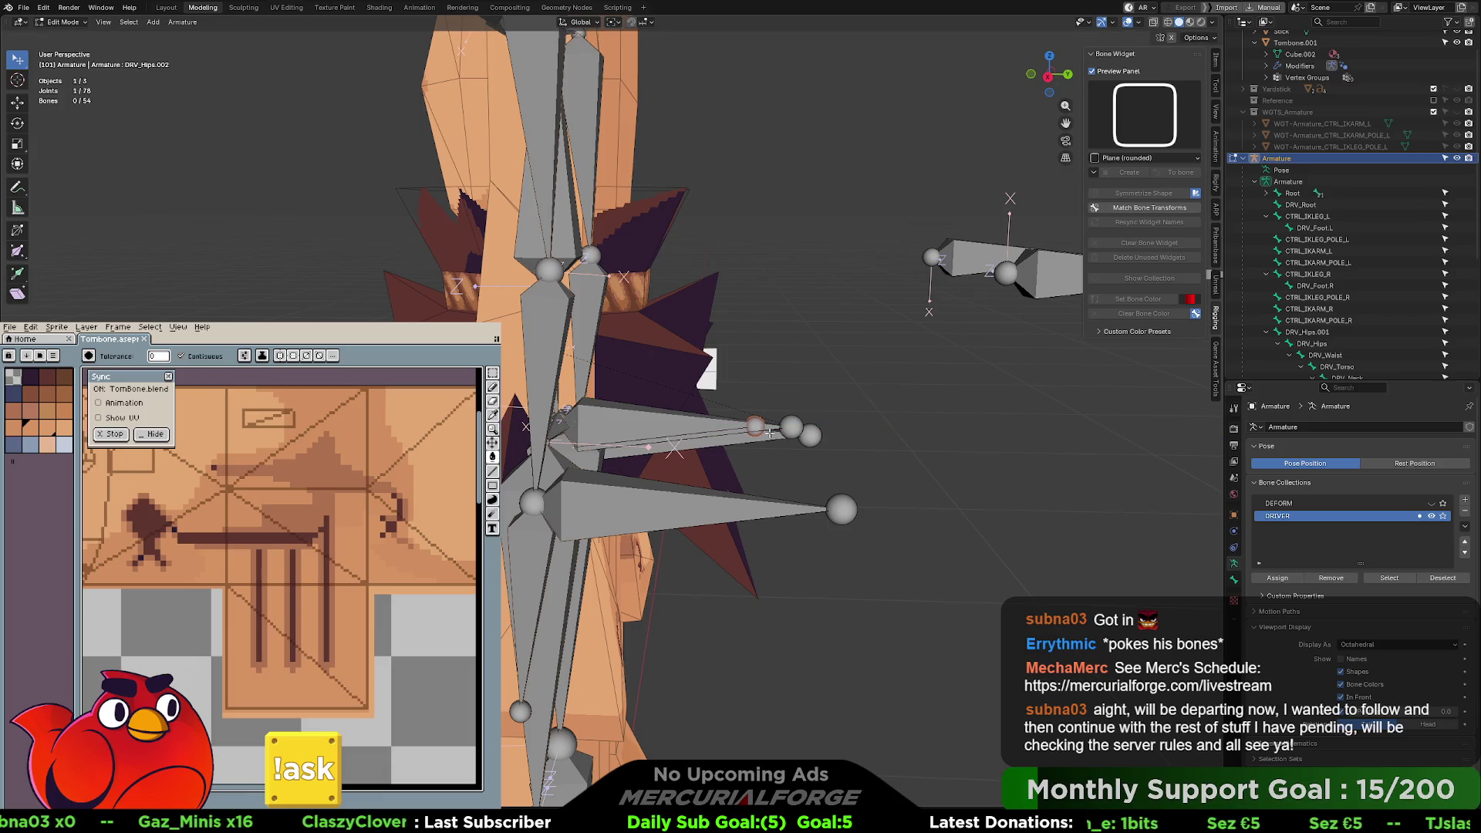
left_click(771, 430)
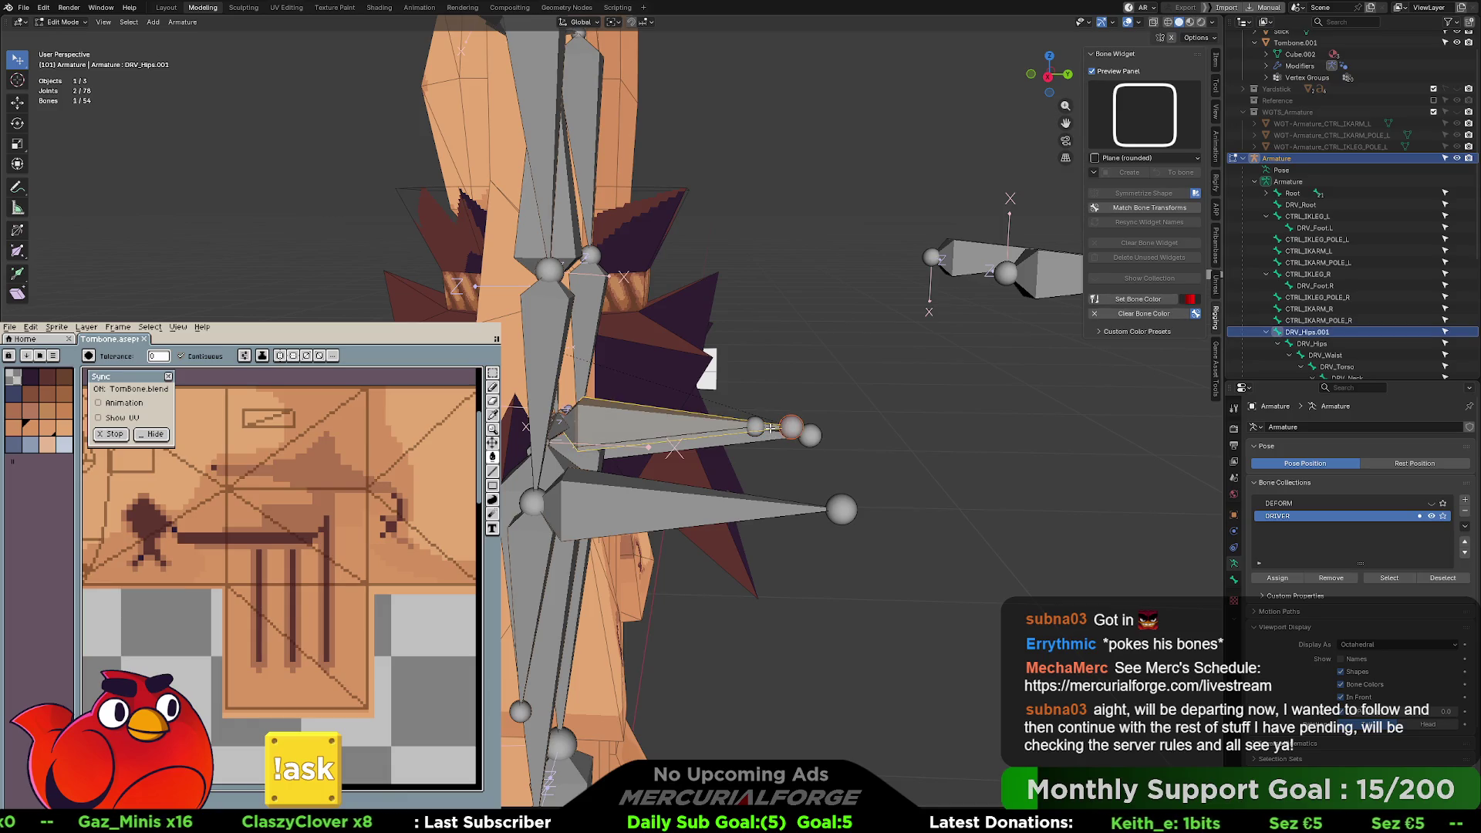
key("F2")
type("CTRL_COG")
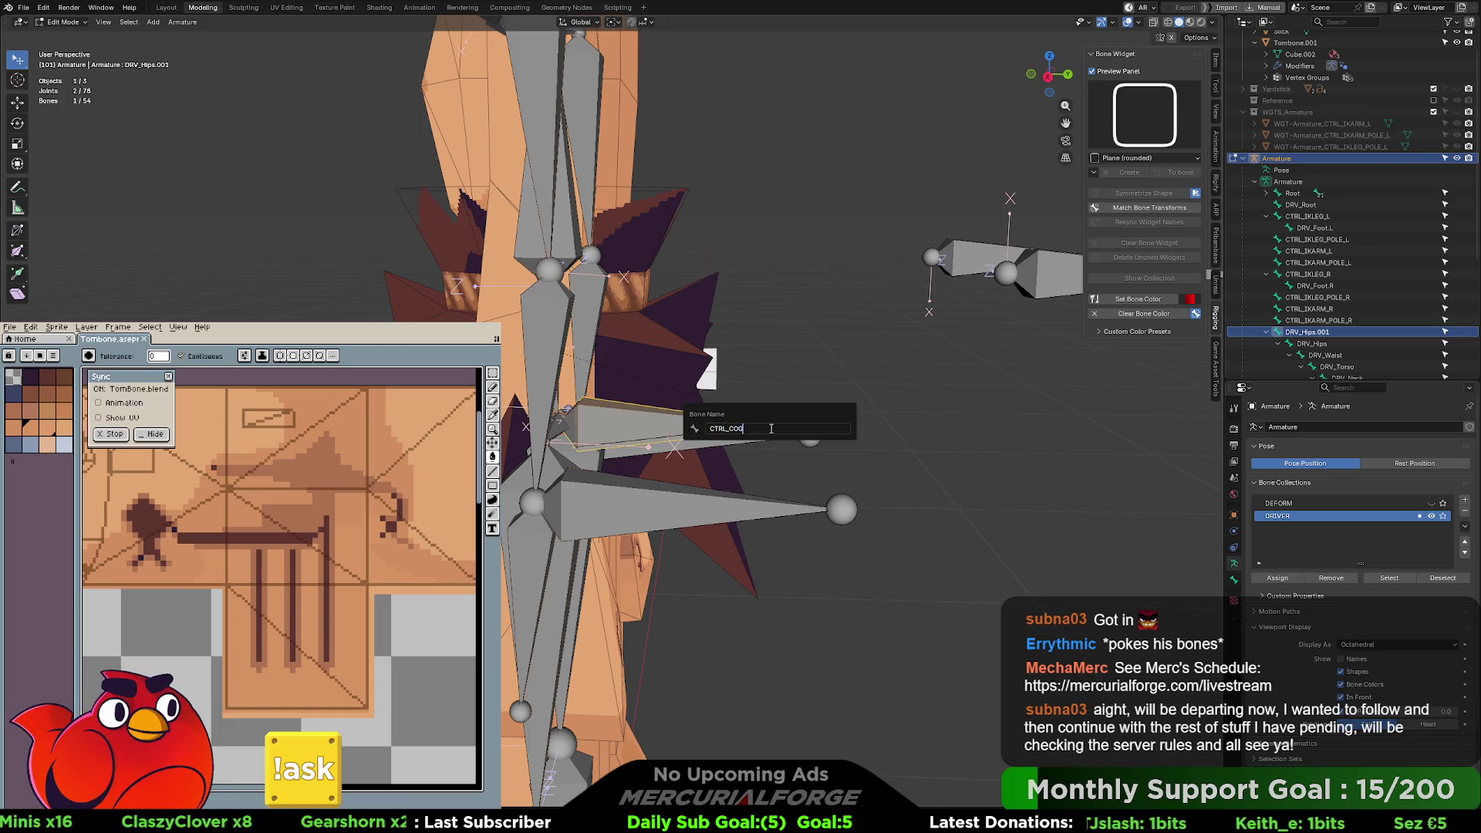
key("Return")
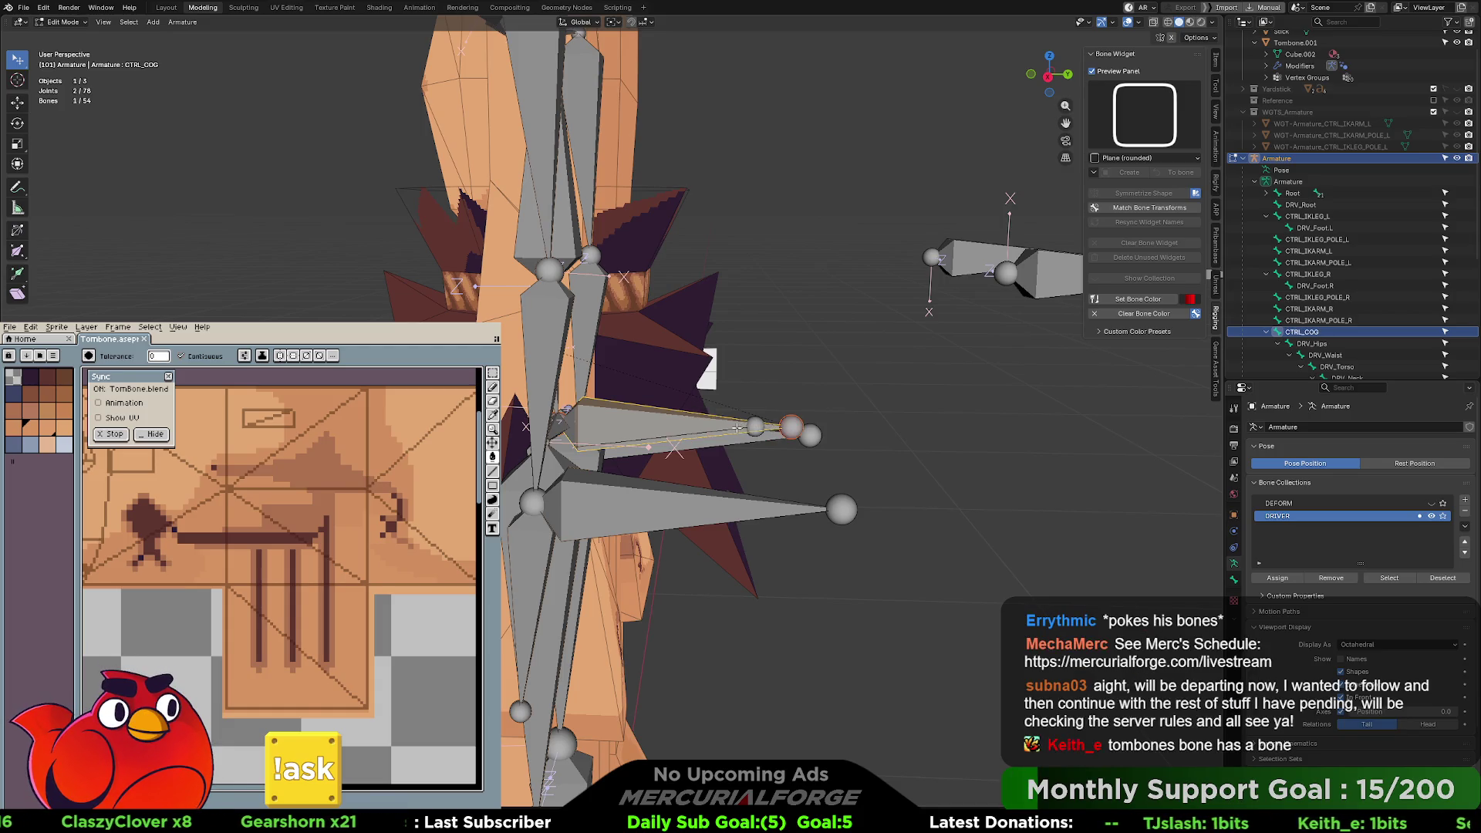
- Rename the extruded DRV_Hips.002 bone to CTRL_HIPS
left_click(737, 426)
key("F2")
type("c")
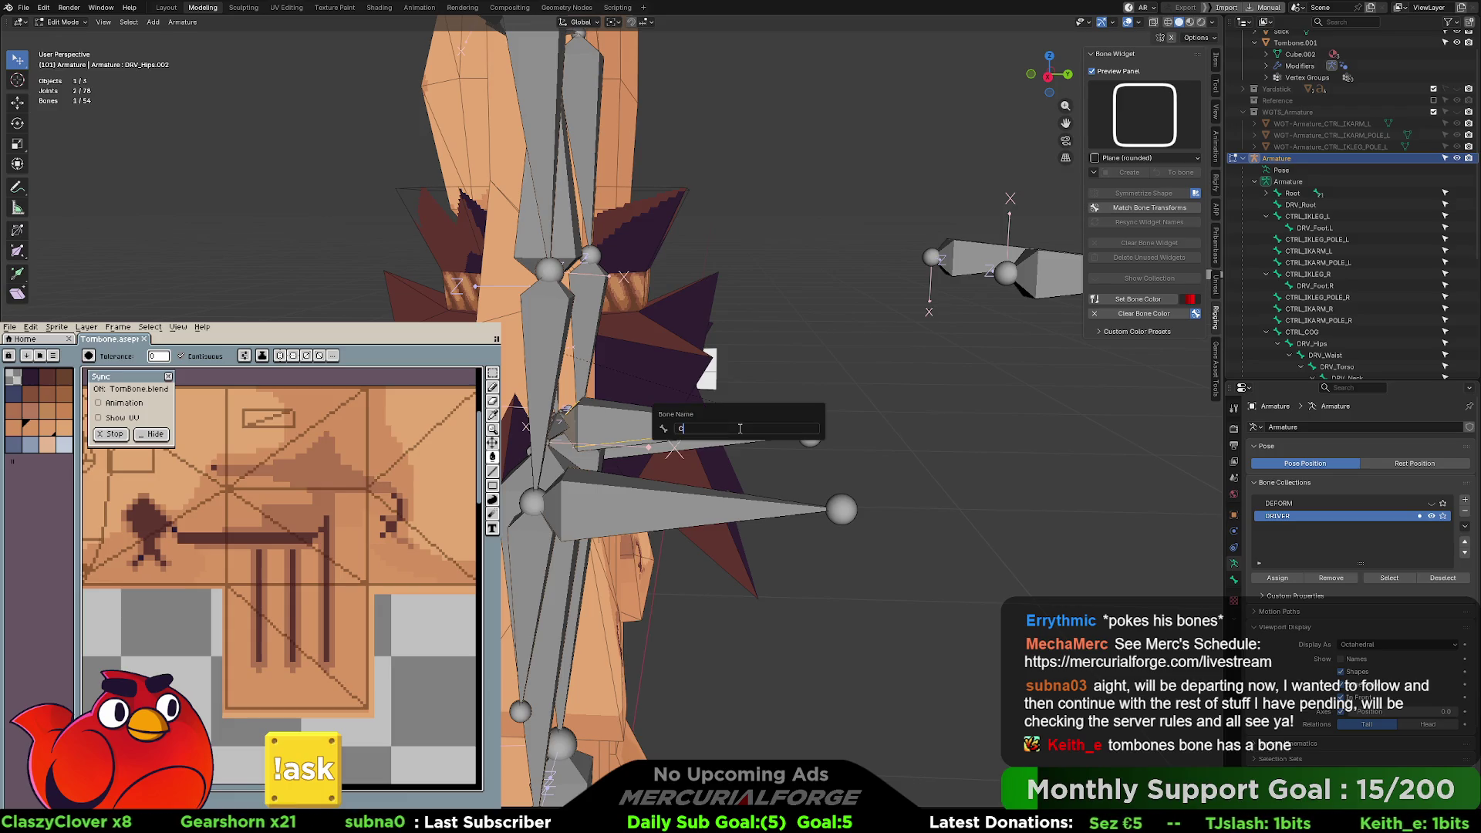
type("TRL_HIPS")
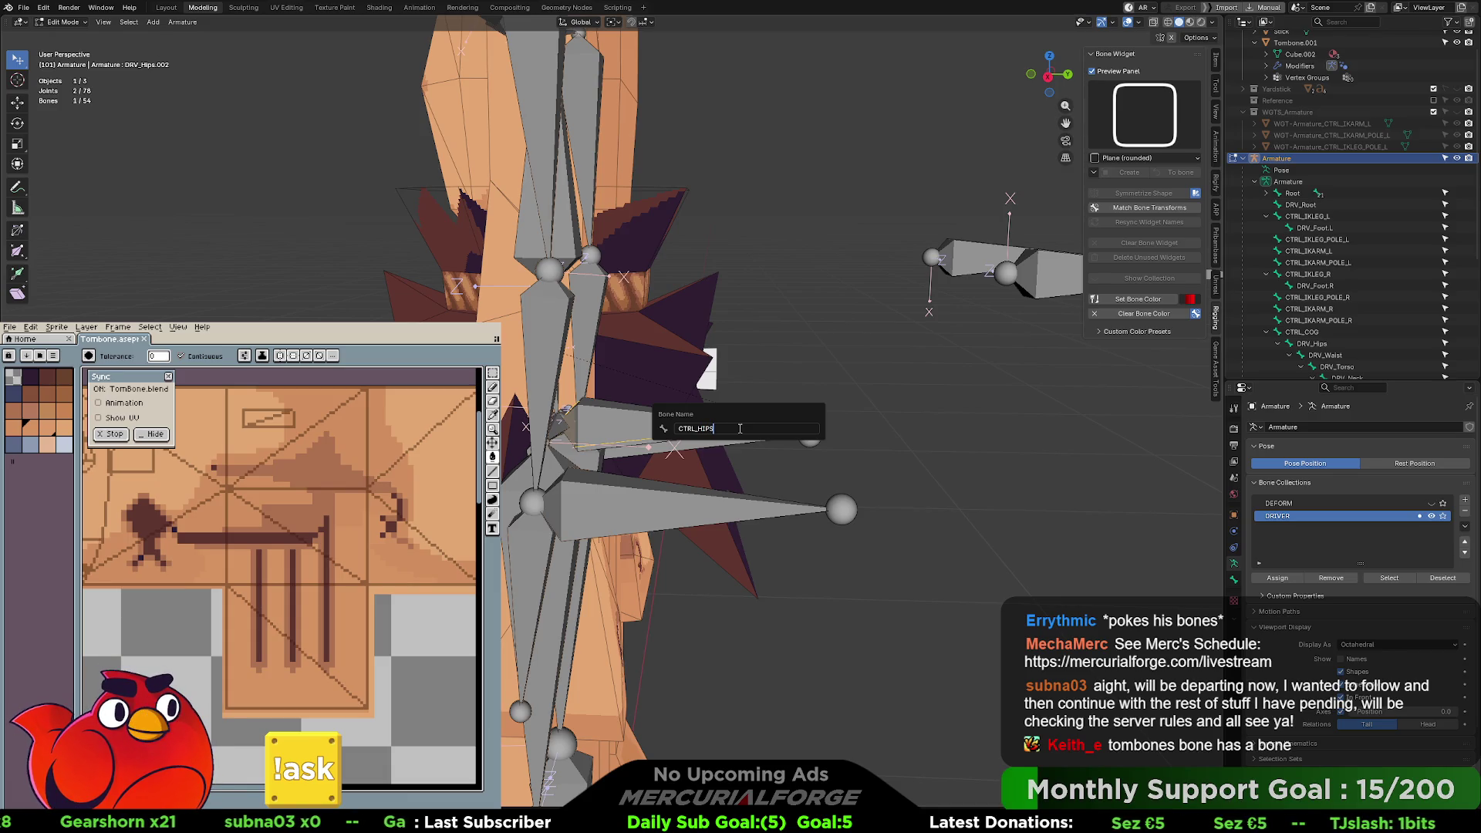
key("Return")
- Select both hip bones with CTRL_HIPS as the active bone
mouse_move(636, 438)
middle_mouse_down()
mouse_move(531, 432)
mouse_move(540, 409)
middle_mouse_up()
scroll(532, 443, "up", 2)
left_click(544, 398)
left_click(602, 385, "shift")
mouse_move(599, 401)
middle_mouse_down()
mouse_move(667, 468)
mouse_move(722, 466)
middle_mouse_up()
left_click(728, 462, "shift")
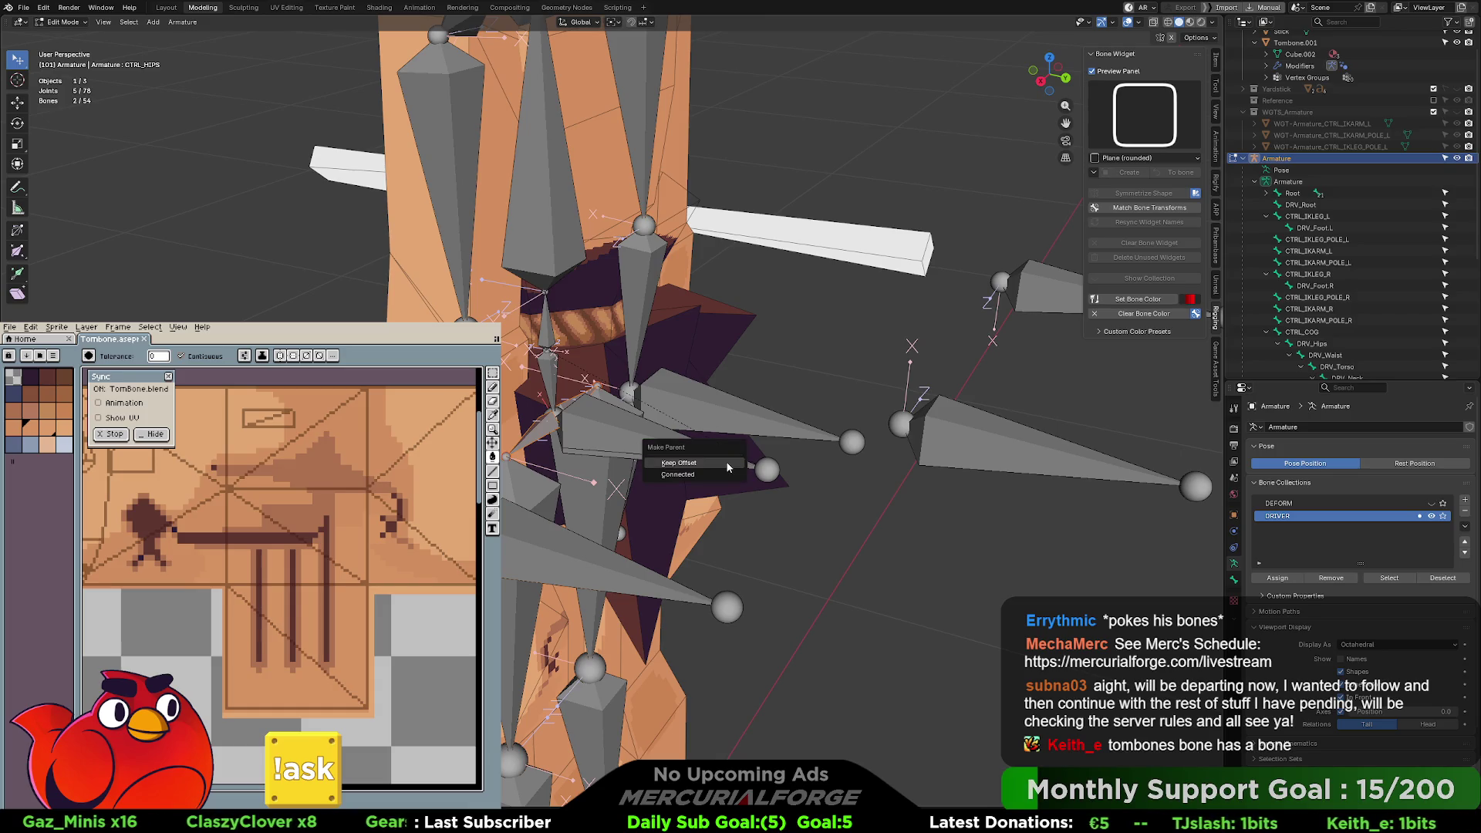
left_click(662, 440)
middle_click_drag(662, 441, 723, 430)
key("ctrl+Tab")
key("r")
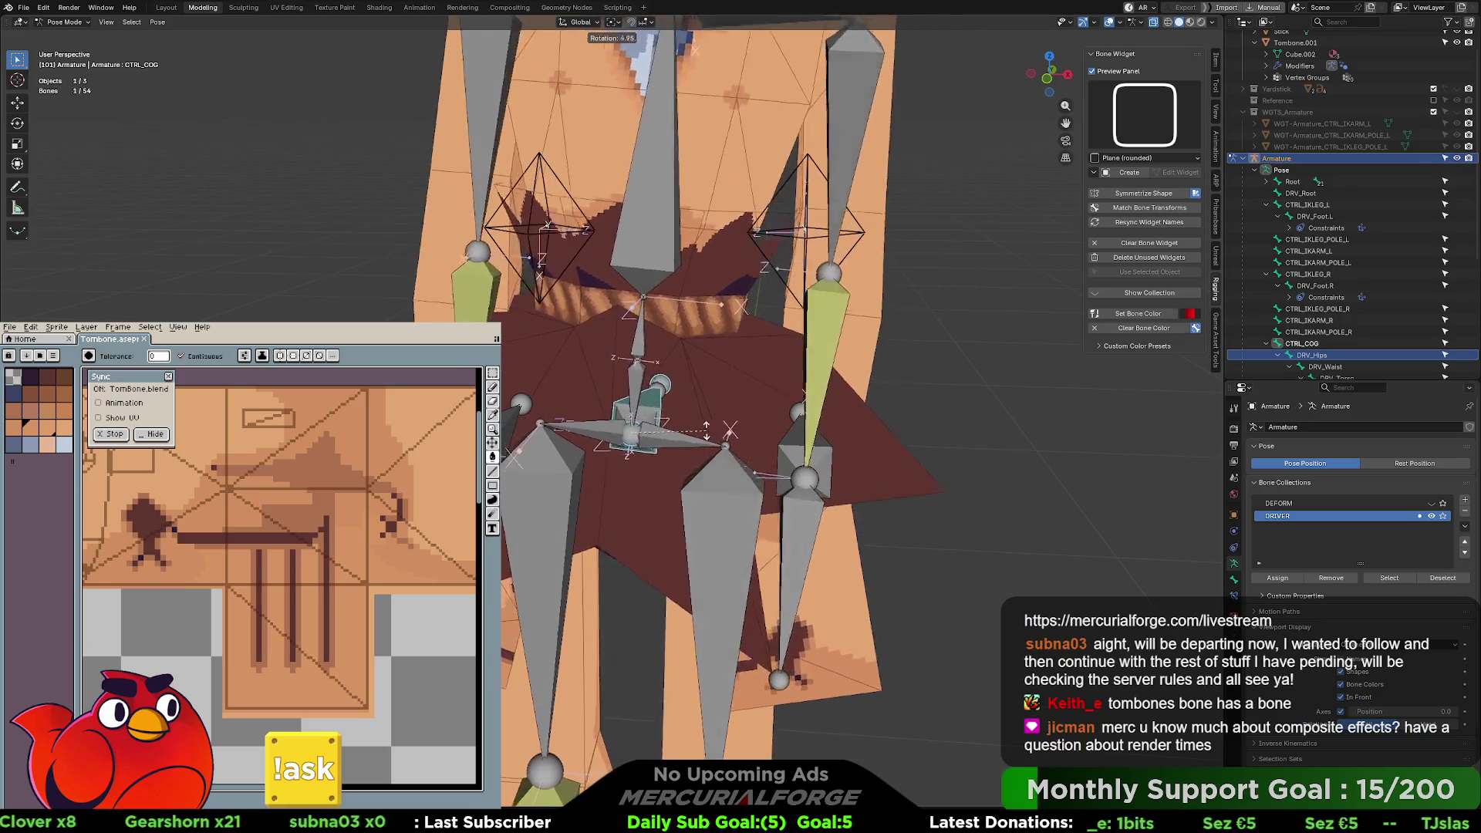
left_click(698, 418)
key("alt+r")
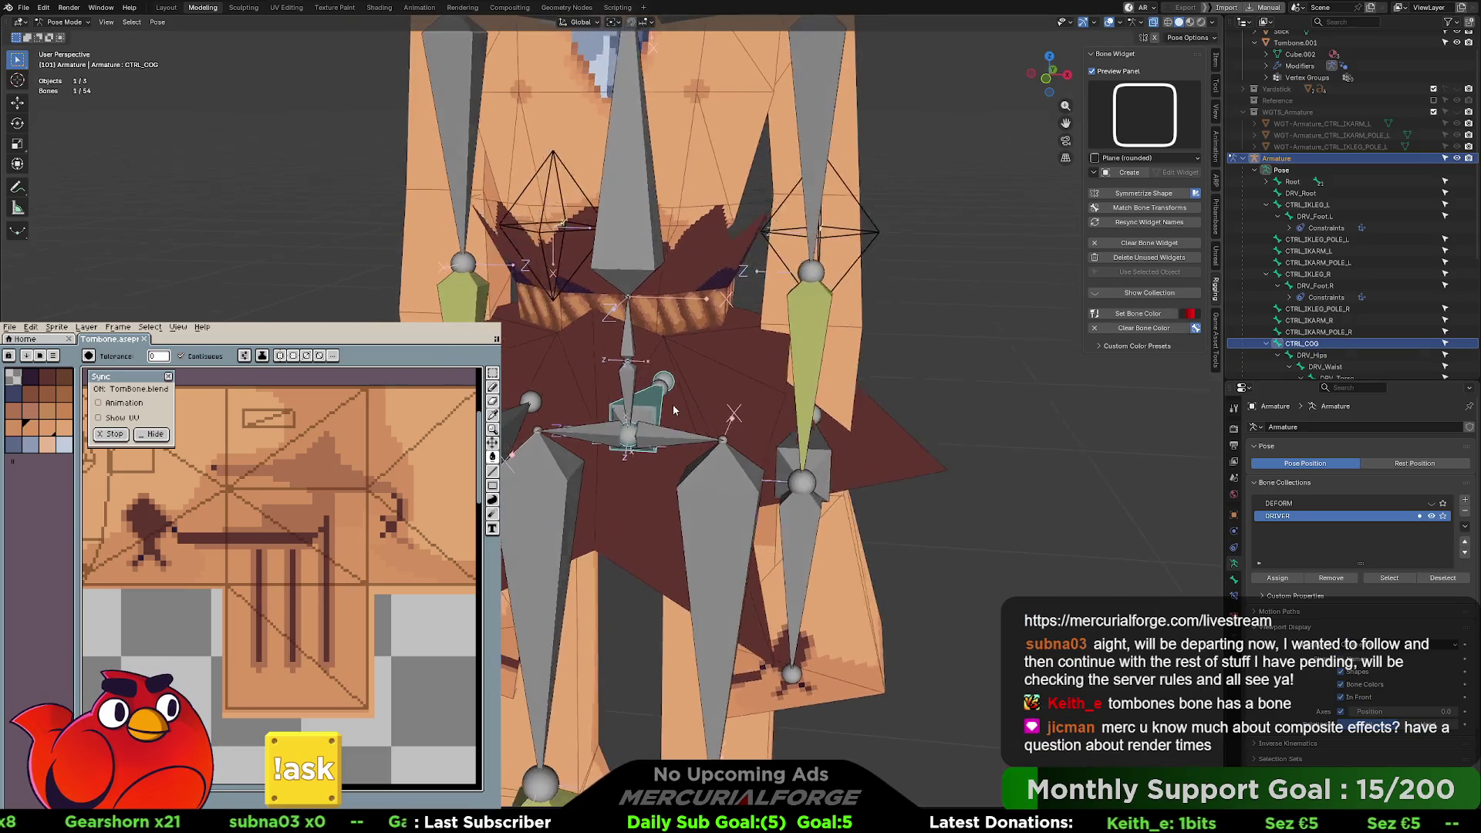
left_click(679, 385)
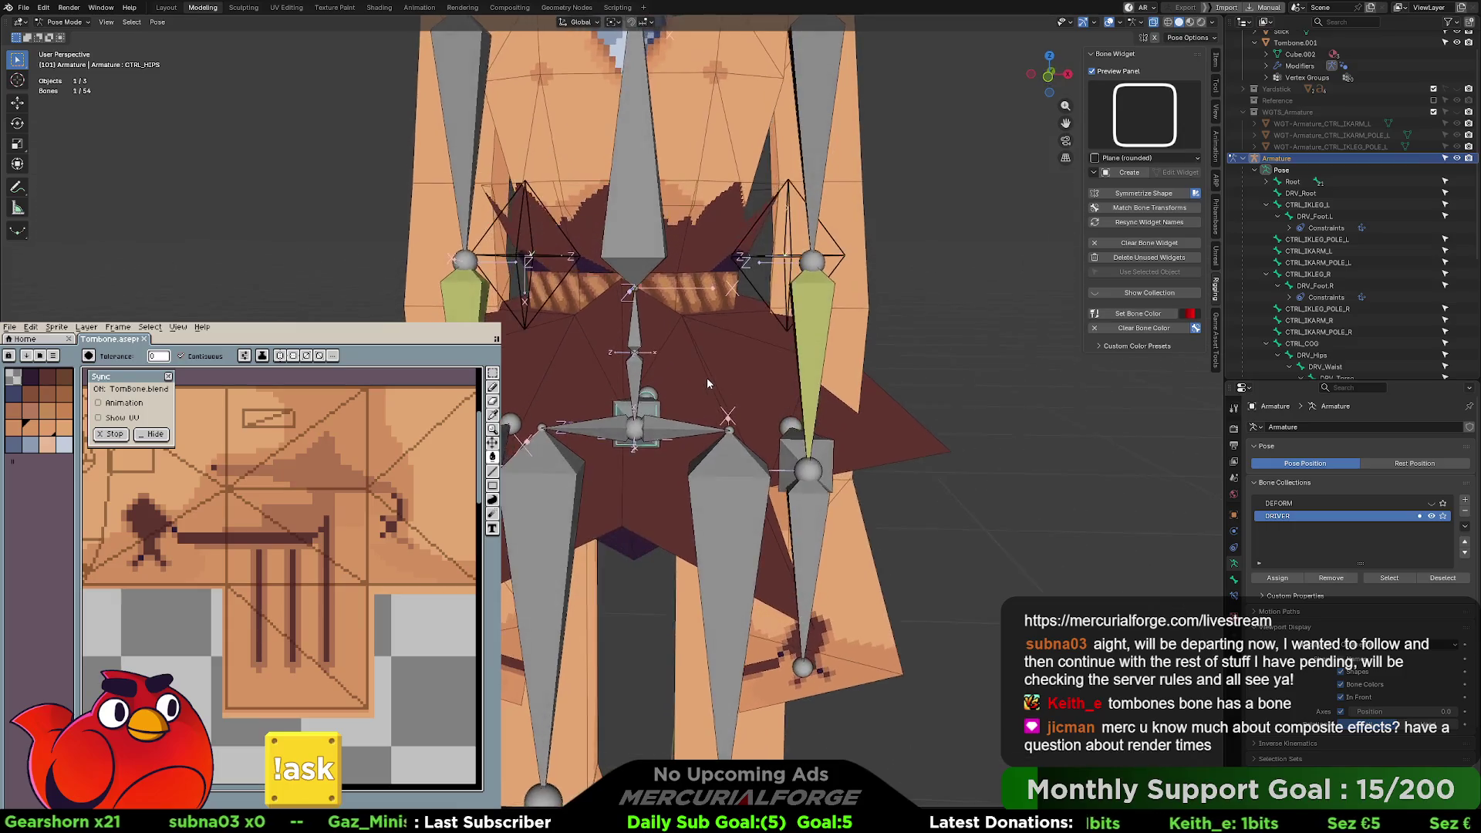
key("r")
left_click(687, 381)
middle_click_drag(687, 381, 659, 395)
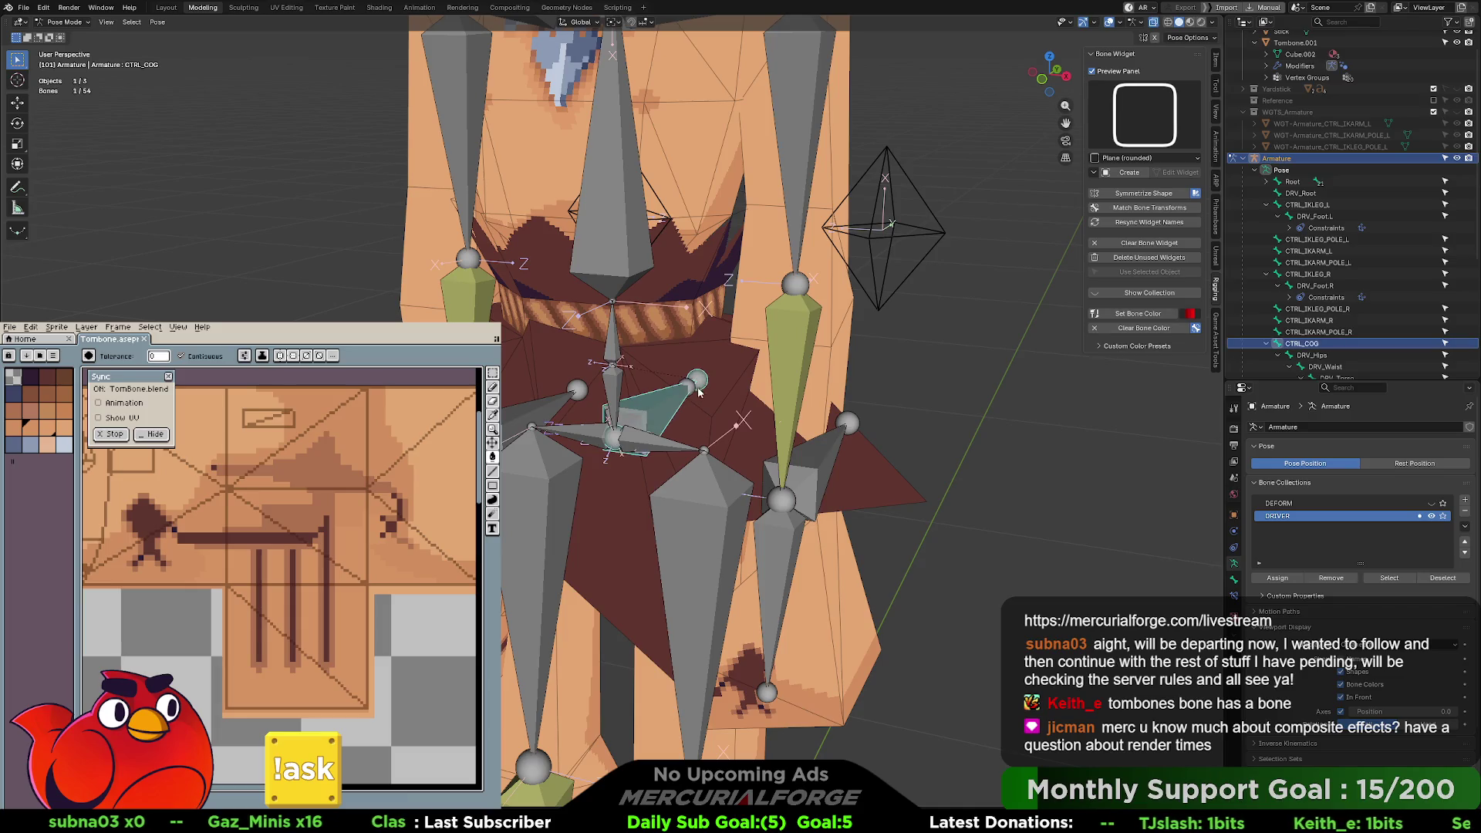
left_click(693, 386)
key("r")
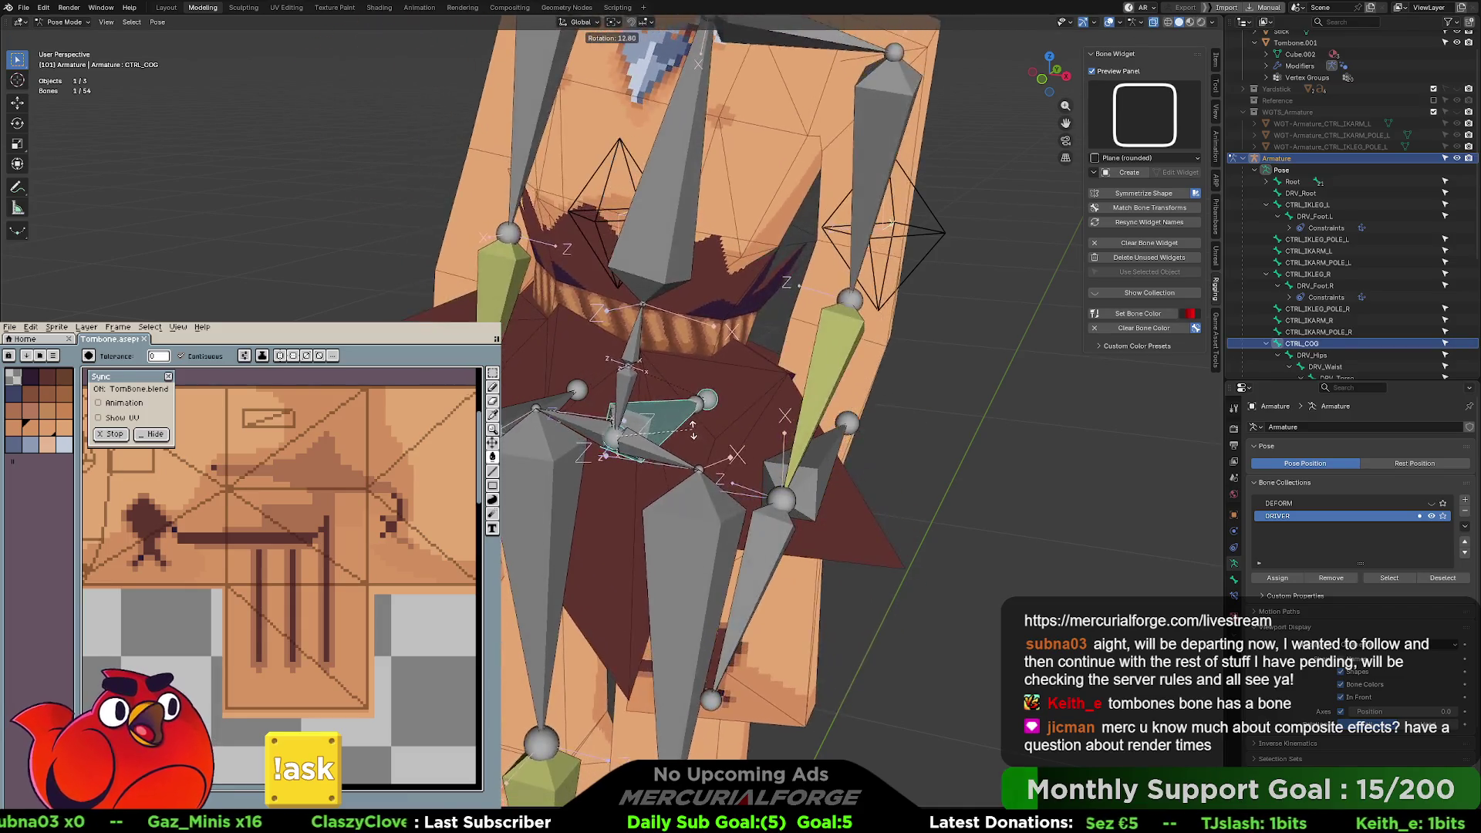
right_click(668, 409)
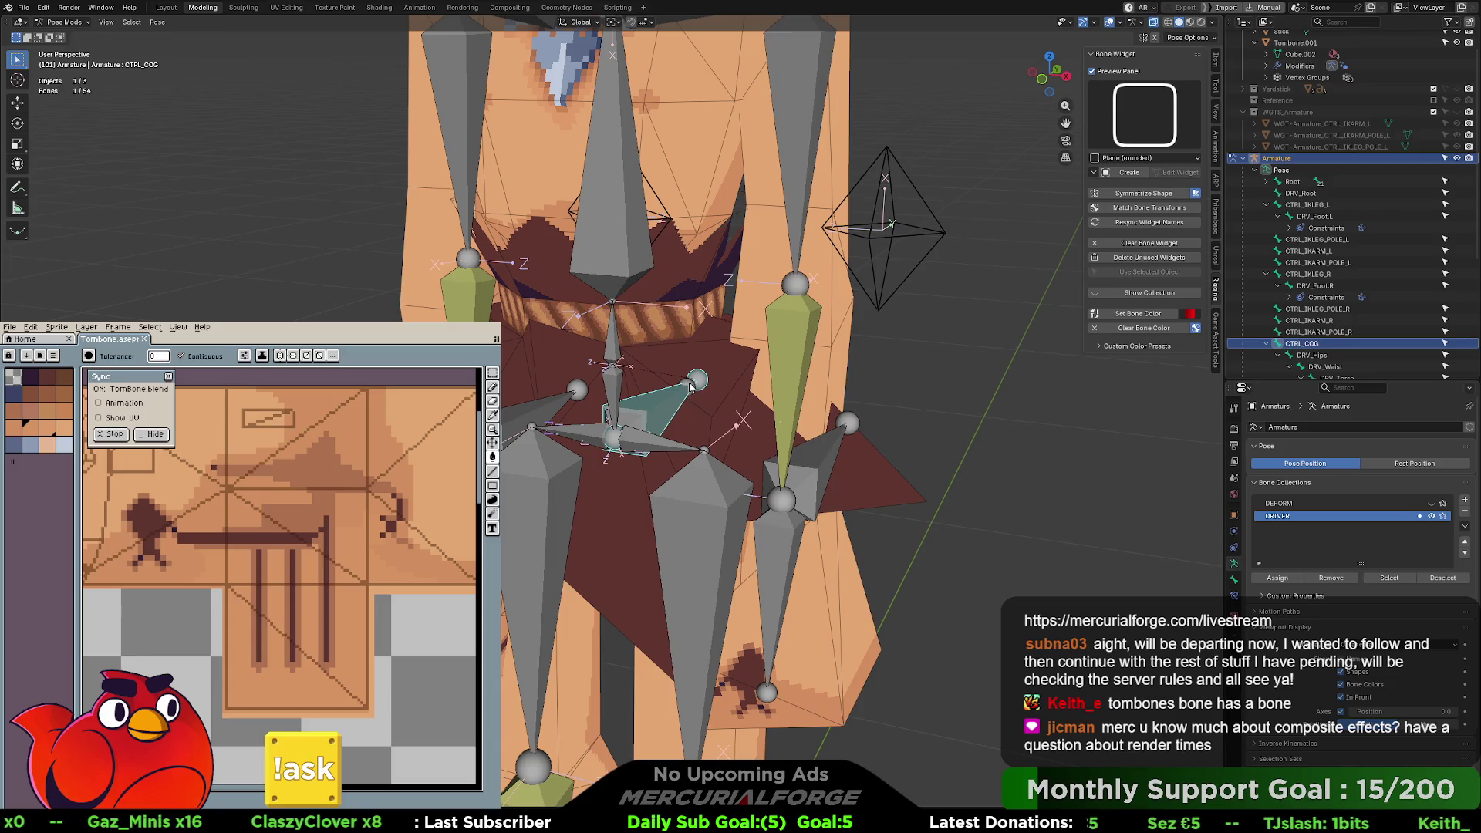
left_click(690, 386)
key("r")
left_click(704, 386)
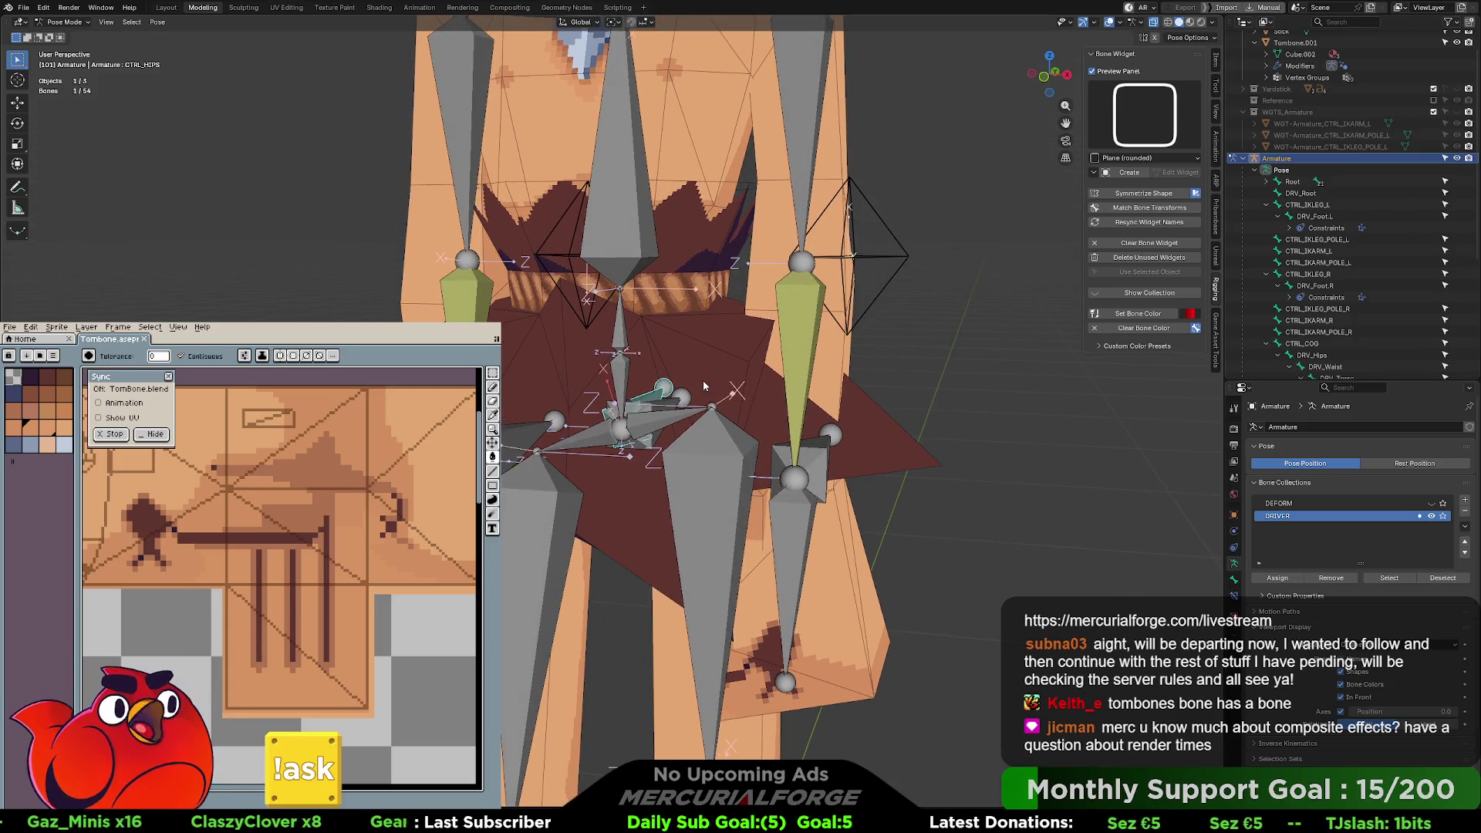
left_click(698, 386)
key("r")
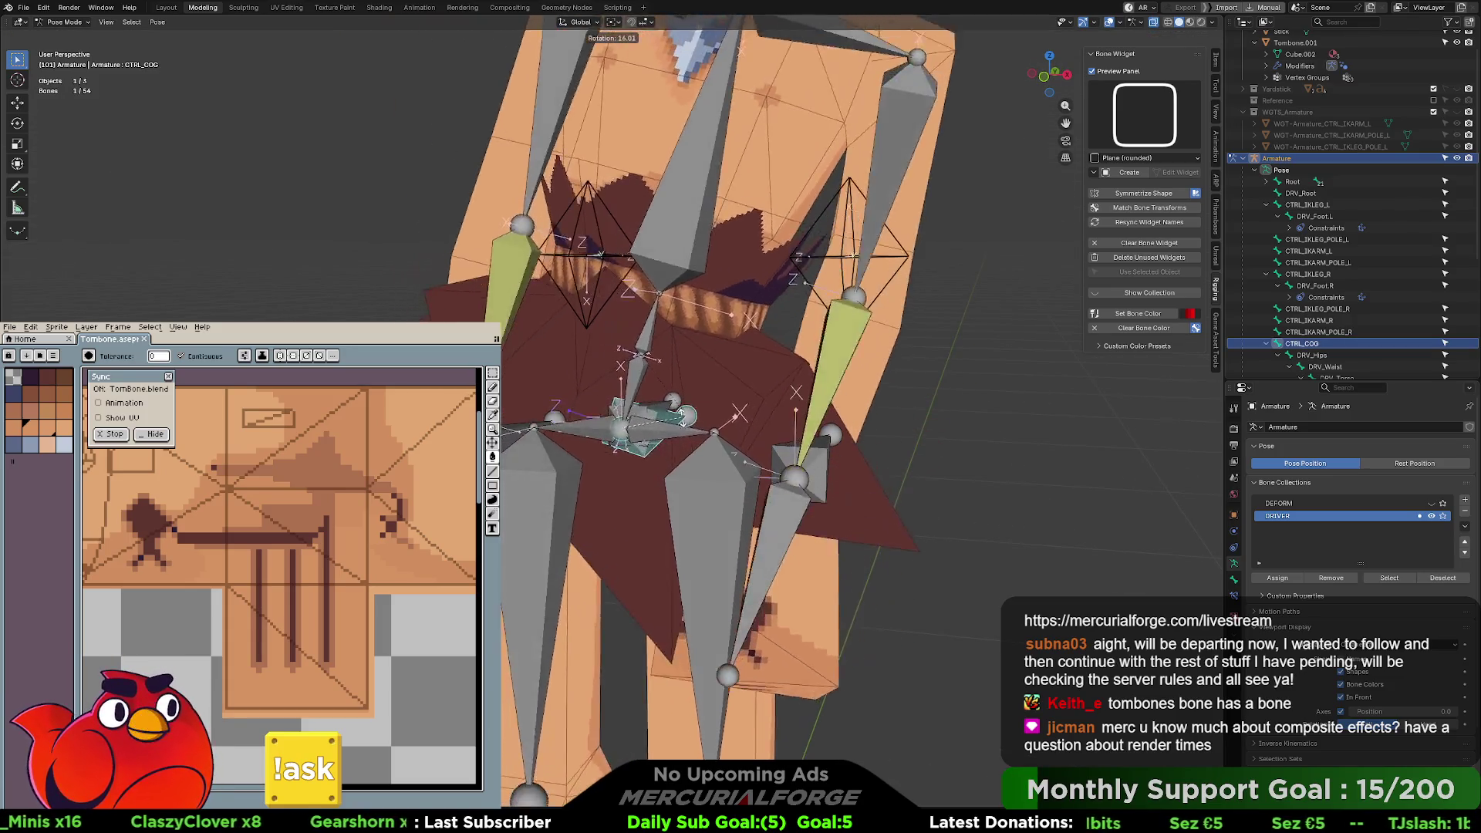
right_click(684, 415)
left_click(639, 403)
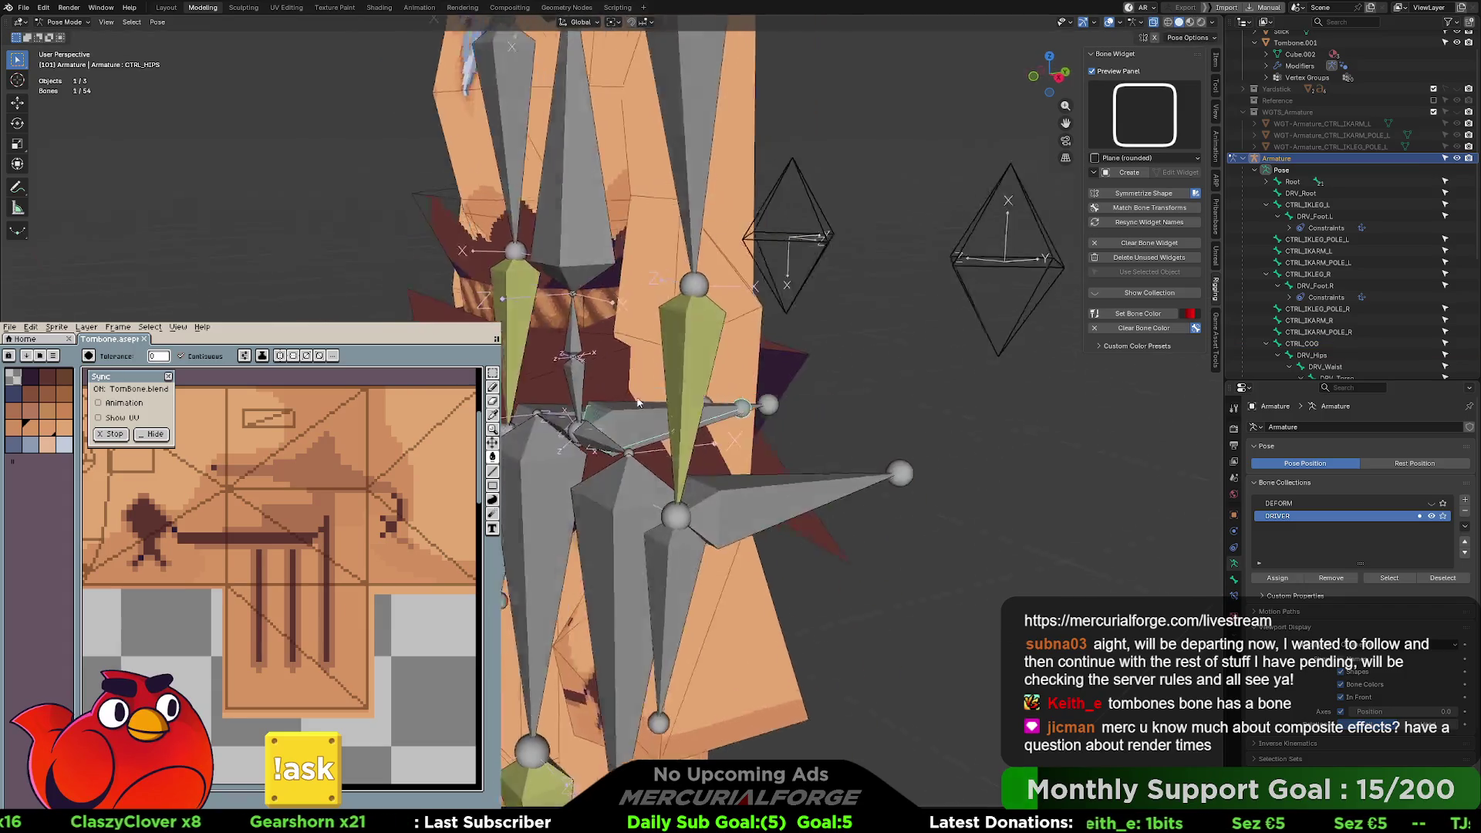
middle_click_drag(639, 403, 645, 409)
left_click(782, 431)
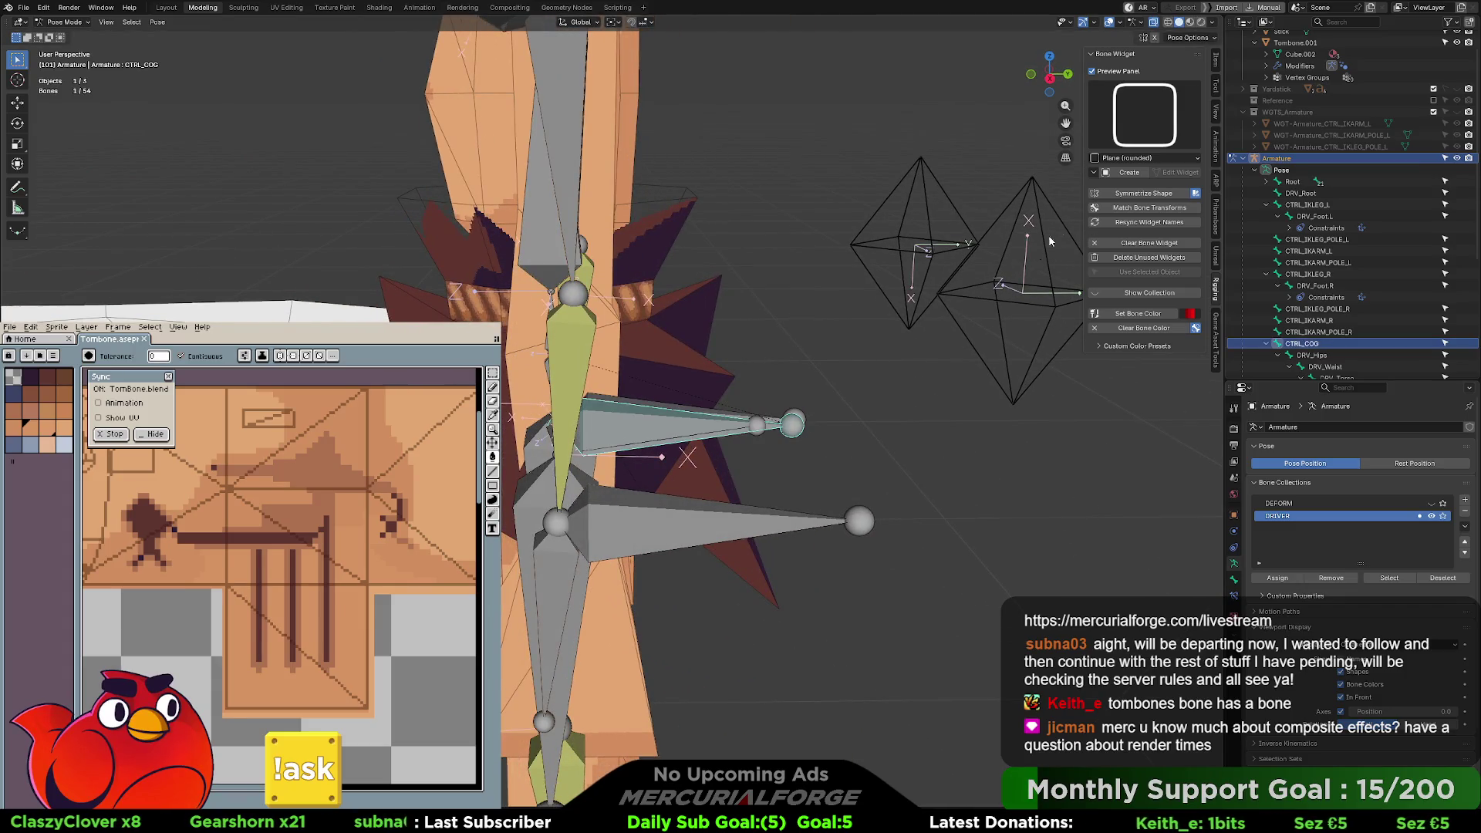
left_click(1154, 127)
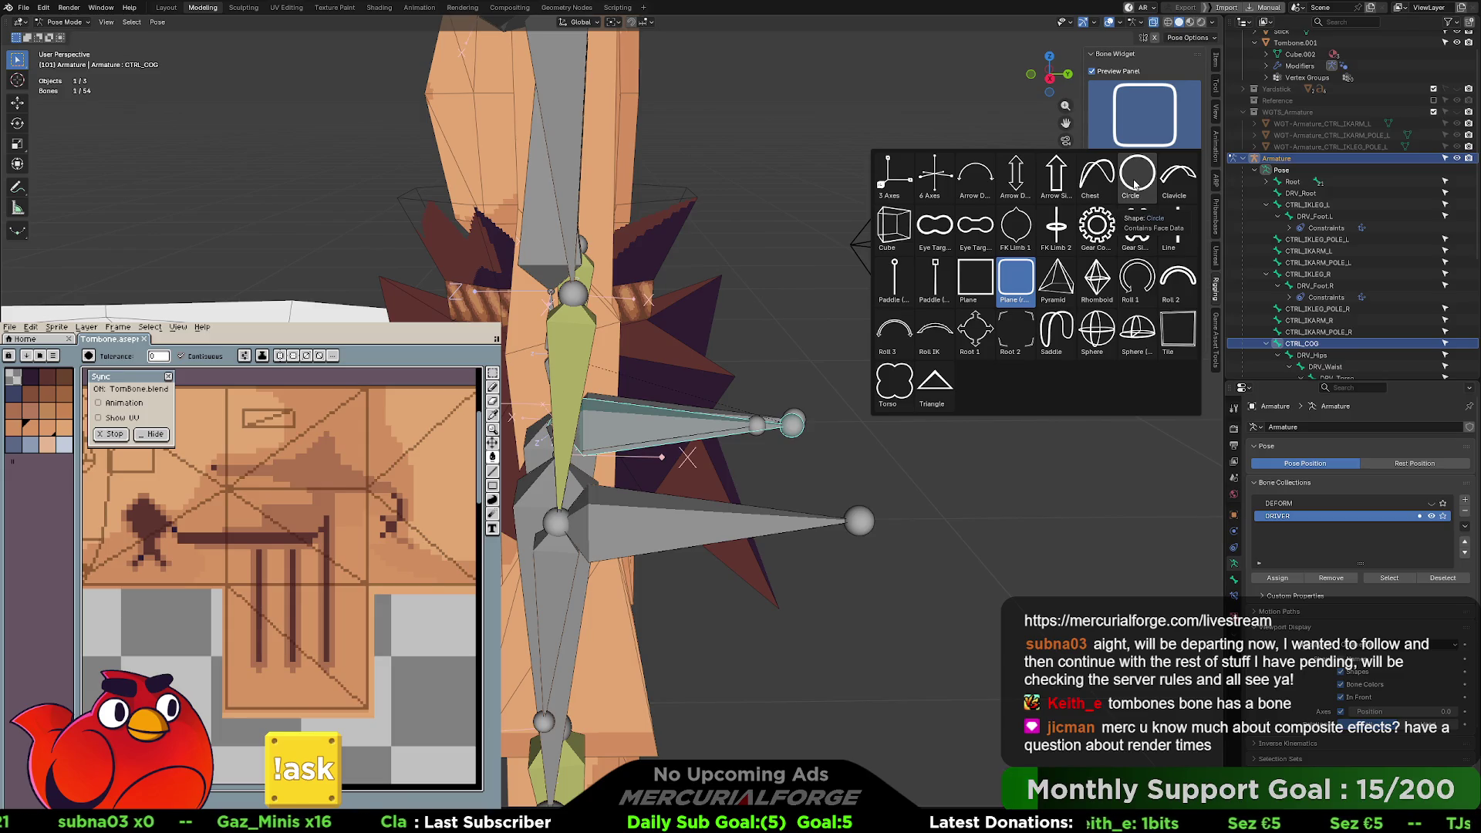
- Pick Circle from the Bone Widget shape grid for CTRL_COG
left_click(1135, 183)
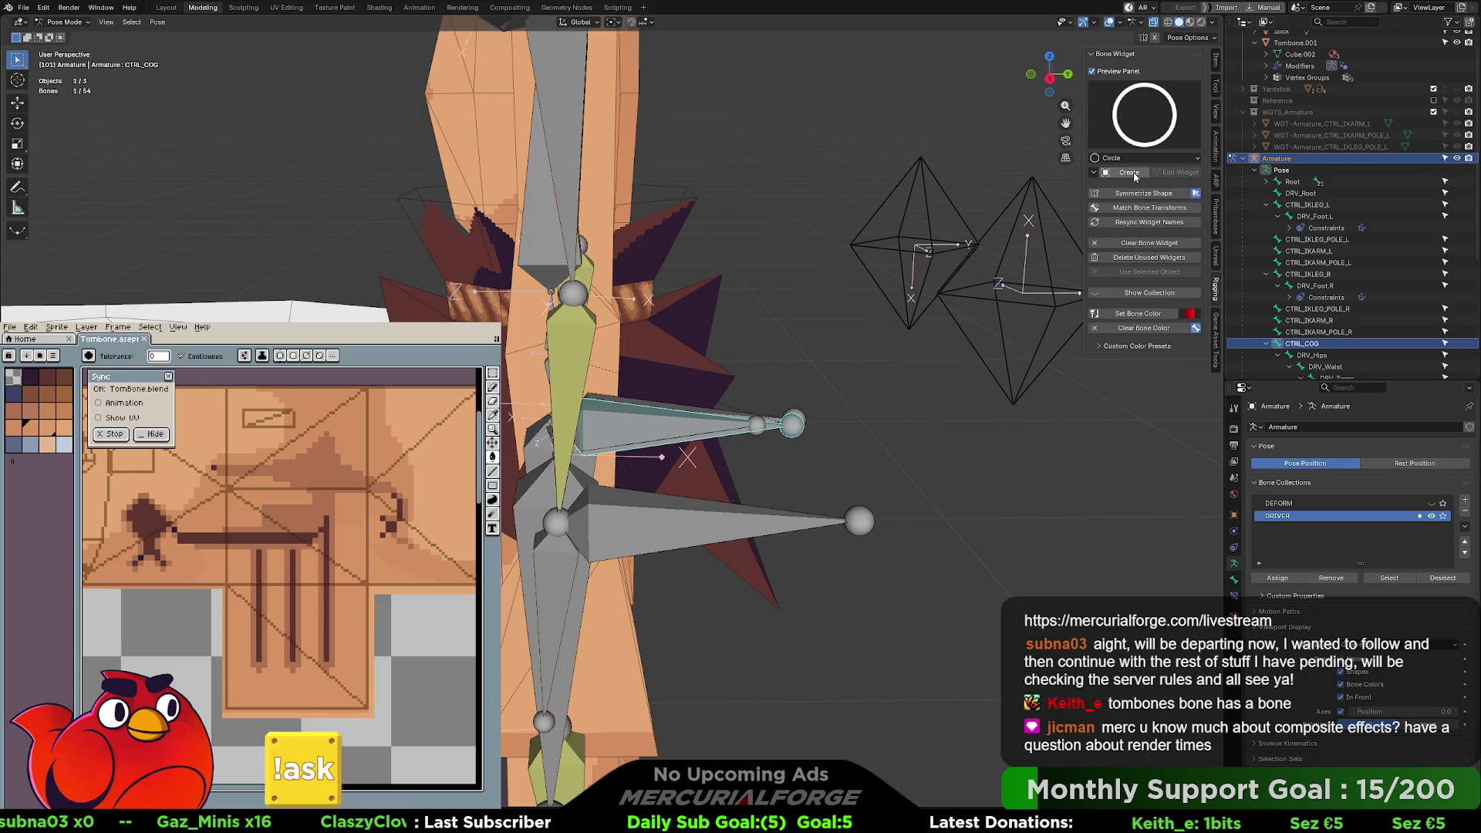
- Create the circle widget, edit it, and rotate it 90° on X to lie flat
left_click(1131, 173)
mouse_move(679, 370)
middle_mouse_down()
mouse_move(632, 396)
mouse_move(755, 394)
middle_mouse_up()
scroll(633, 395, "down", 3)
left_click(1177, 173)
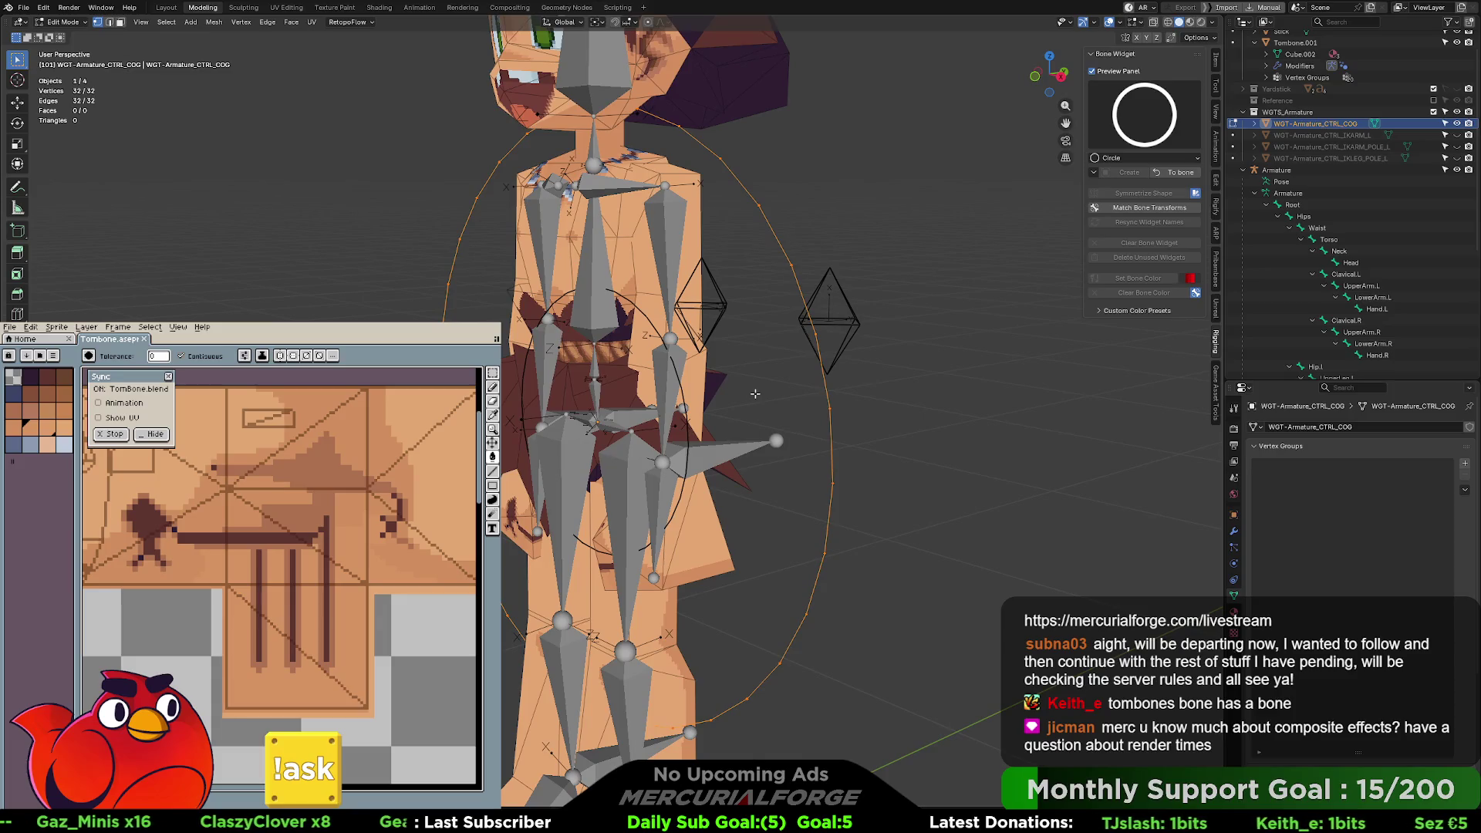
key("r")
type("x")
type("90")
key("Return")
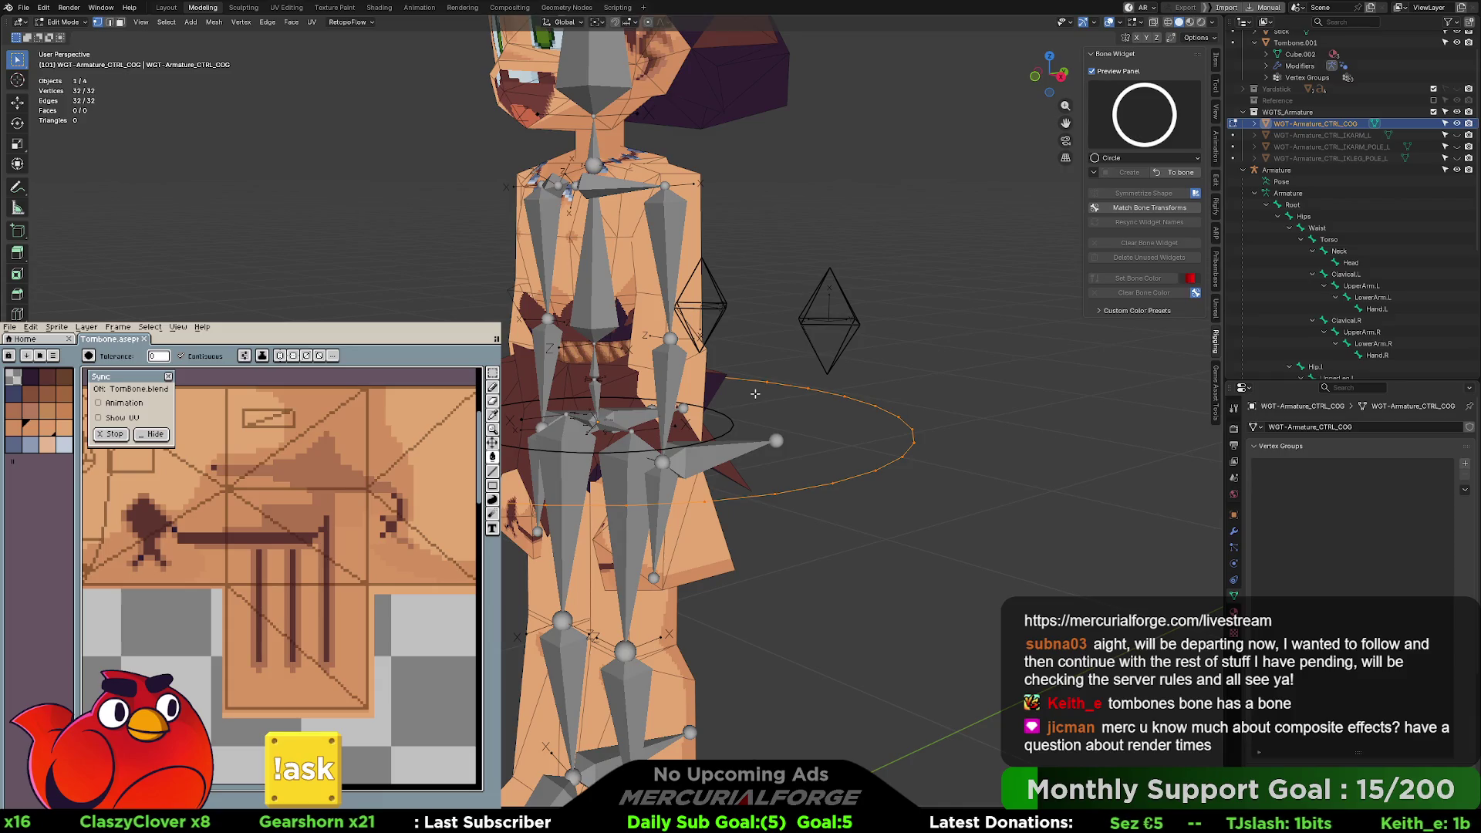
- Enlarge the circle widget to roughly 1.27× around the caveman
middle_click_drag(708, 403, 747, 433)
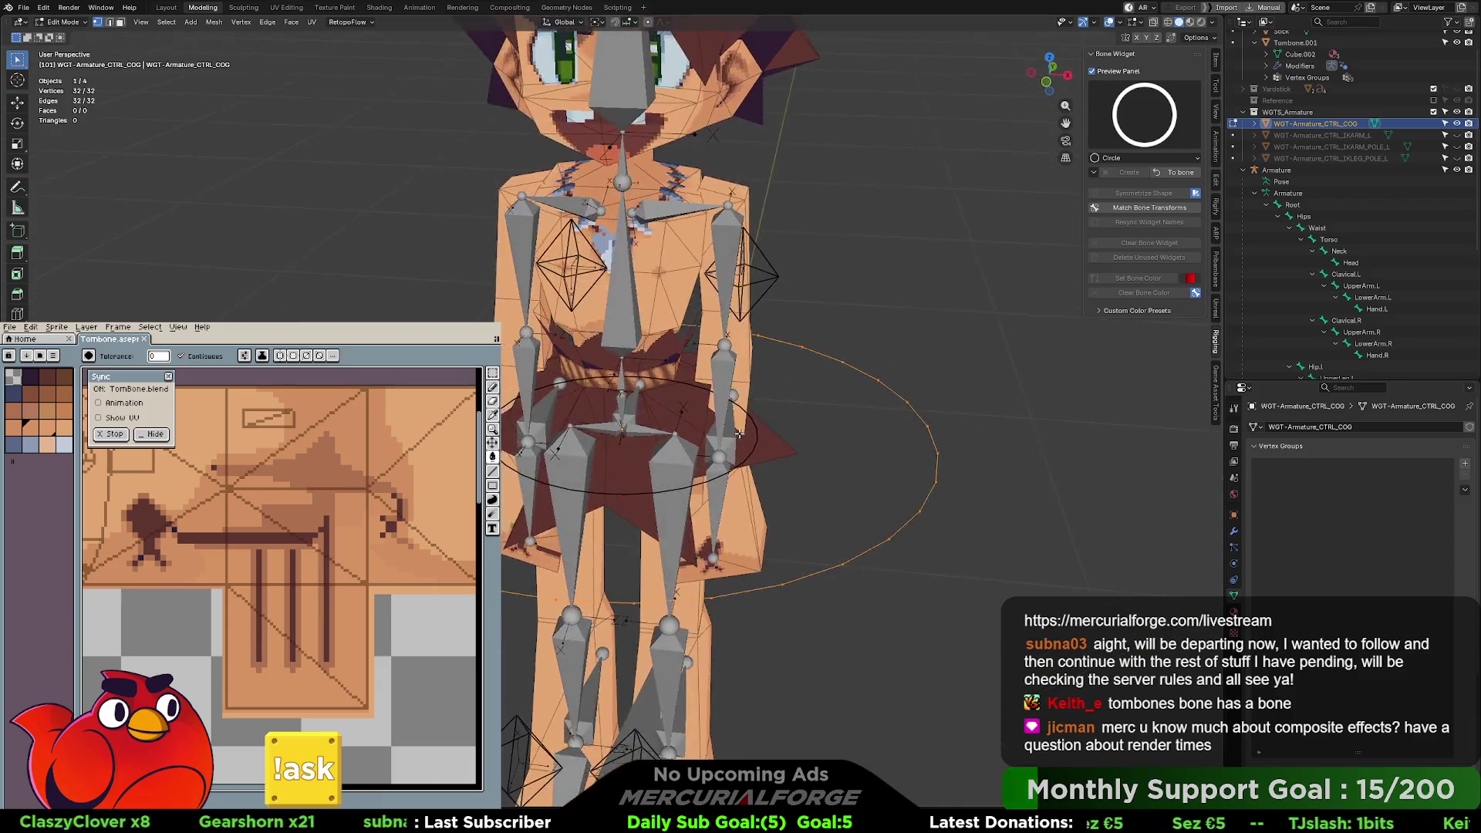
scroll(747, 433, "up", 2)
key("s")
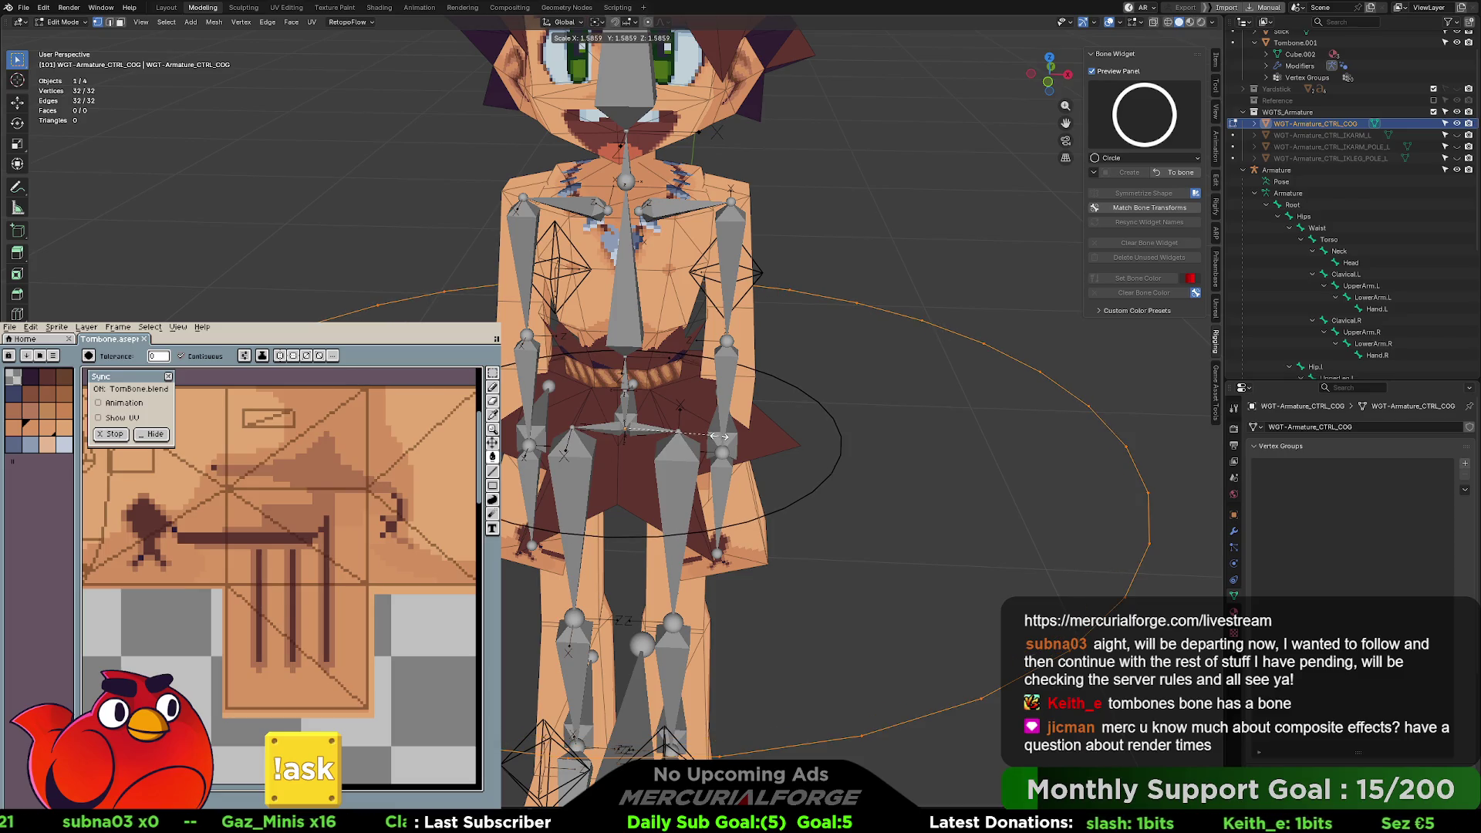
left_click(718, 436)
- From top view, select four vertices around the circle's edge and begin scaling them
mouse_move(717, 436)
middle_mouse_down()
mouse_move(779, 440)
mouse_move(739, 449)
middle_mouse_up()
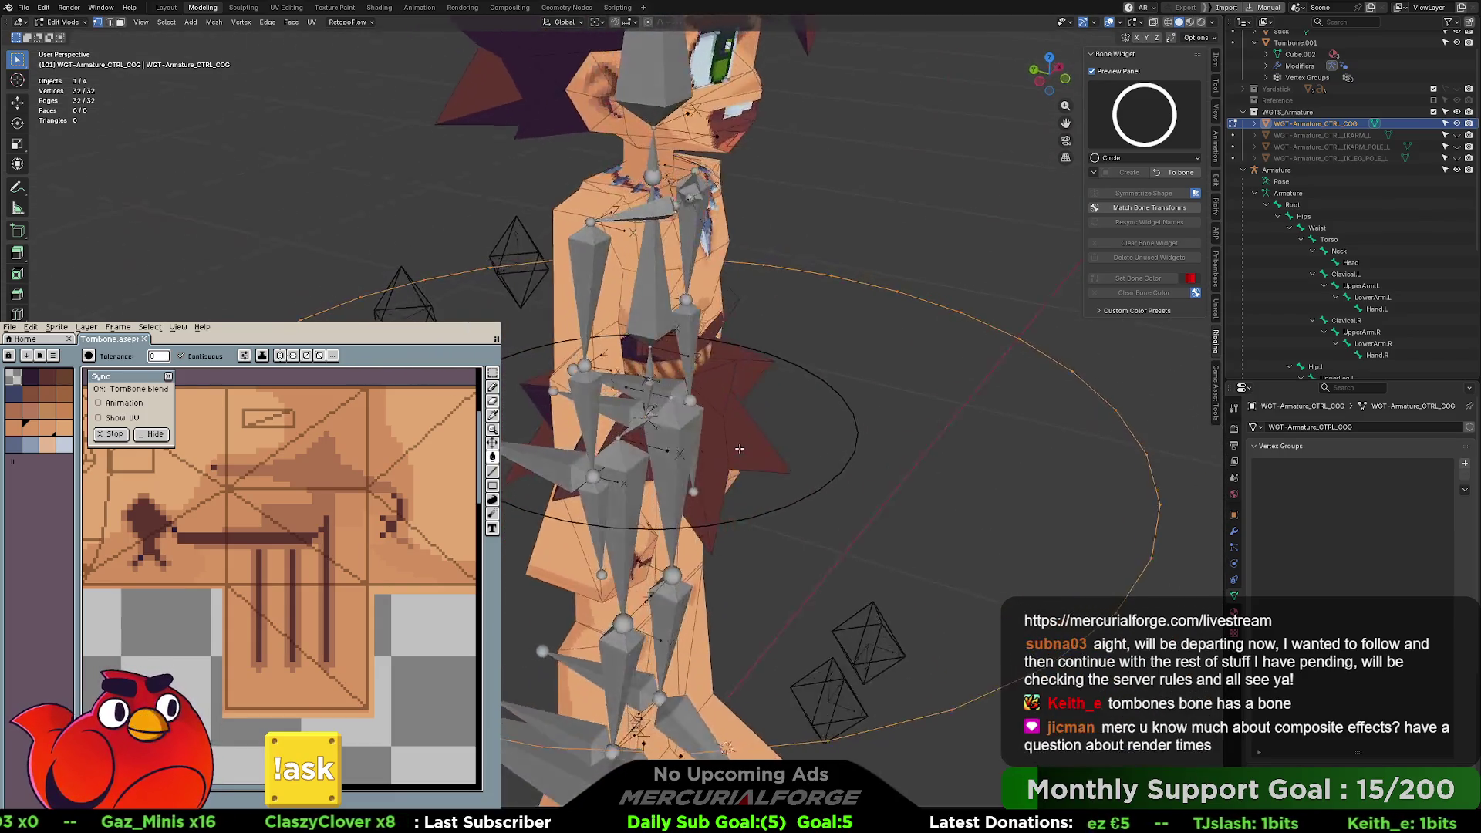
scroll(739, 448, "down", 8)
middle_click_drag(956, 439, 842, 411)
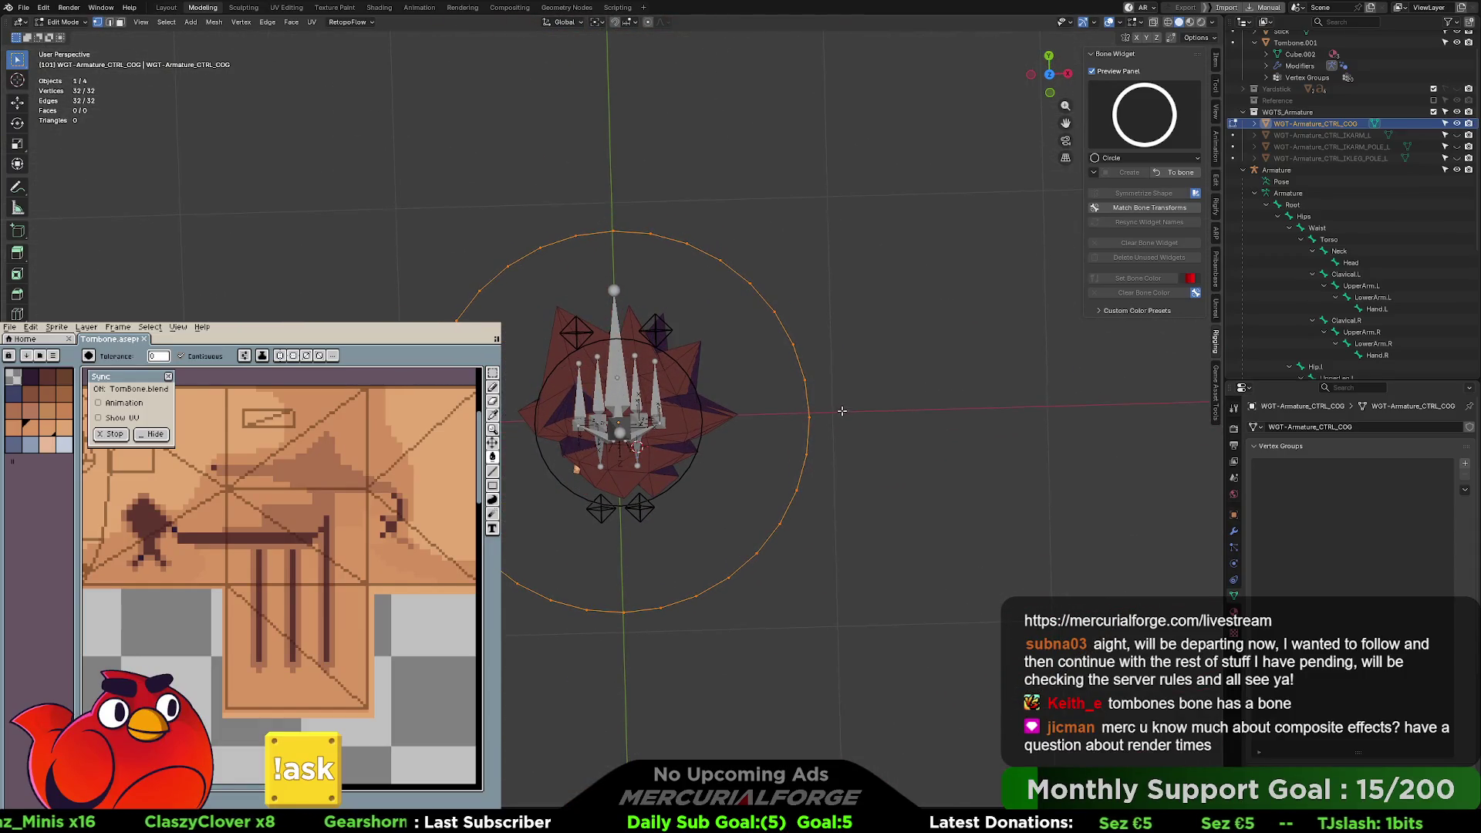
left_click(807, 417)
left_click(808, 417, "shift")
left_click(599, 244, "shift")
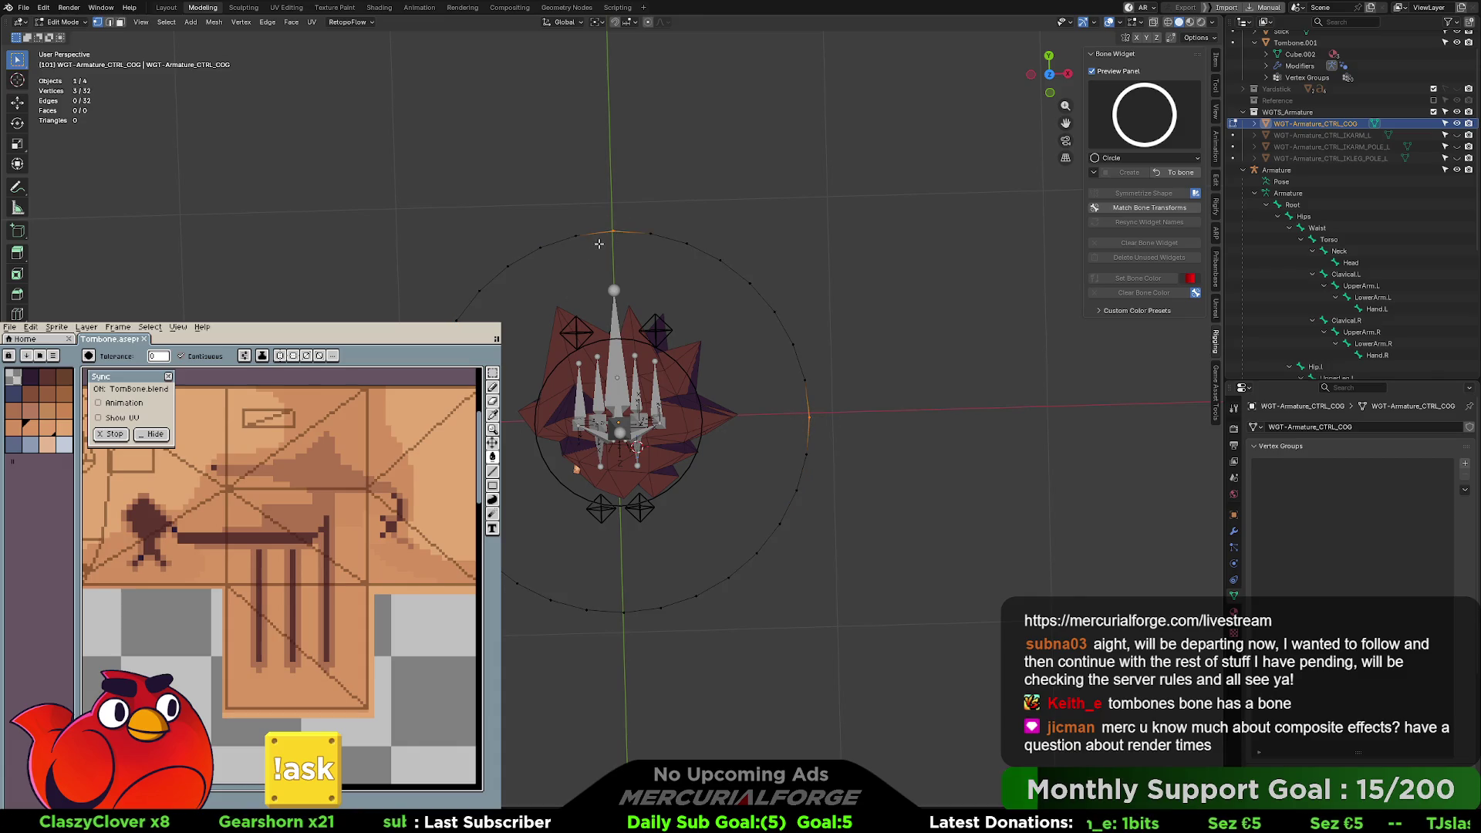
left_click(631, 611, "shift")
mouse_move(634, 606)
middle_mouse_down()
mouse_move(665, 483)
mouse_move(608, 473)
middle_mouse_up()
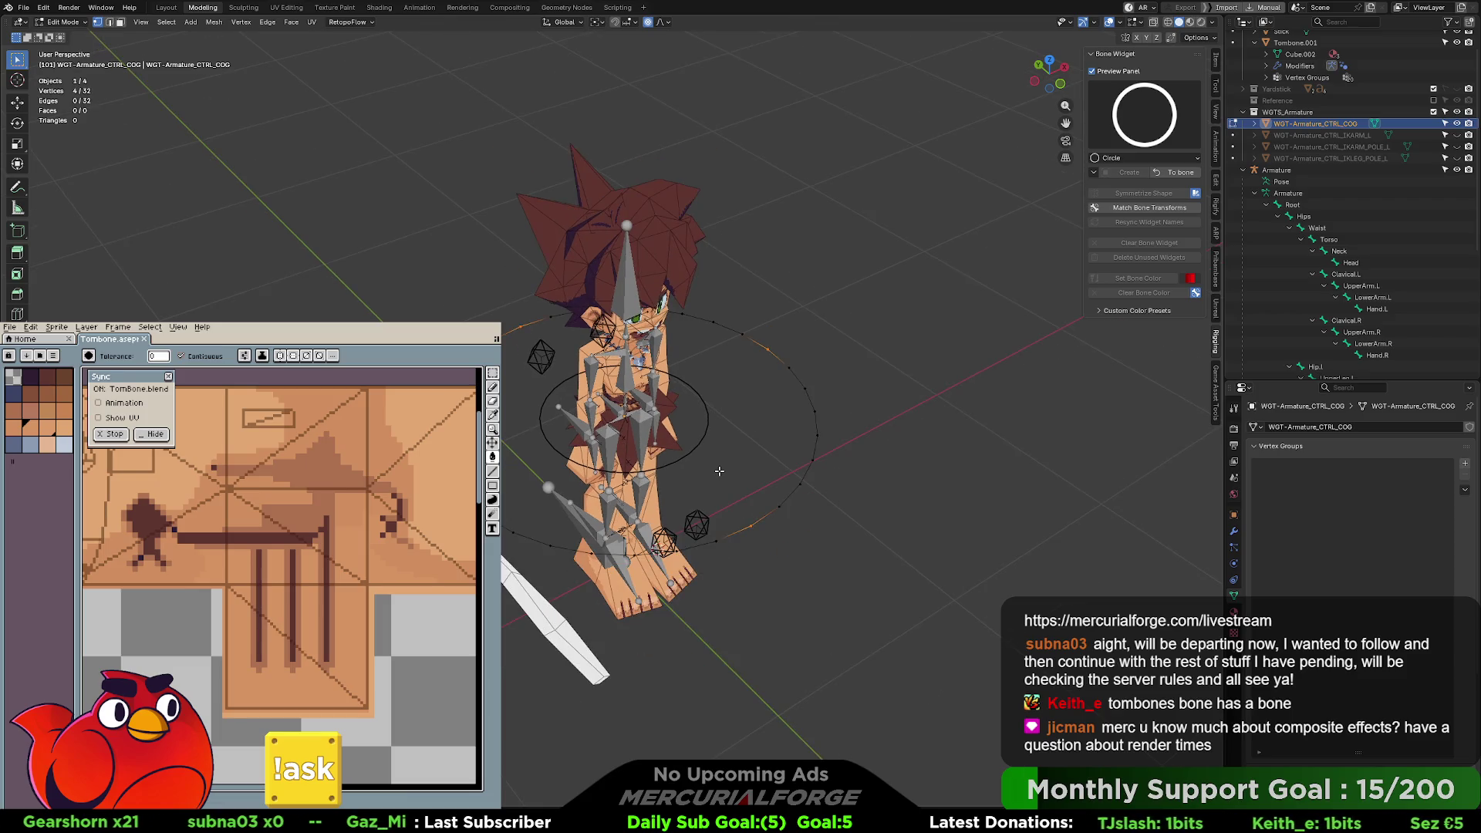
key("s")
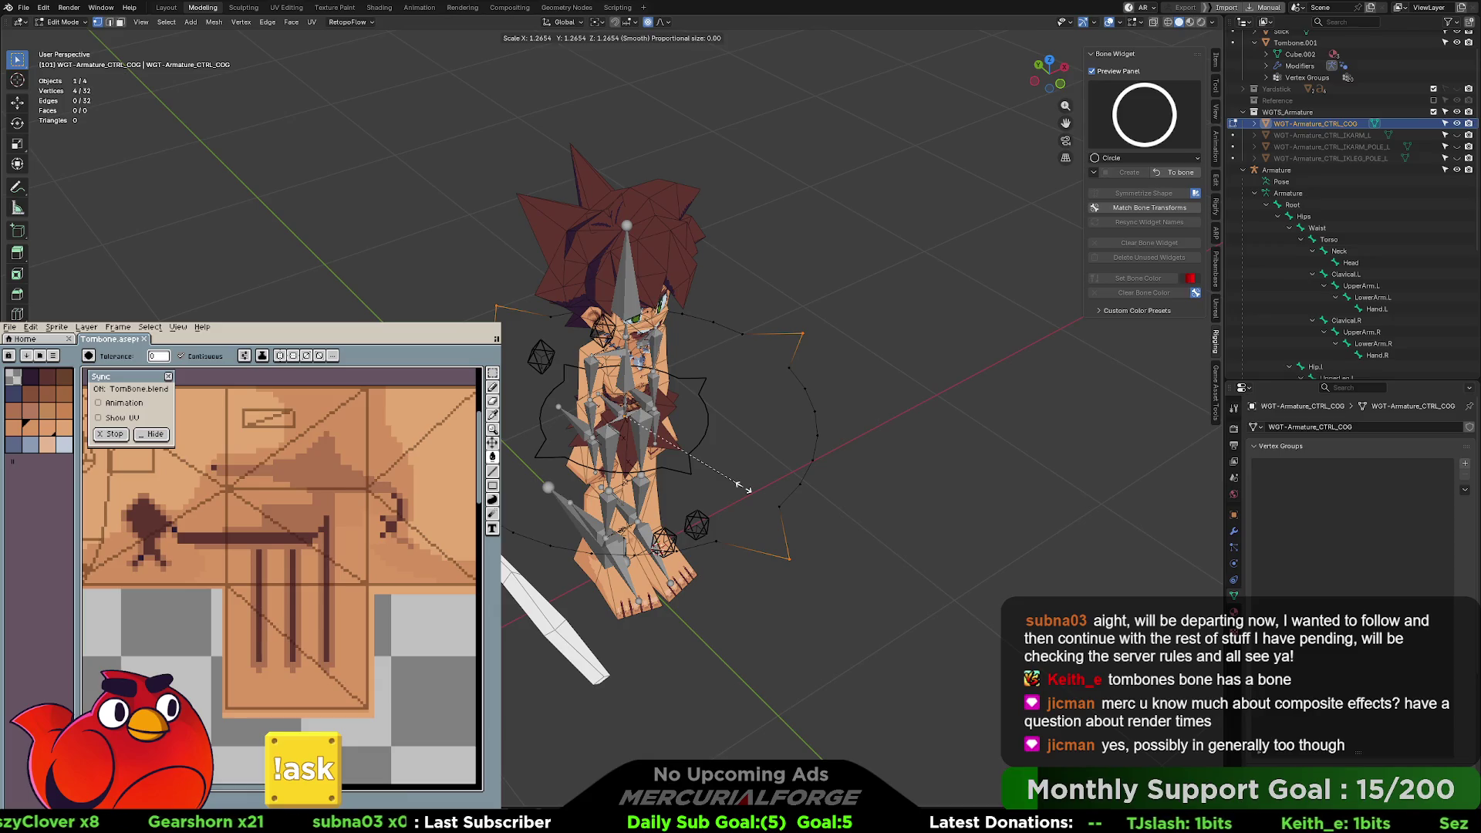
- Pull the four points out into spikes and apply the widget to CTRL_COG
left_click(747, 489)
mouse_move(702, 468)
middle_mouse_down()
mouse_move(774, 412)
mouse_move(698, 461)
mouse_move(835, 439)
mouse_move(756, 429)
middle_mouse_up()
scroll(774, 411, "up", 3)
left_click(1181, 172)
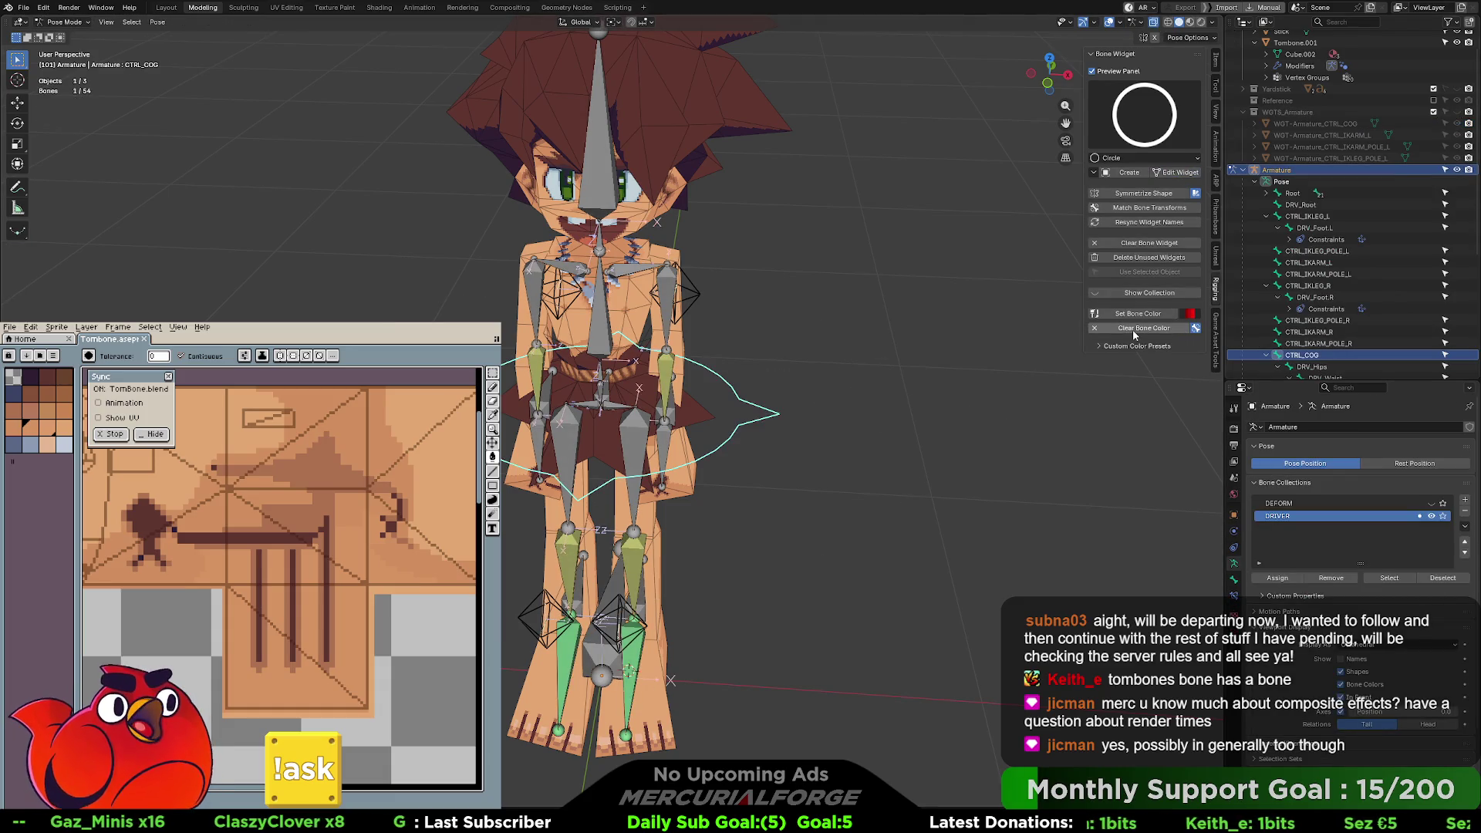
- Colour the CTRL_COG control red with Set Bone Color
left_click(1190, 316)
left_click(1190, 330)
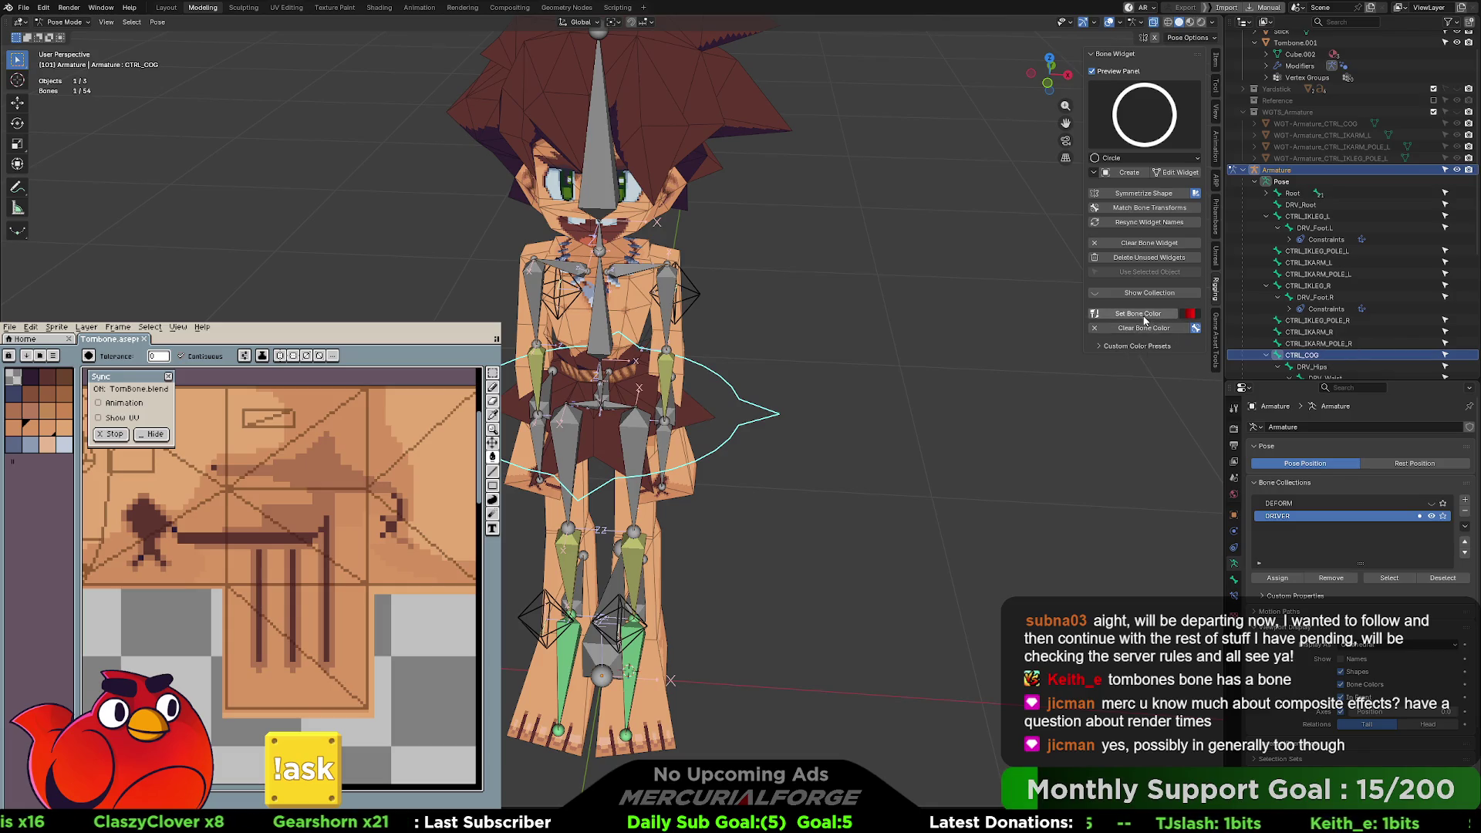
left_click(1144, 317)
- Select both arm pole diamond controls and colour them green
left_click(887, 392)
mouse_move(887, 392)
middle_mouse_down()
mouse_move(900, 366)
mouse_move(844, 365)
middle_mouse_up()
middle_click_drag(858, 313, 872, 303)
left_click_drag(872, 302, 726, 390)
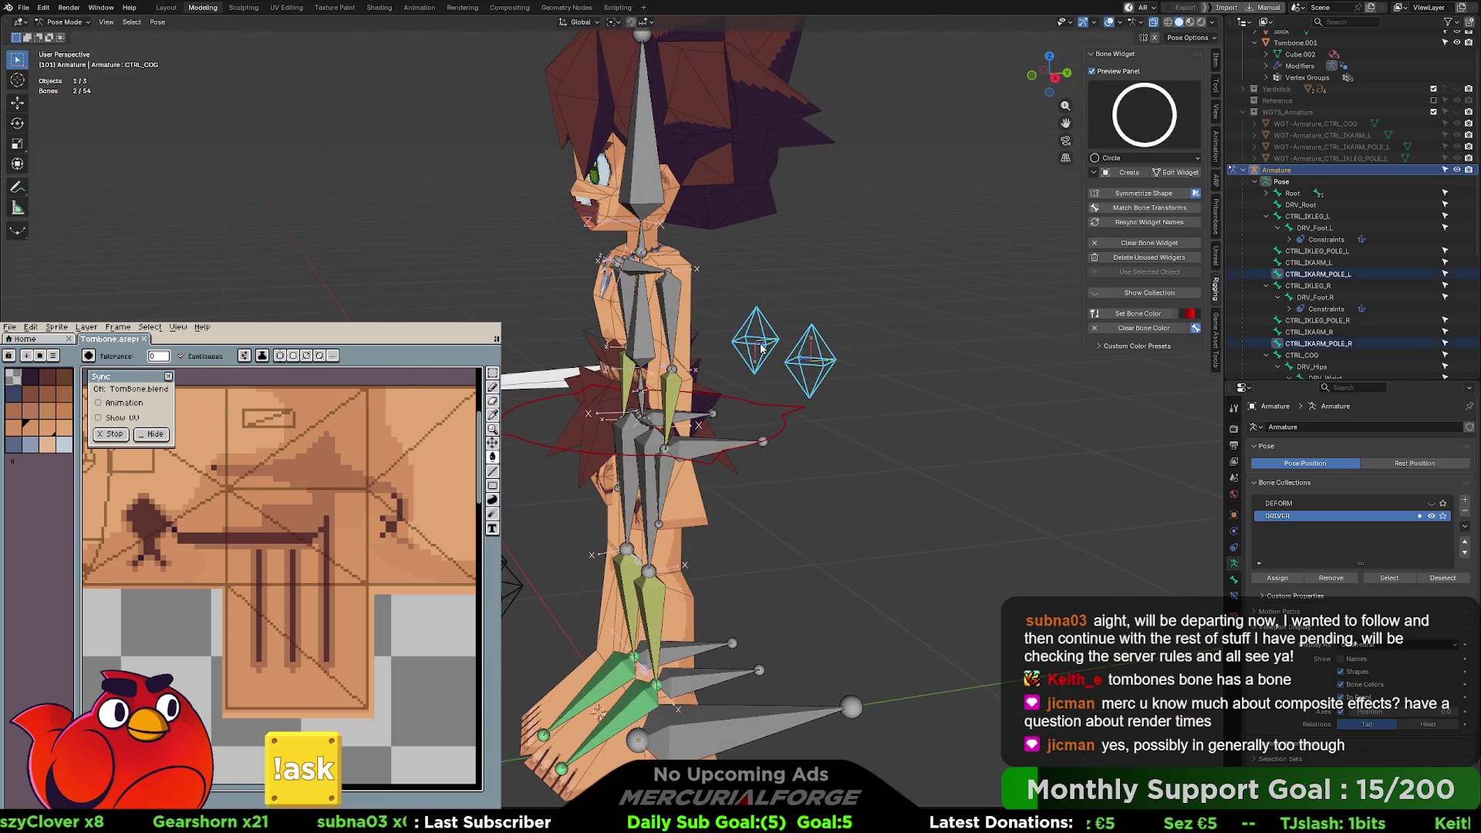
left_click(1194, 328)
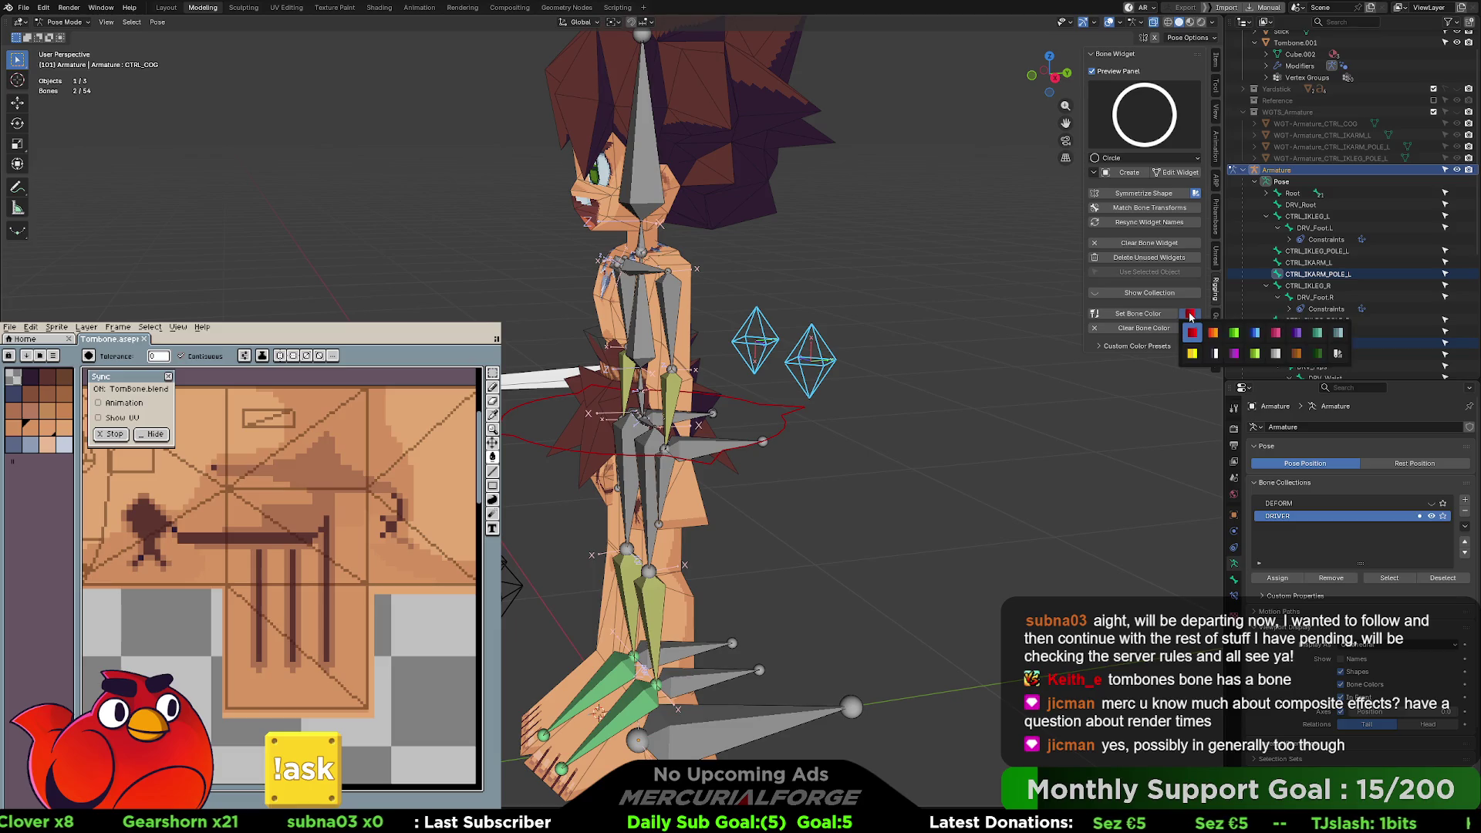
left_click(1236, 334)
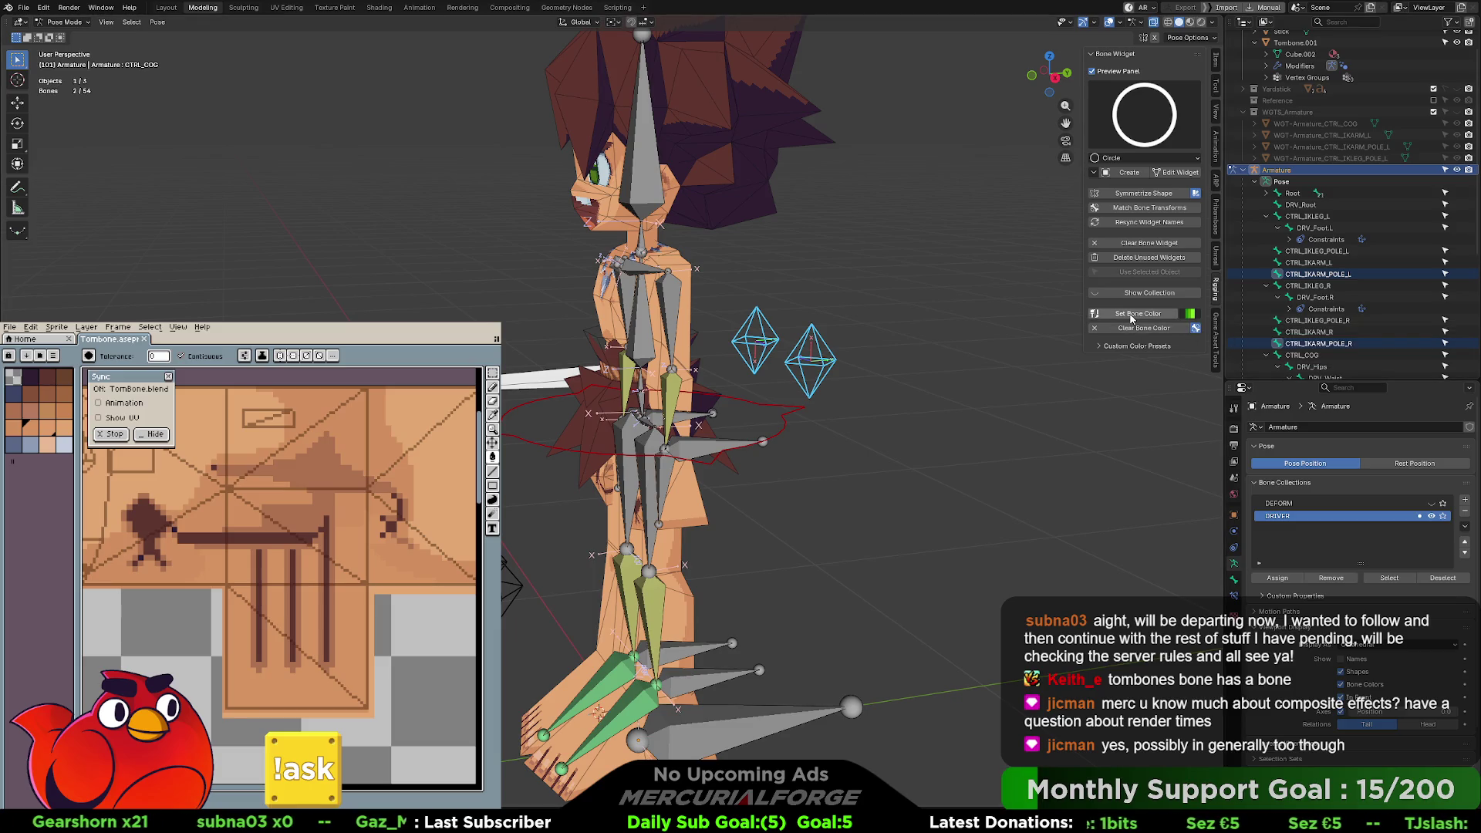
left_click(1131, 318)
- Select the leg pole controls and colour them blue
mouse_move(698, 363)
middle_mouse_down()
mouse_move(687, 383)
mouse_move(855, 547)
middle_mouse_up()
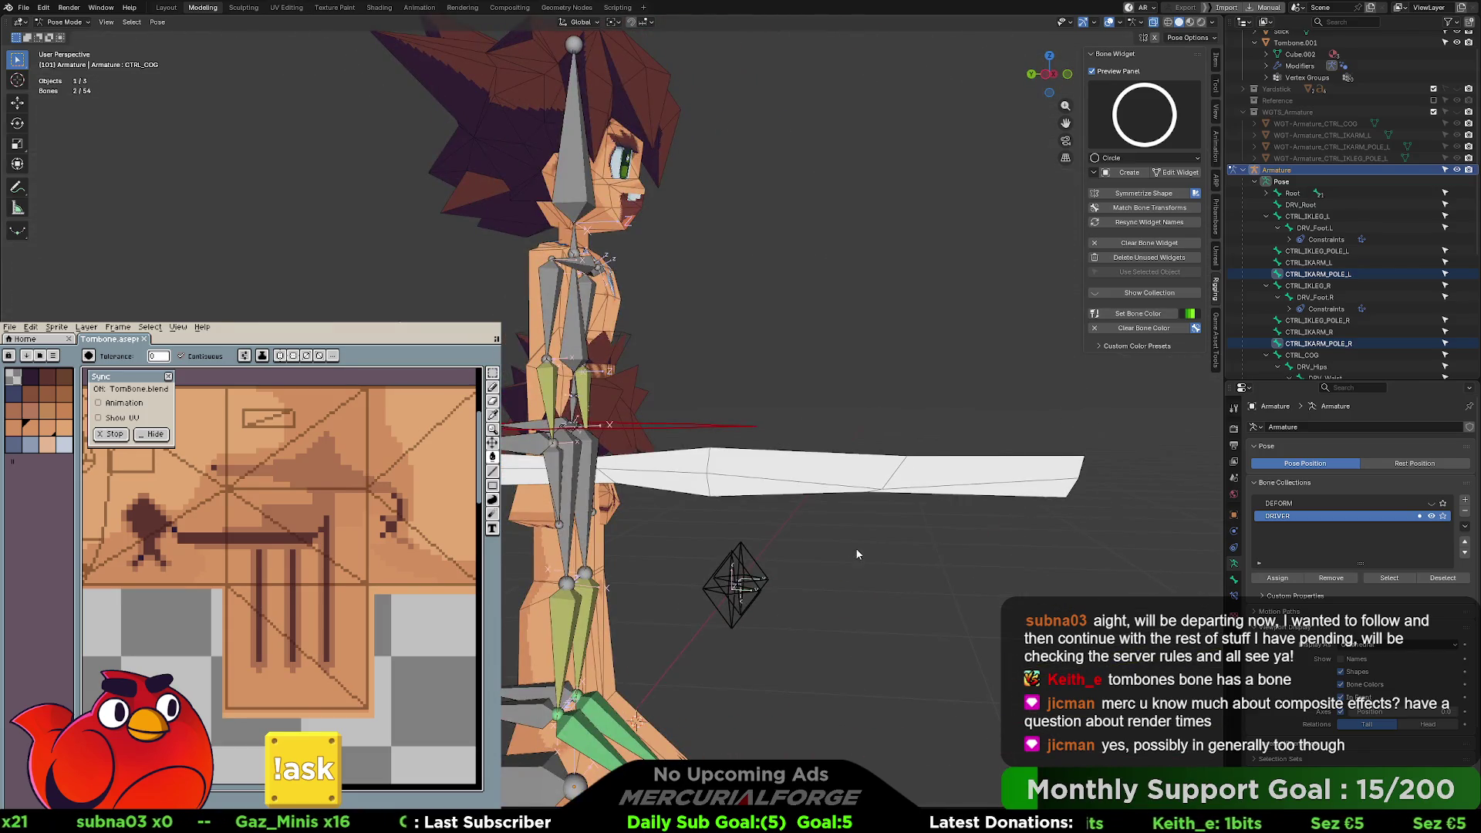
left_click(776, 590)
left_click(1191, 314)
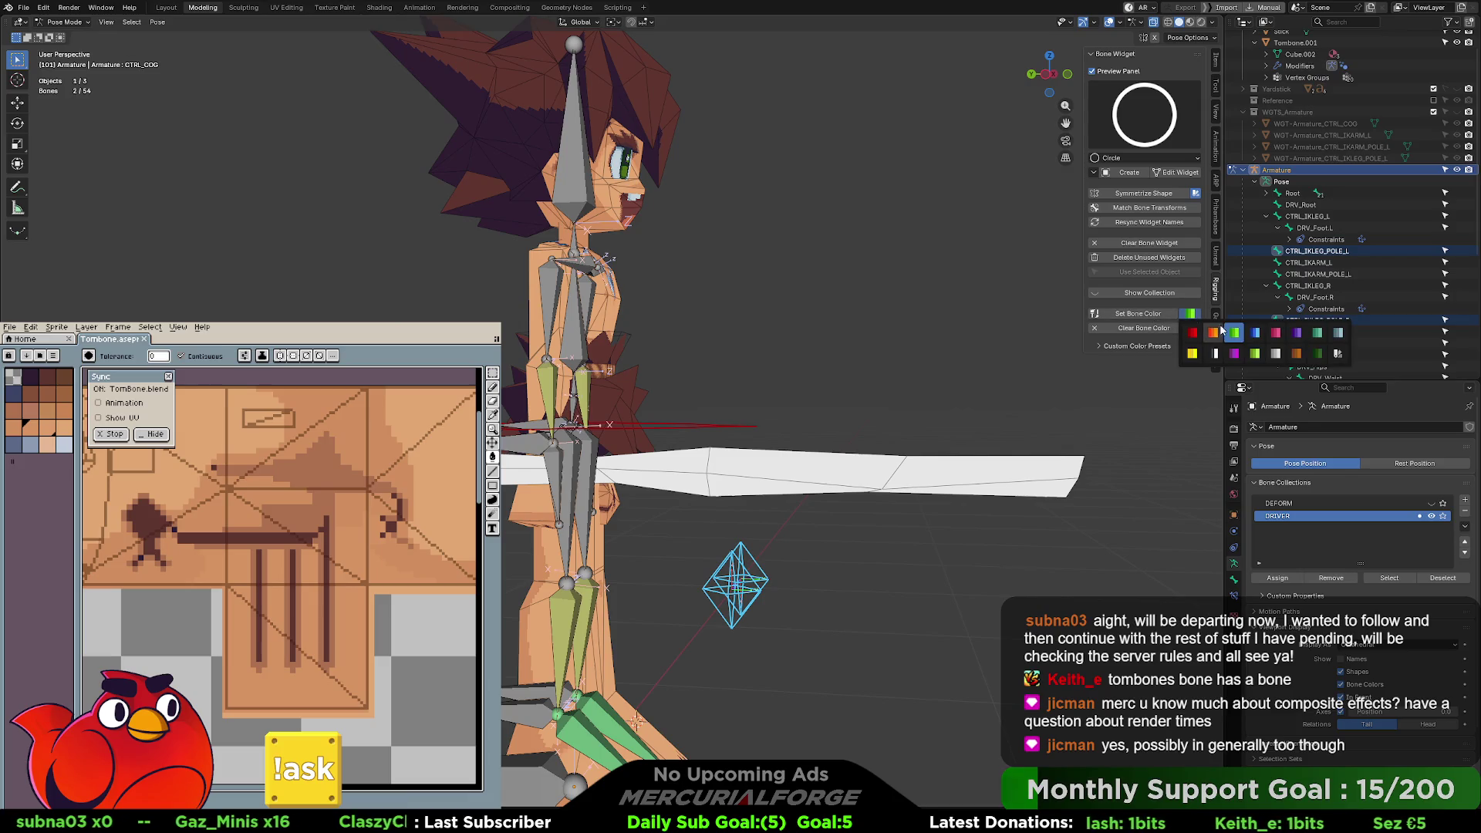
left_click(1257, 333)
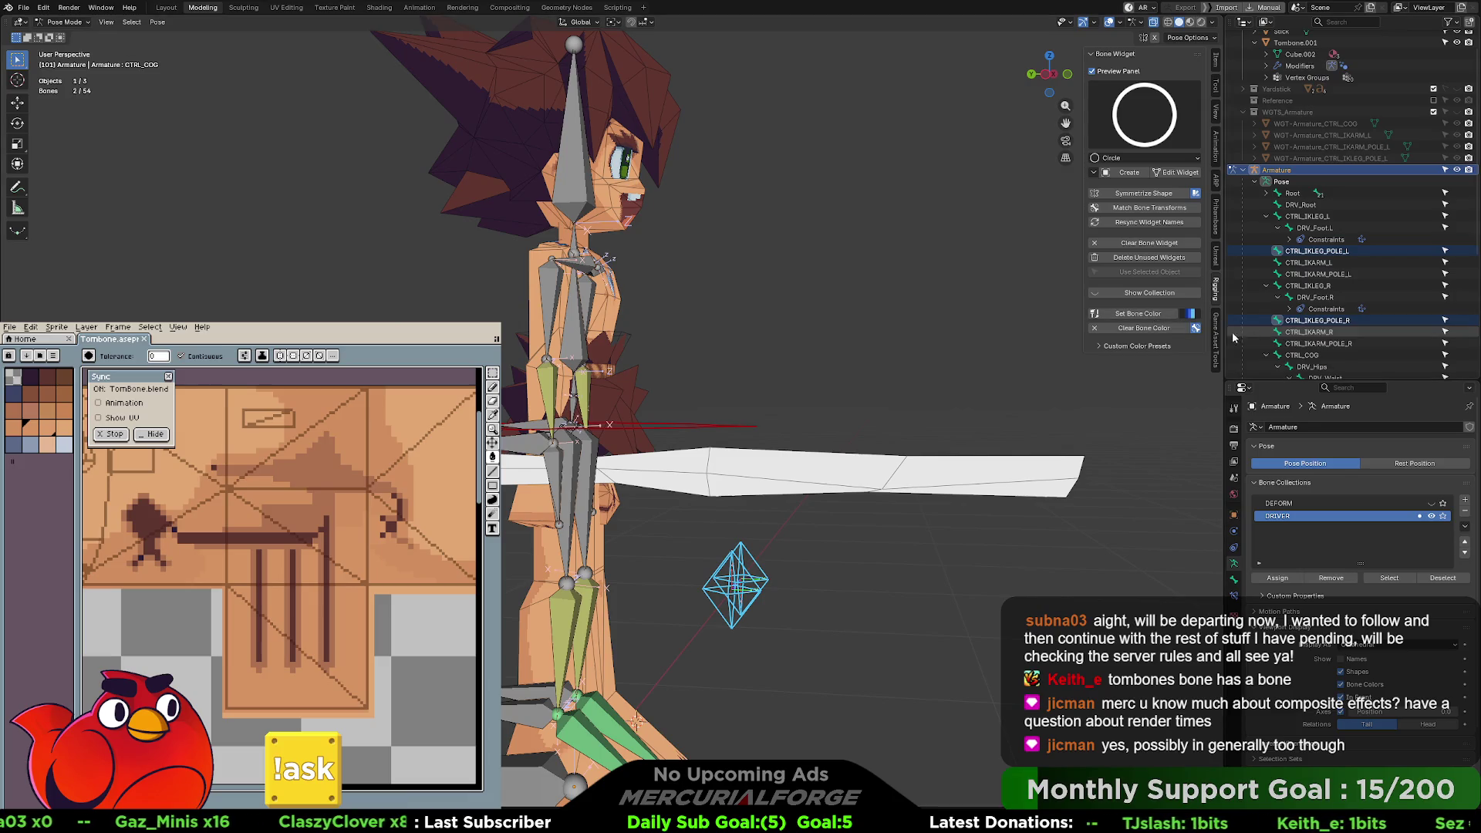
left_click(1151, 314)
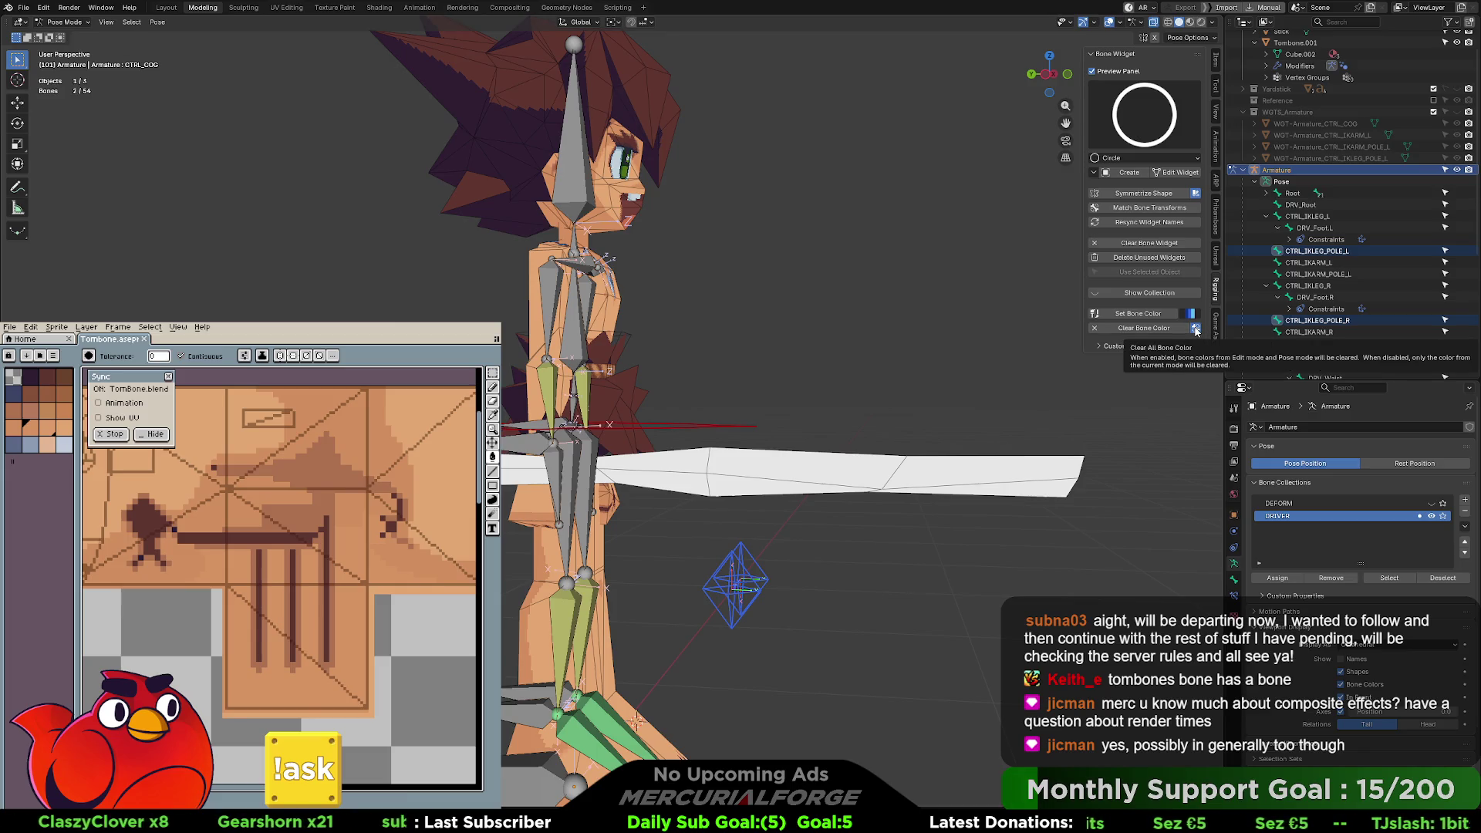
- Toggle the bone colour options and custom presets, then reframe the view on the rig
left_click(1196, 329)
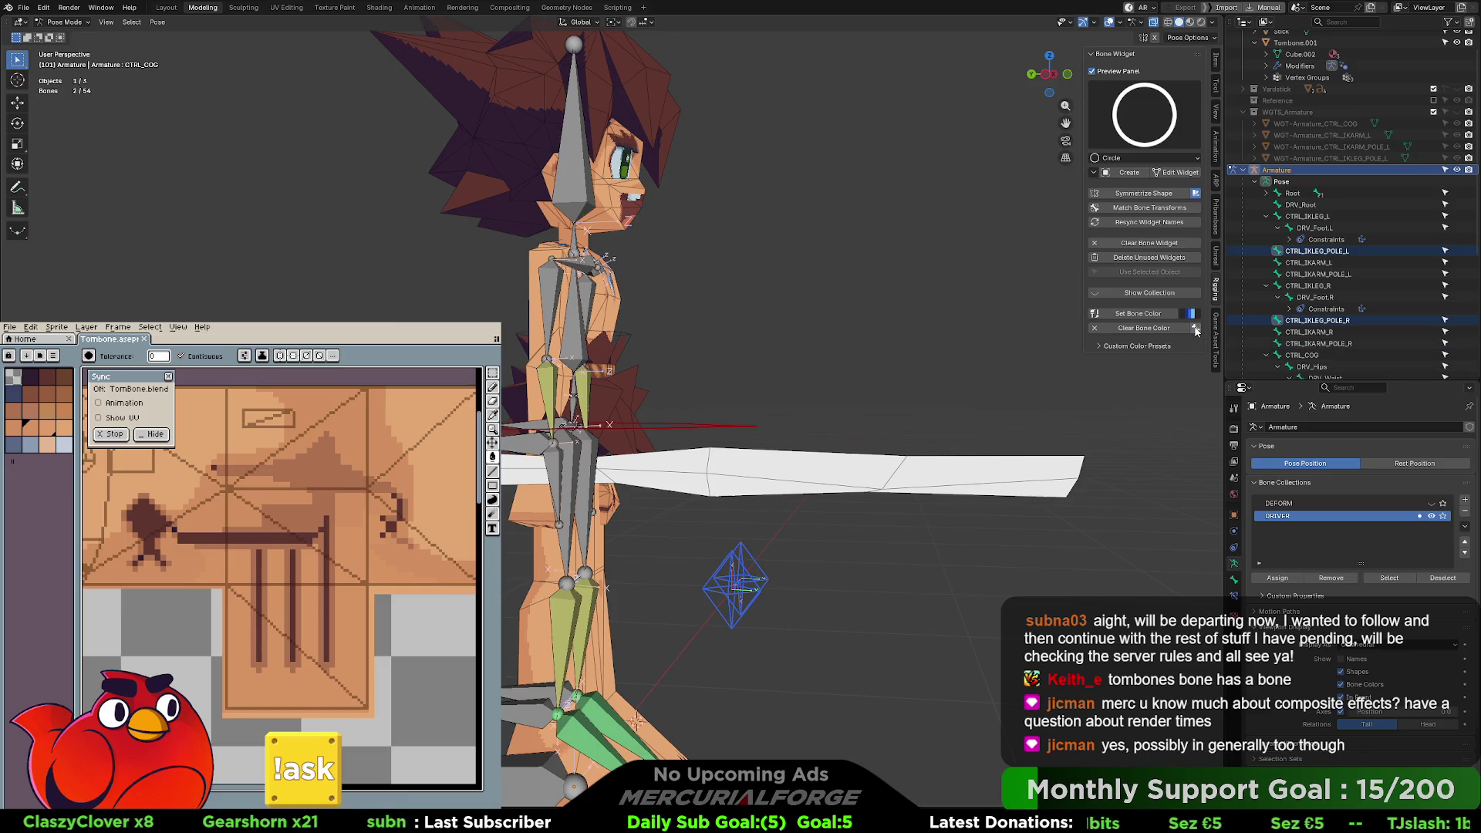
left_click(1112, 347)
left_click(1112, 347)
middle_click_drag(901, 367, 675, 399)
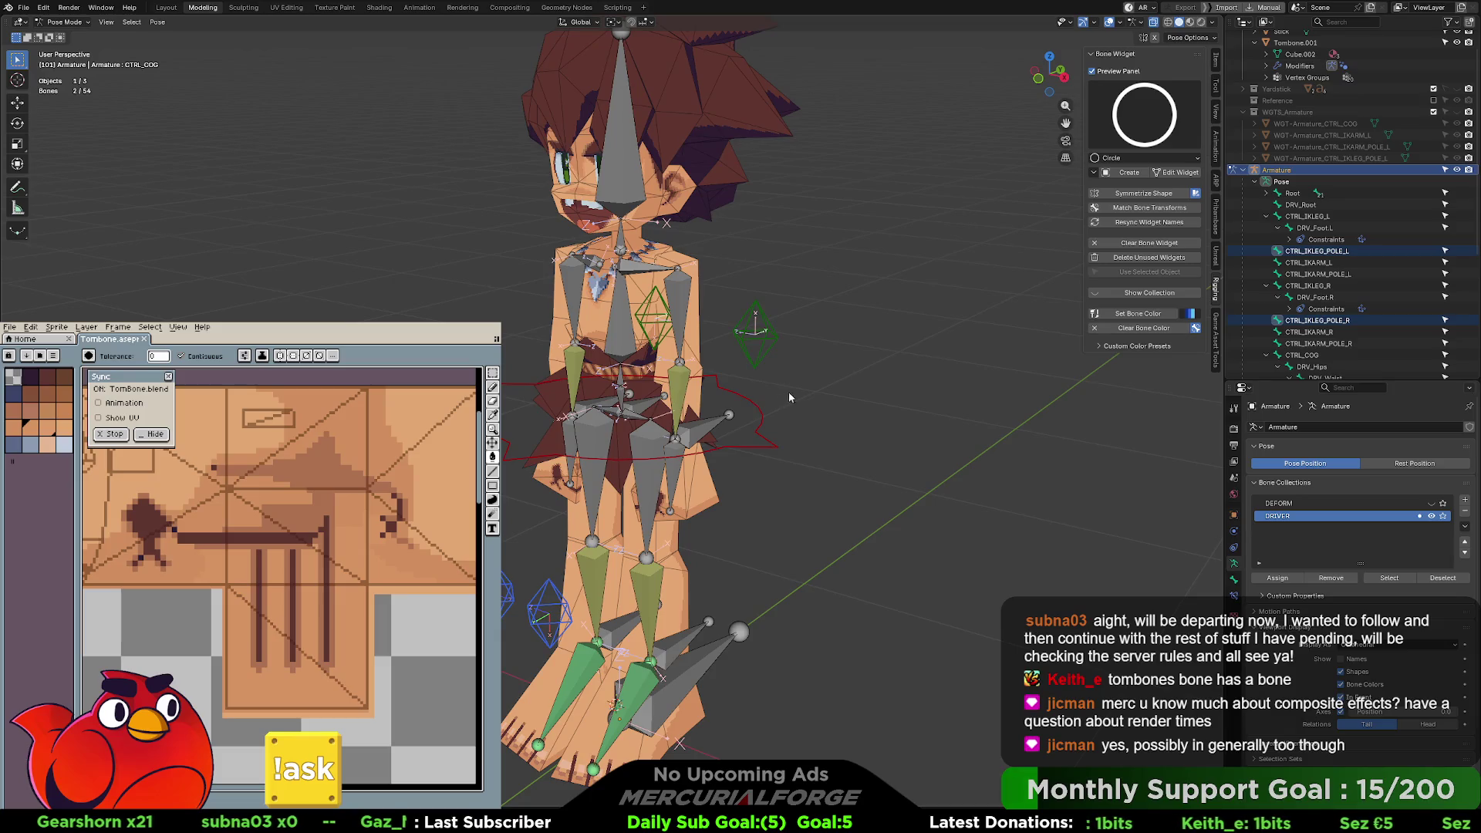
middle_click_drag(790, 396, 874, 381)
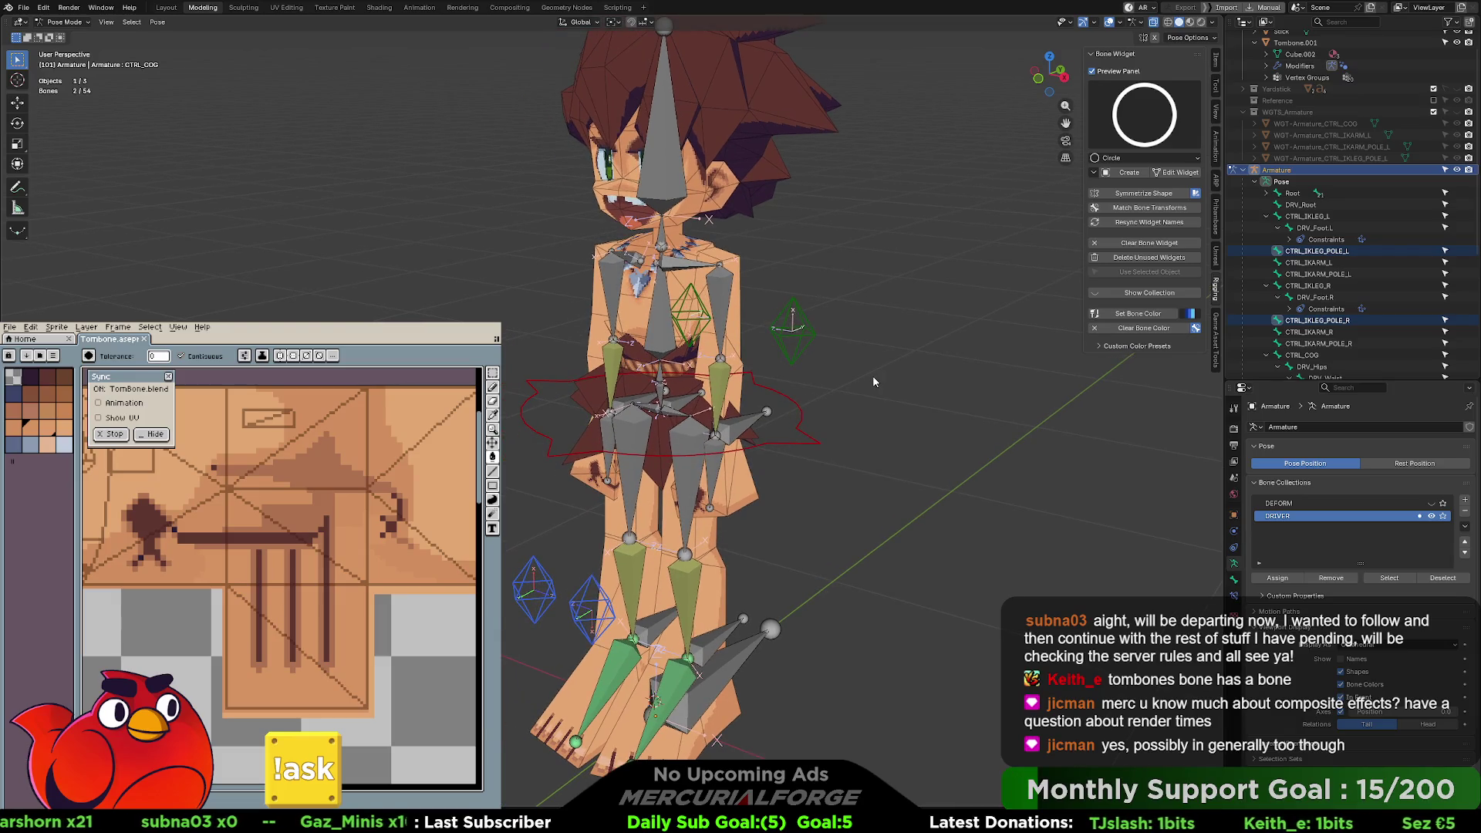
mouse_move(1024, 489)
middle_mouse_down()
mouse_move(972, 446)
mouse_move(987, 503)
mouse_move(911, 494)
mouse_move(882, 516)
mouse_move(842, 430)
middle_mouse_up()
scroll(843, 430, "up", 3)
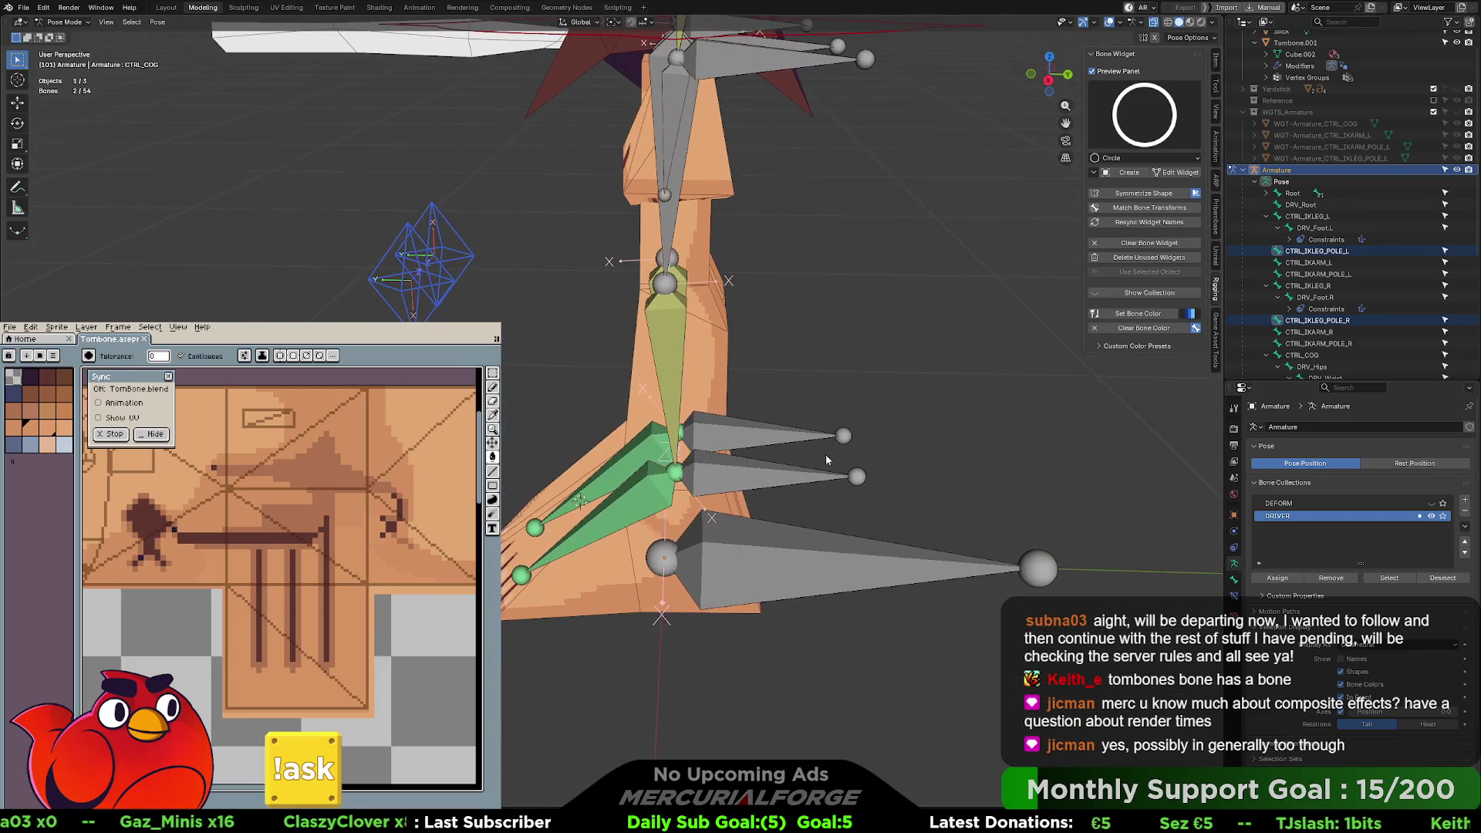
- Select DRV_Root and create a Root 2 widget for it
left_click(806, 484)
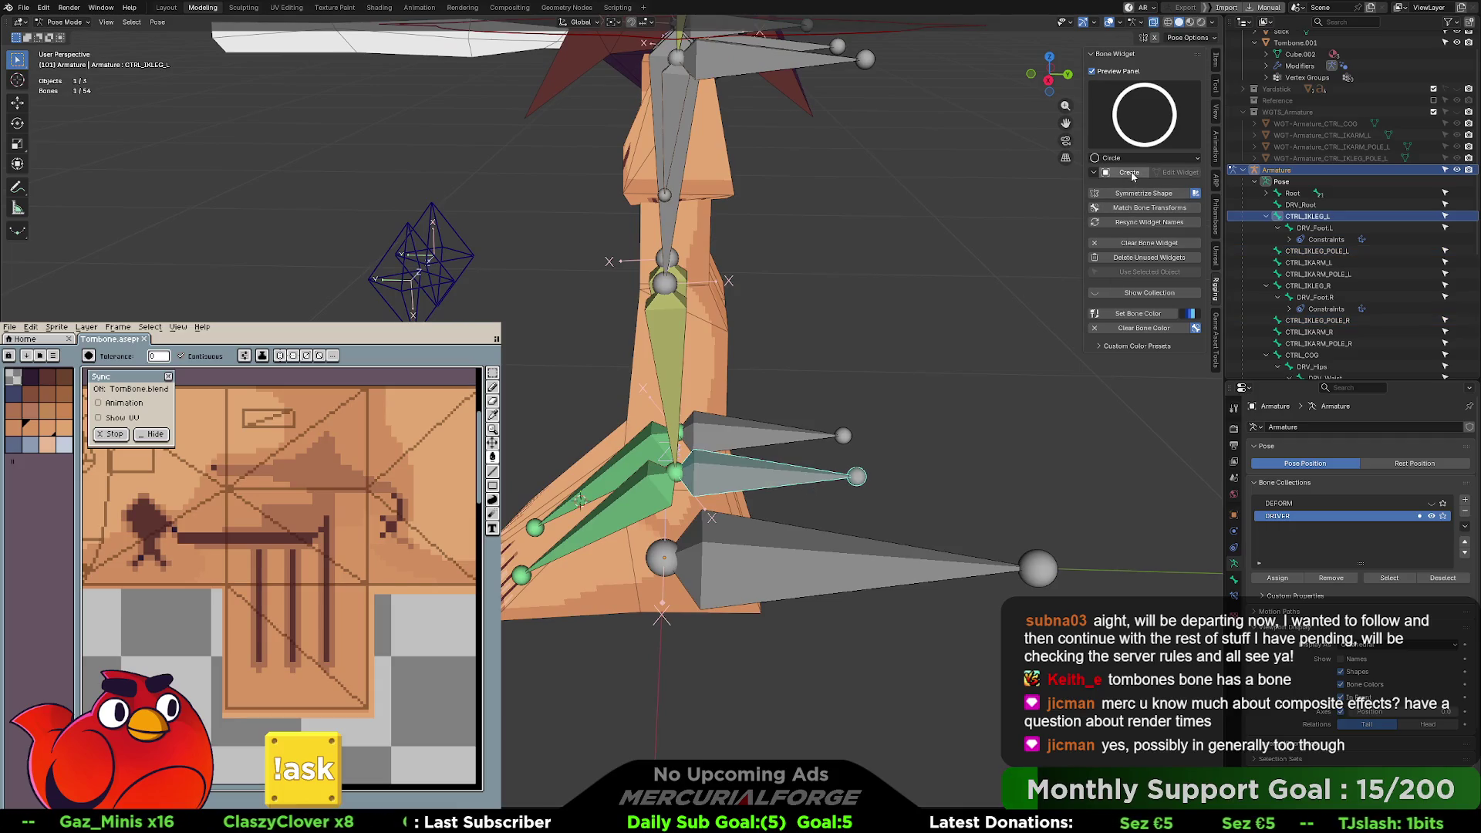
left_click(1148, 127)
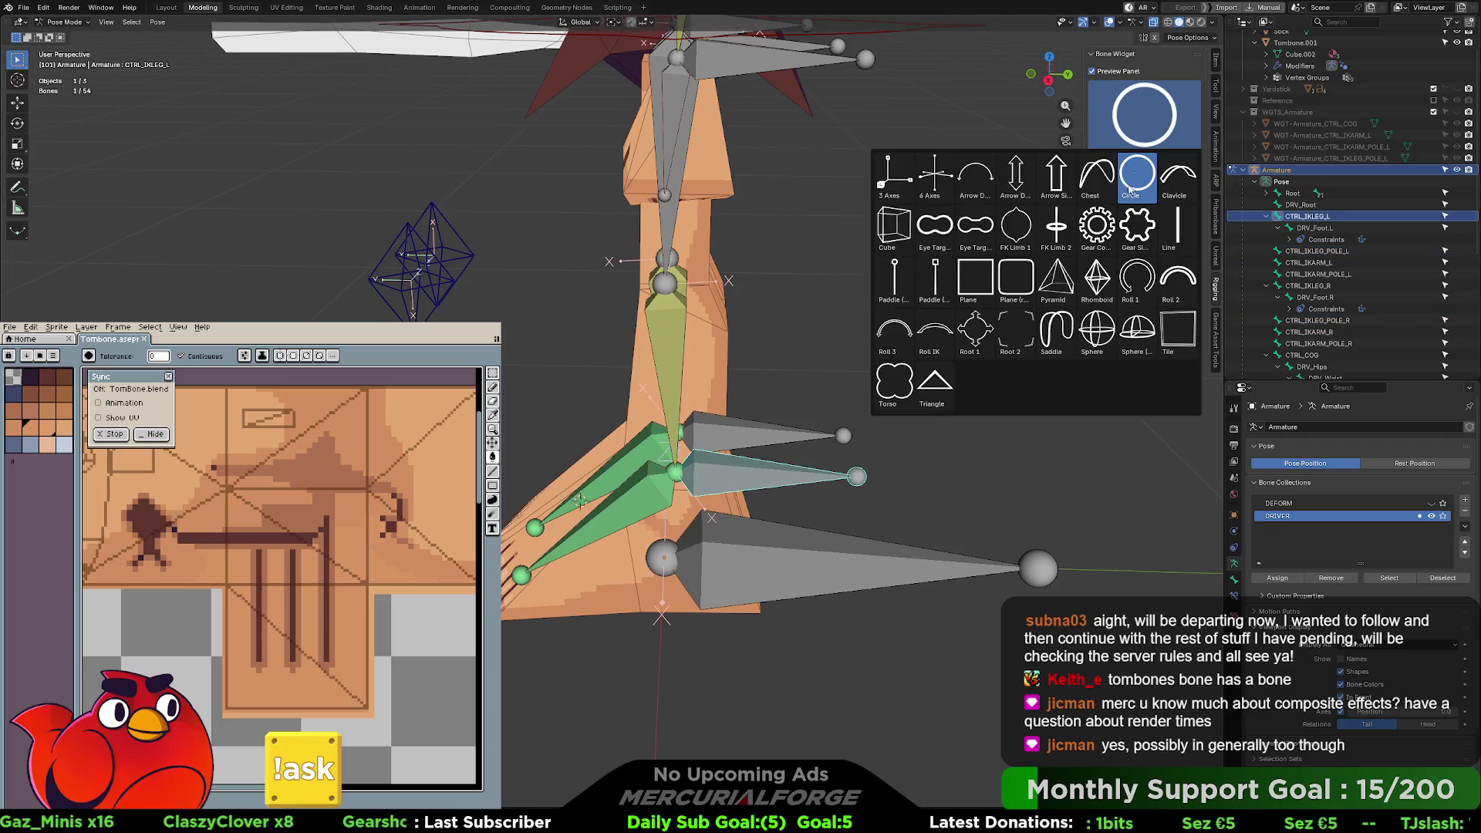
left_click(944, 580)
left_click(1109, 118)
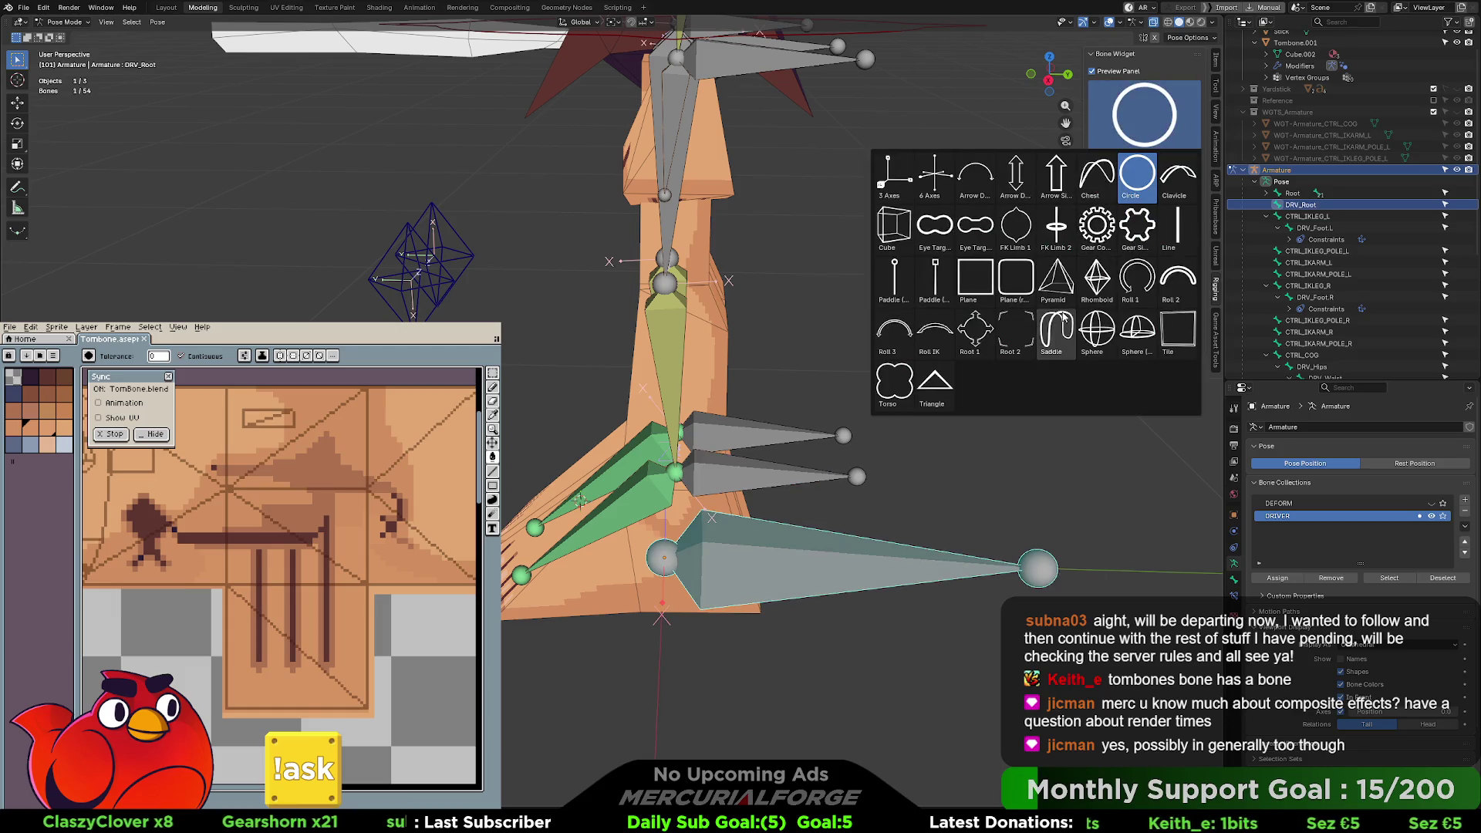
left_click(1011, 339)
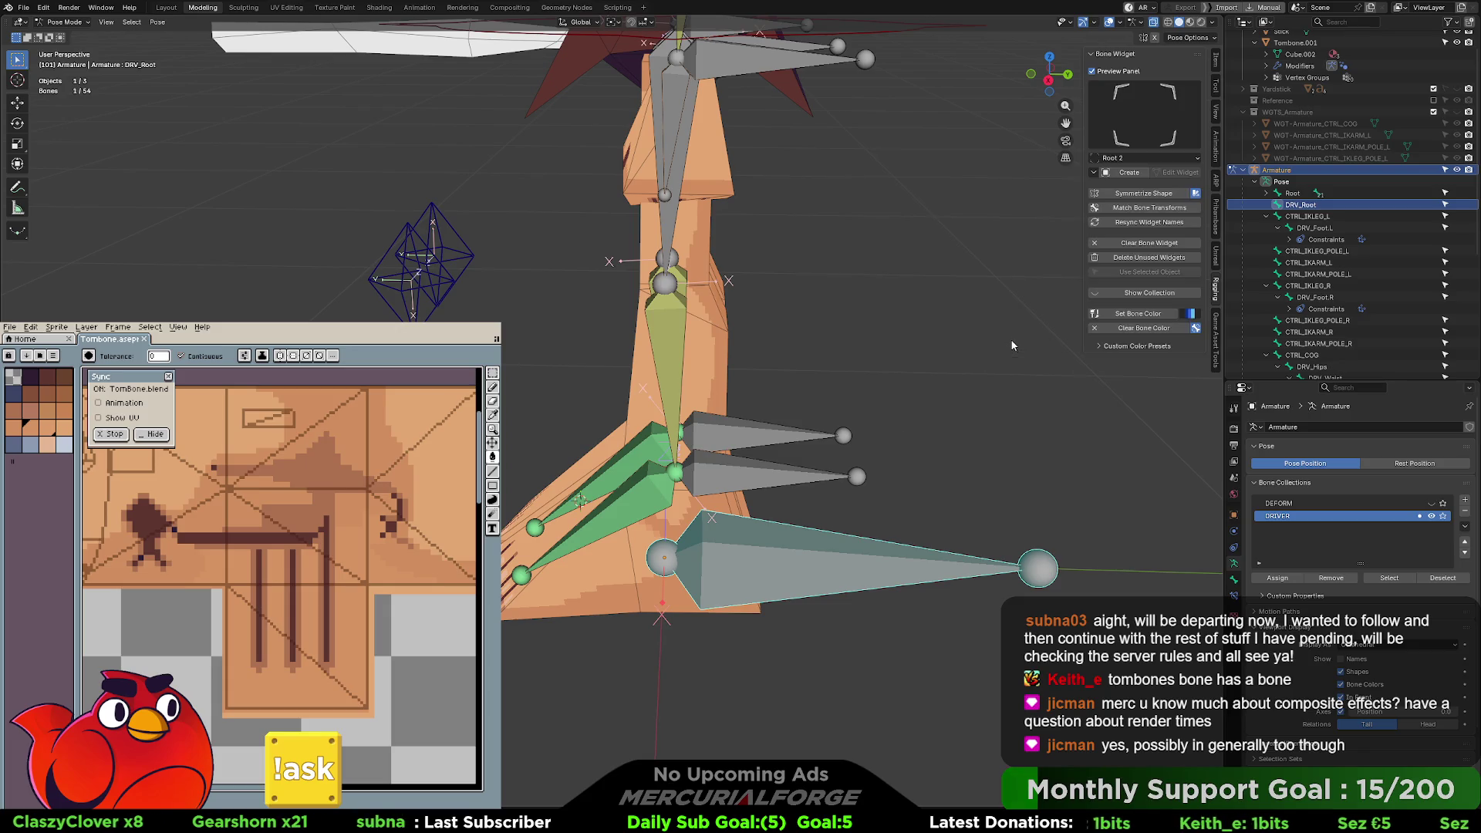
left_click(1142, 173)
scroll(895, 305, "down", 6)
- Replace DRV_Root's widget with the four-arrow Root 1 shape
middle_click_drag(855, 323, 809, 364)
left_click(841, 400)
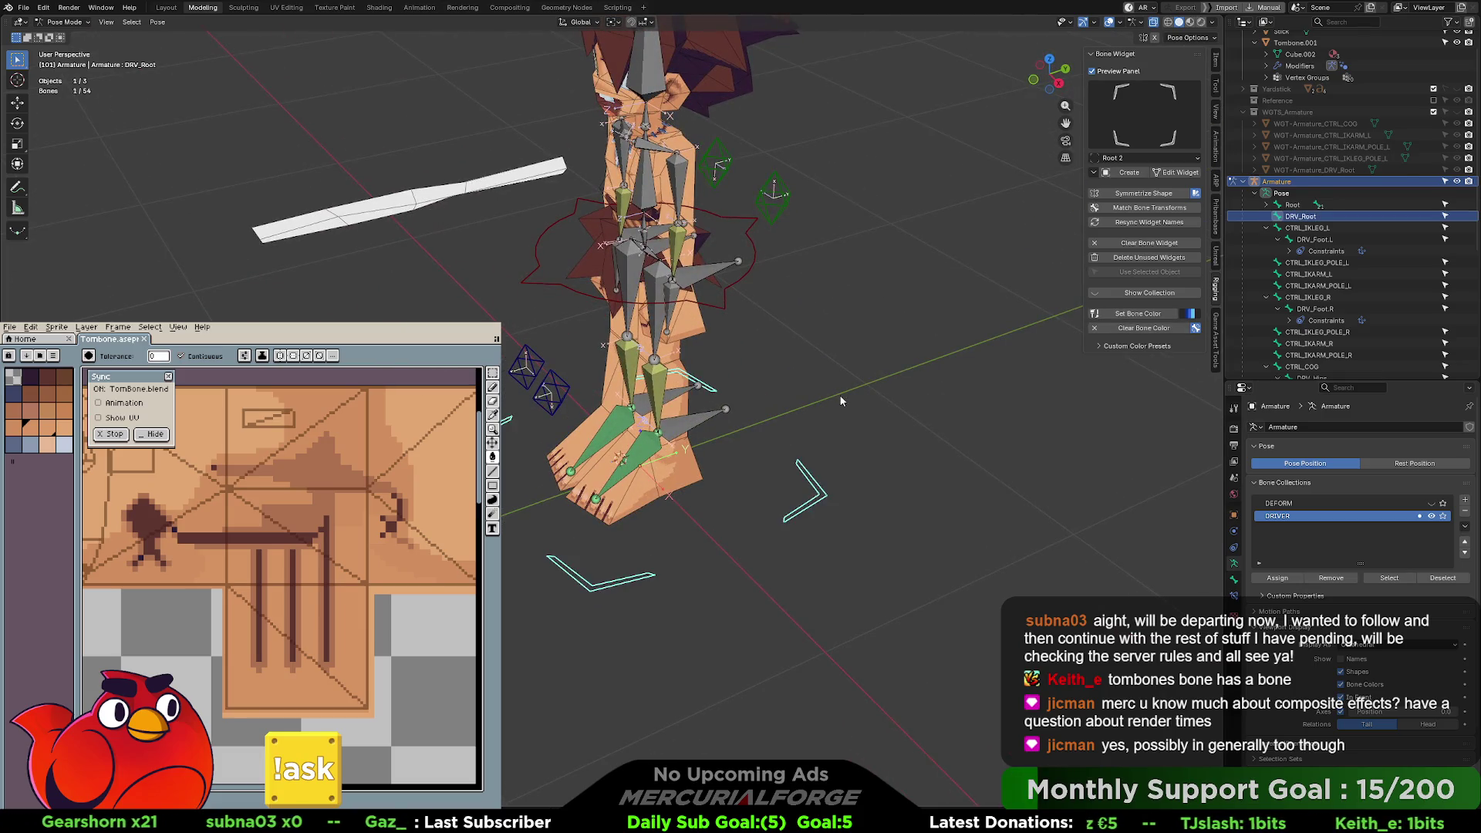
left_click(1144, 116)
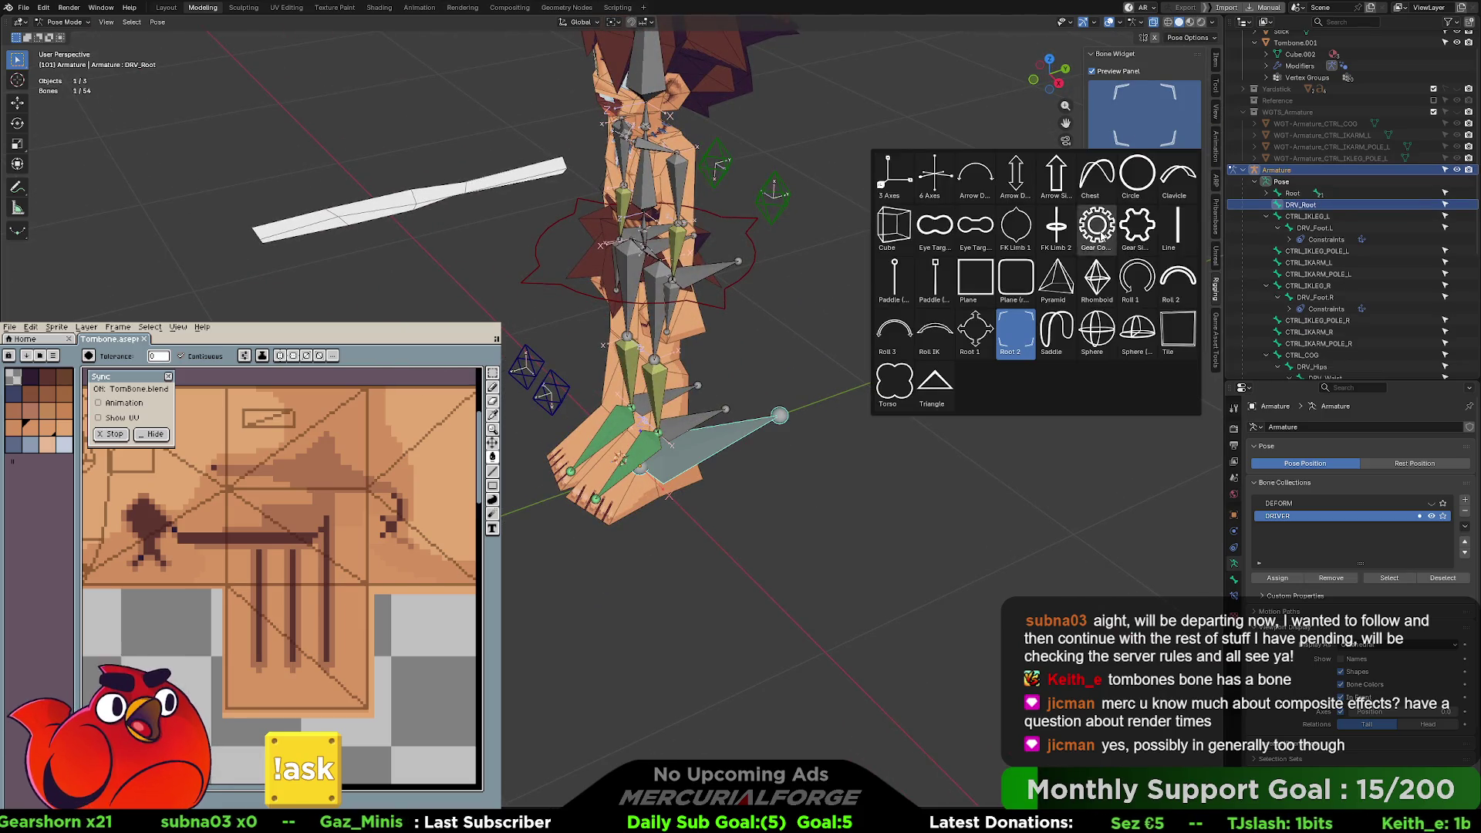
left_click(972, 341)
left_click(1129, 173)
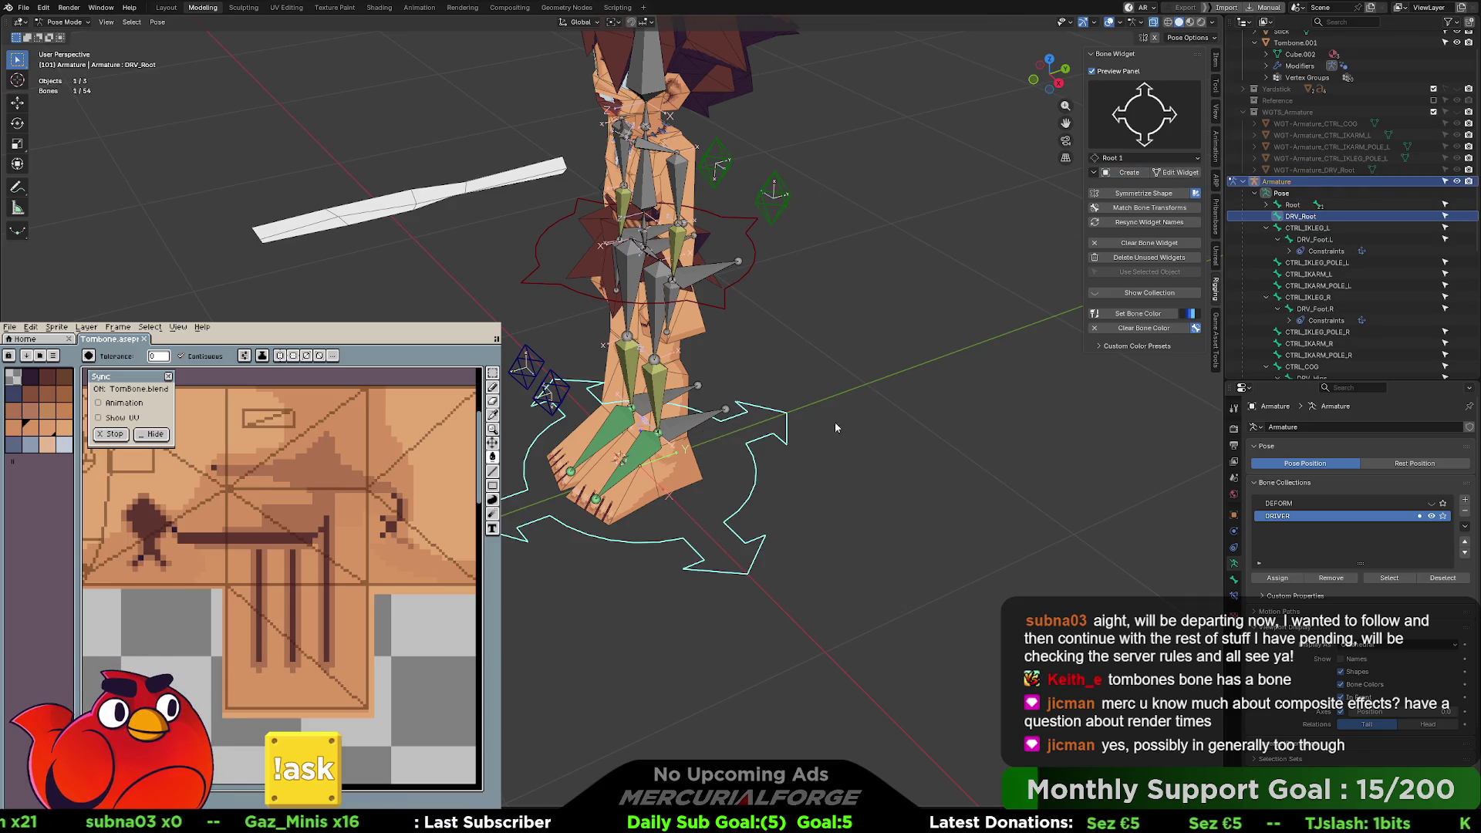
- Scale the Root 1 widget up about 1.7× around the feet, then return to pose mode
left_click(1176, 173)
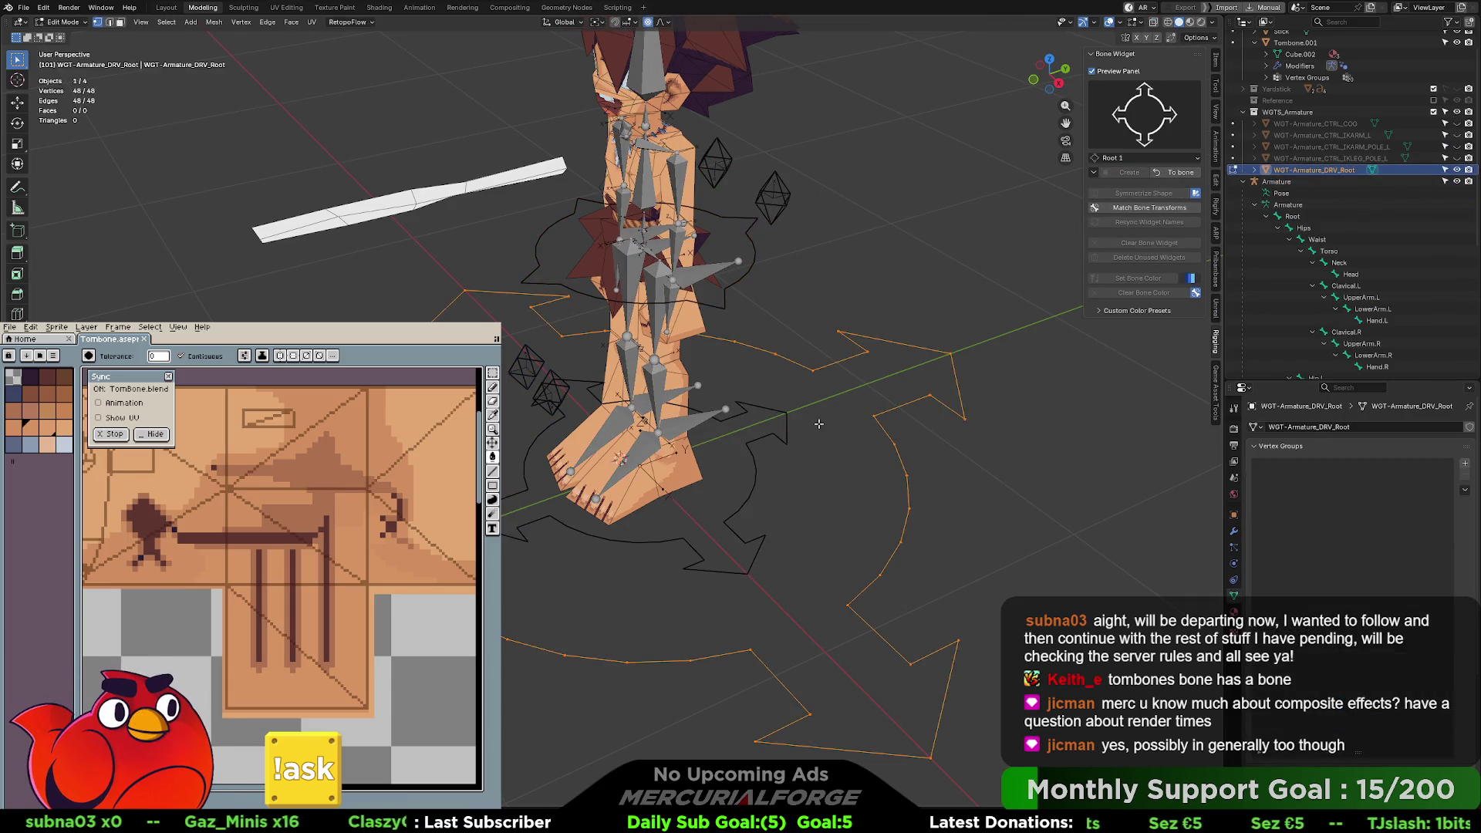
key("s")
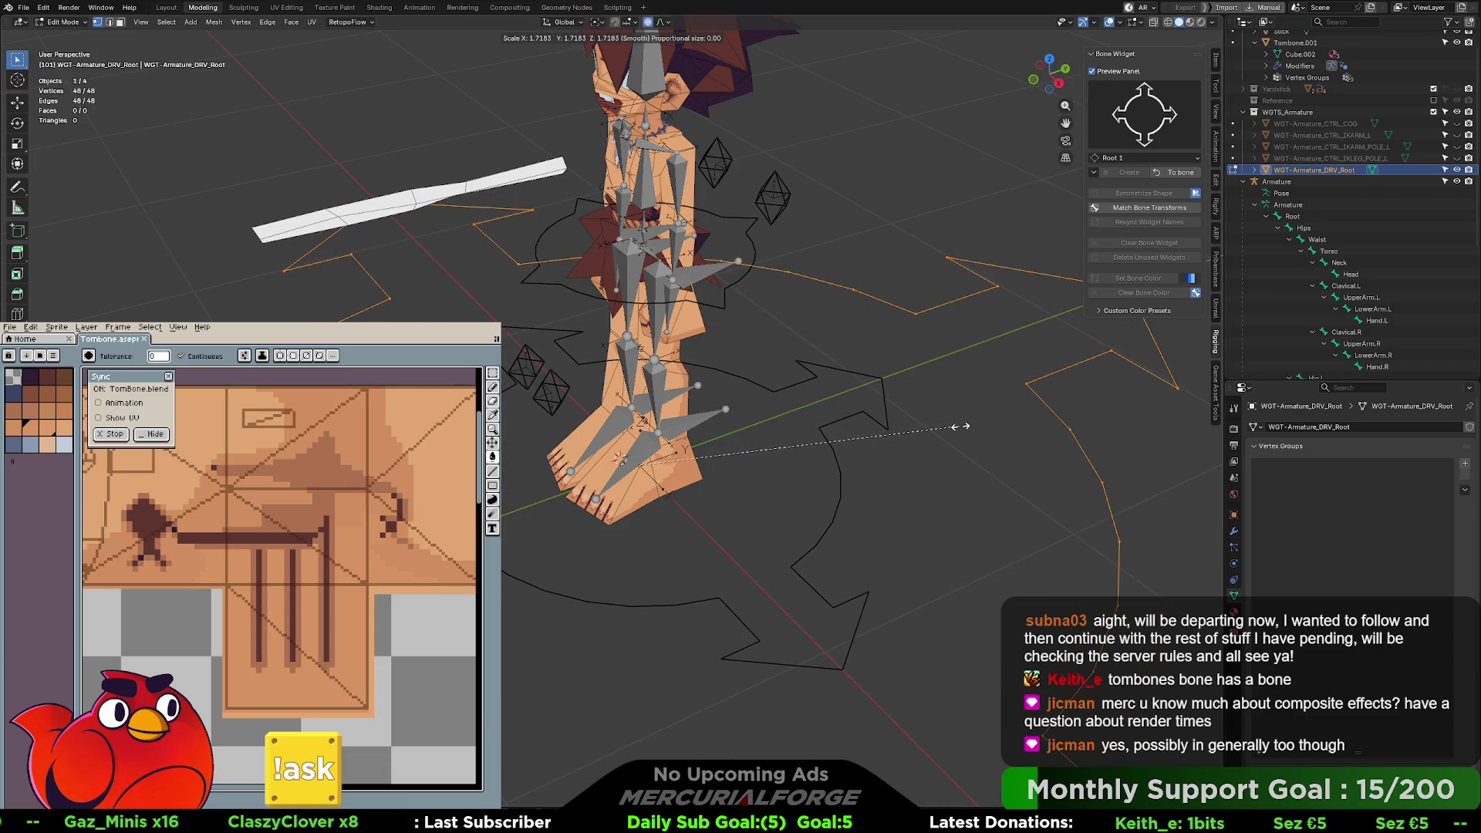
left_click(931, 428)
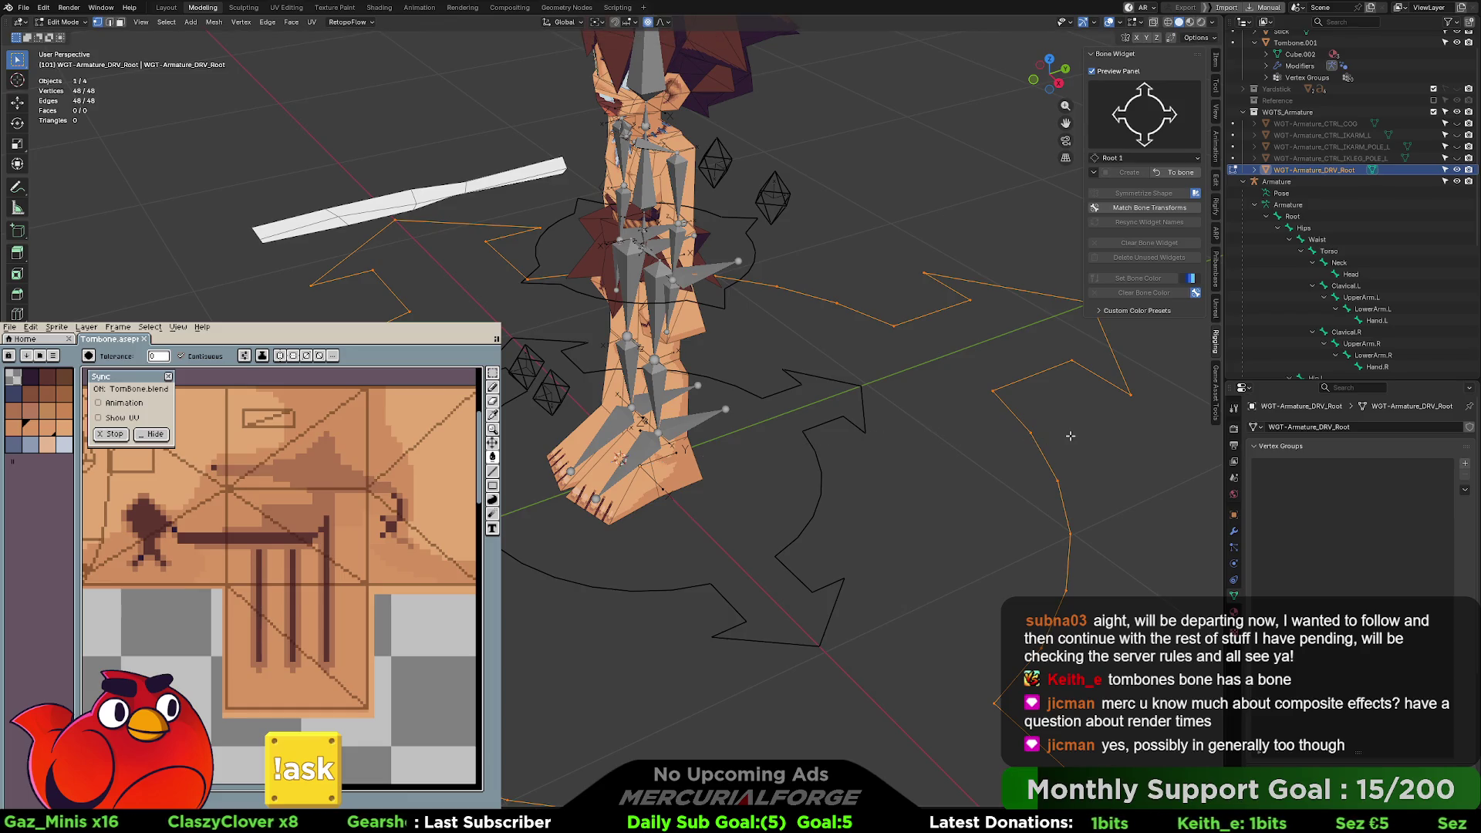
left_click(1175, 172)
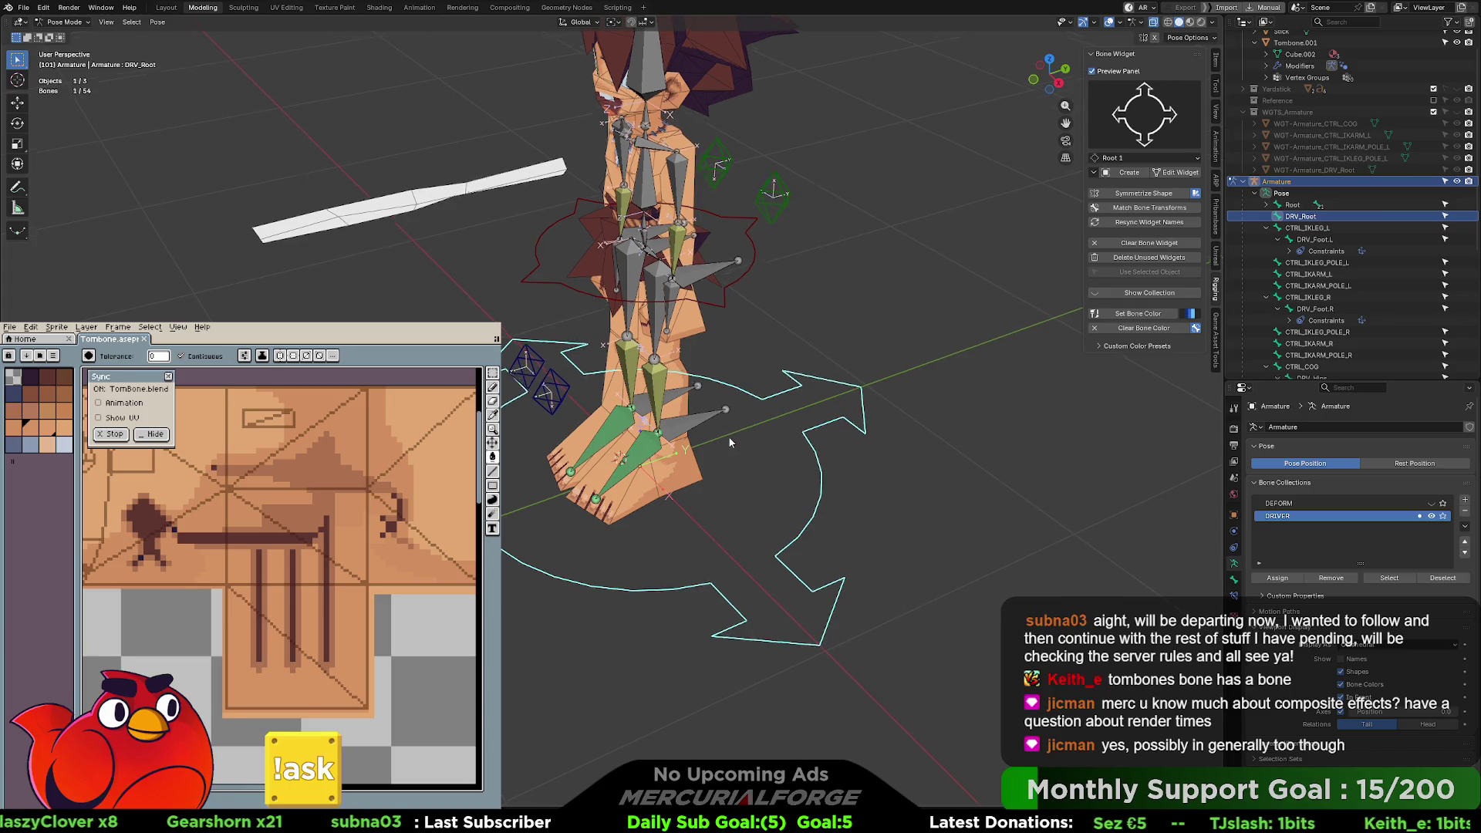
- Test-rotate the left foot control CTRL_IKLEG_L, then undo the rotation
middle_click_drag(728, 437, 729, 425)
scroll(729, 420, "up", 6)
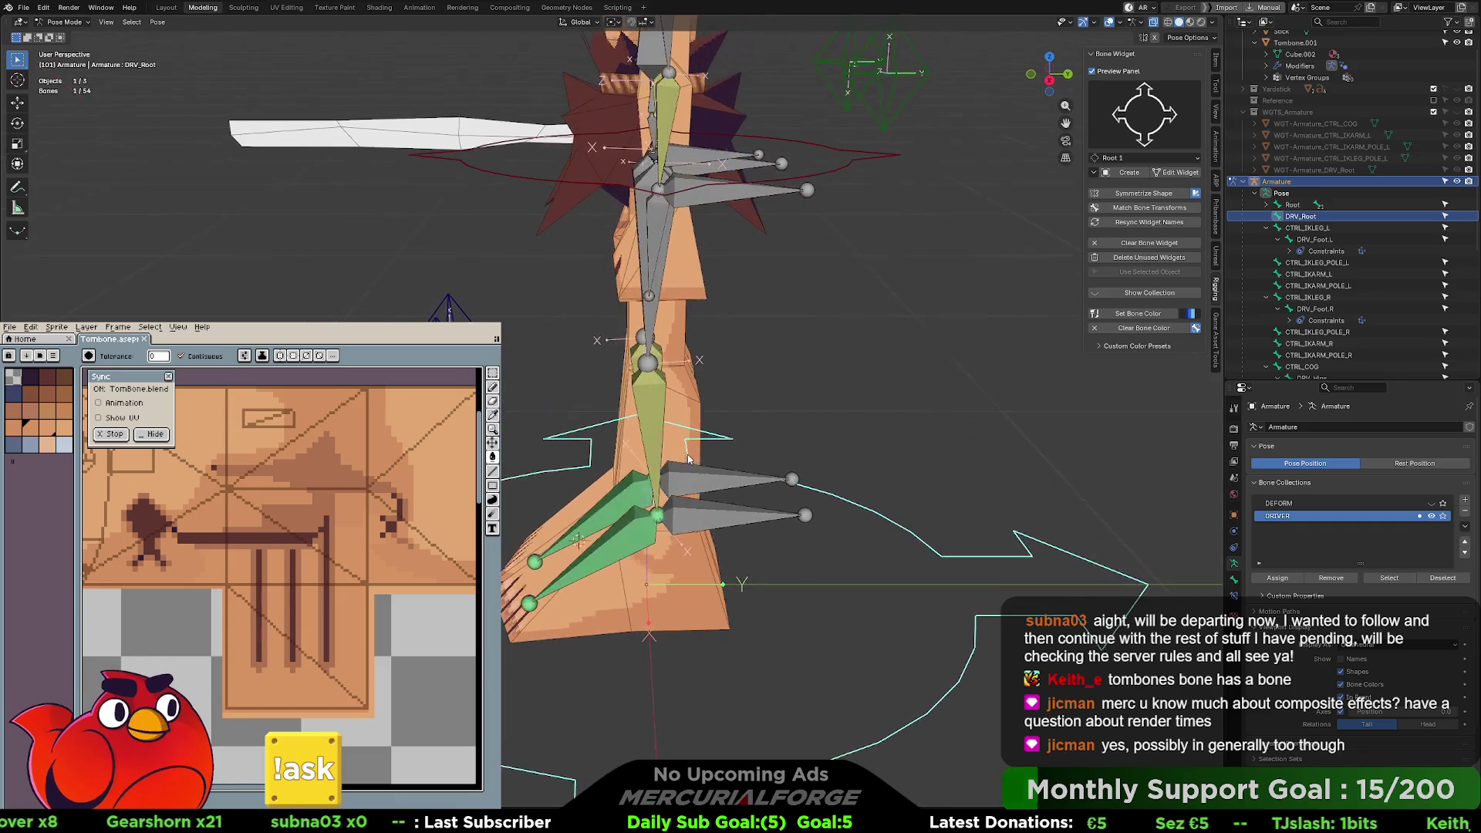
left_click(713, 516)
key("r")
left_click(758, 435)
key("ctrl+z")
mouse_move(774, 523)
middle_mouse_down()
mouse_move(779, 443)
mouse_move(784, 479)
middle_mouse_up()
scroll(783, 480, "up", 1)
- Toggle the widget collection's visibility, then open CTRL_COG's widget mesh WGT-Armature_CTRL_COG for editing
left_click(1098, 293)
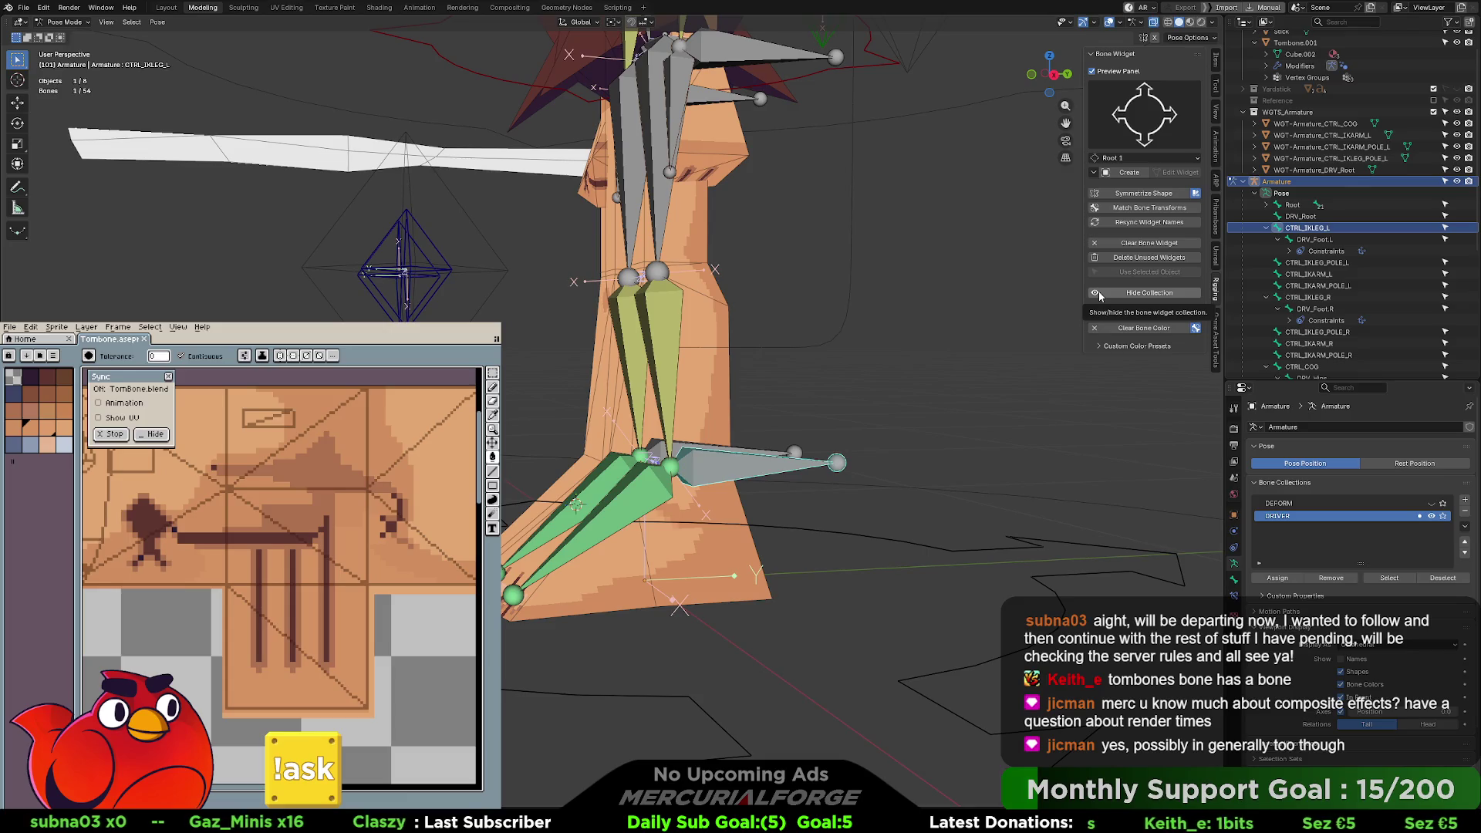
left_click(1099, 293)
mouse_move(835, 400)
middle_mouse_down()
mouse_move(804, 371)
mouse_move(810, 415)
mouse_move(821, 380)
mouse_move(881, 454)
middle_mouse_up()
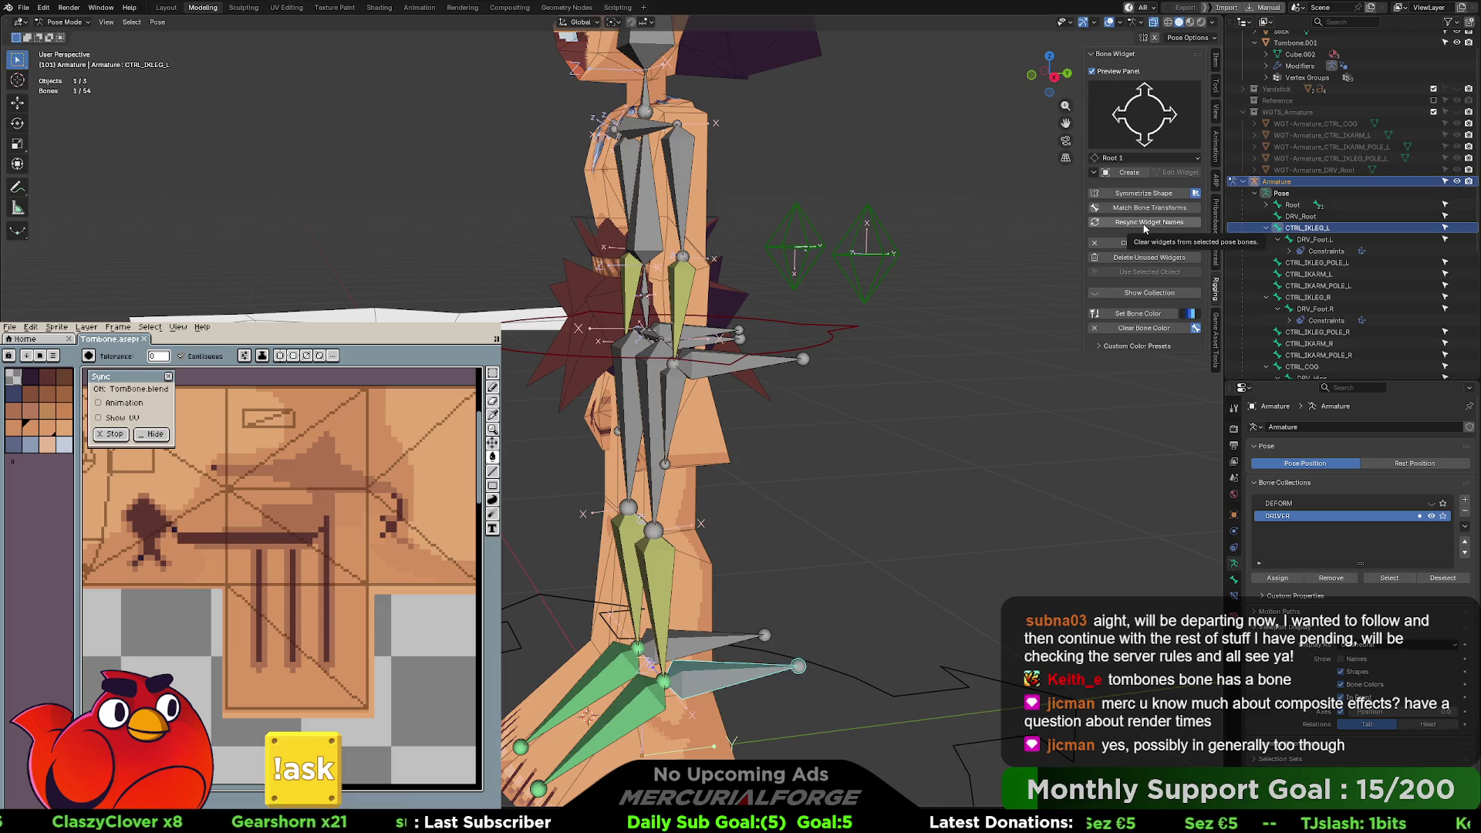
mouse_move(973, 249)
middle_mouse_down()
mouse_move(957, 316)
mouse_move(725, 419)
middle_mouse_up()
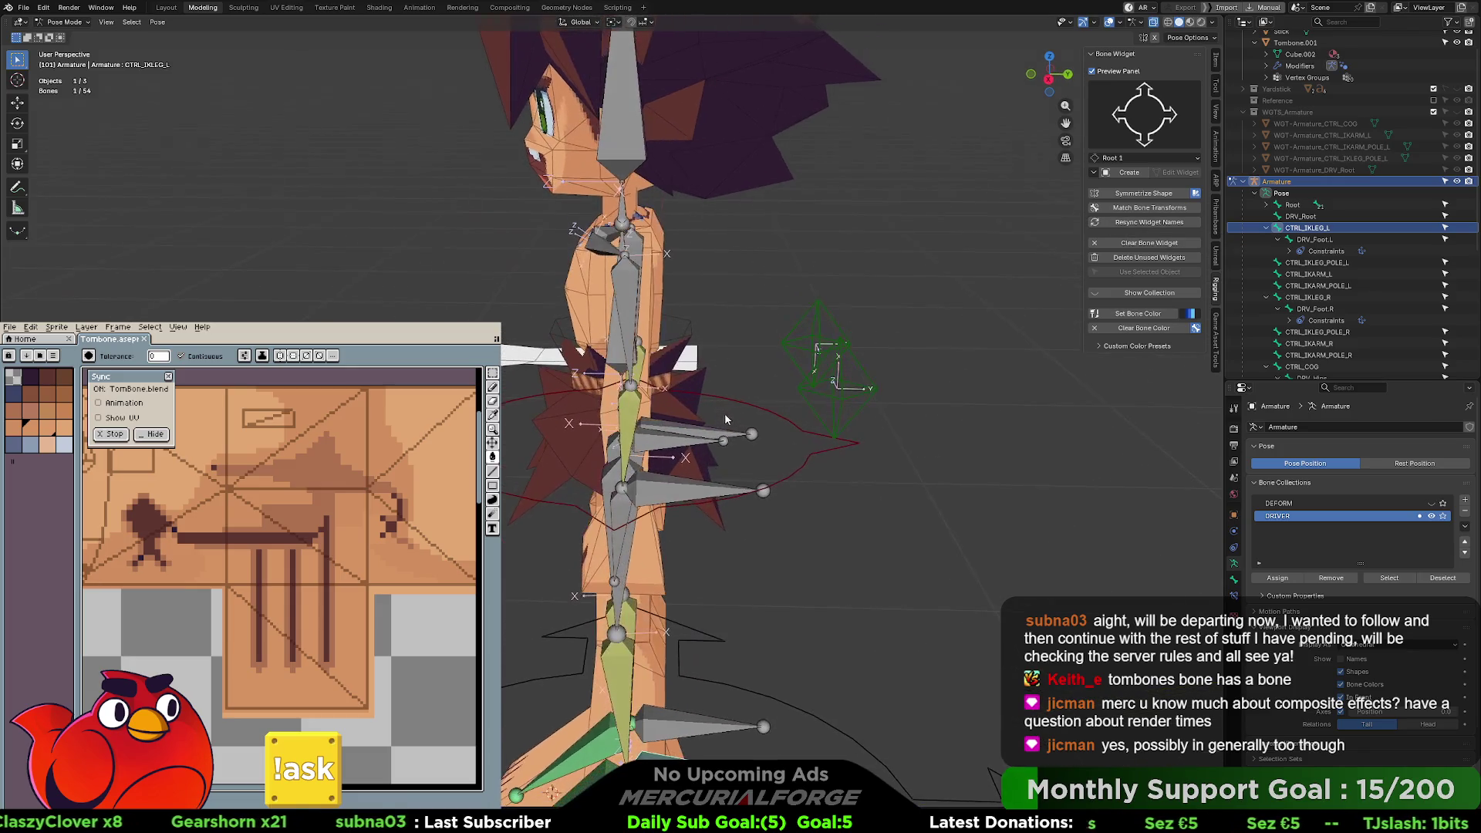
left_click(702, 443)
mouse_move(703, 442)
middle_mouse_down()
mouse_move(832, 438)
mouse_move(831, 470)
mouse_move(834, 453)
mouse_move(736, 412)
middle_mouse_up()
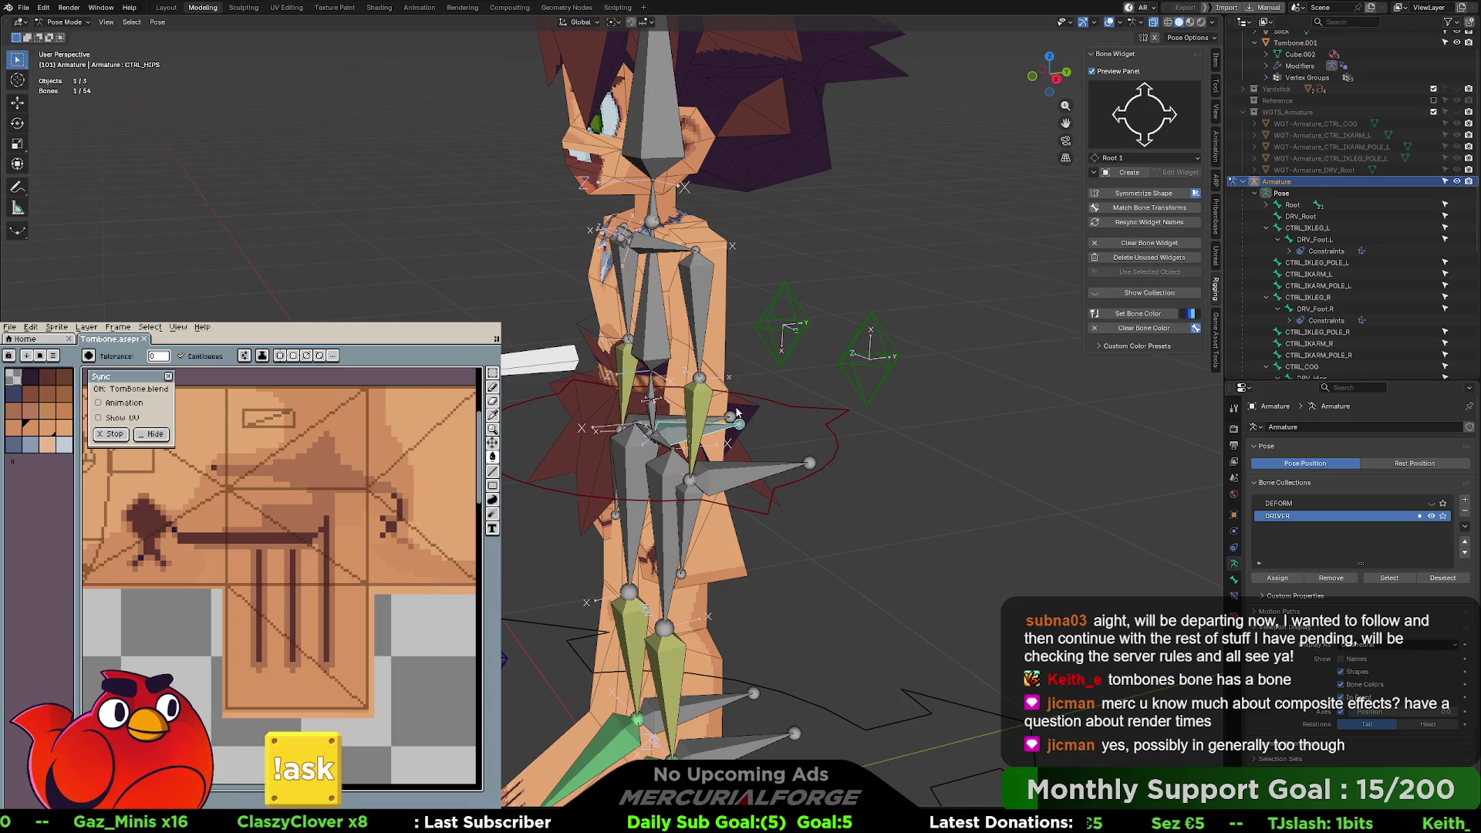
left_click(838, 454)
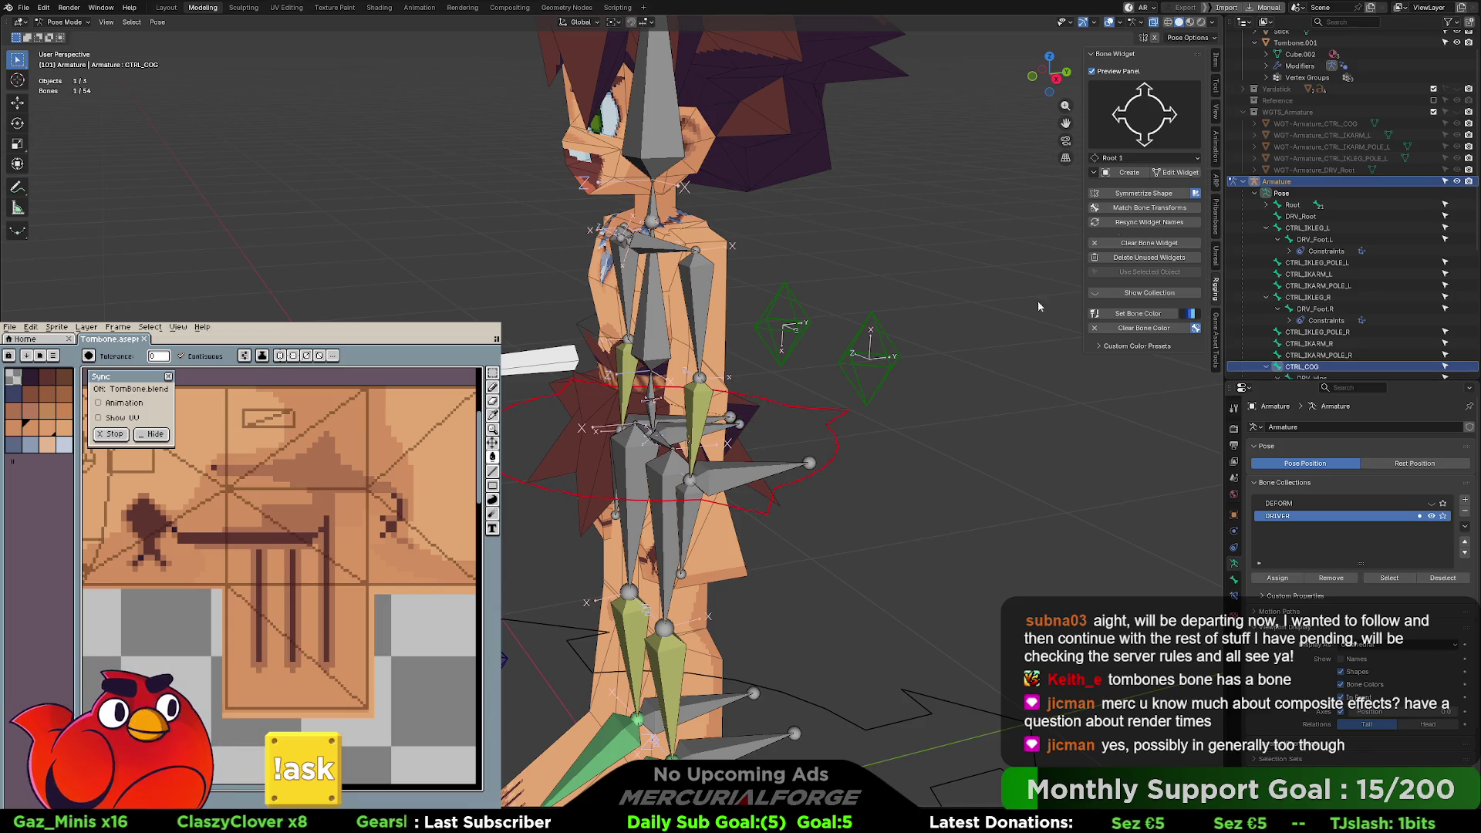
left_click(1173, 173)
scroll(918, 401, "up", 3)
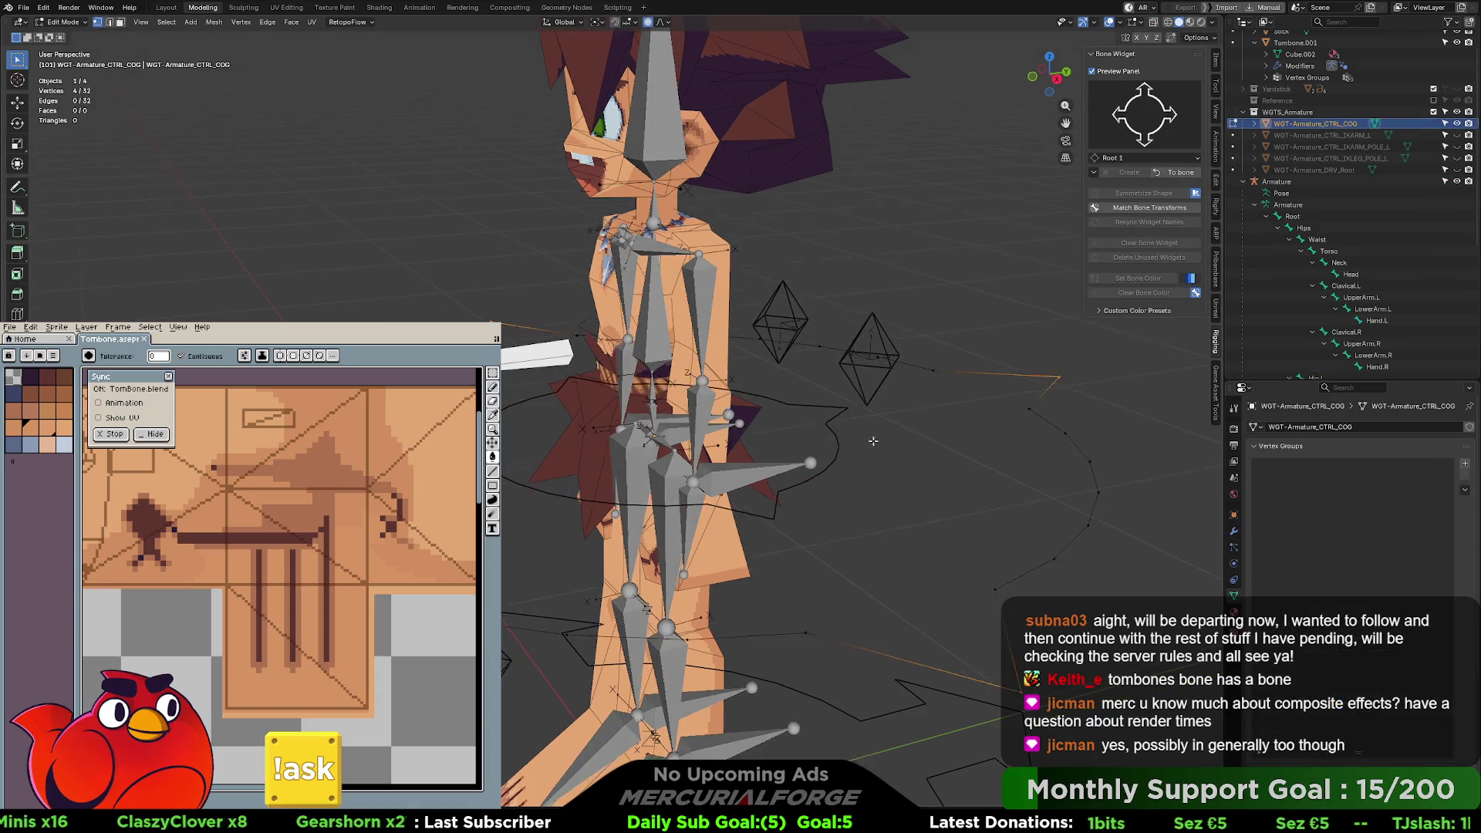
- Scale up the whole COG widget, switch its shape to Gear Simple, and return to pose mode
key("a")
key("s")
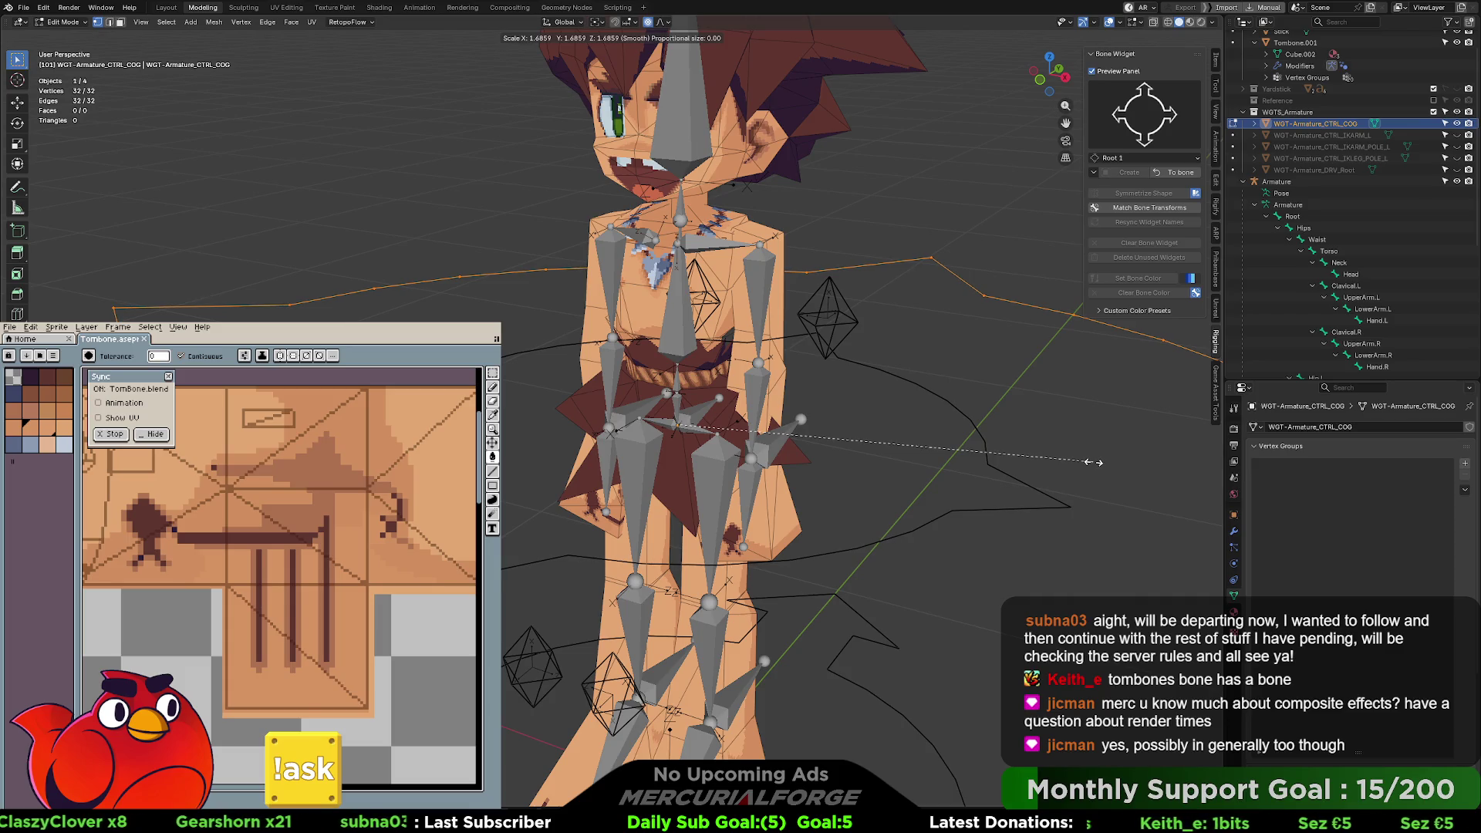
left_click(1063, 464)
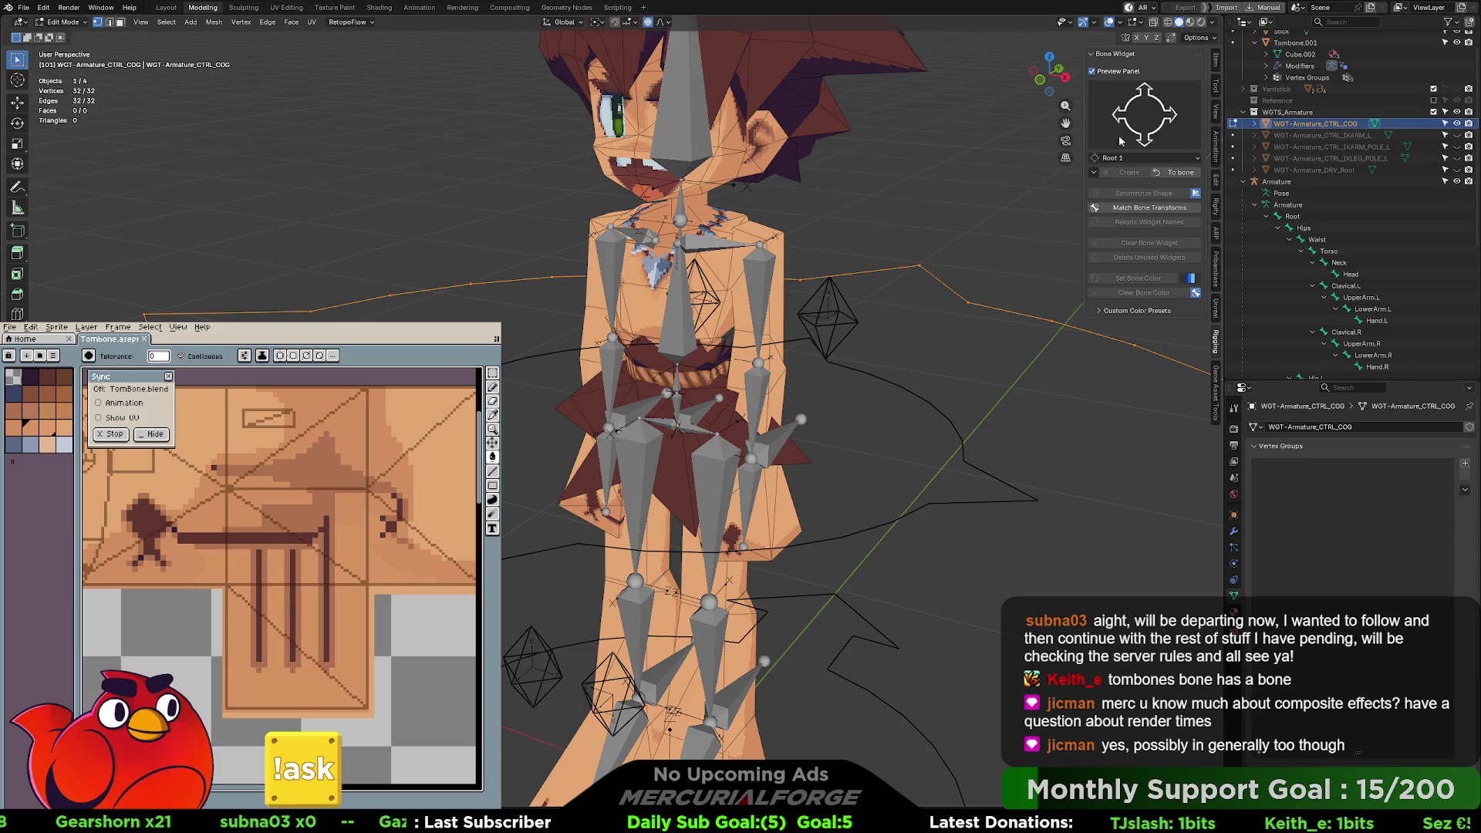
left_click(1141, 123)
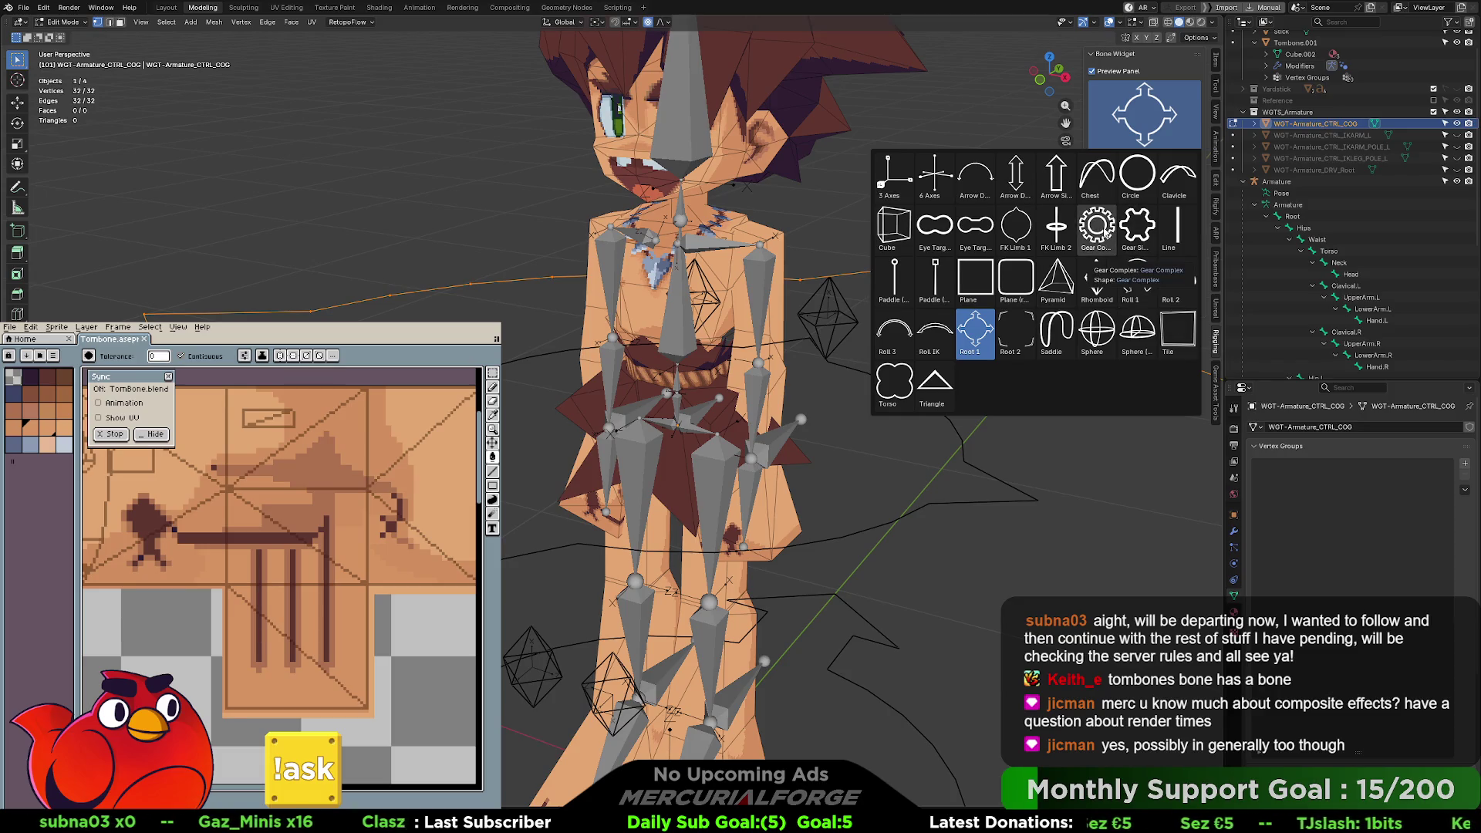
left_click(1150, 231)
left_click(1179, 172)
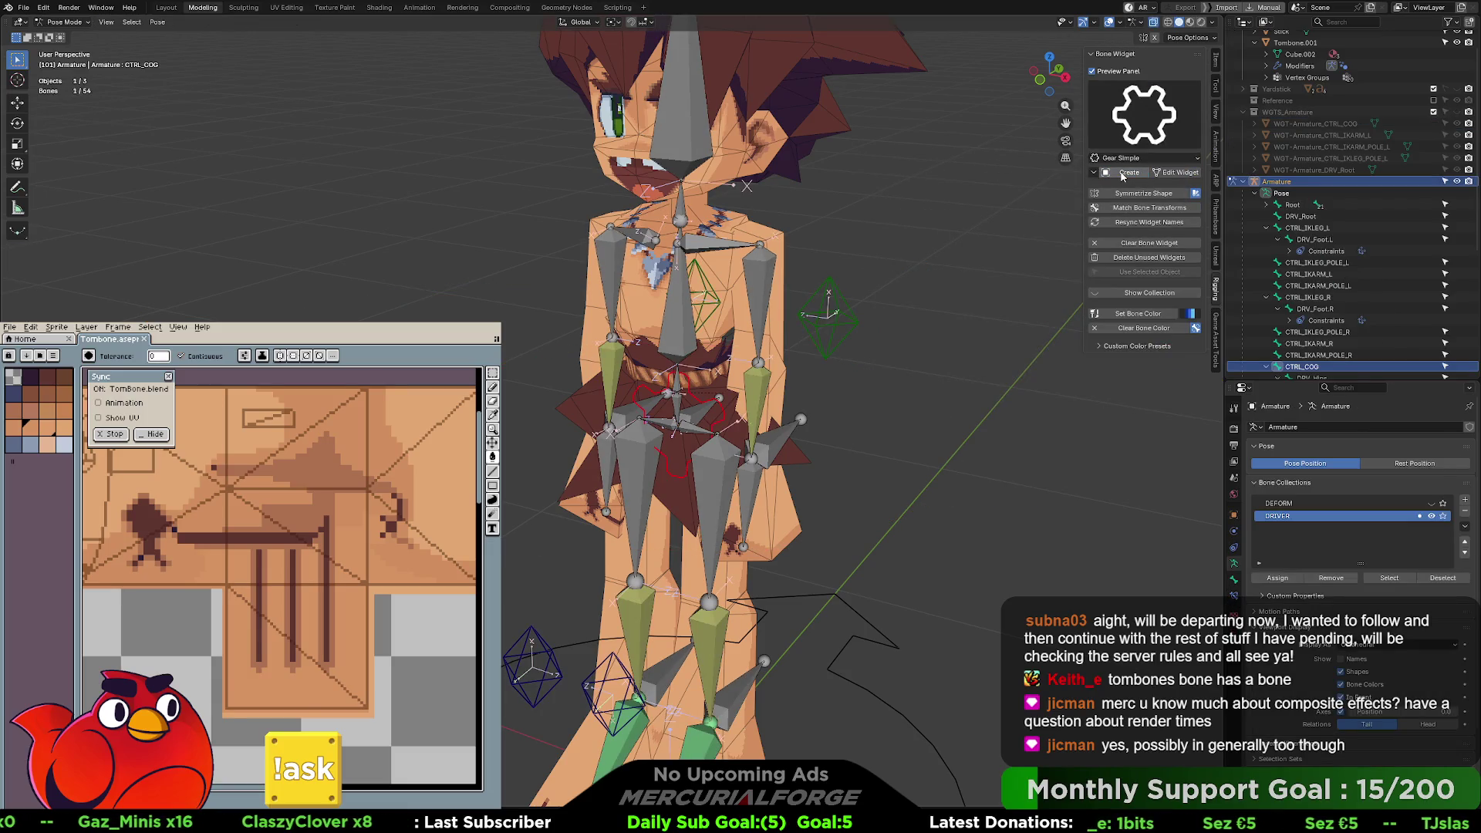
- Rotate the gear widget 90° on X, scale it up, and return to pose mode
middle_click_drag(906, 364, 929, 368)
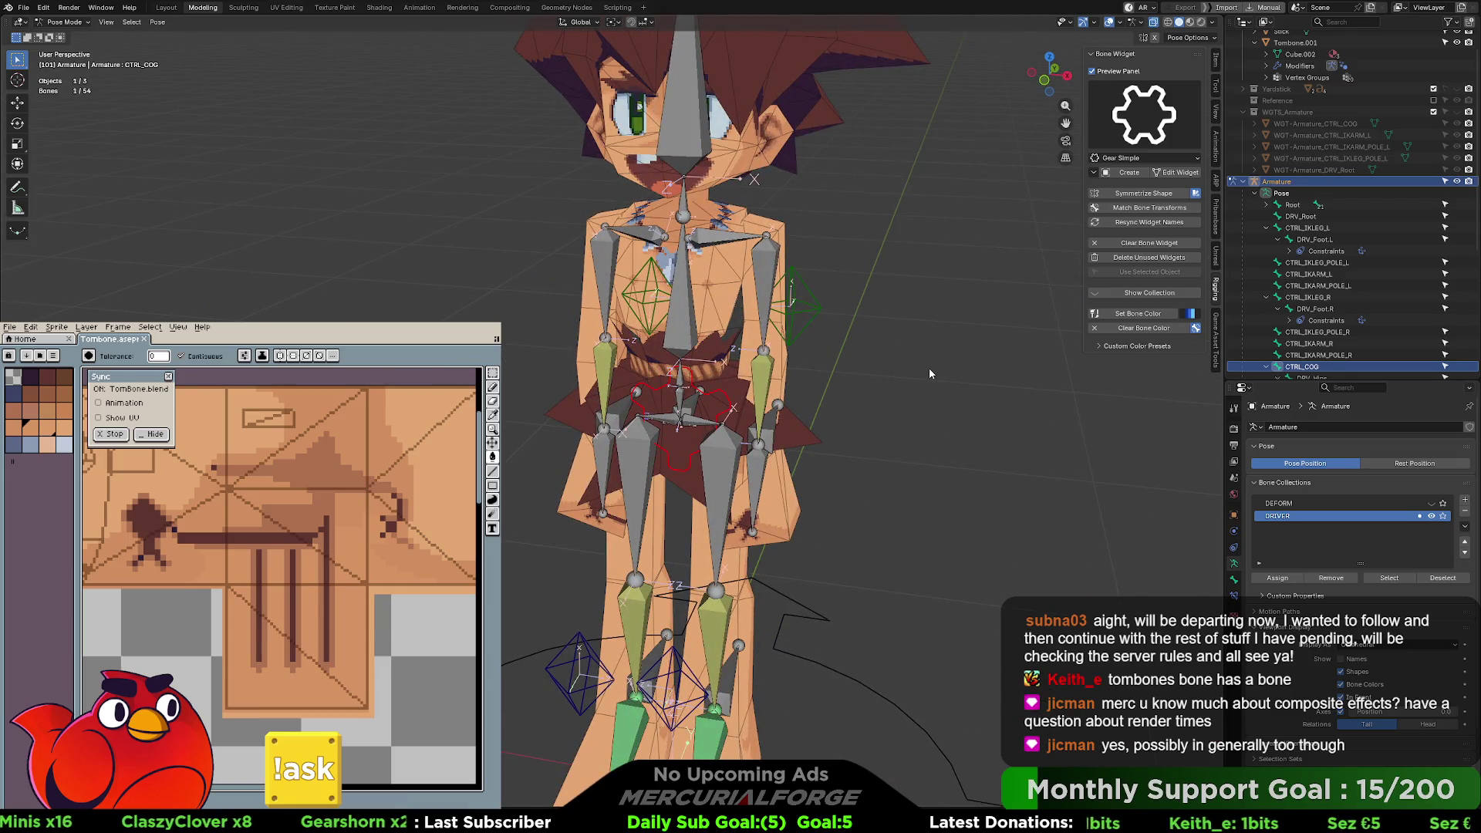
left_click(1178, 173)
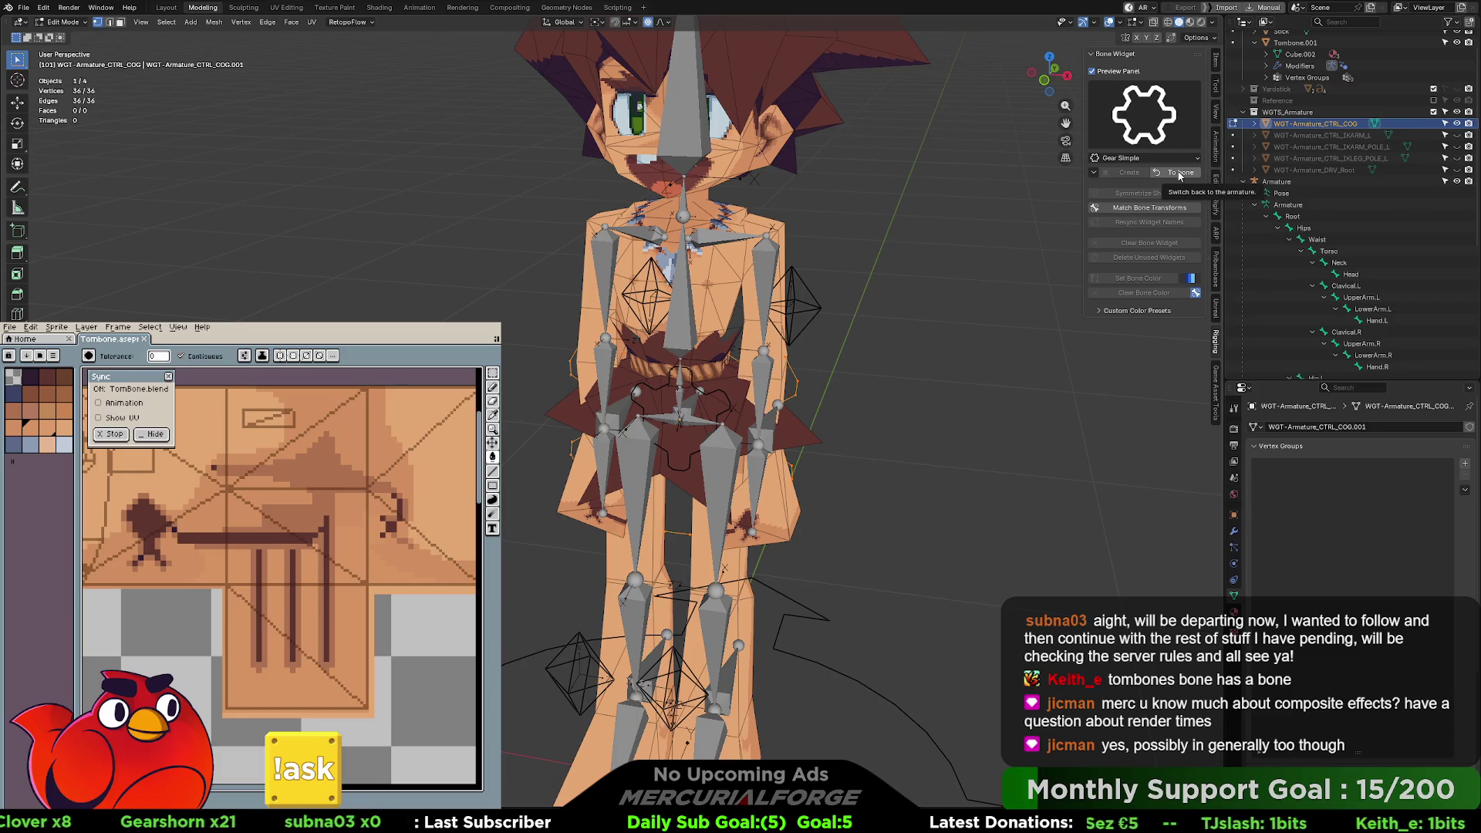
type("r")
type("x90")
key("Return")
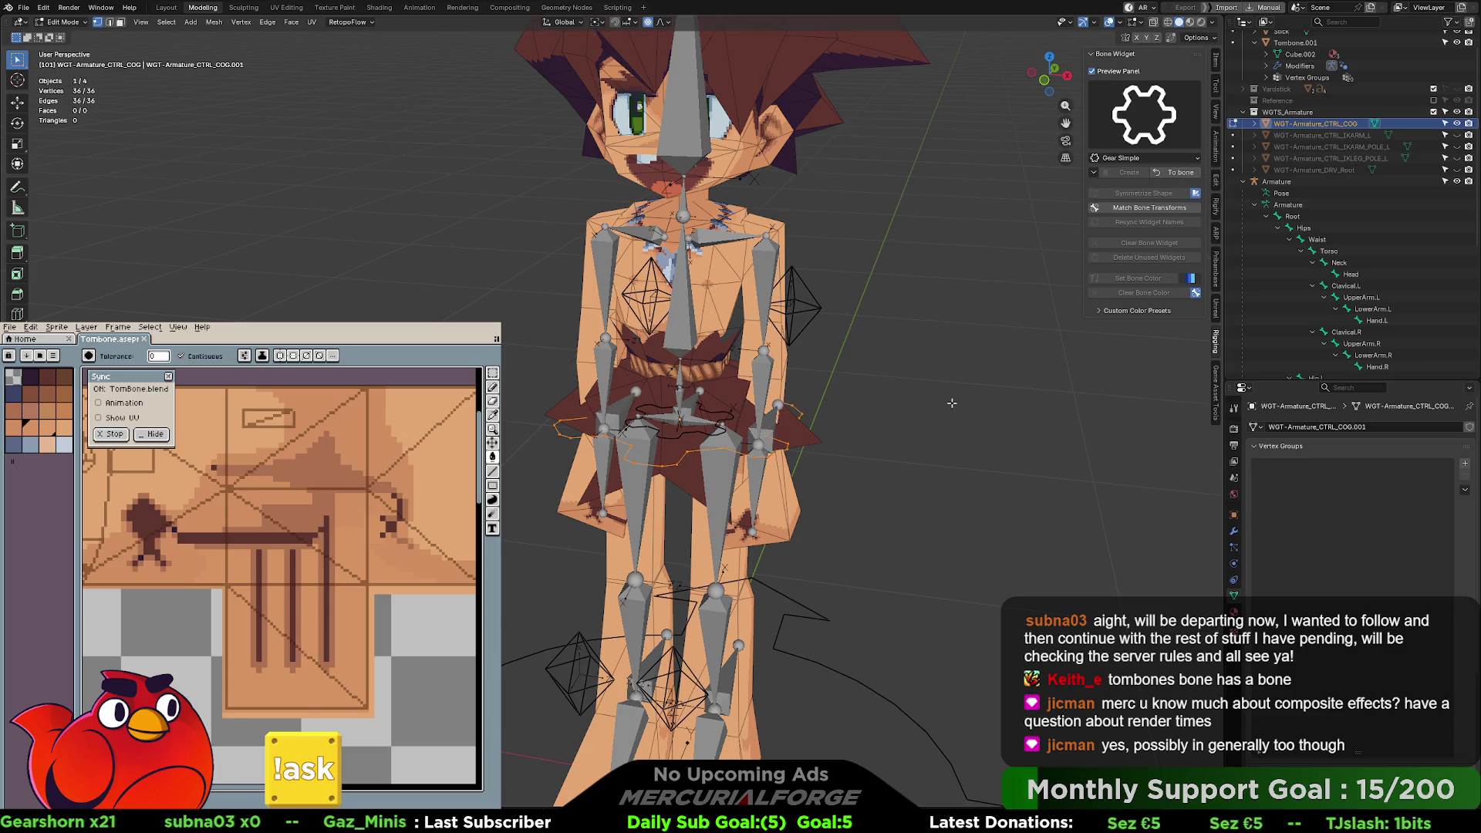
key("s")
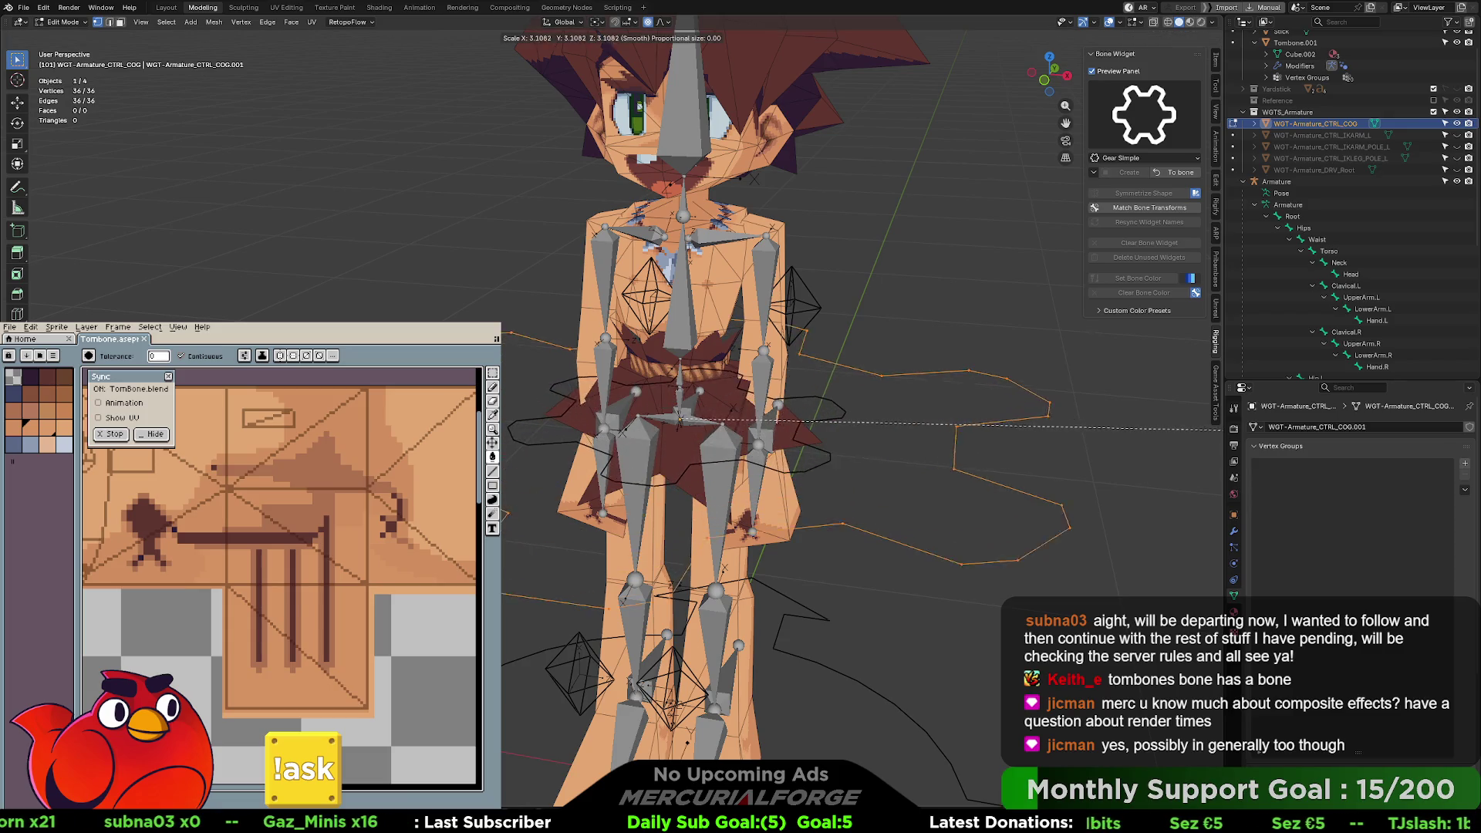
key("Return")
left_click(1180, 172)
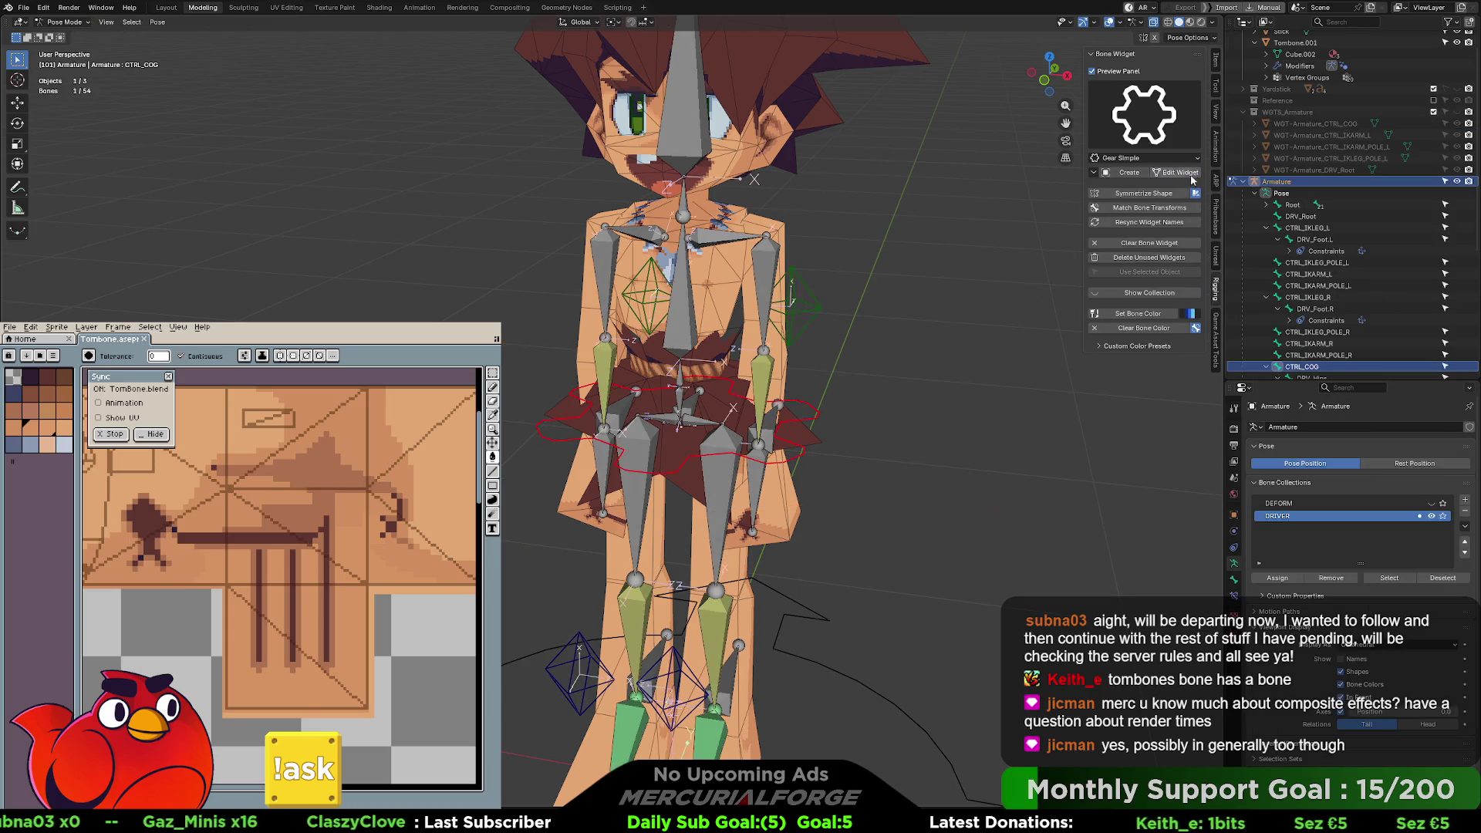
- Colour CTRL_COG red and enlarge its gear widget much further
left_click(1190, 314)
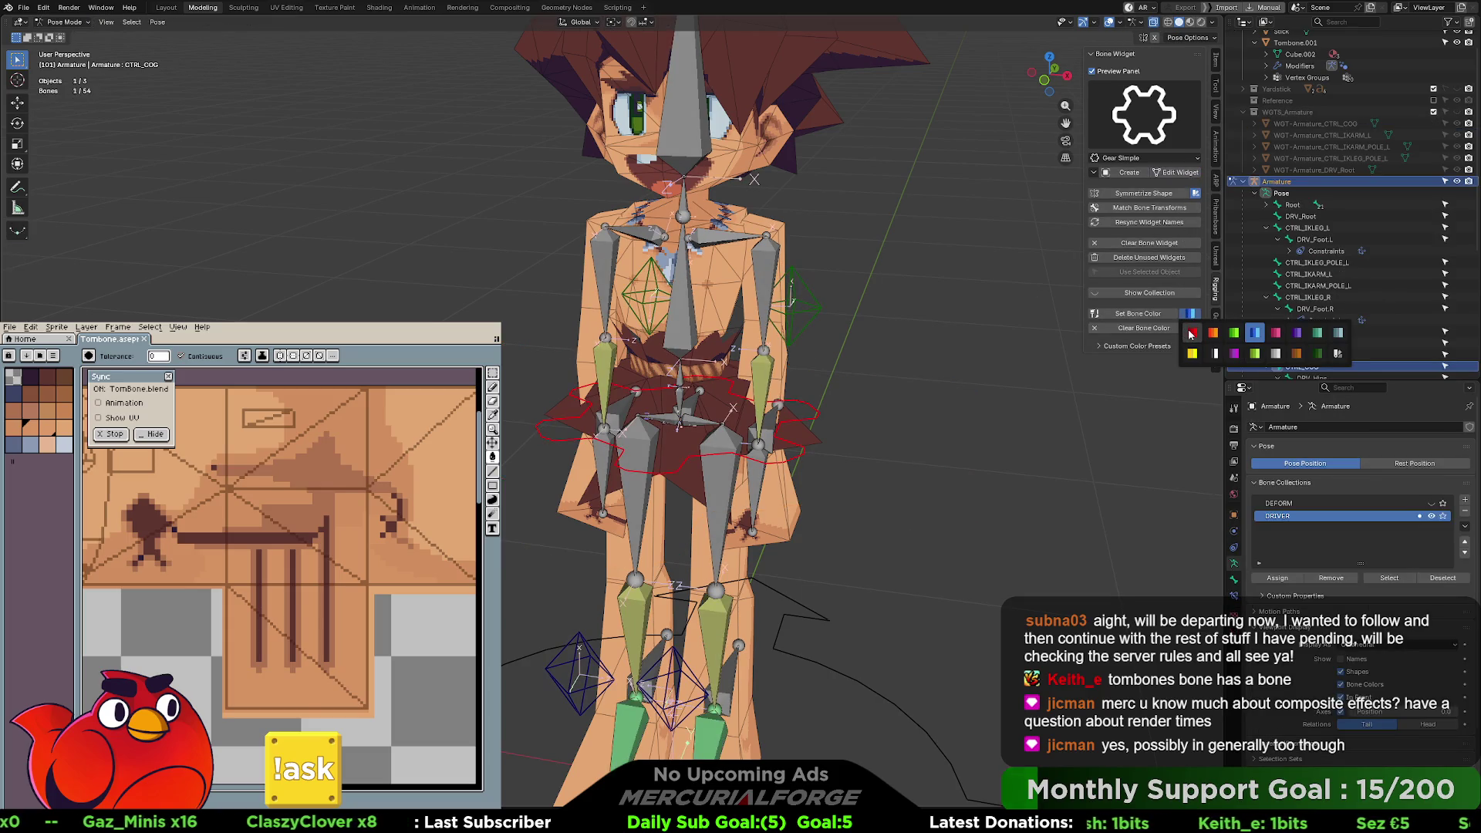
left_click(1191, 333)
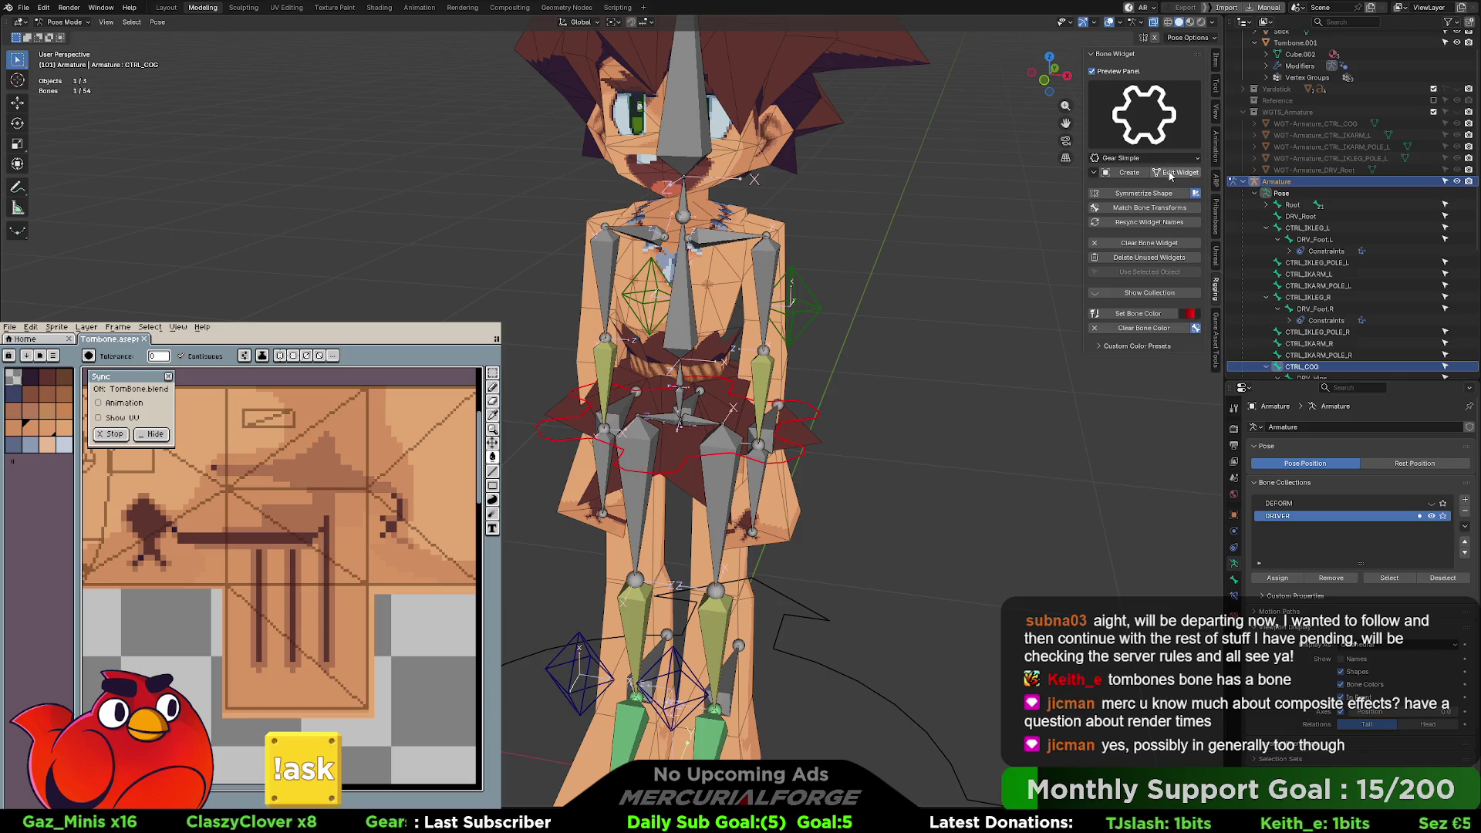
left_click(1176, 172)
key("s")
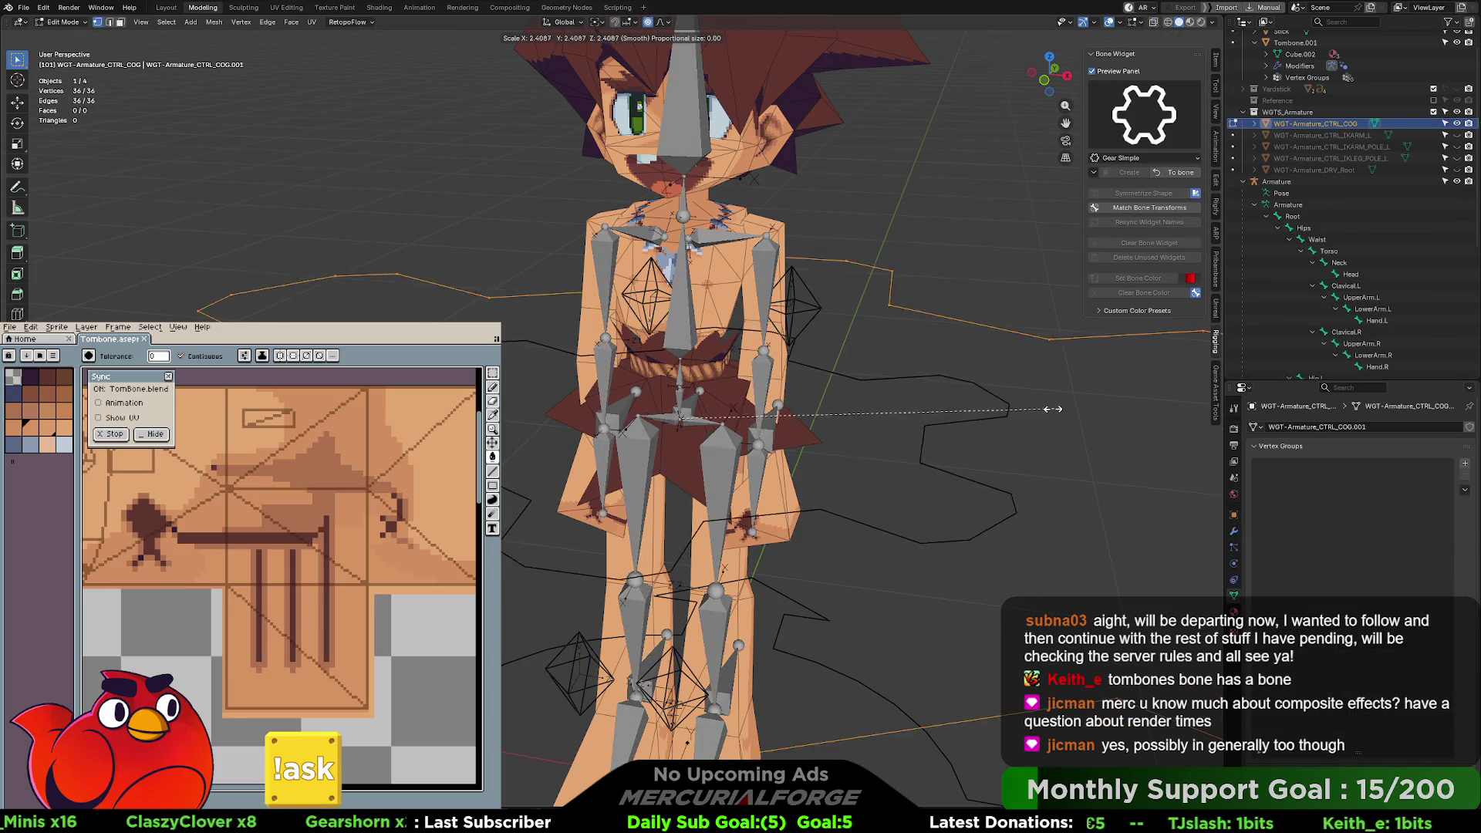
left_click(1159, 197)
left_click(1171, 175)
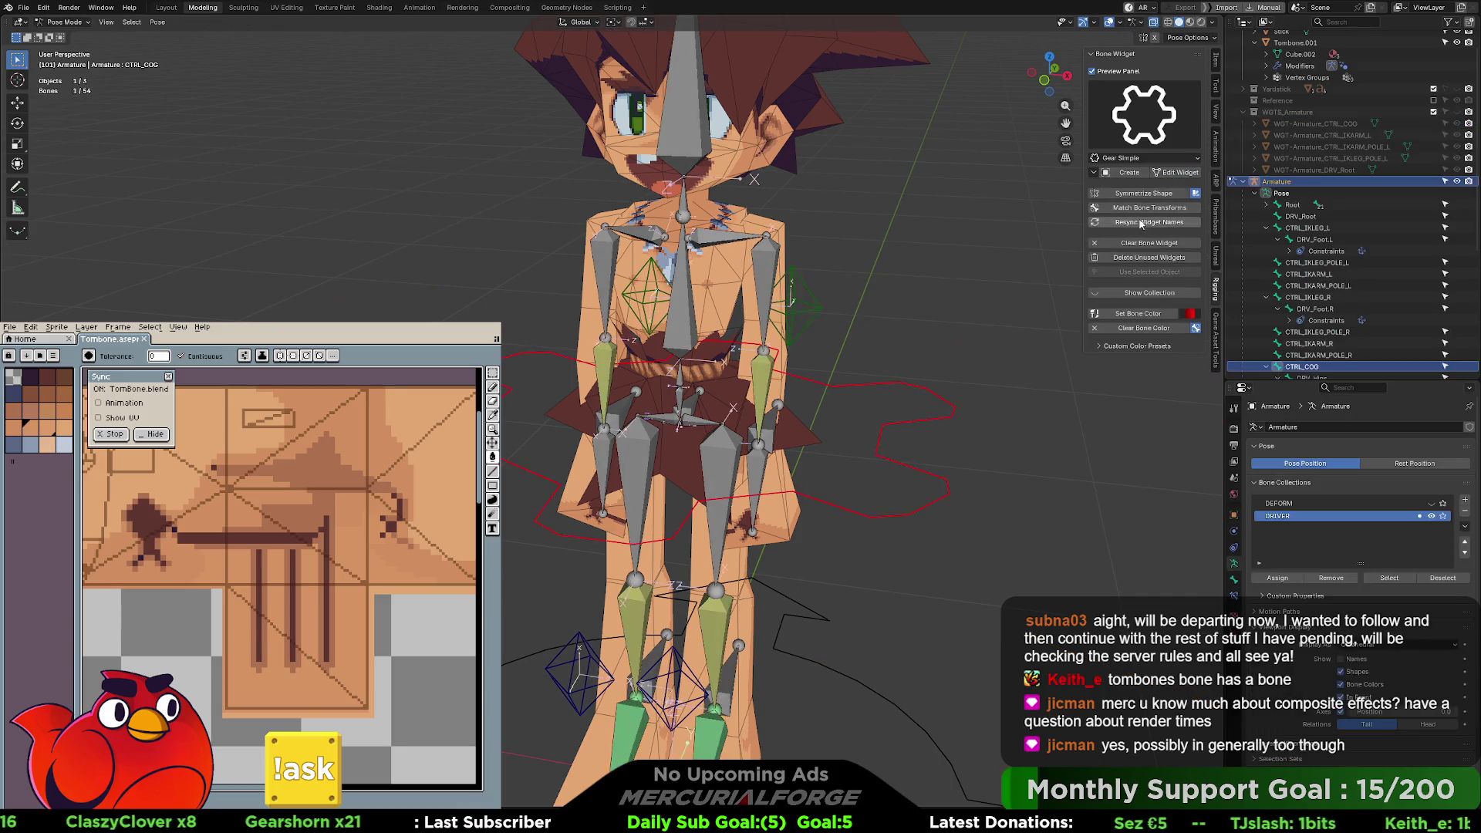
- Check the COG widget mesh, return to pose mode, and select the hips control bone
mouse_move(924, 346)
middle_mouse_down()
mouse_move(956, 386)
mouse_move(984, 373)
mouse_move(737, 356)
mouse_move(942, 349)
mouse_move(927, 353)
middle_mouse_up()
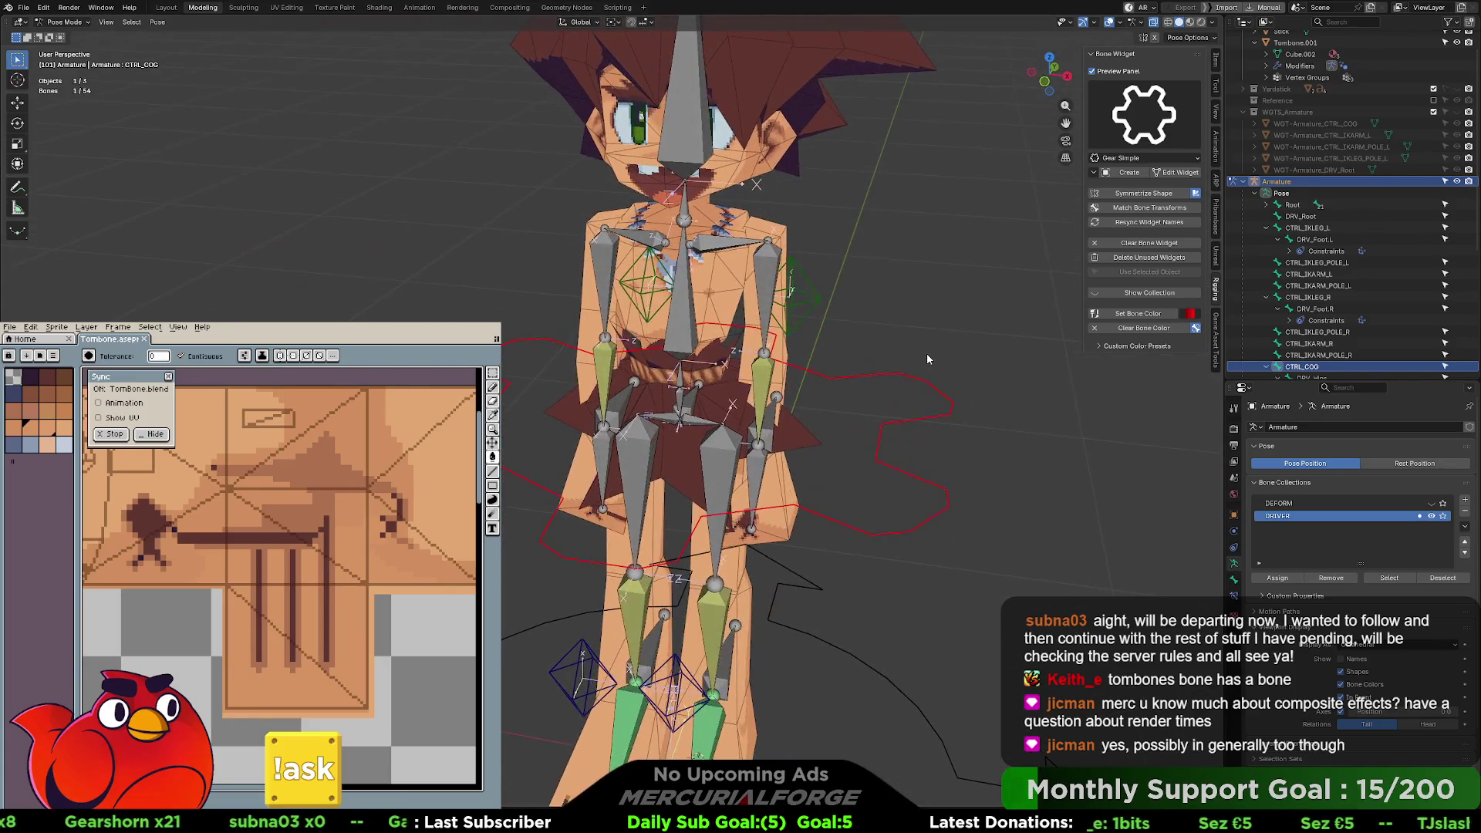
key("Tab")
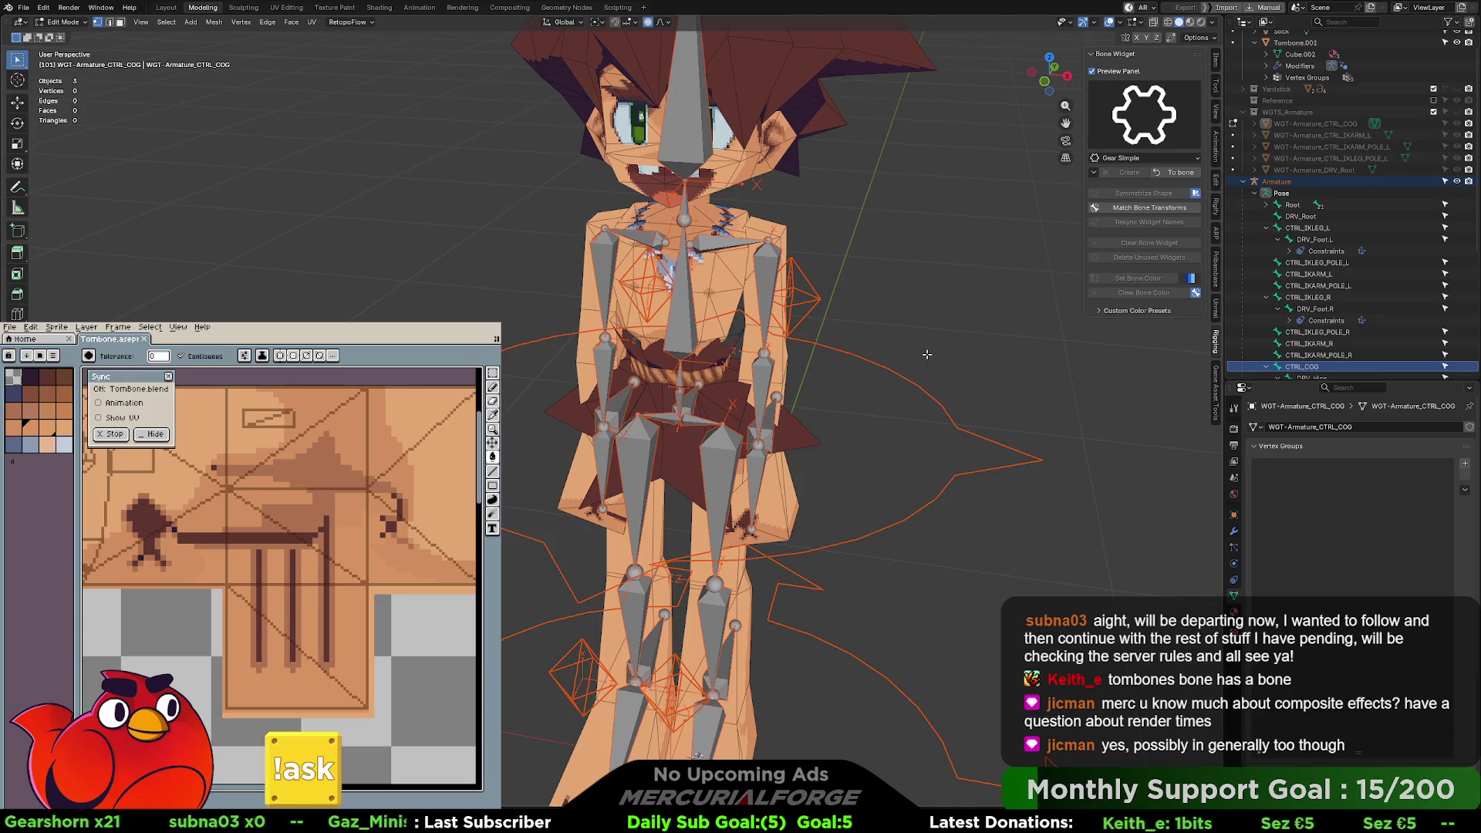
key("Tab")
mouse_move(954, 363)
middle_mouse_down()
mouse_move(974, 373)
mouse_move(903, 350)
mouse_move(977, 318)
mouse_move(956, 324)
middle_mouse_up()
scroll(903, 349, "up", 2)
left_click(1177, 172)
left_click(648, 381)
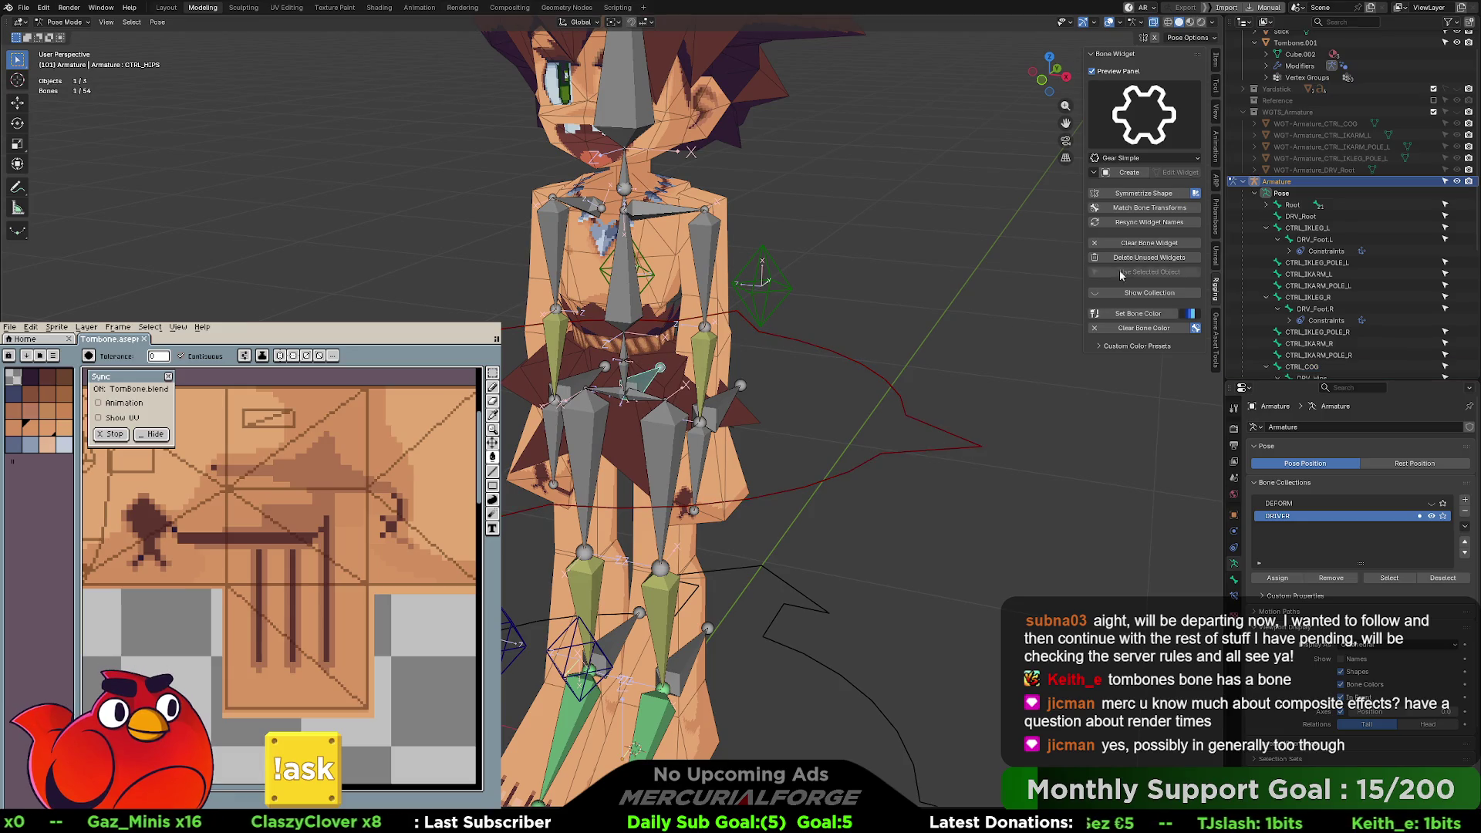
- Create a Circle widget on the CTRL_HIPS bone
left_click(1152, 127)
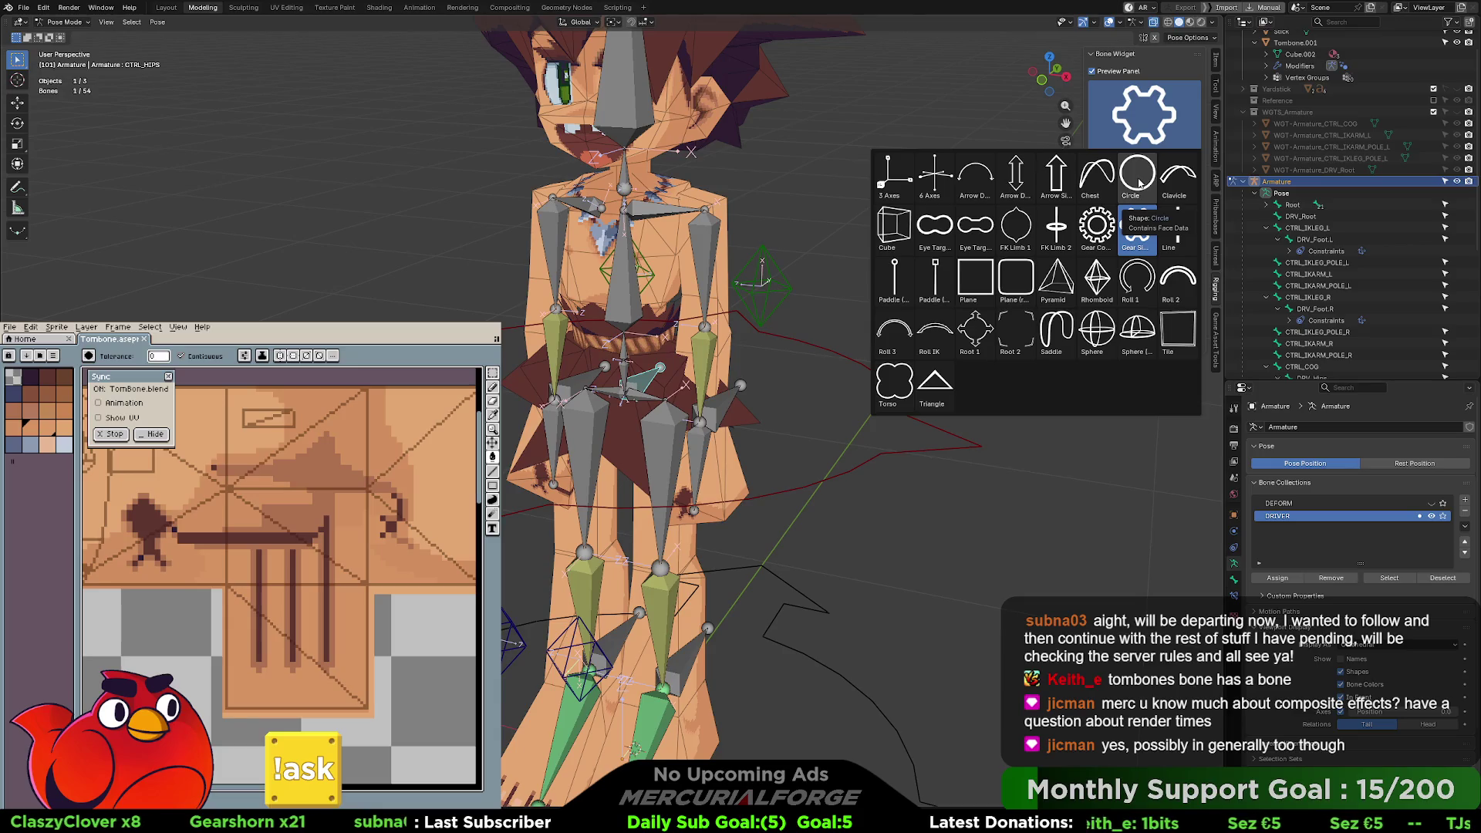
left_click(1139, 182)
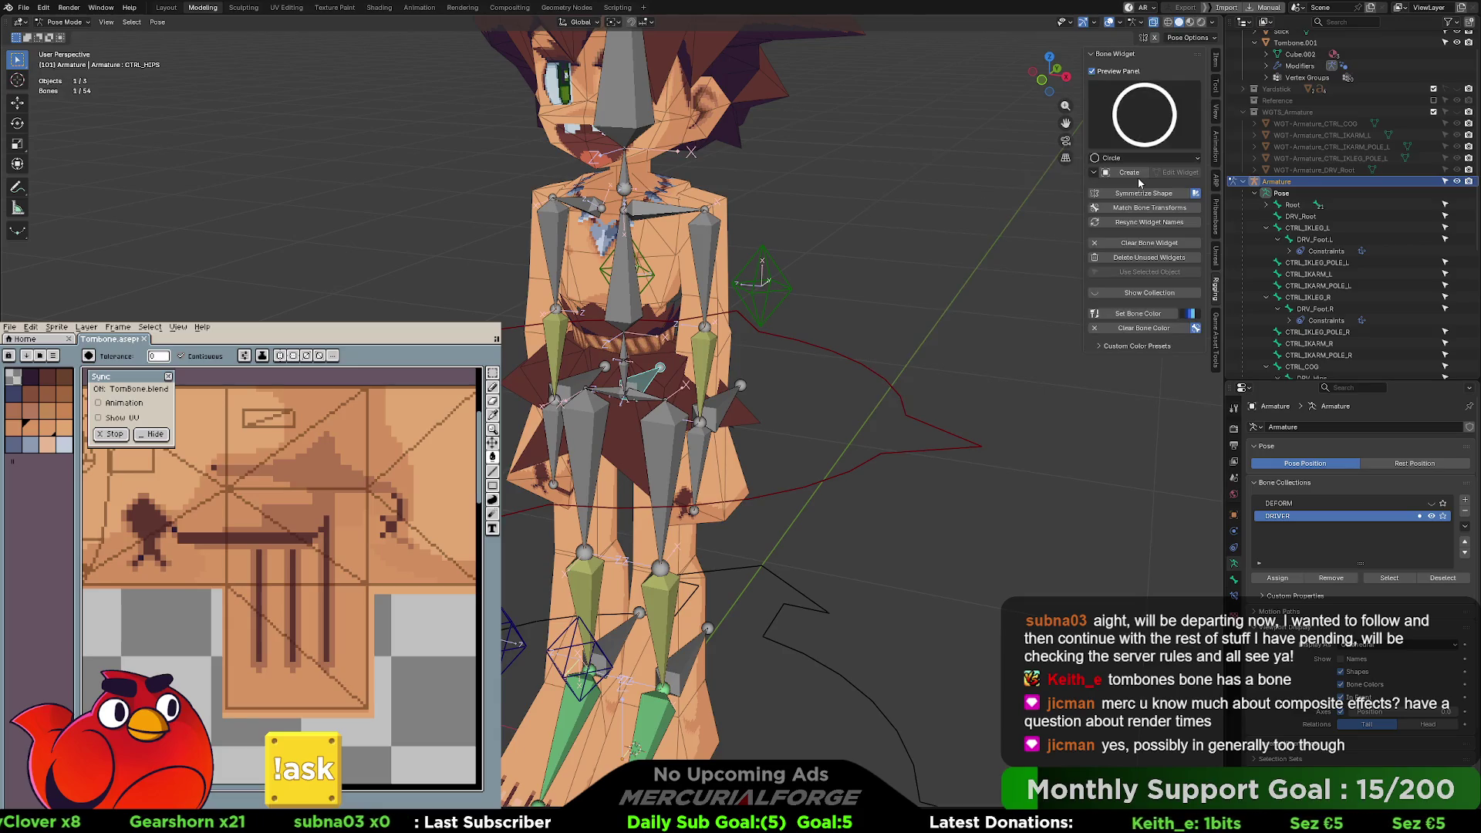
left_click(1130, 173)
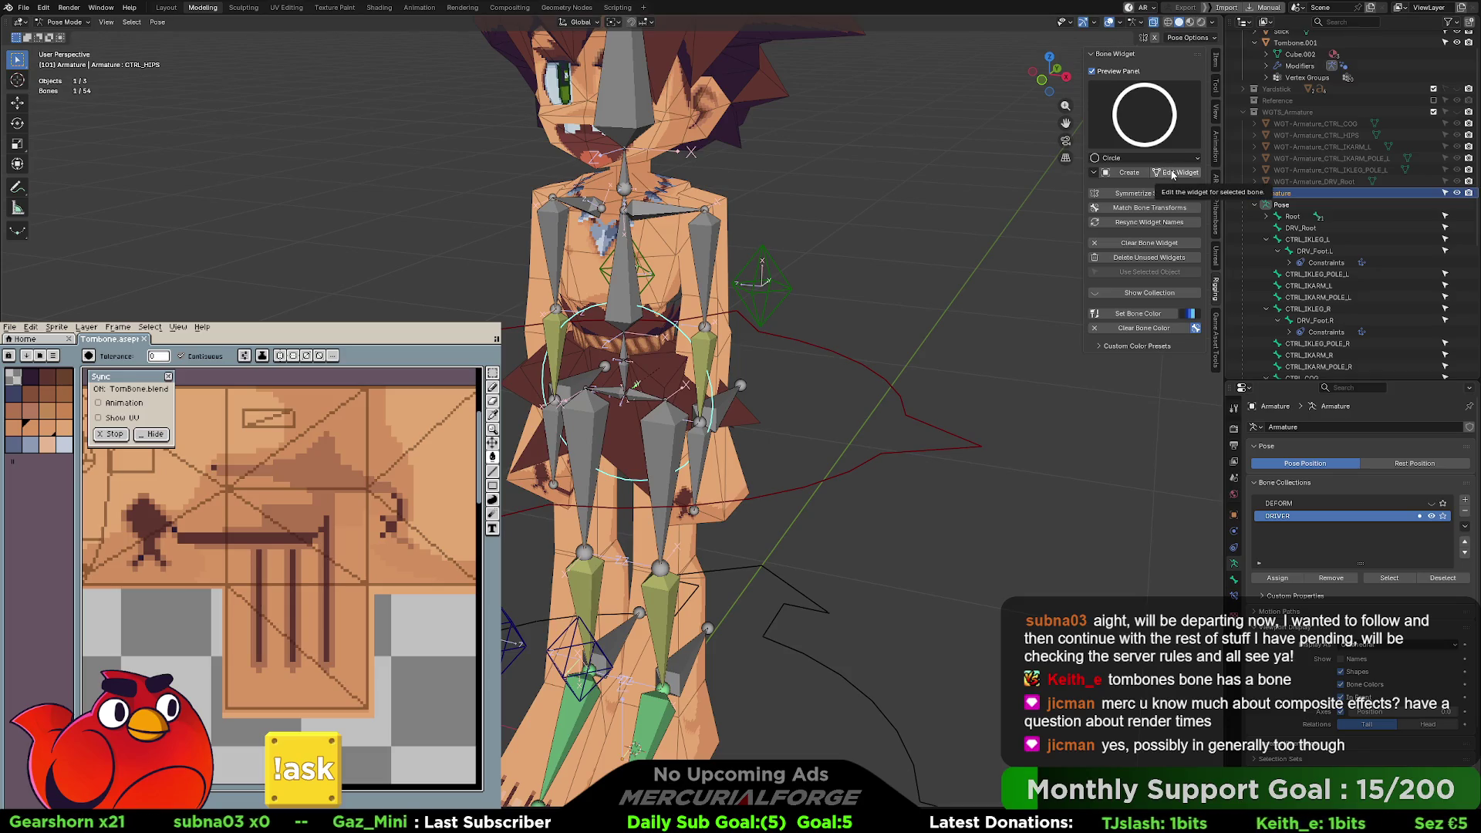
- Rotate the hips circle 90° on X to lie flat and scale it up
left_click(1174, 173)
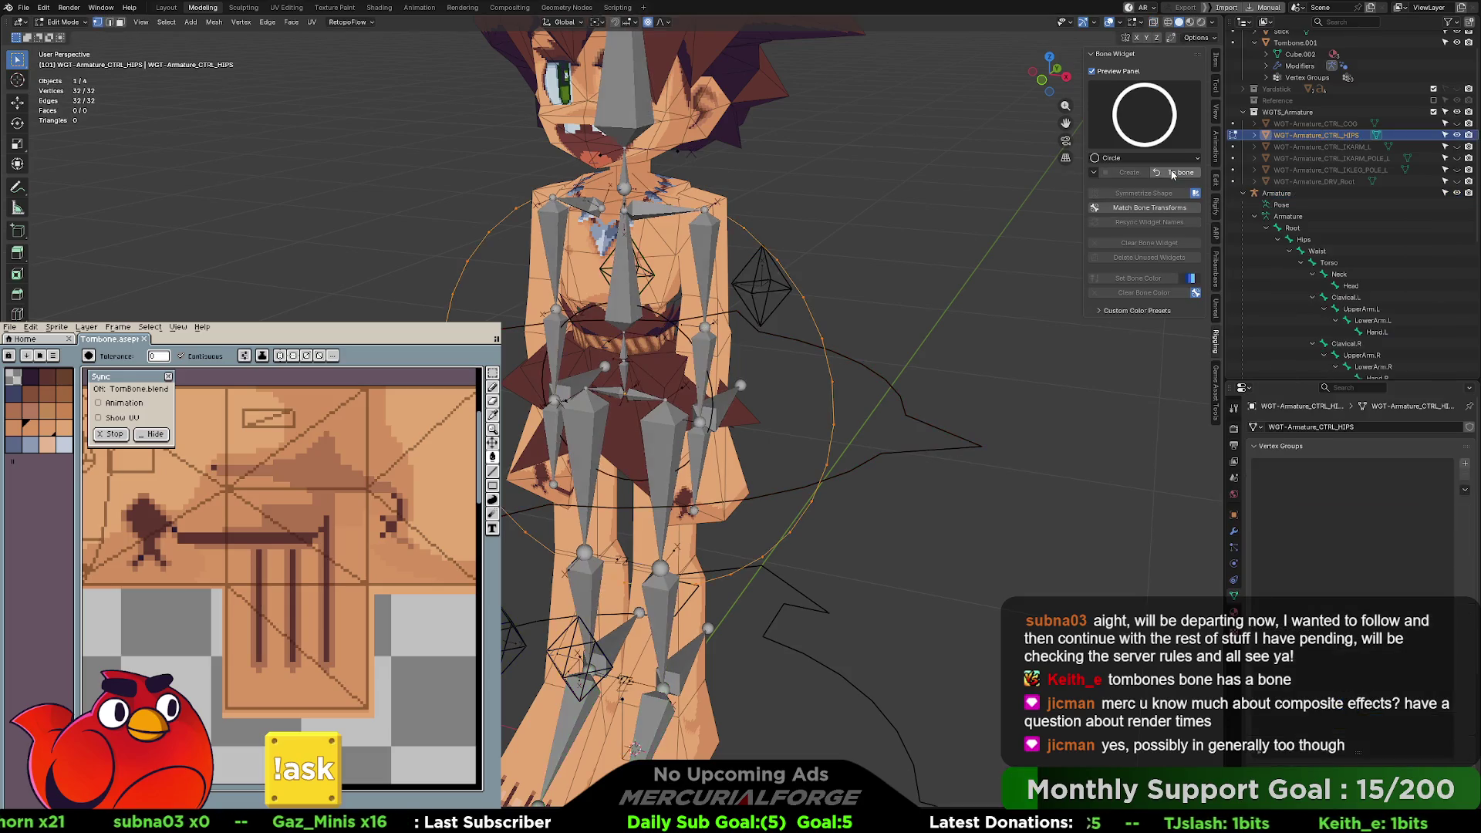
type("rx90")
key("Return")
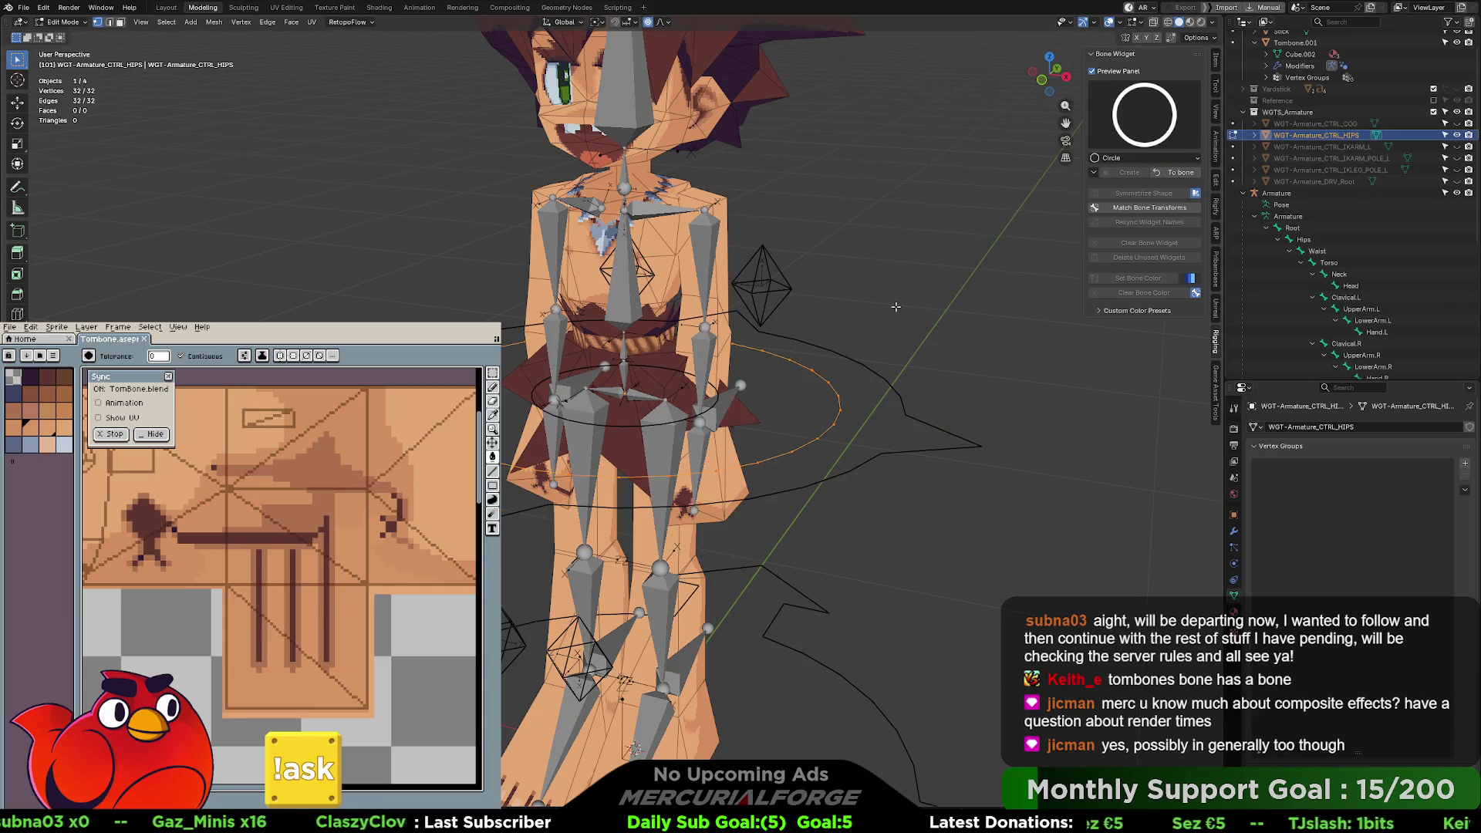
key("s")
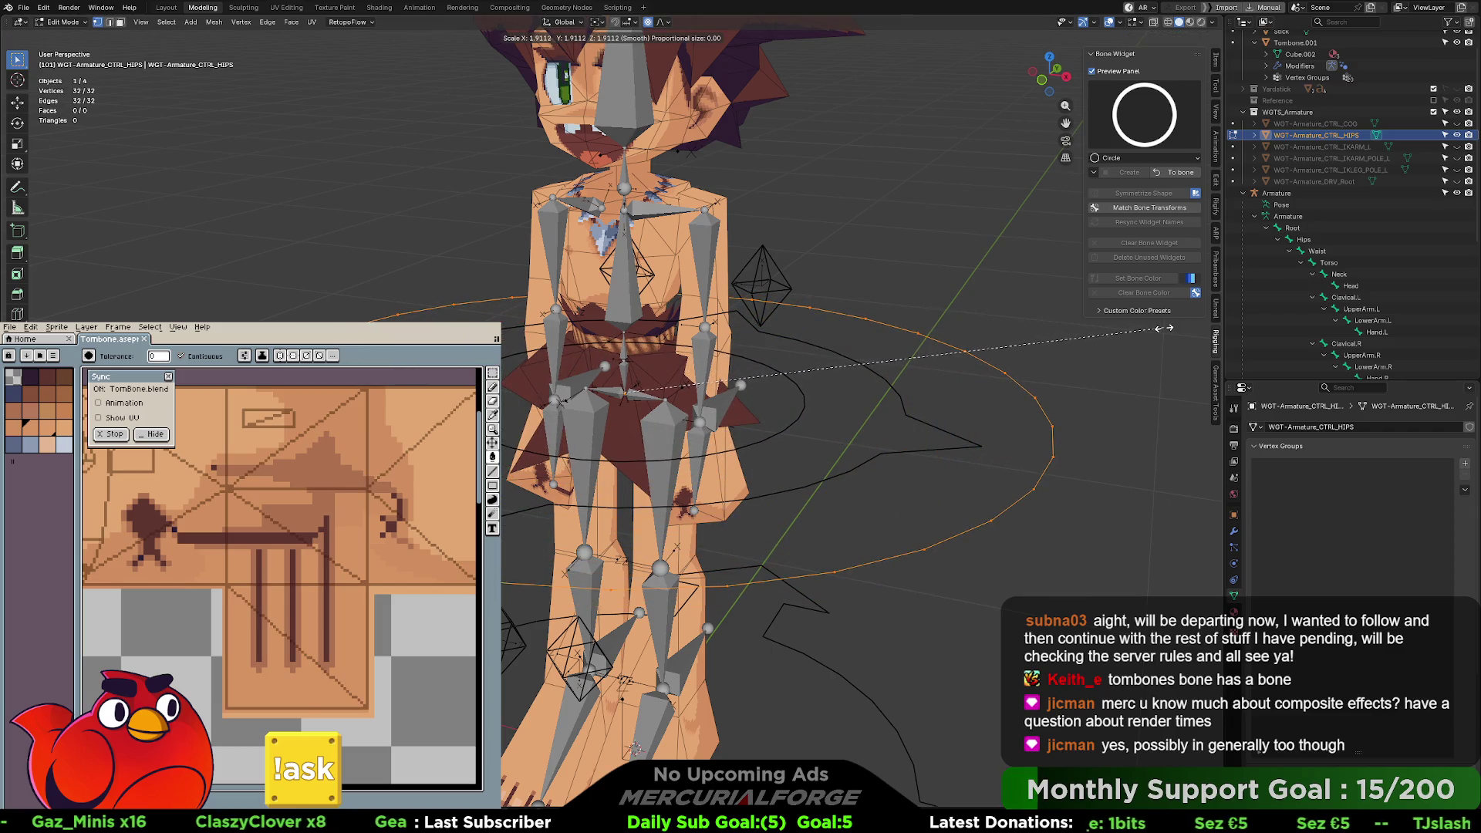
left_click(1164, 328)
- Select several circle vertices from a top view and scale them outward
middle_click_drag(873, 416, 874, 481)
left_click_drag(892, 429, 892, 430)
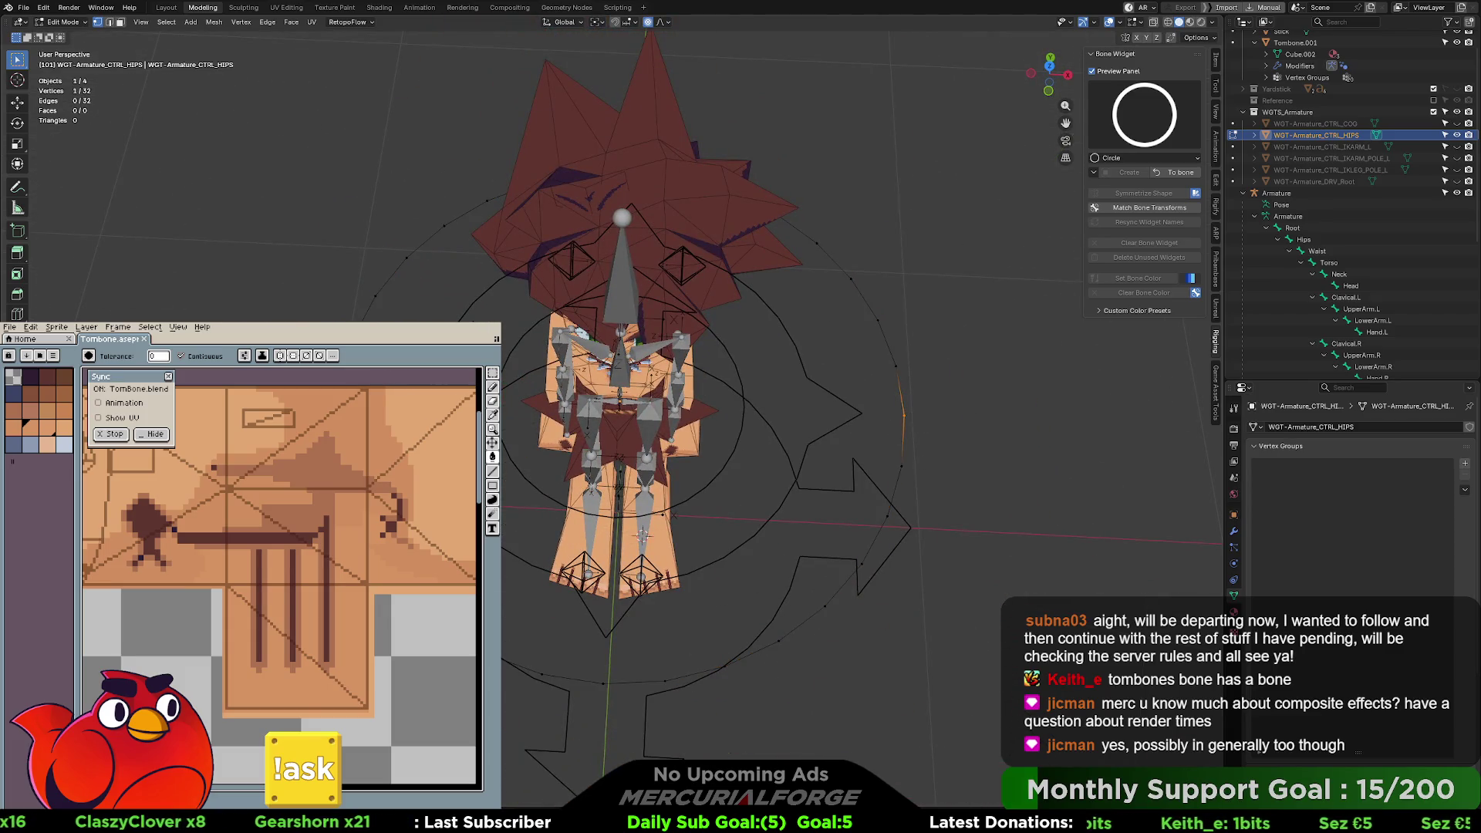
middle_click_drag(892, 430, 892, 478)
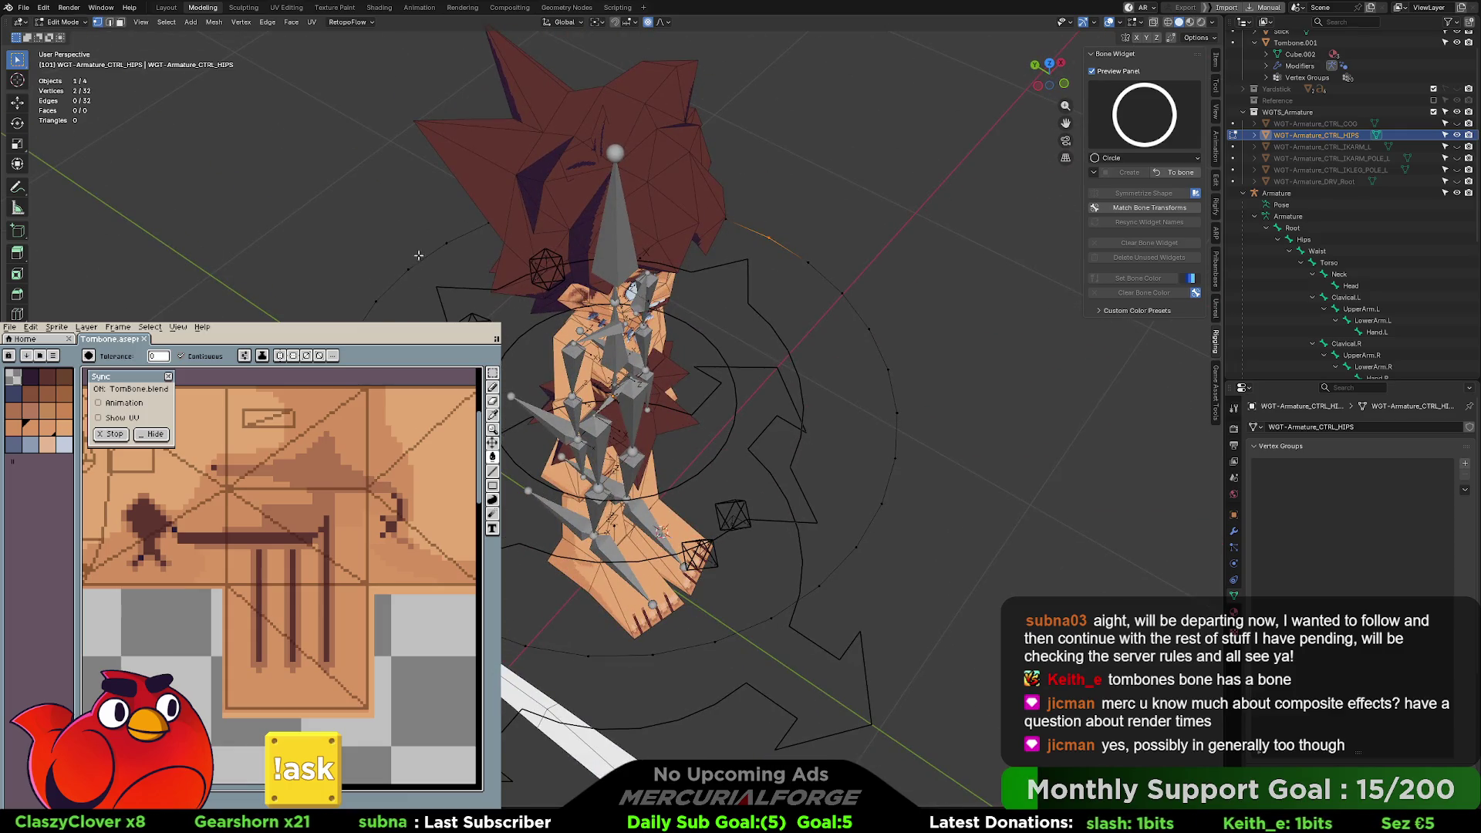
left_click(849, 487, "shift")
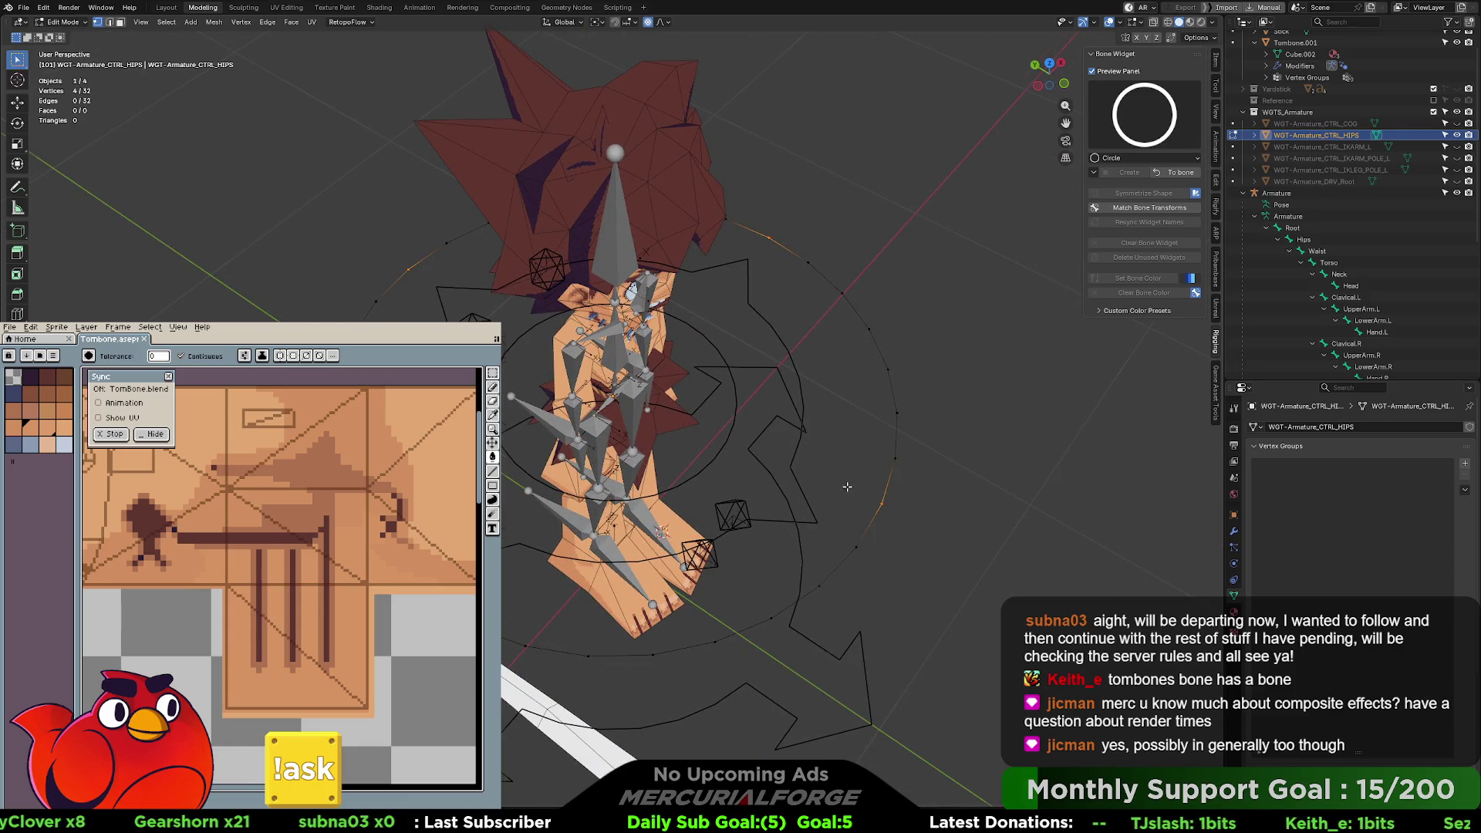
key("KP_7")
middle_click_drag(727, 452, 743, 521)
key("s")
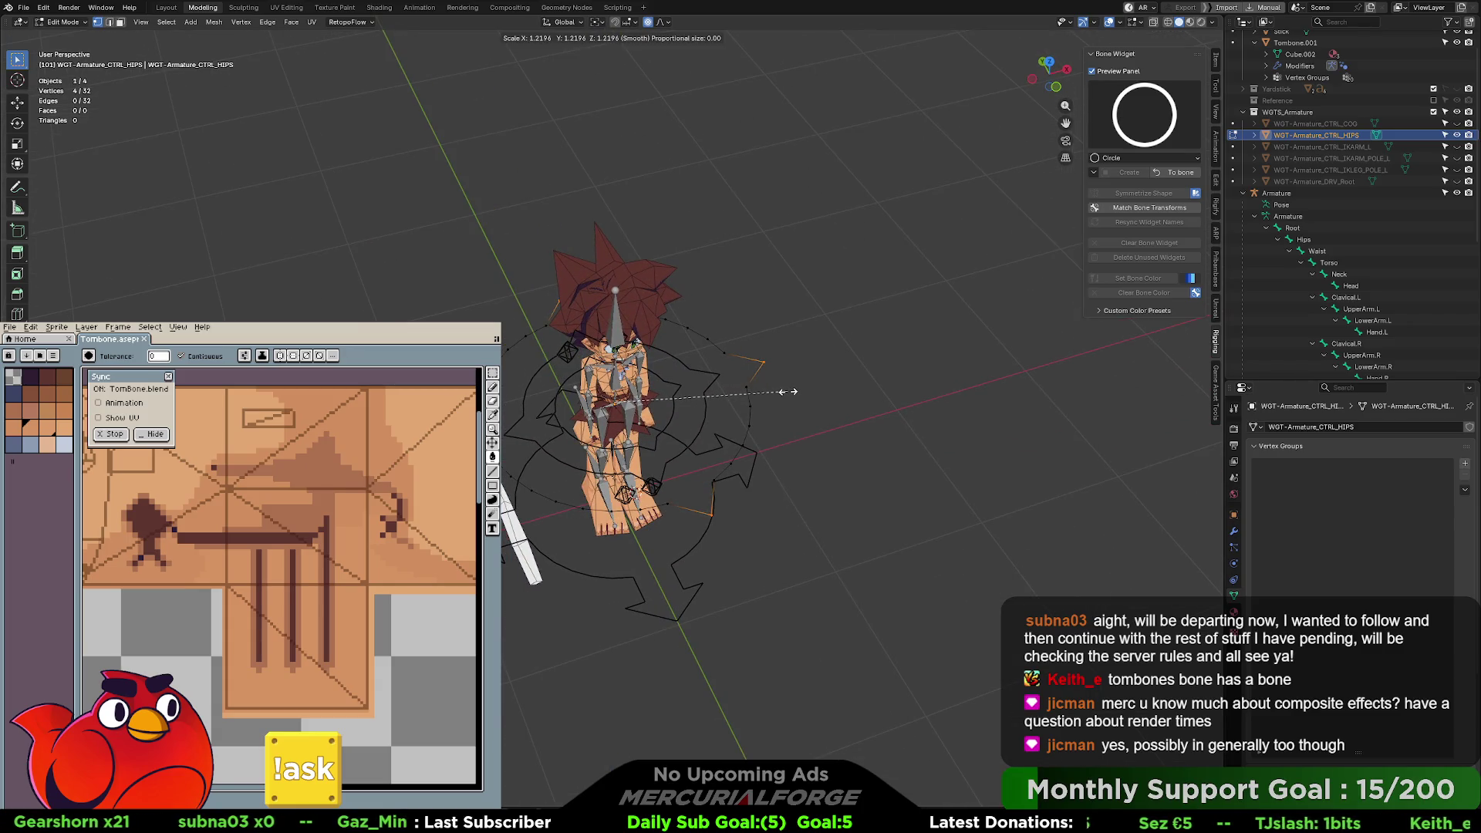
left_click(795, 391)
- Finish editing the hips widget and return to the hips bone in pose mode
middle_click_drag(795, 391, 610, 377)
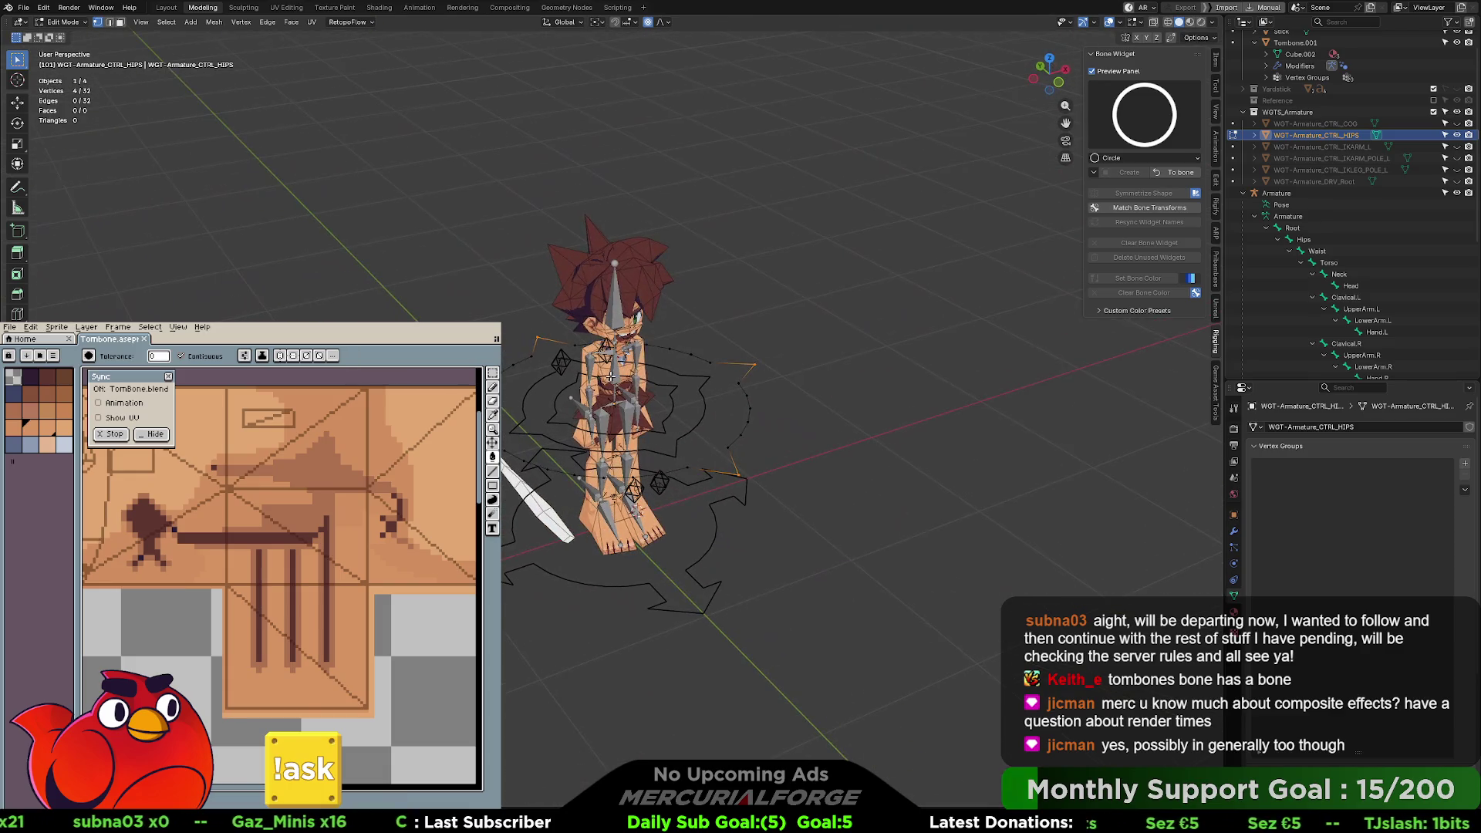
key("Tab")
left_click(793, 386)
scroll(793, 385, "up", 6)
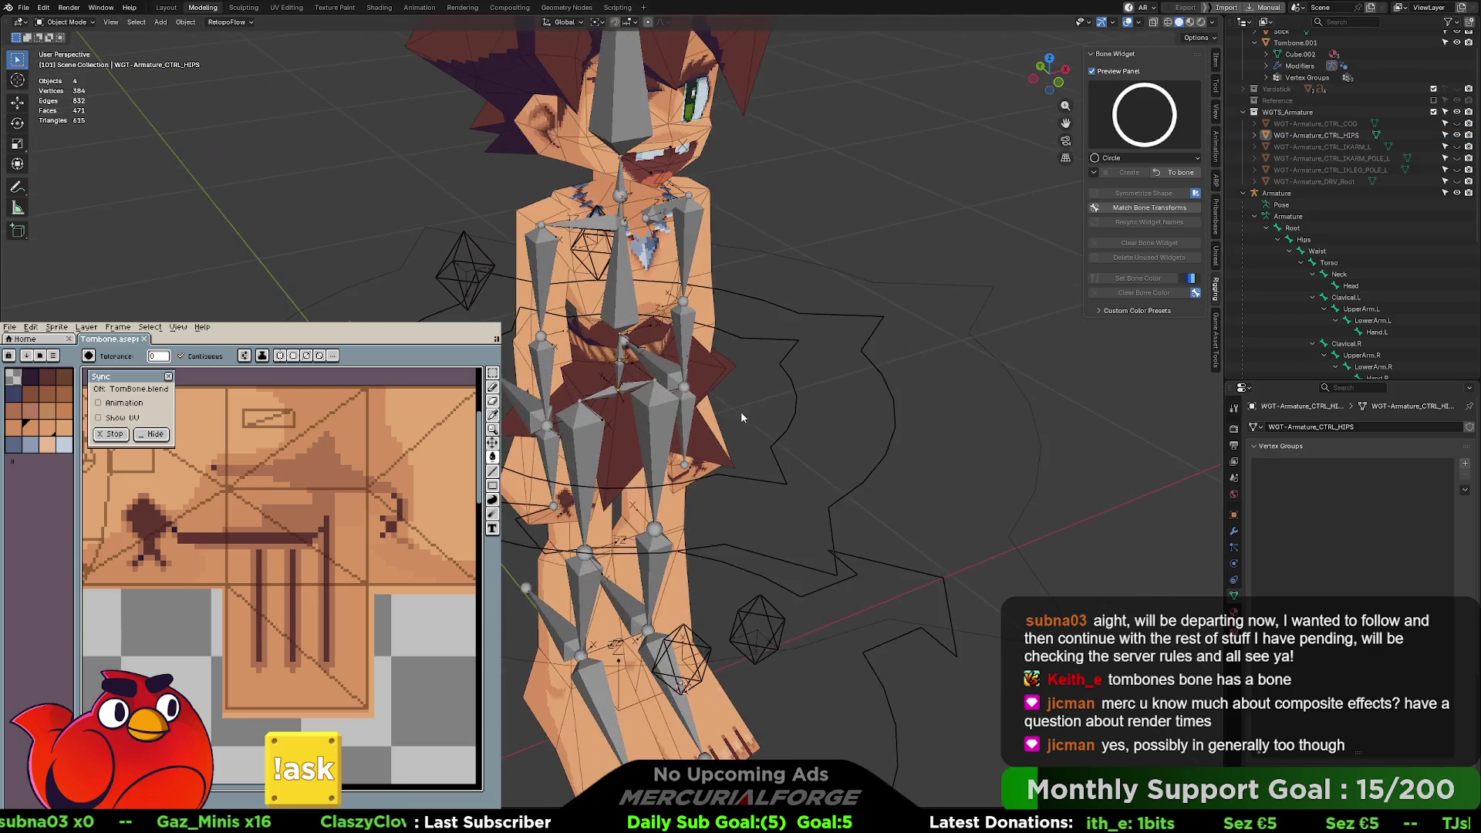
left_click(1175, 173)
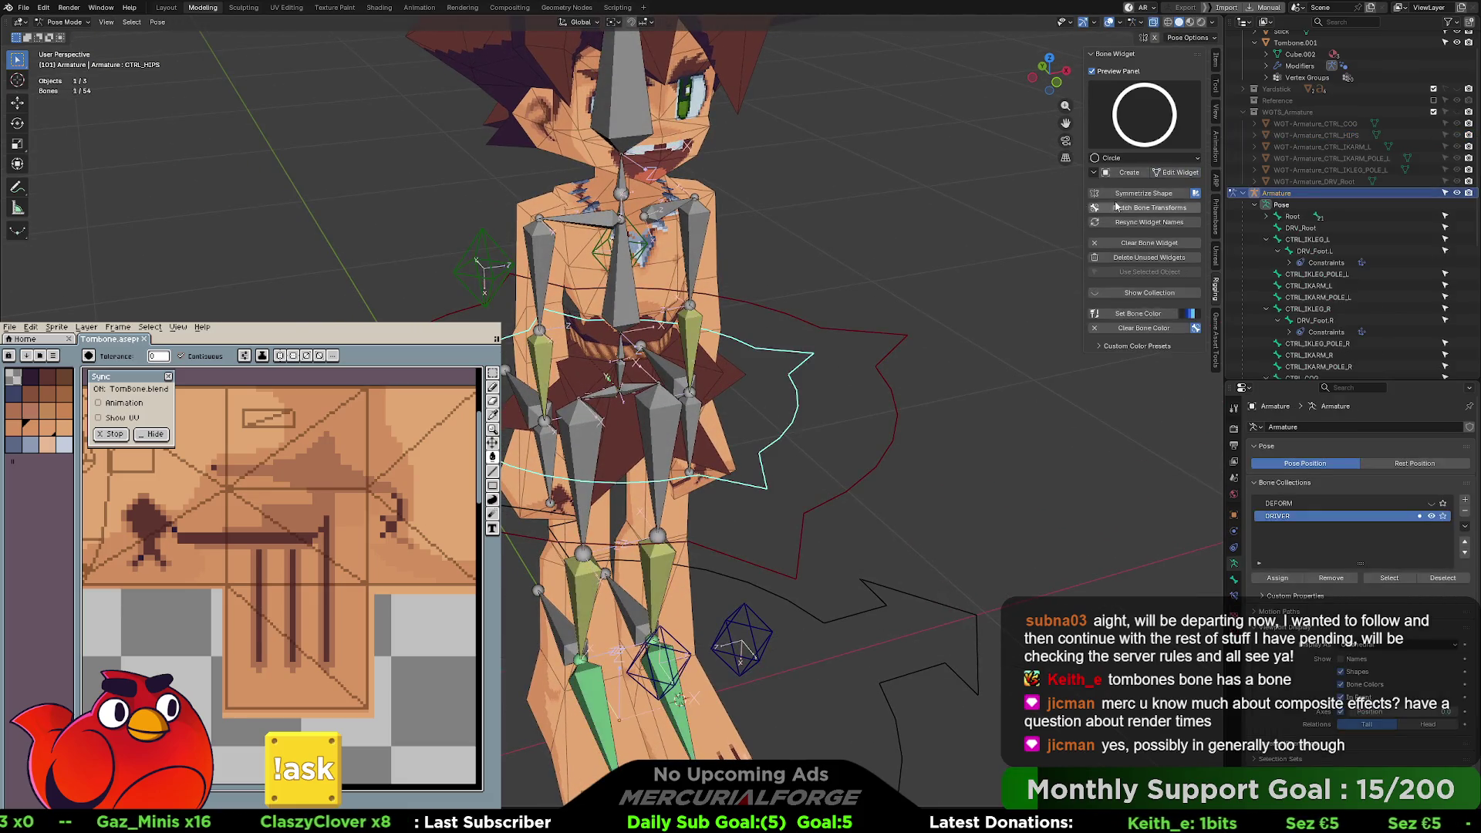
- Colour the CTRL_HIPS circle red and reselect it to check the colour
left_click(1192, 314)
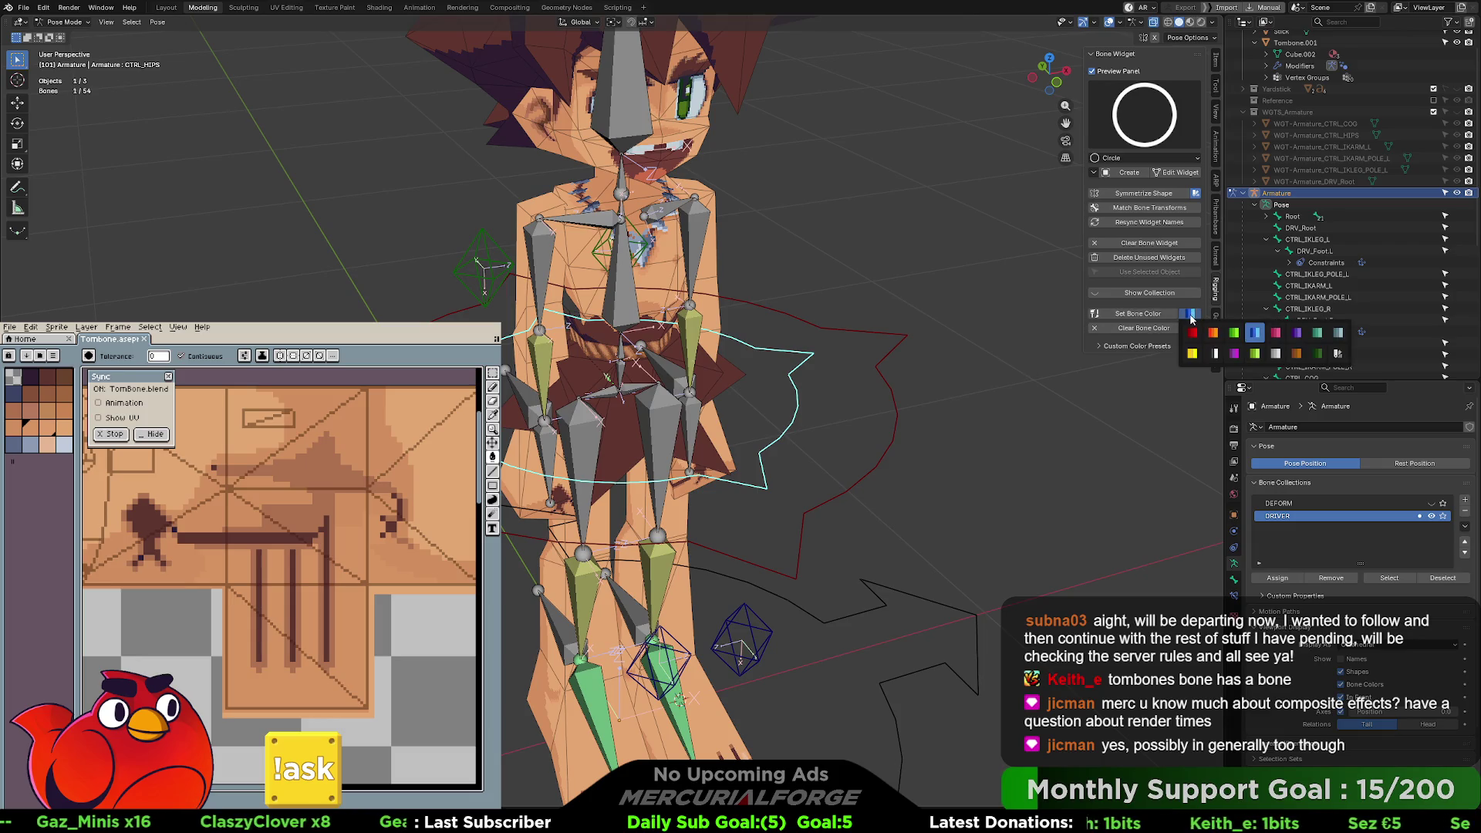
left_click(1193, 334)
key("alt+a")
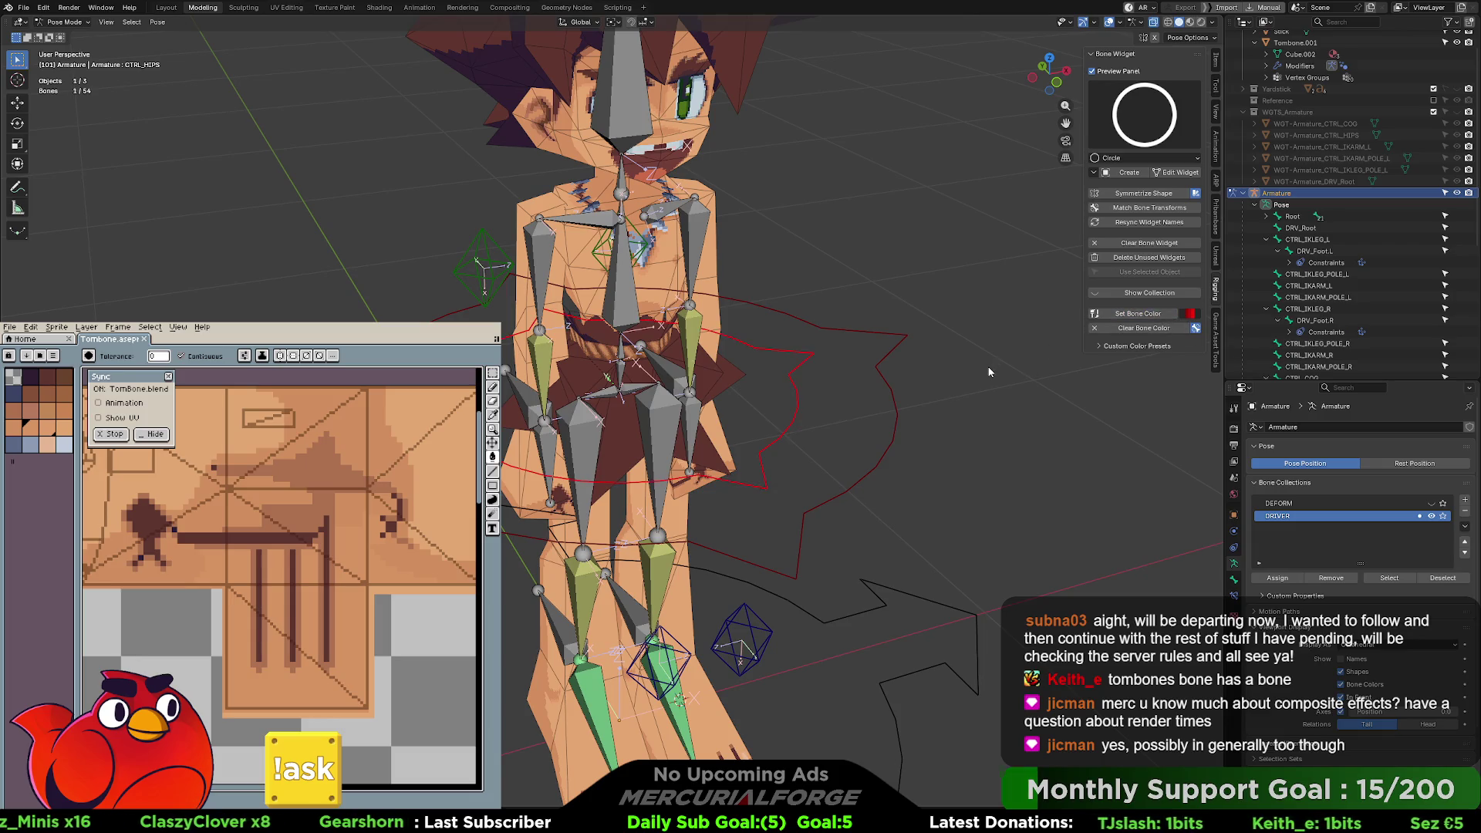
left_click(861, 401)
key("alt+a")
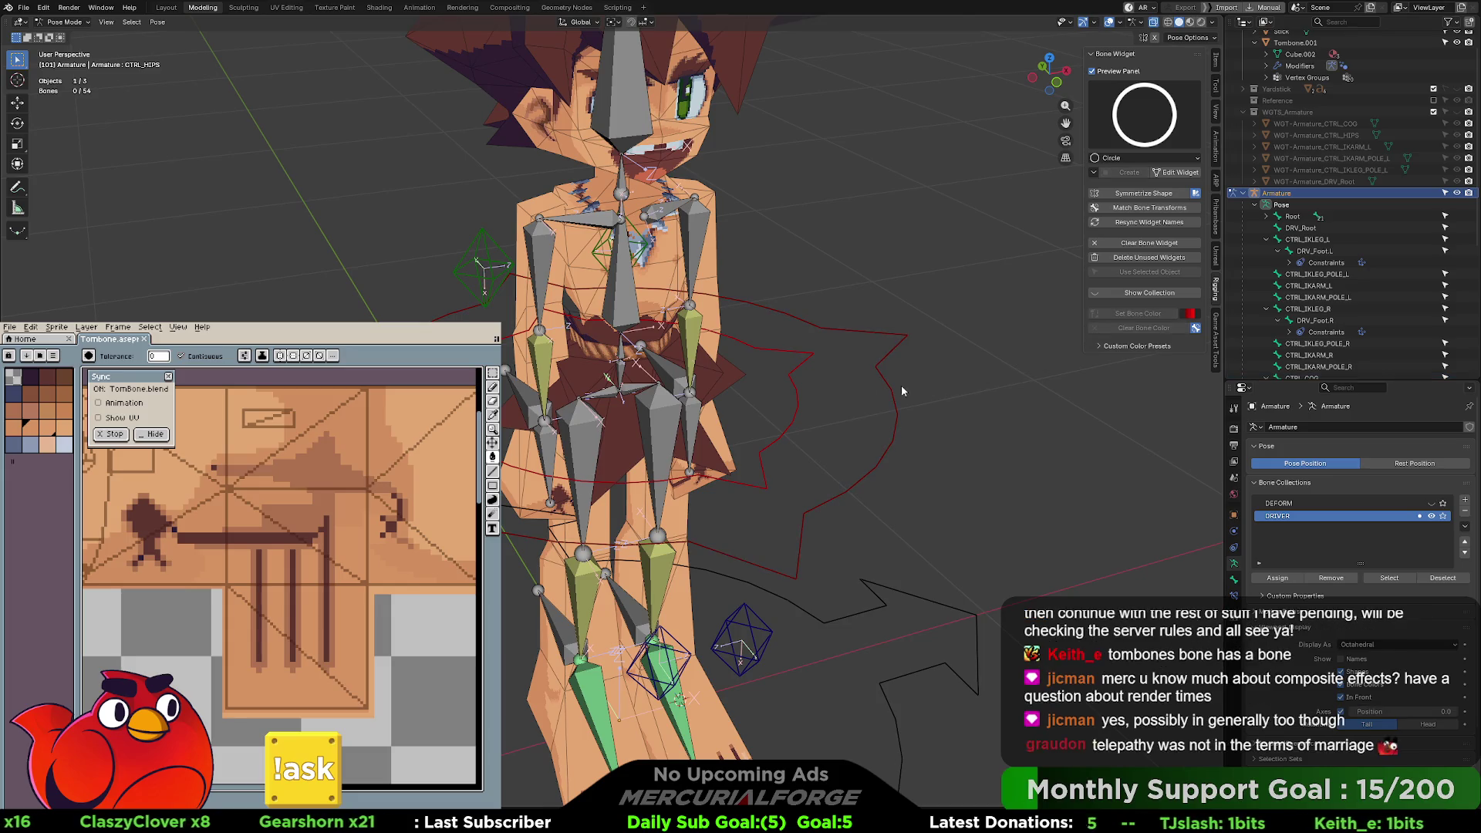
left_click(780, 391)
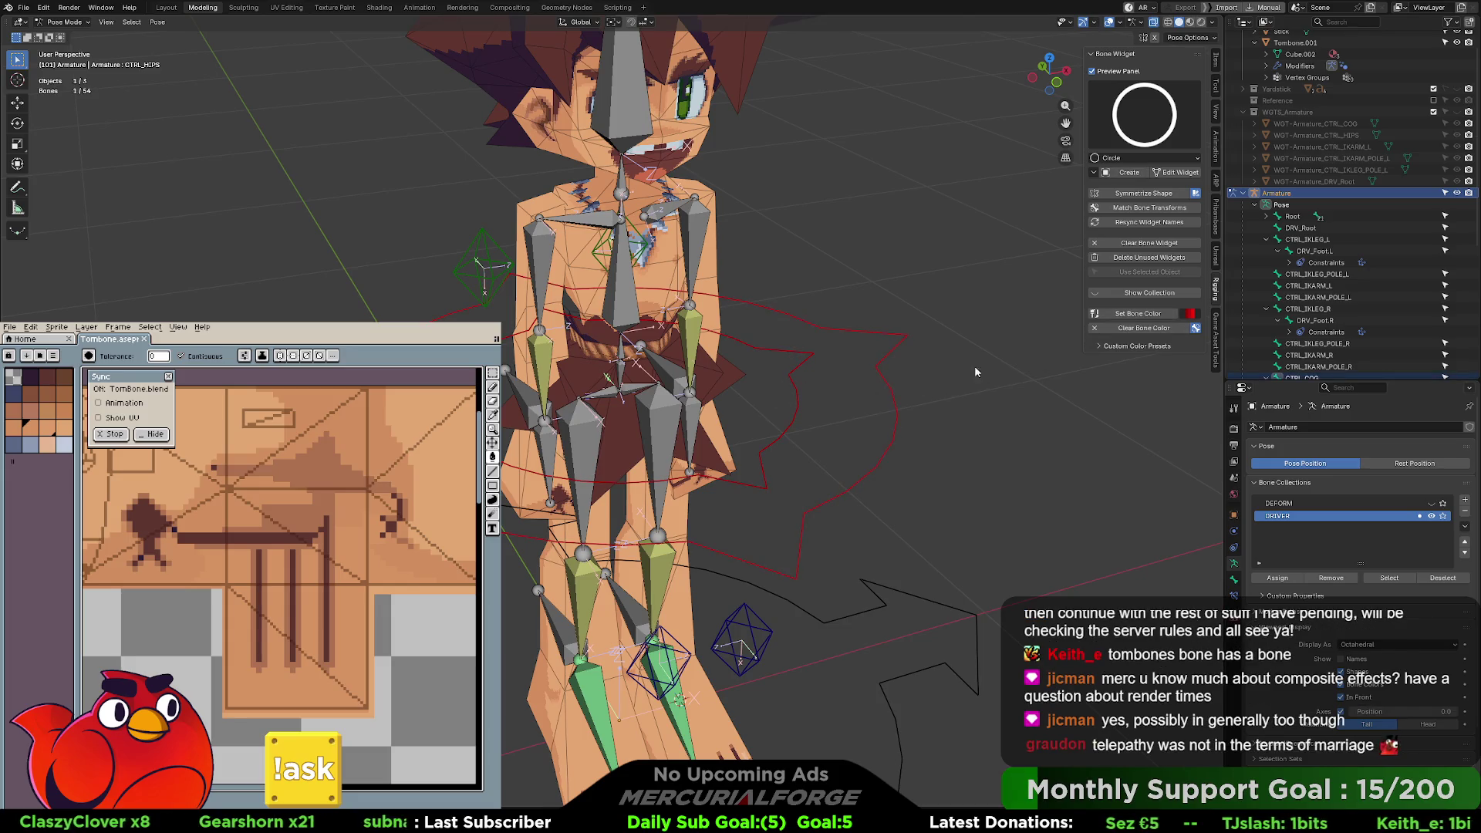
left_click(1137, 317)
key("alt+a")
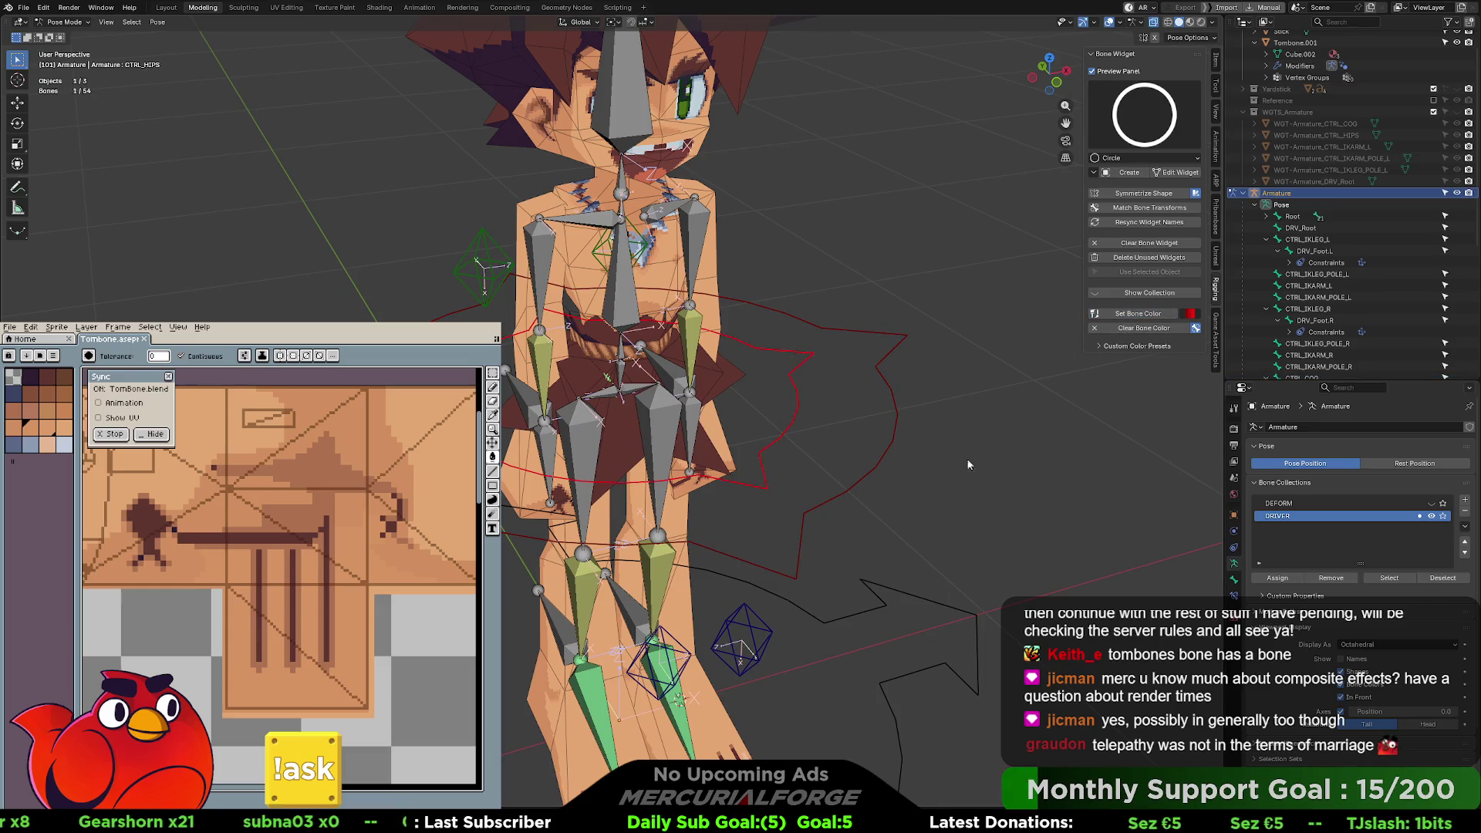
- Select the root arrow control and colour it yellow
middle_click_drag(875, 395, 951, 491)
left_click(895, 577)
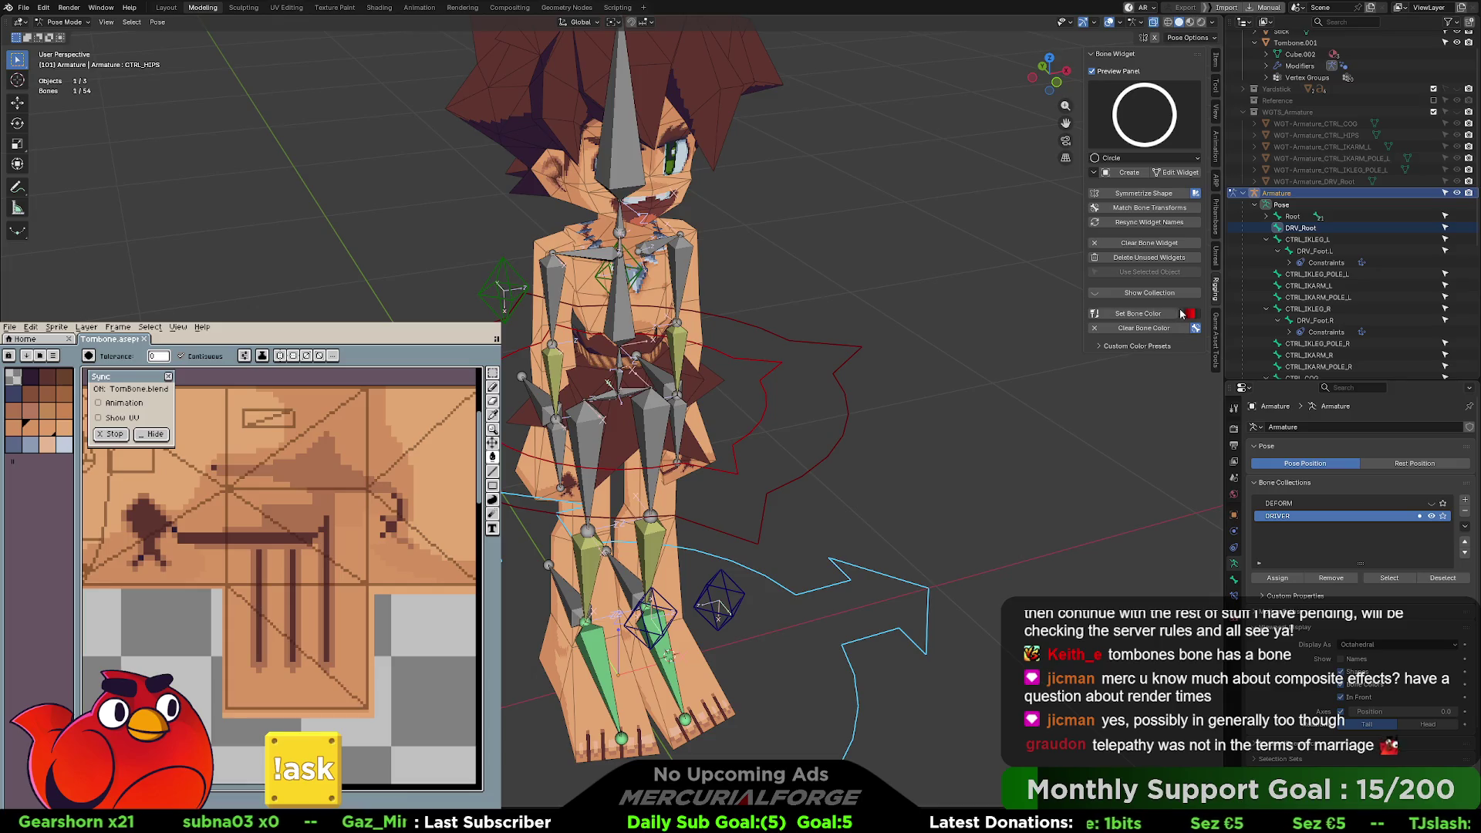
left_click(1191, 315)
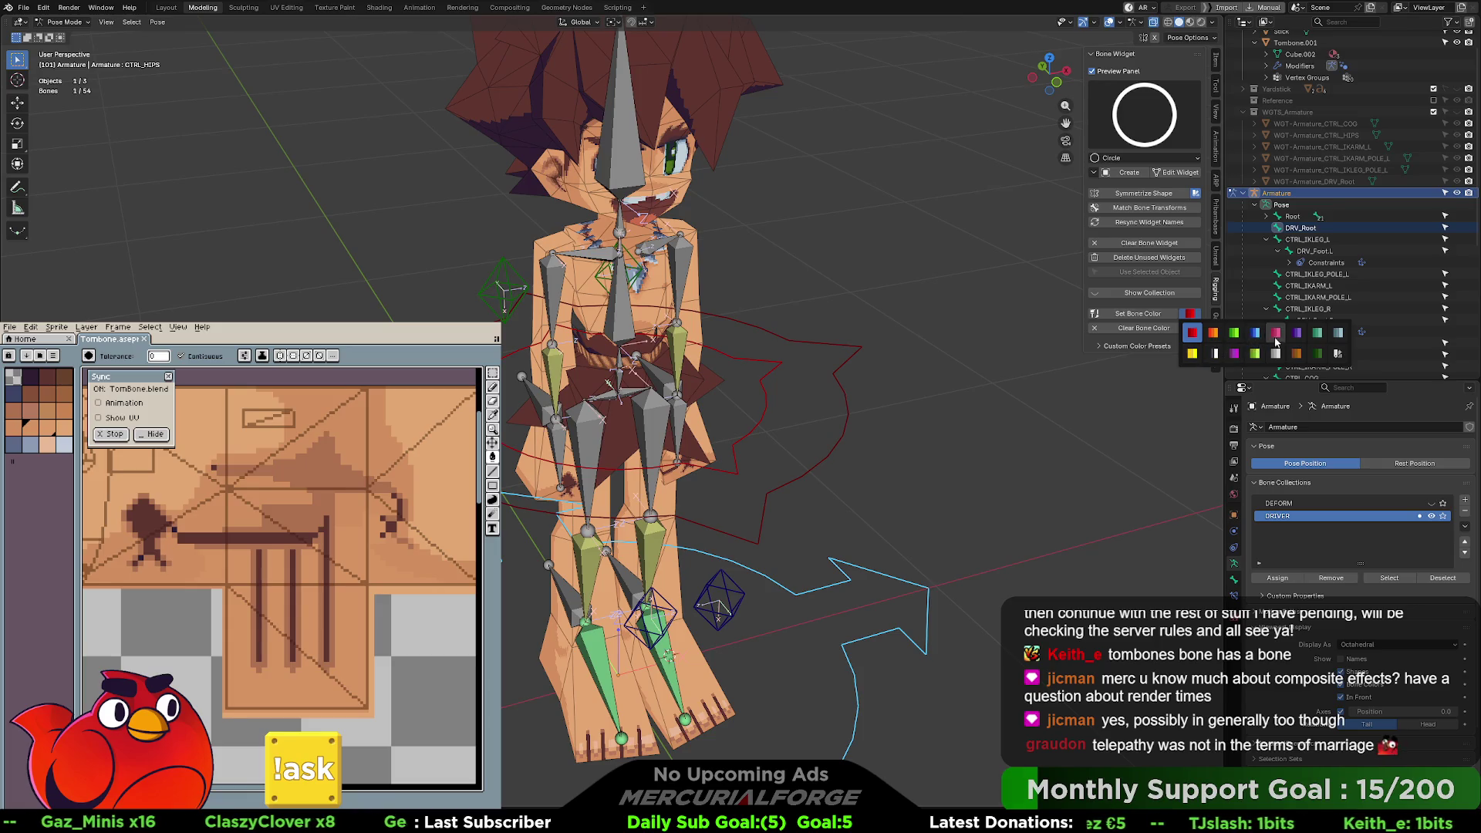
left_click(1201, 354)
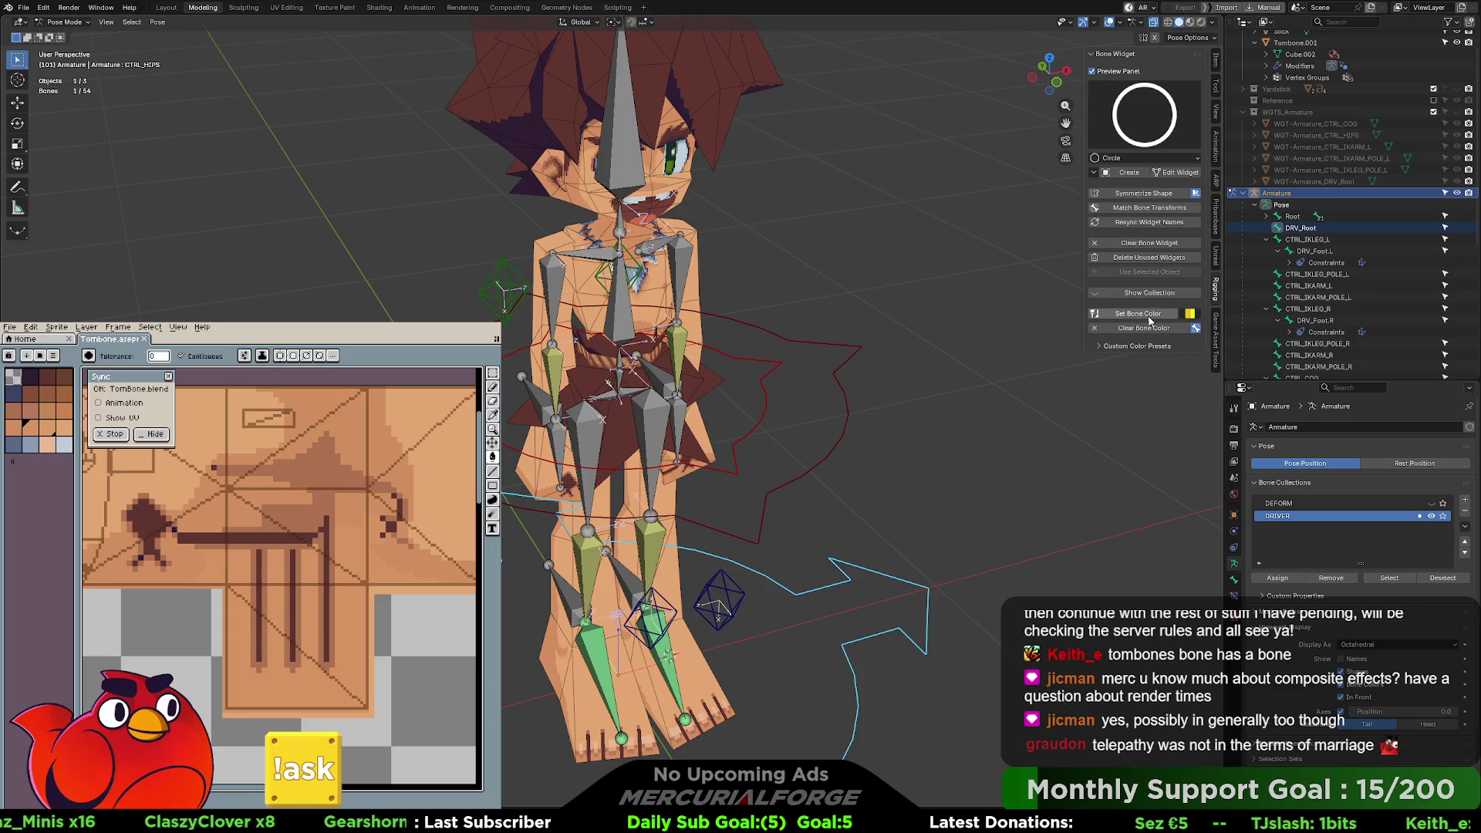
left_click(925, 473)
- Select the left arm IK control CTRL_IKARM_L and bring up its widget shape gallery
mouse_move(925, 474)
middle_mouse_down()
mouse_move(975, 452)
mouse_move(815, 435)
mouse_move(866, 438)
mouse_move(878, 378)
mouse_move(809, 369)
mouse_move(740, 391)
mouse_move(705, 410)
mouse_move(705, 439)
middle_mouse_up()
left_click(617, 457)
scroll(617, 457, "up", 3)
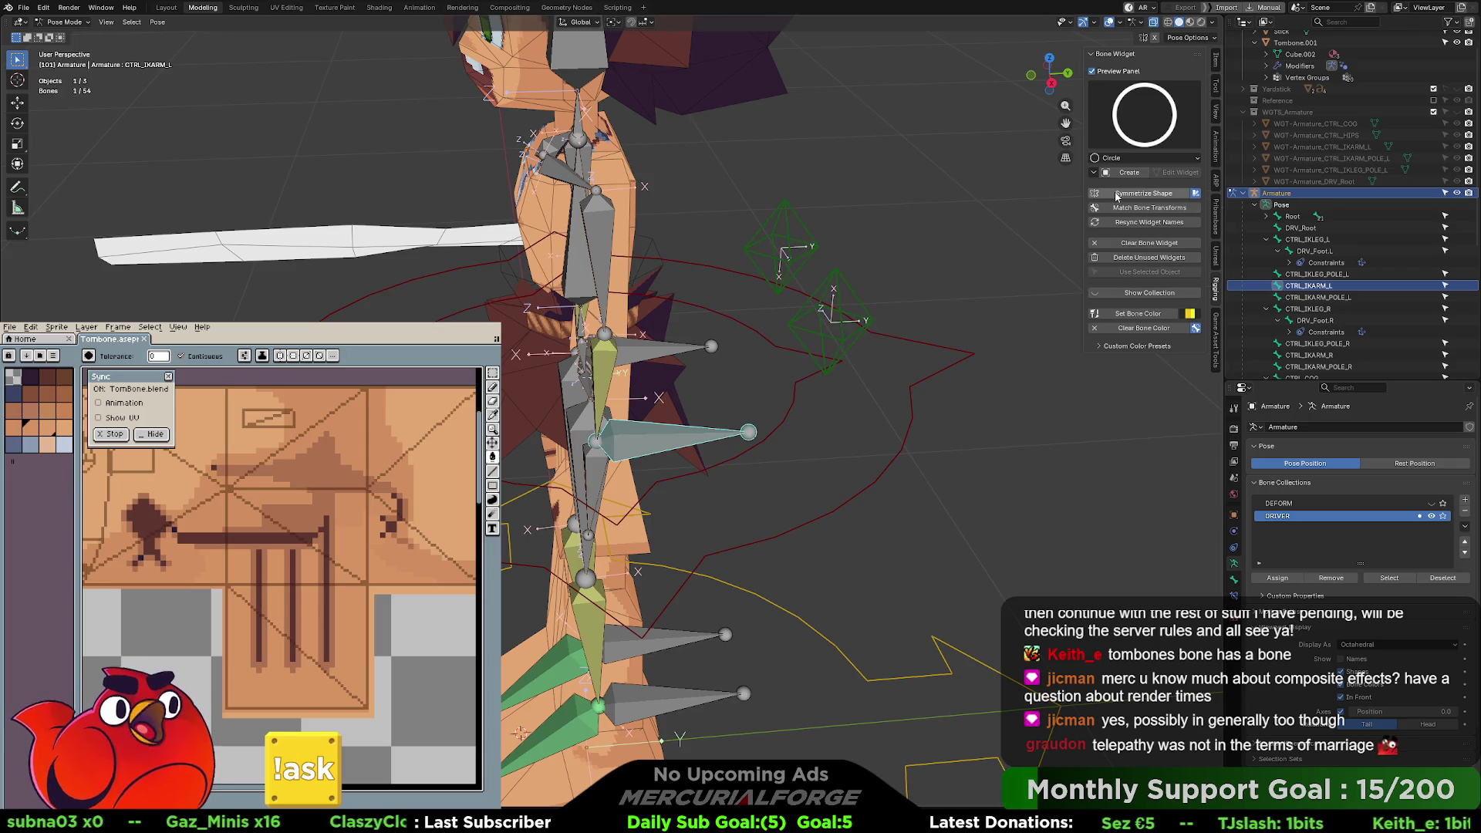
left_click(1137, 111)
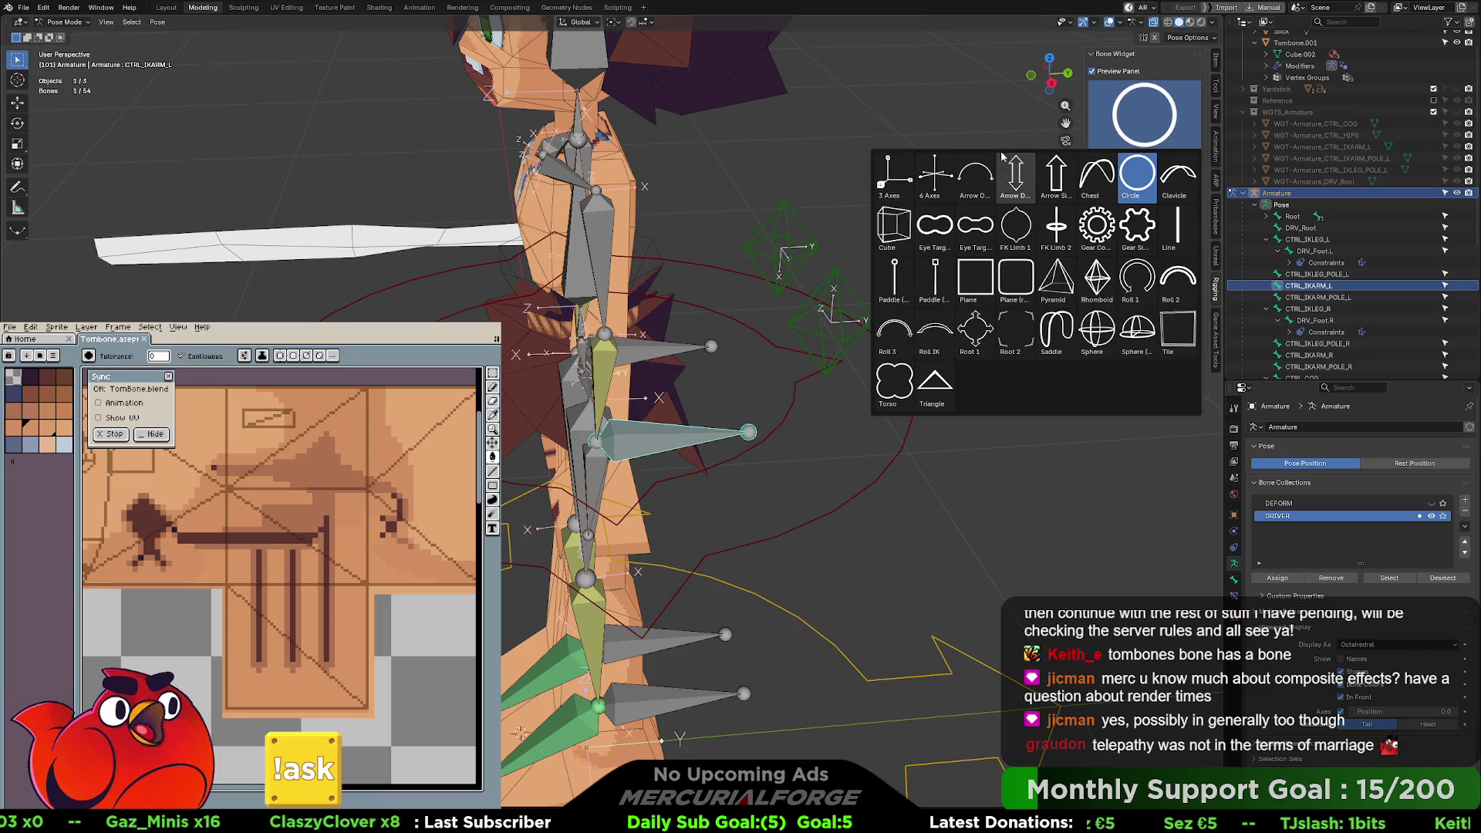
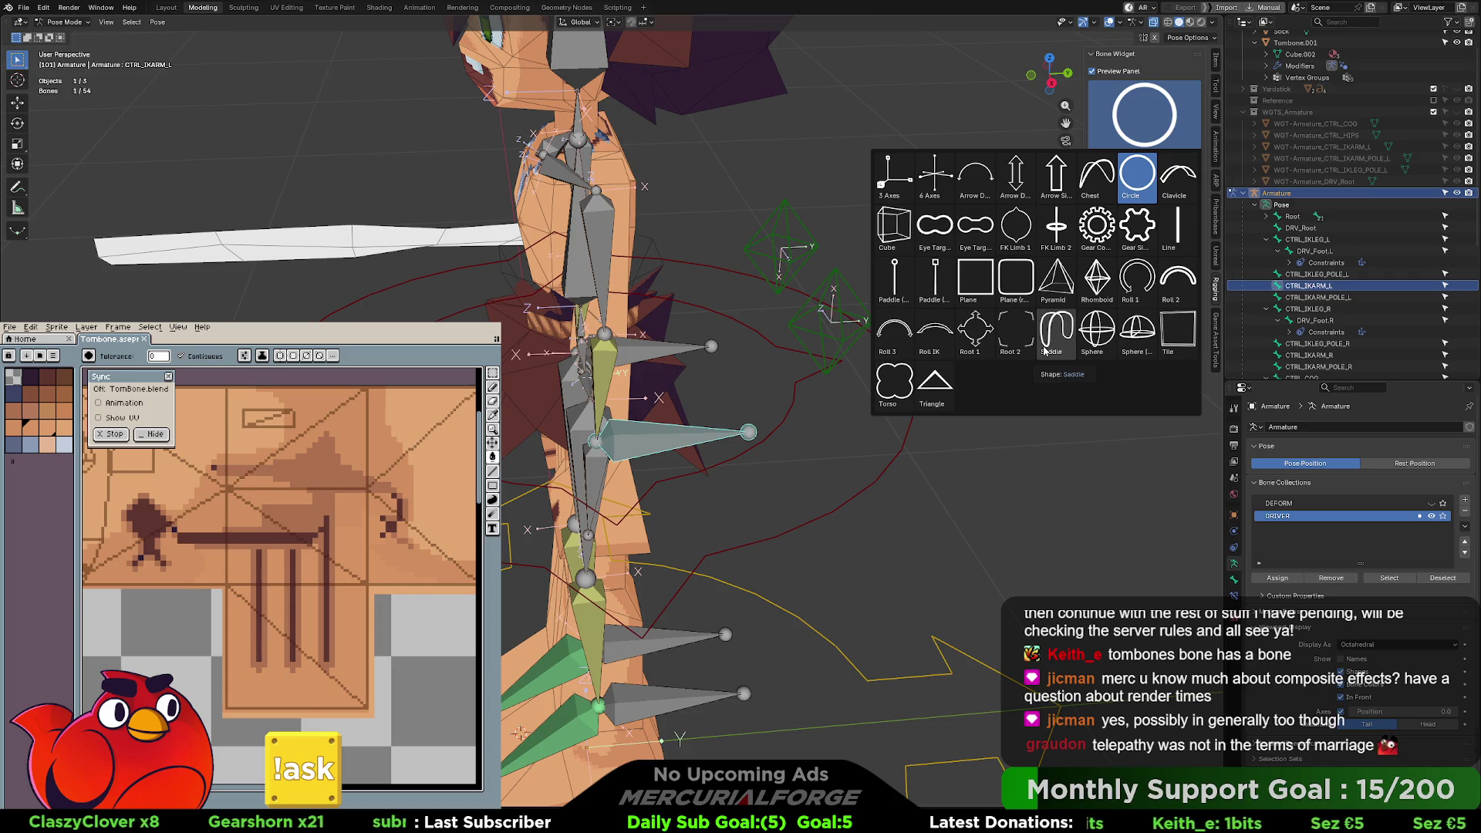
- Try a half-sphere widget on the arm IK control, then undo it
left_click(1146, 345)
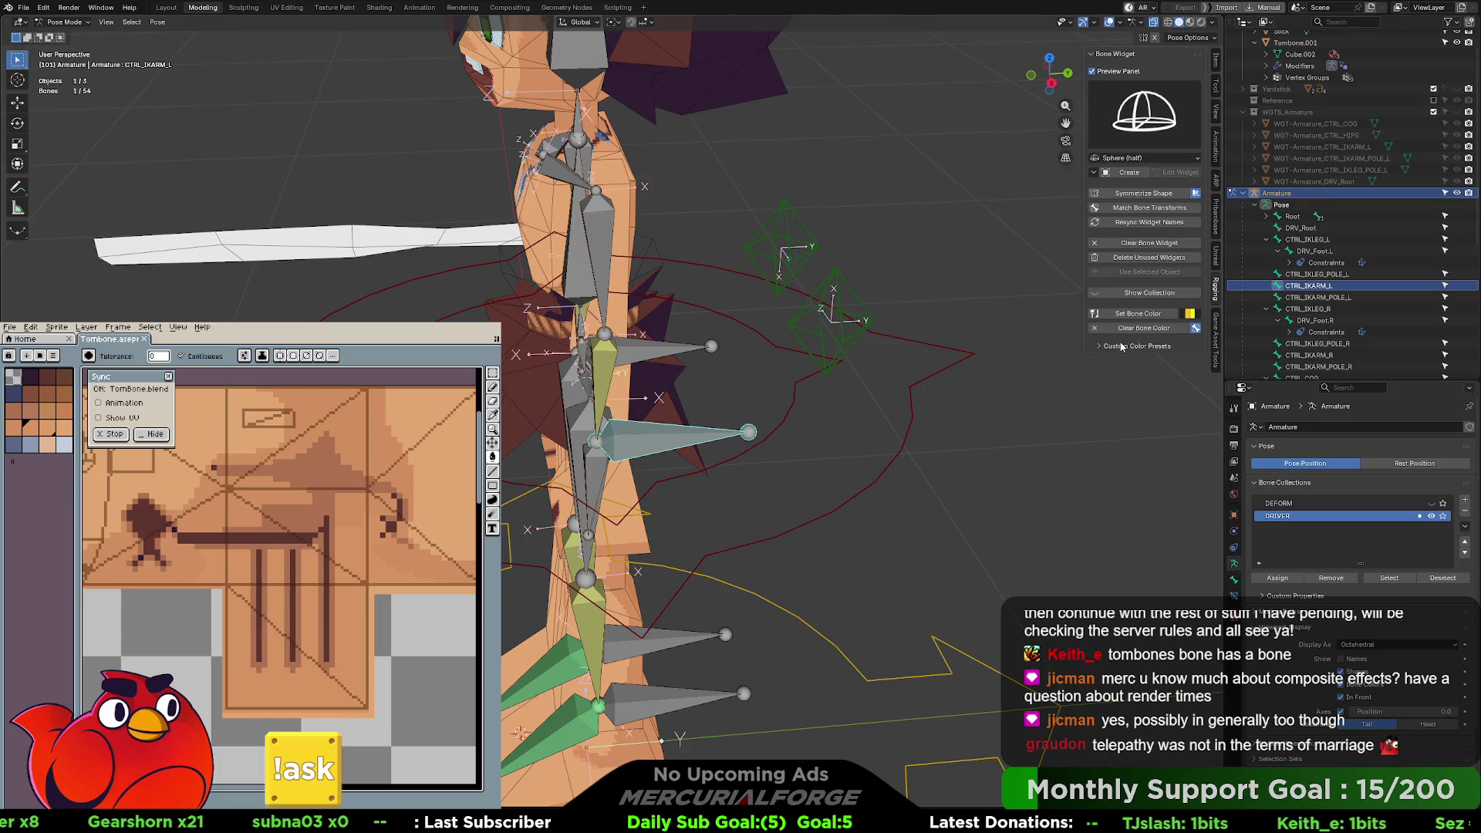
left_click(1137, 179)
mouse_move(633, 432)
middle_mouse_down()
mouse_move(506, 438)
mouse_move(717, 403)
middle_mouse_up()
key("ctrl+z")
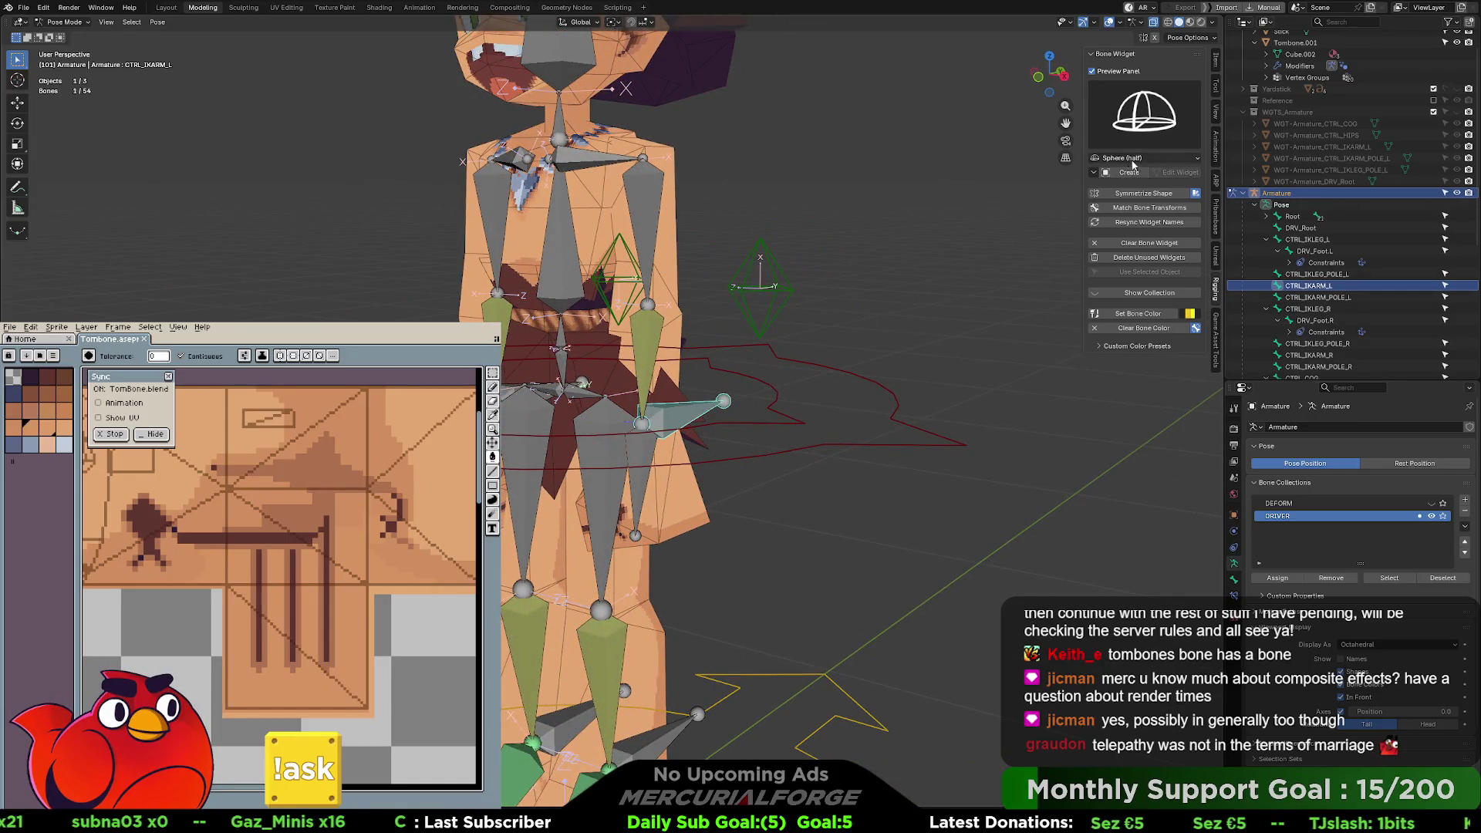
- Select the DRV_Waist bone and bring up the widget shape list
left_click(1133, 159)
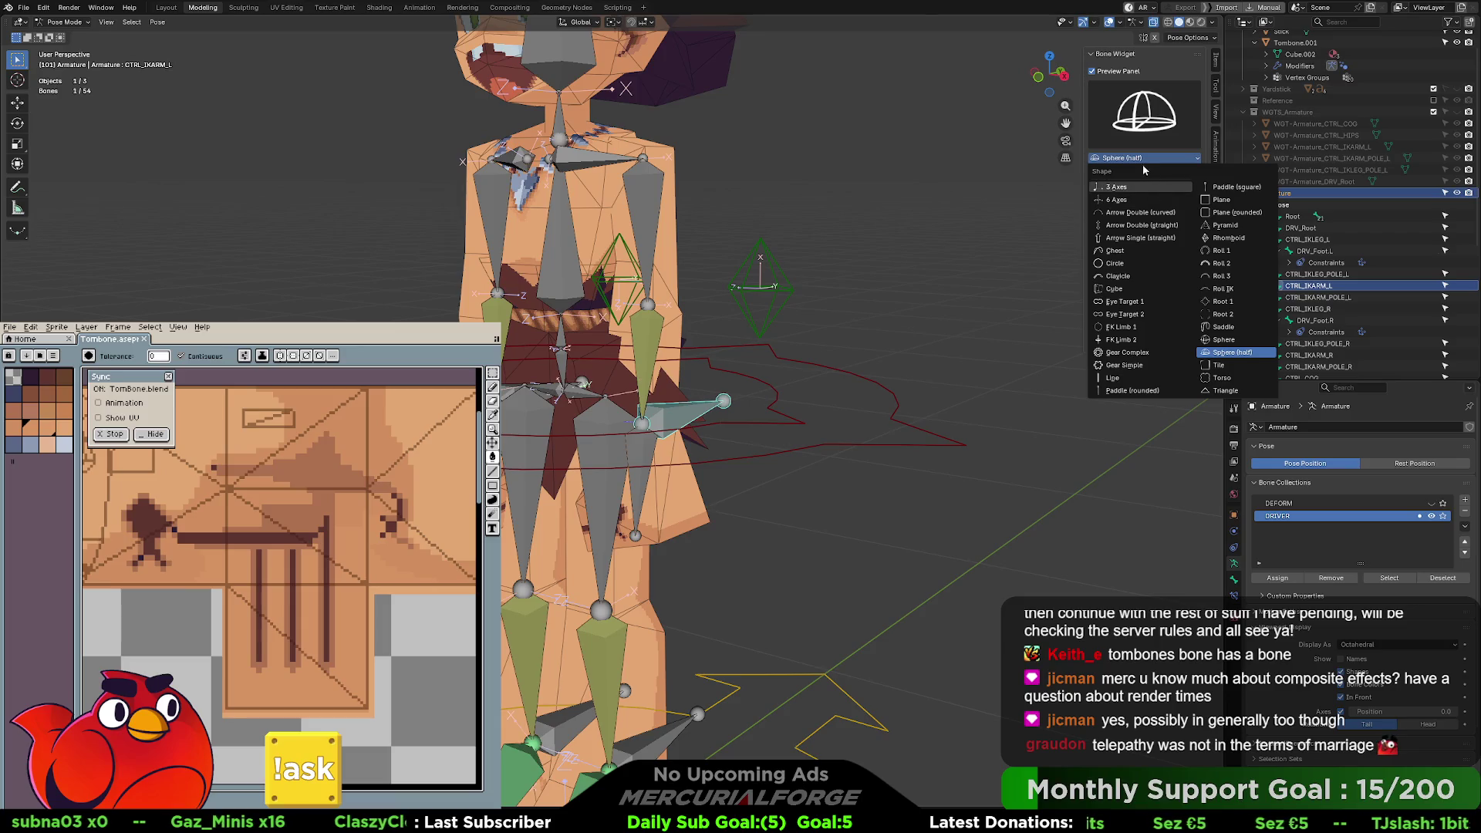
left_click(906, 249)
middle_click_drag(790, 271, 821, 400)
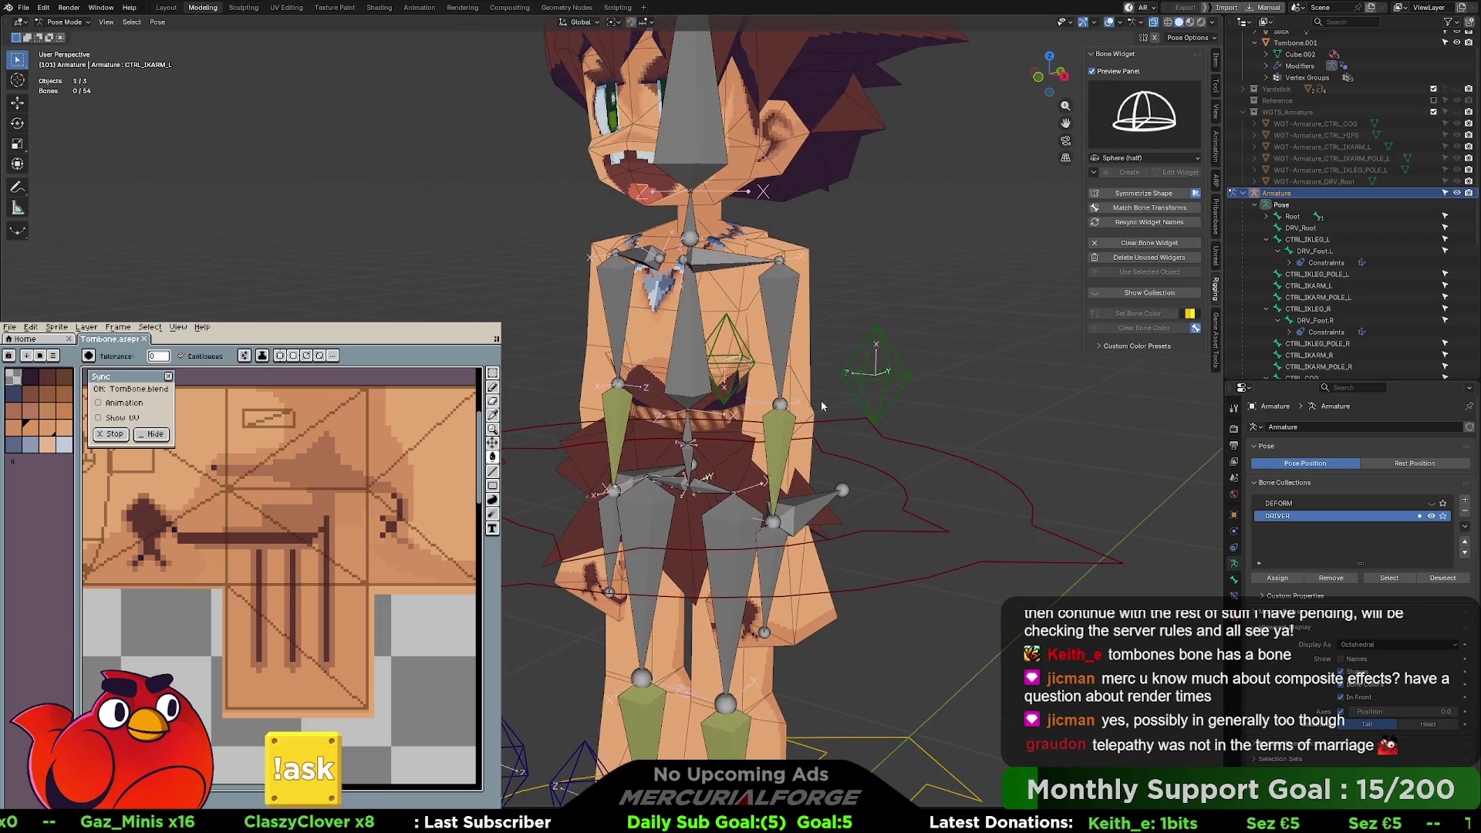
left_click(689, 427)
middle_click_drag(689, 427, 745, 417)
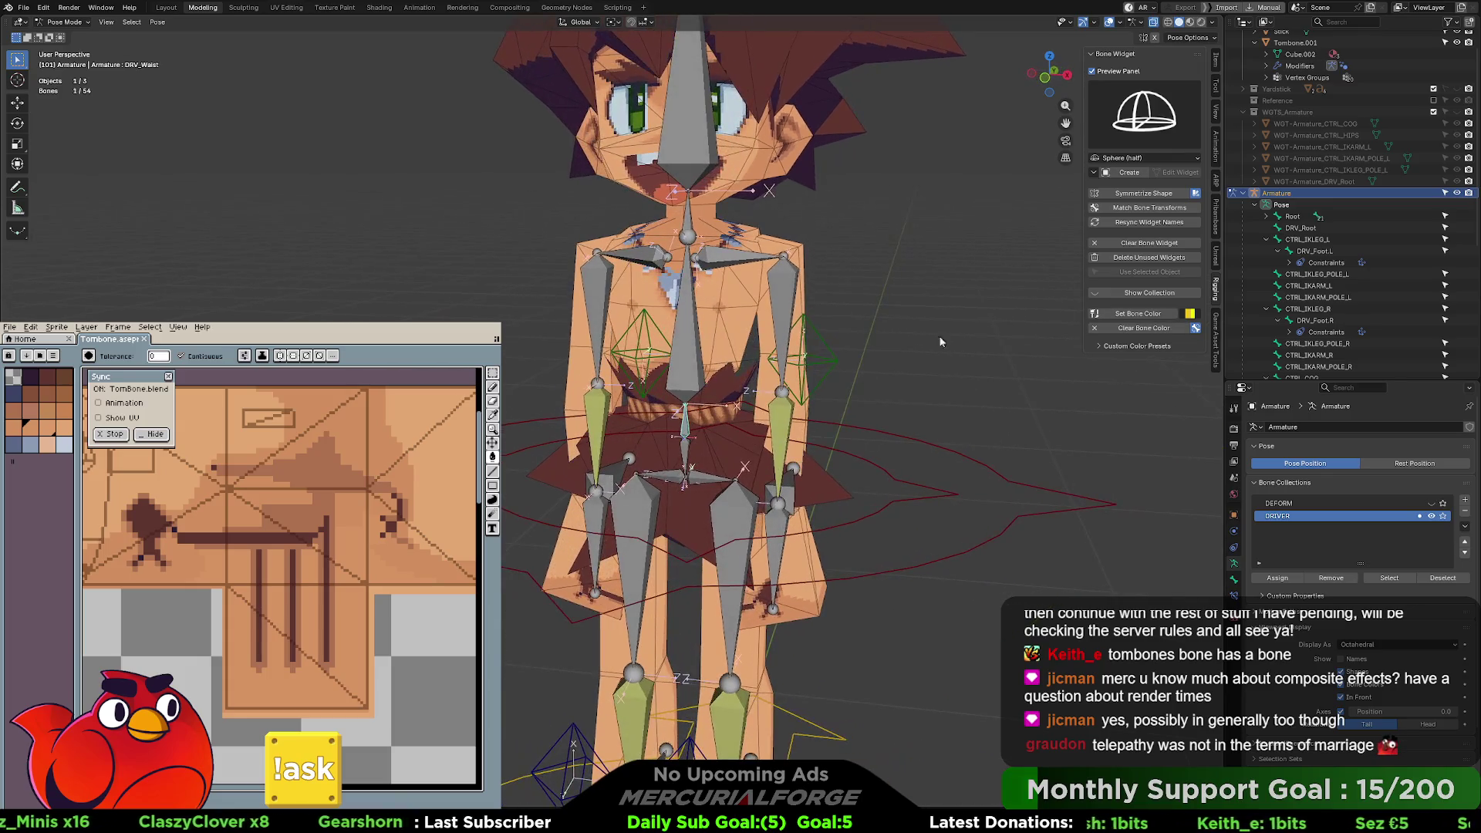
left_click(1138, 159)
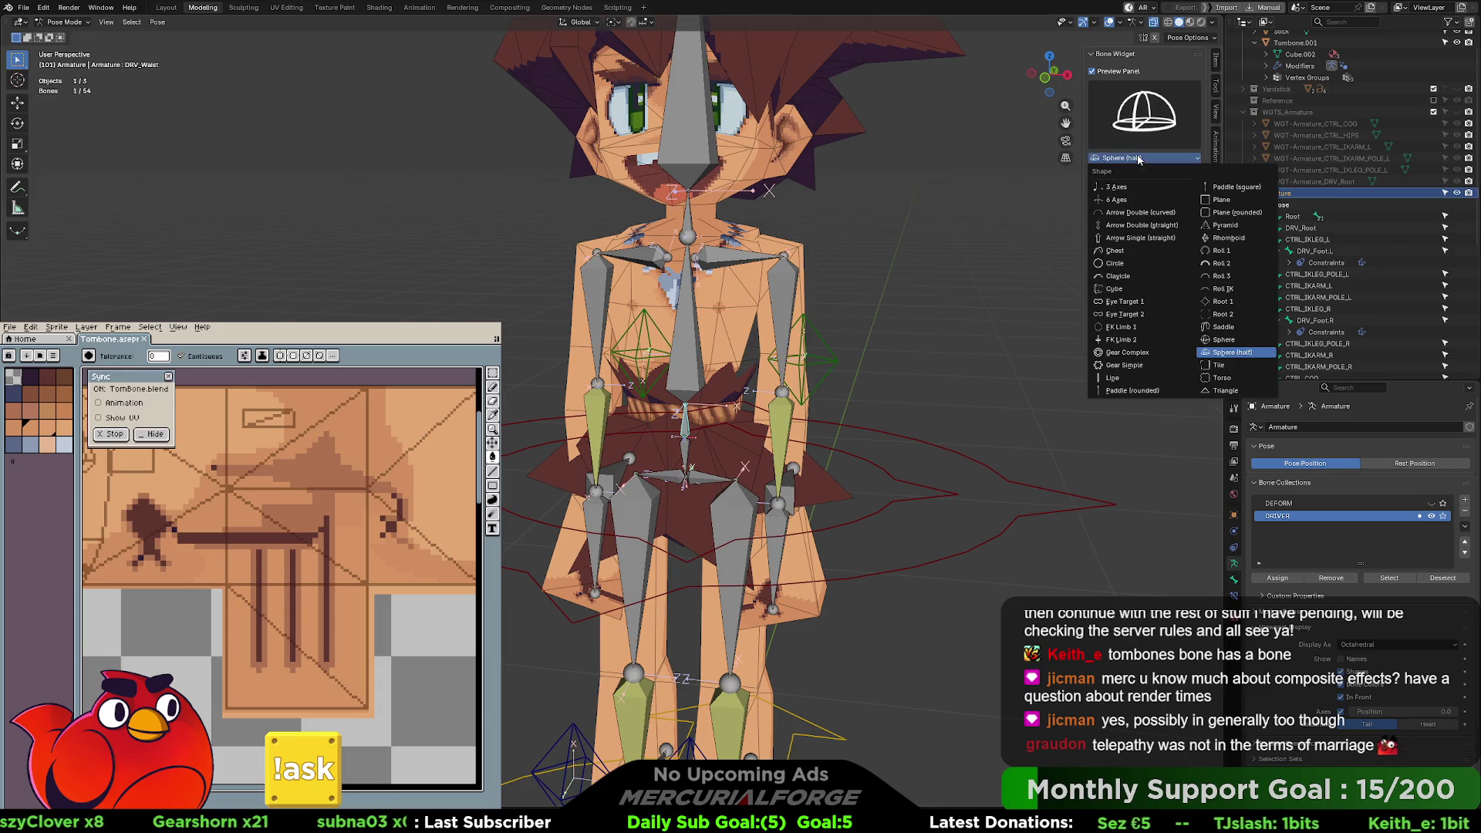
- Create a Chest-shaped widget for DRV_Waist and start editing its shape
left_click(1115, 255)
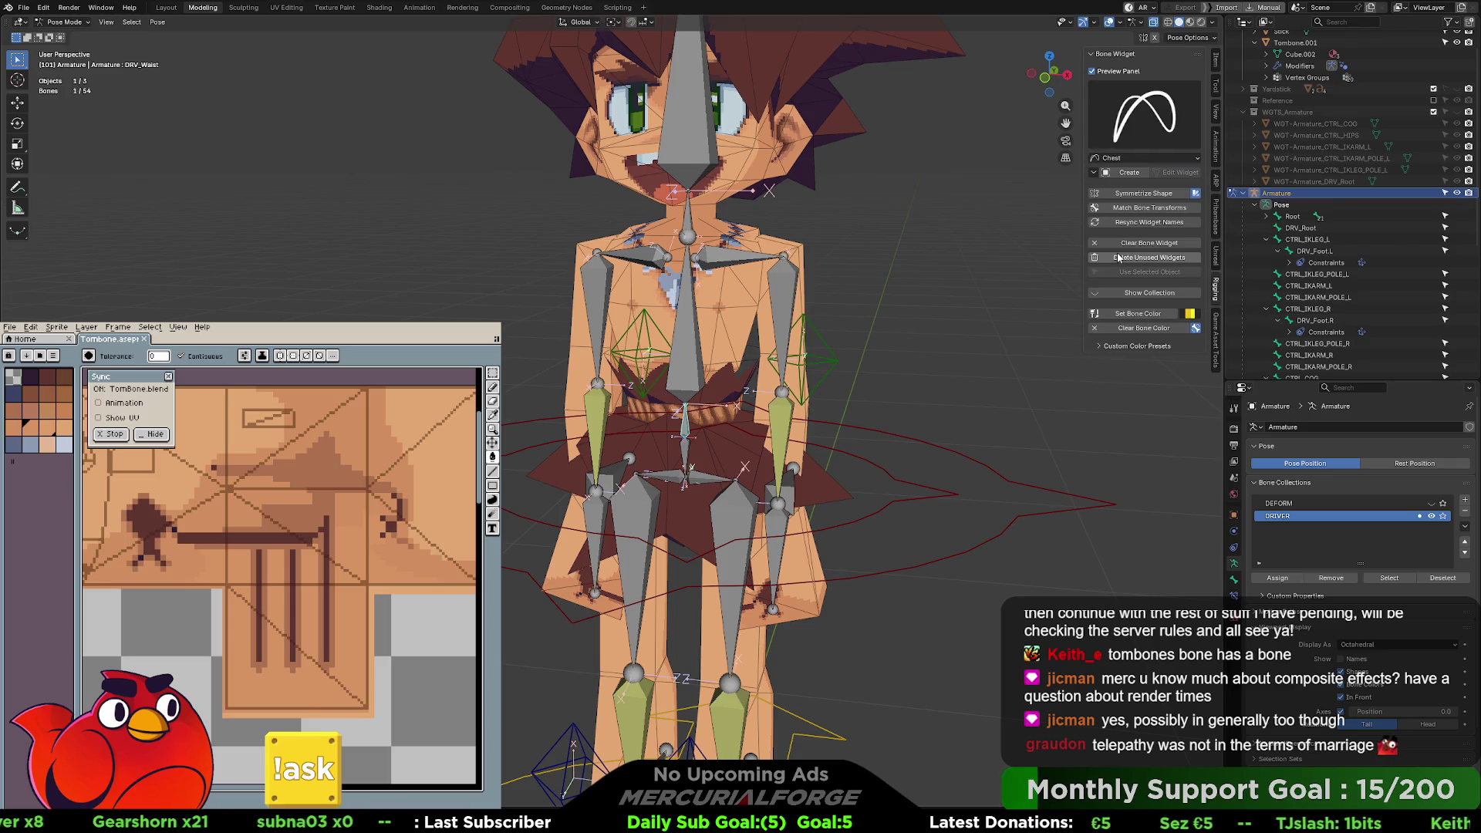
left_click(1122, 173)
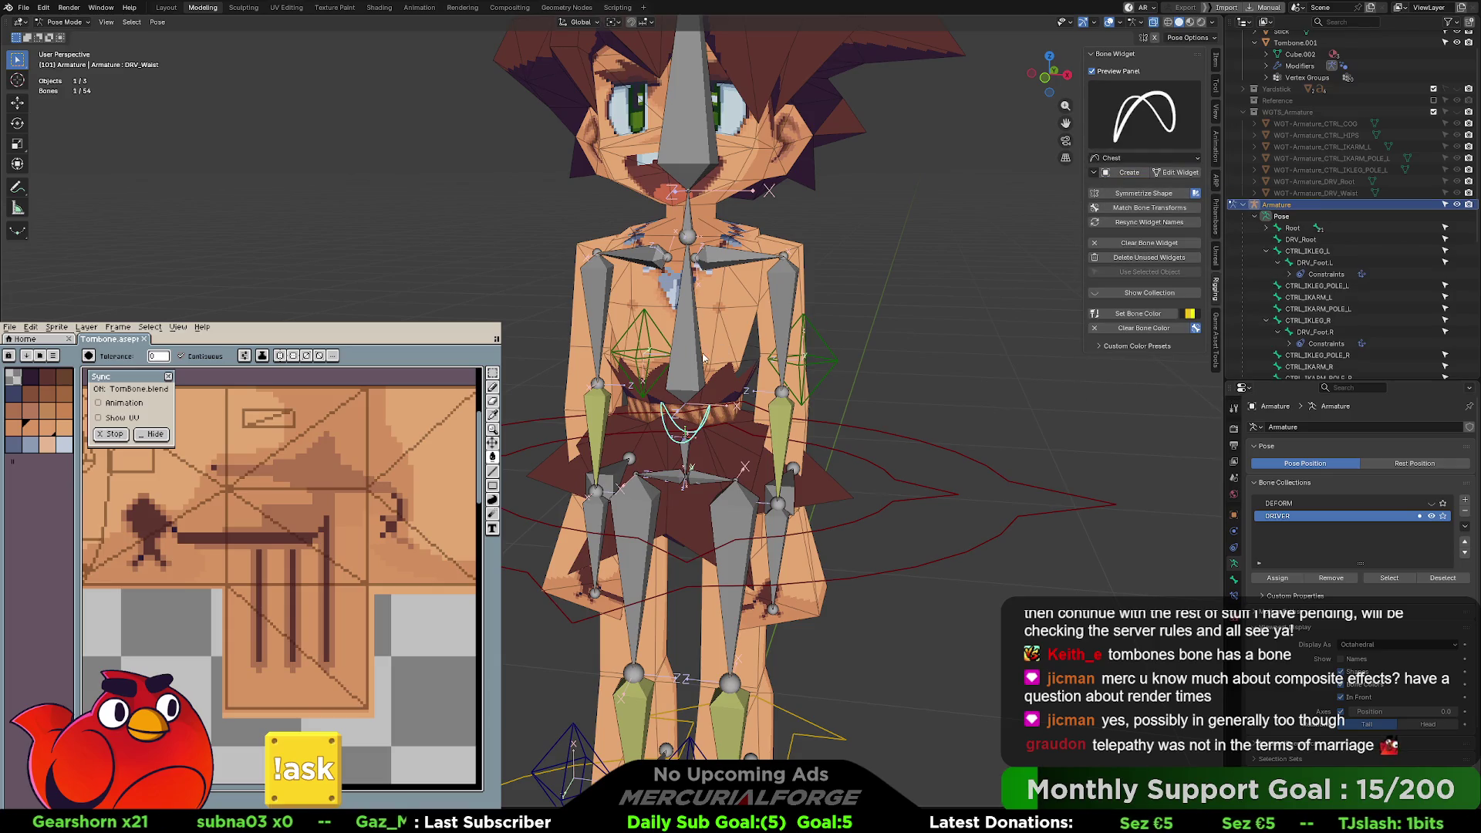
middle_click_drag(779, 363, 747, 361)
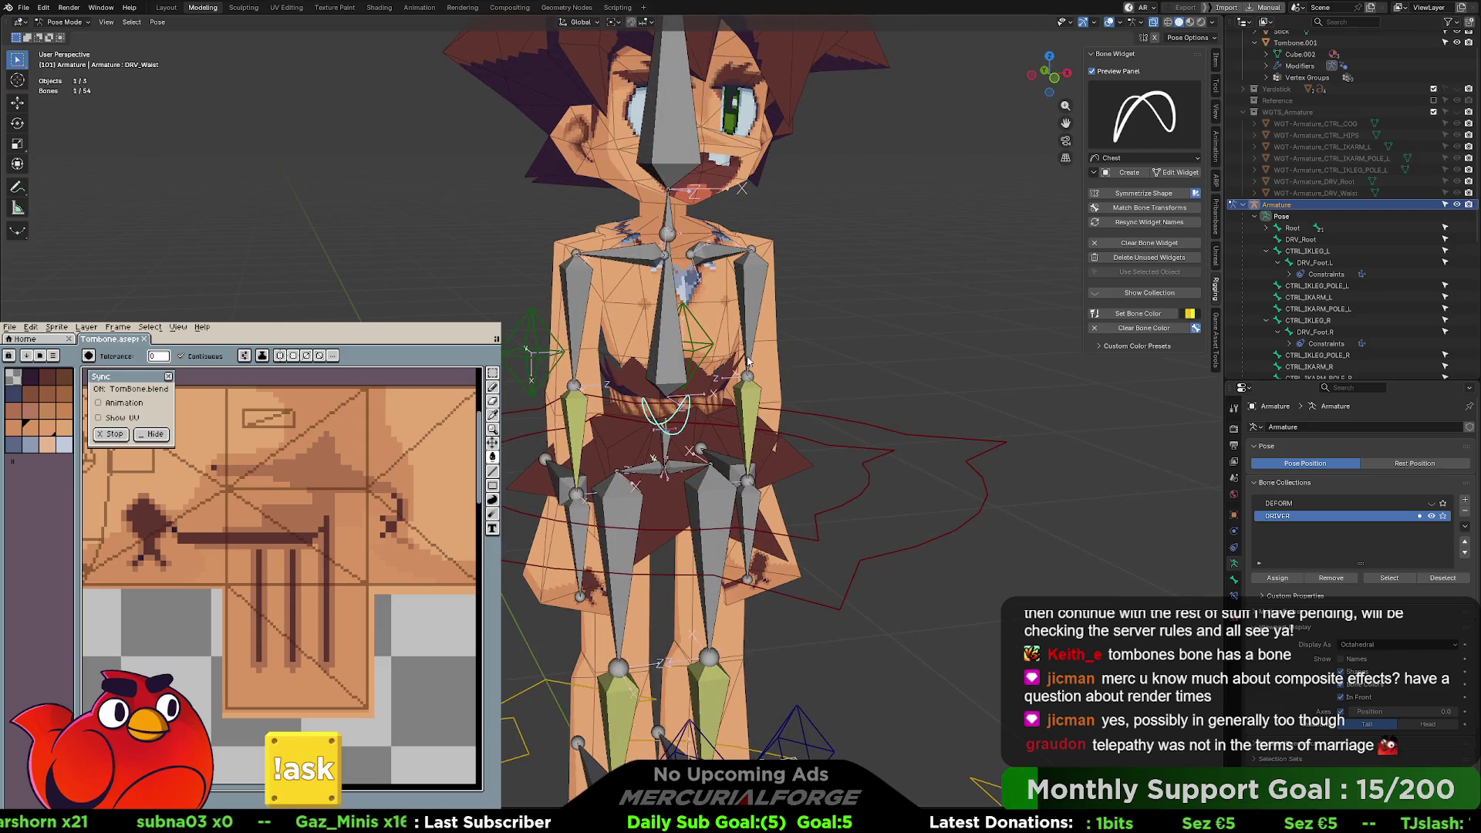
left_click(1168, 172)
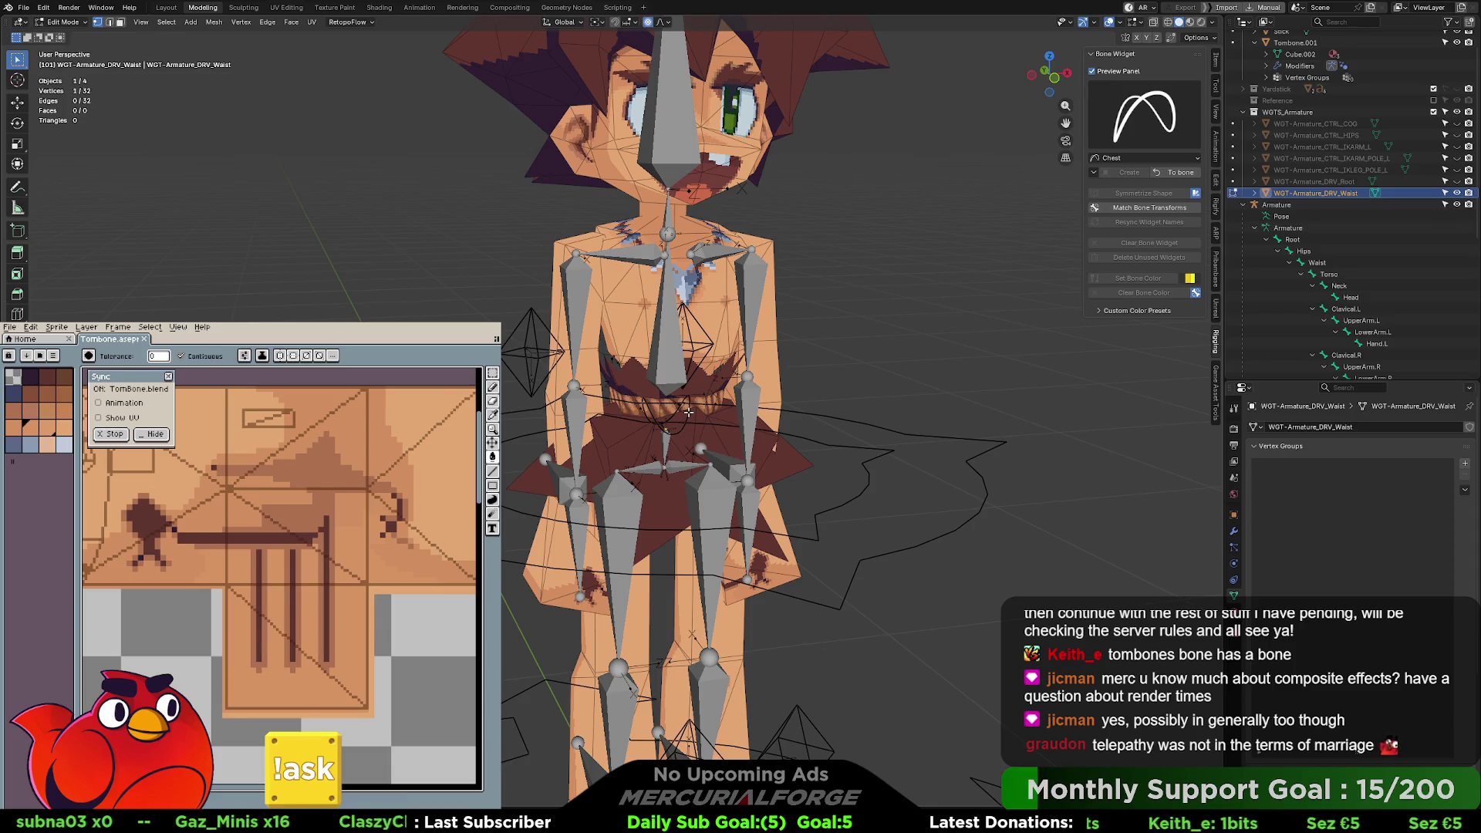
- Enlarge the waist widget, flatten it along Z, then shrink it slightly
key("Tab")
key("s")
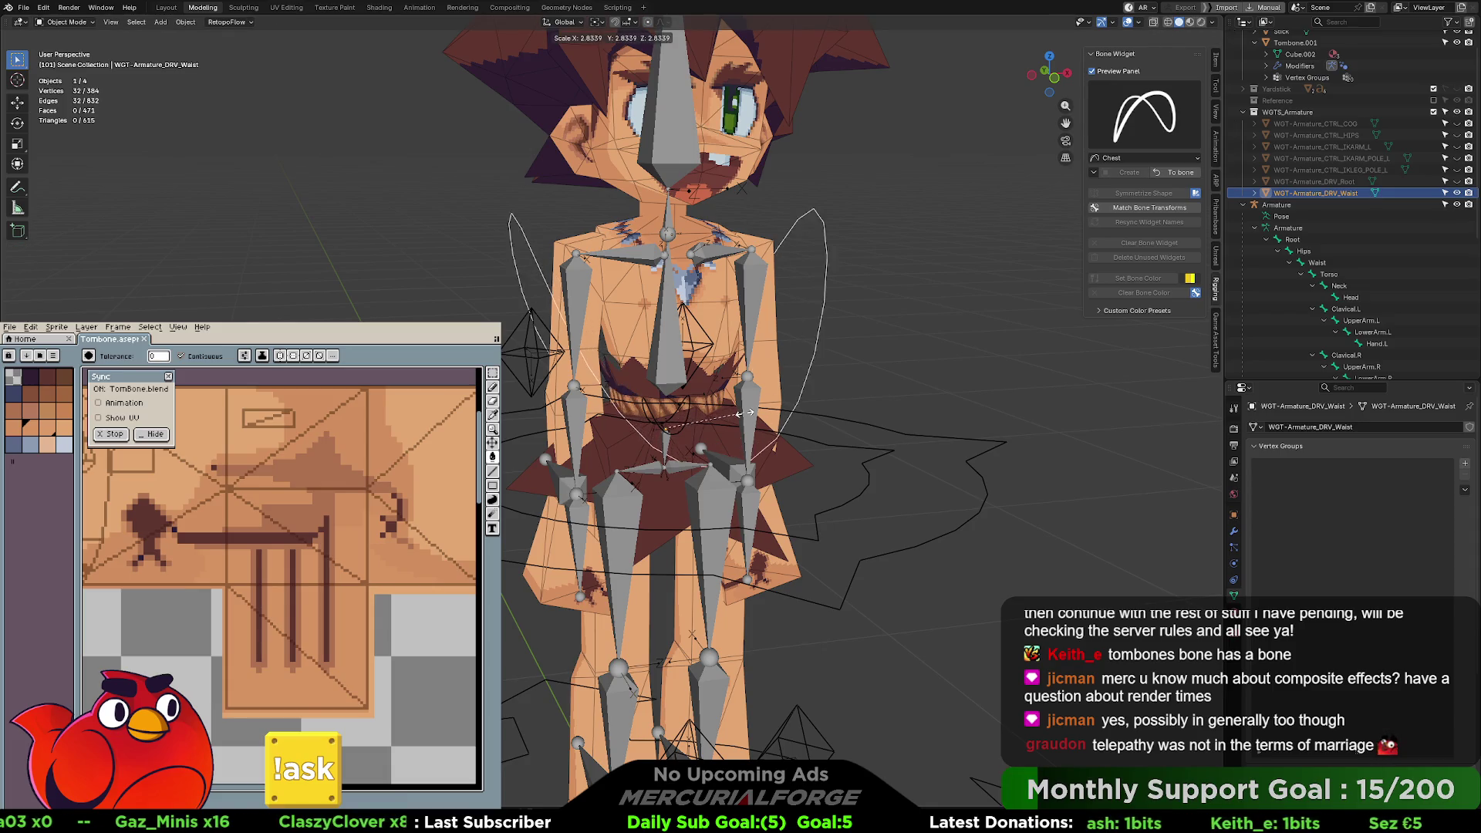
left_click(779, 417)
key("s")
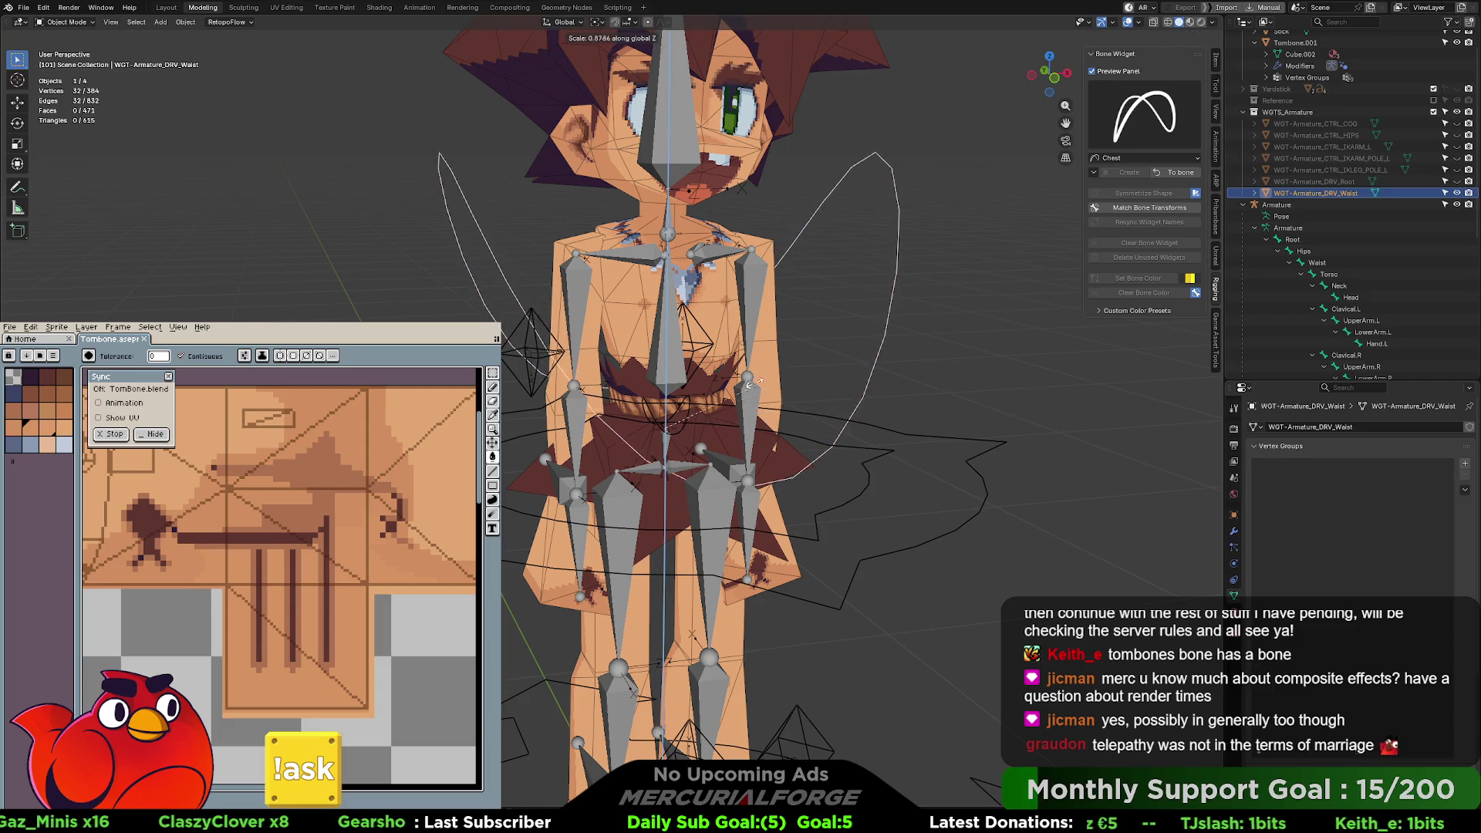
key("z")
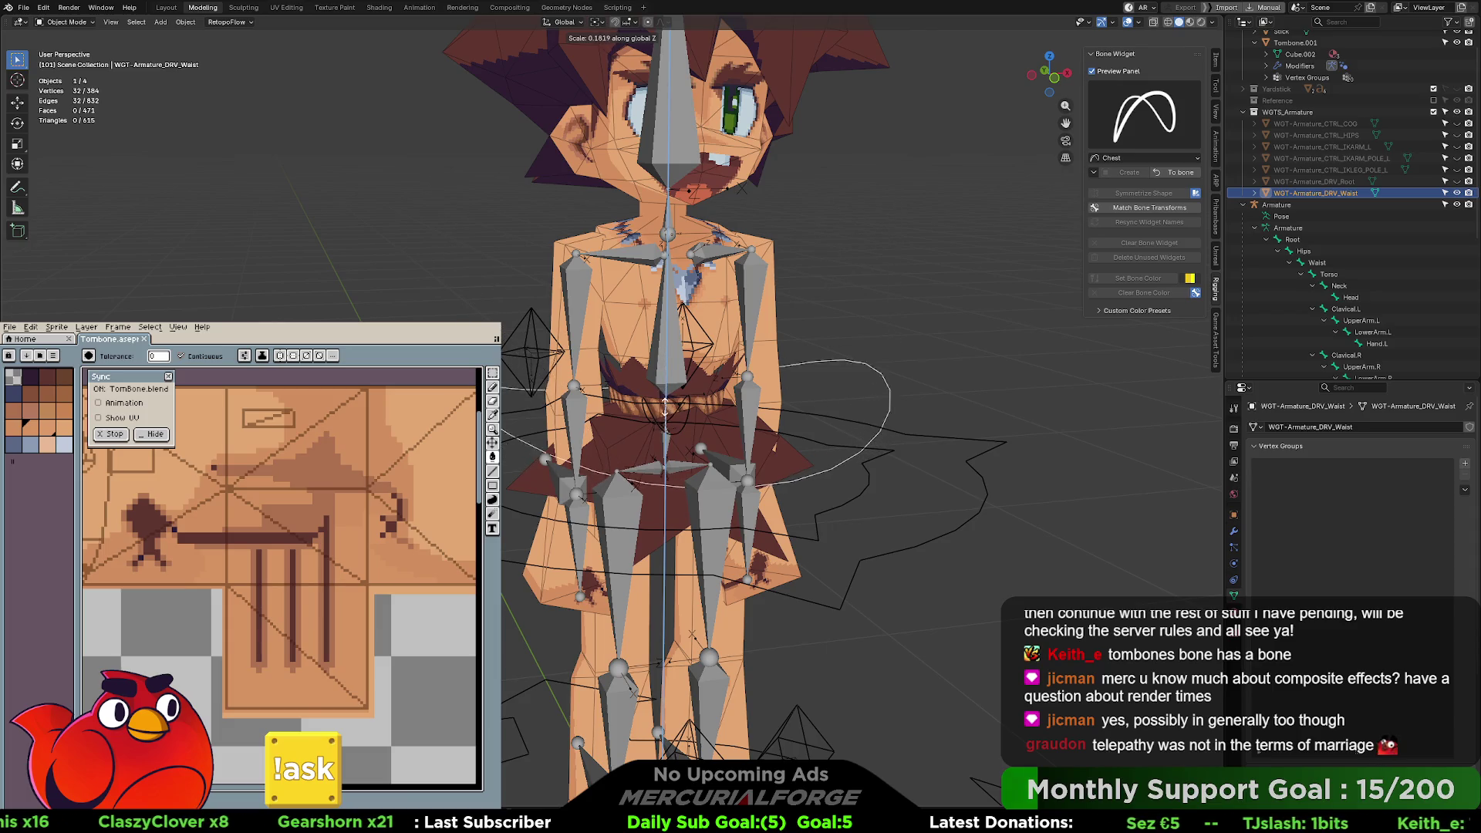
left_click(662, 398)
mouse_move(662, 398)
middle_mouse_down()
mouse_move(752, 376)
mouse_move(764, 389)
middle_mouse_up()
key("s")
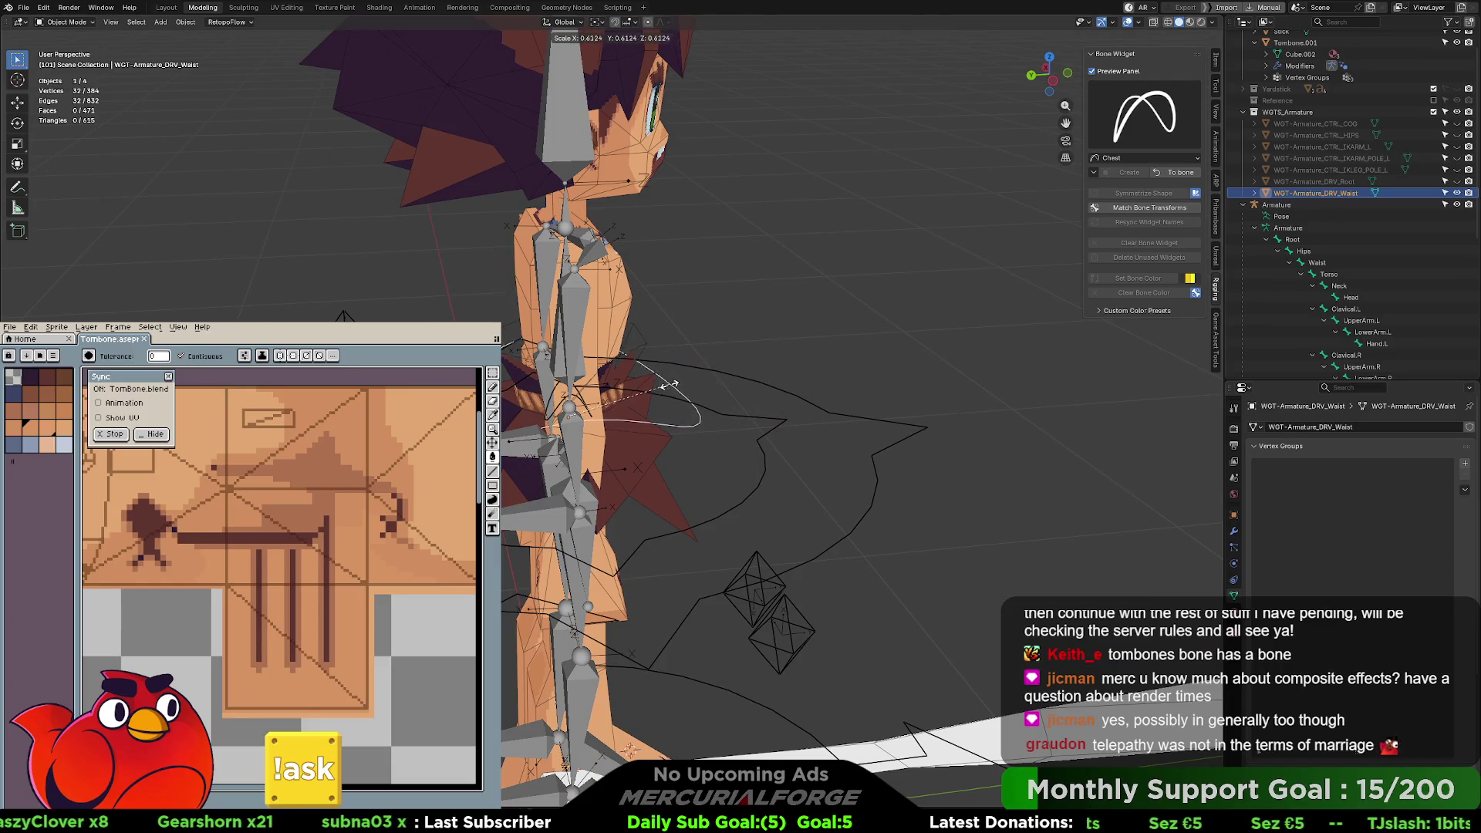
left_click(661, 382)
middle_click_drag(661, 382, 621, 372)
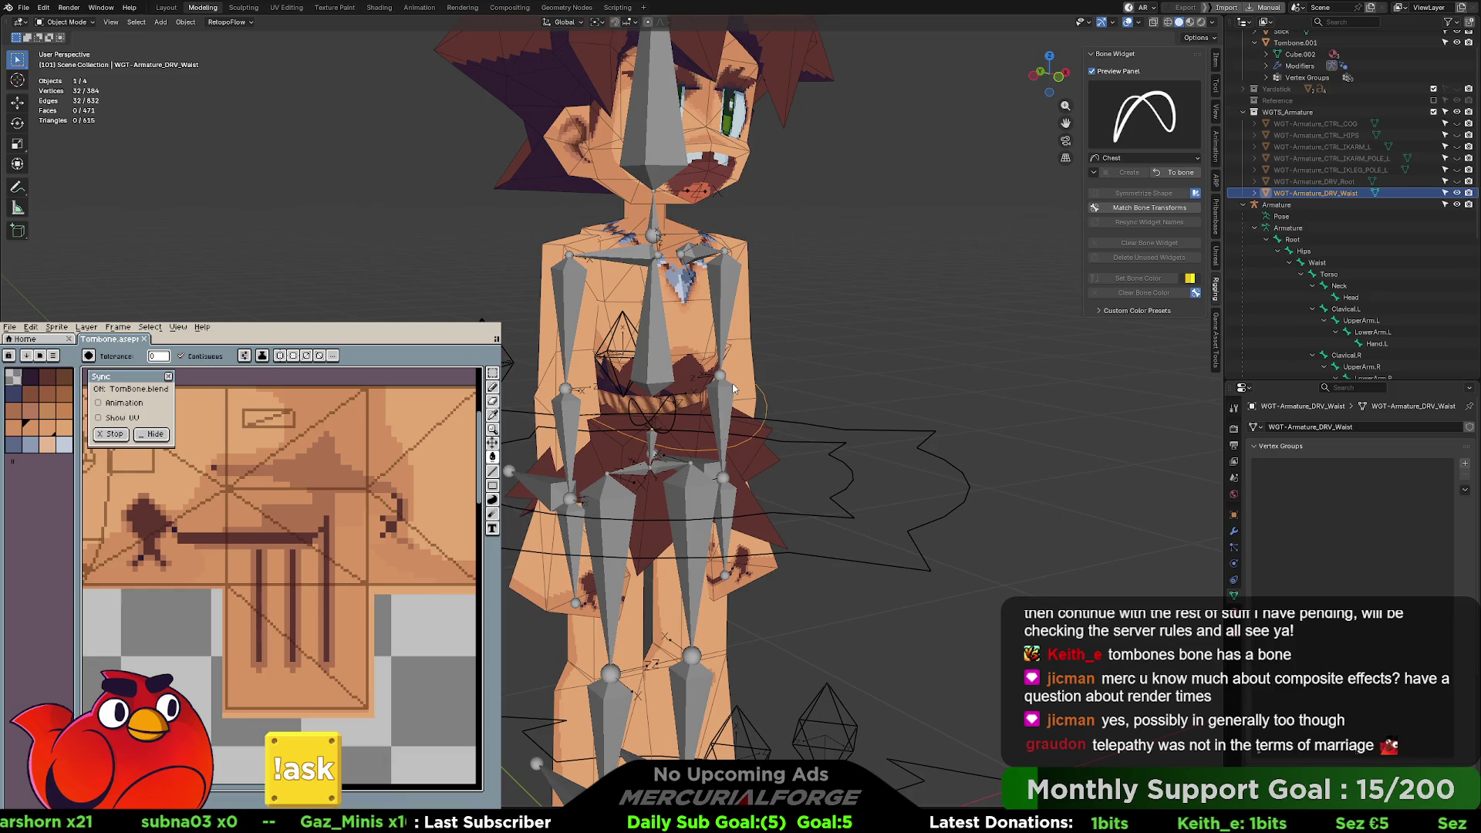
- Raise the waist widget along Z and apply it to the DRV_Waist bone
key("g")
key("z")
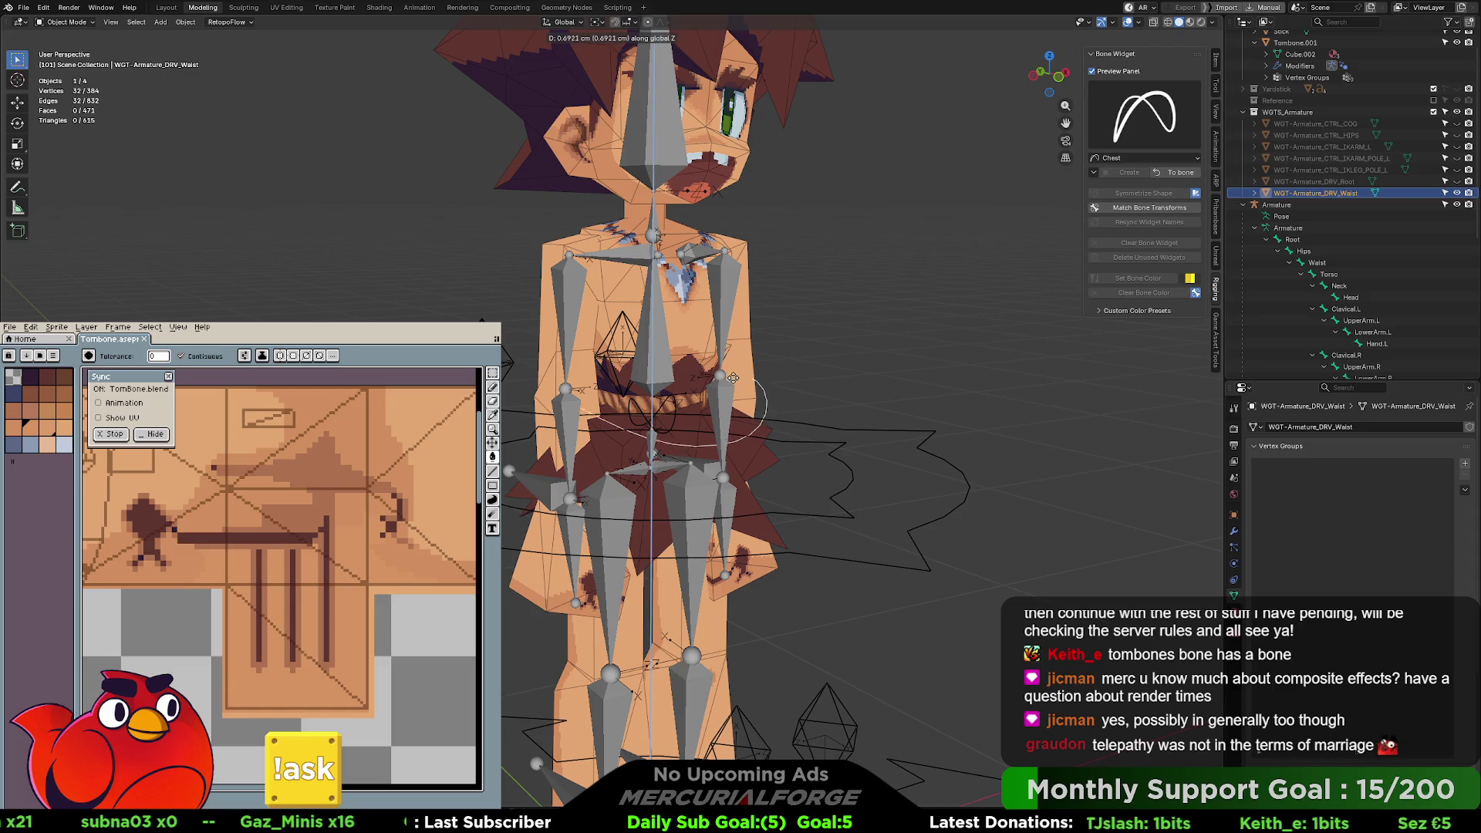
left_click(732, 355)
middle_click_drag(732, 354, 701, 355)
left_click(640, 350)
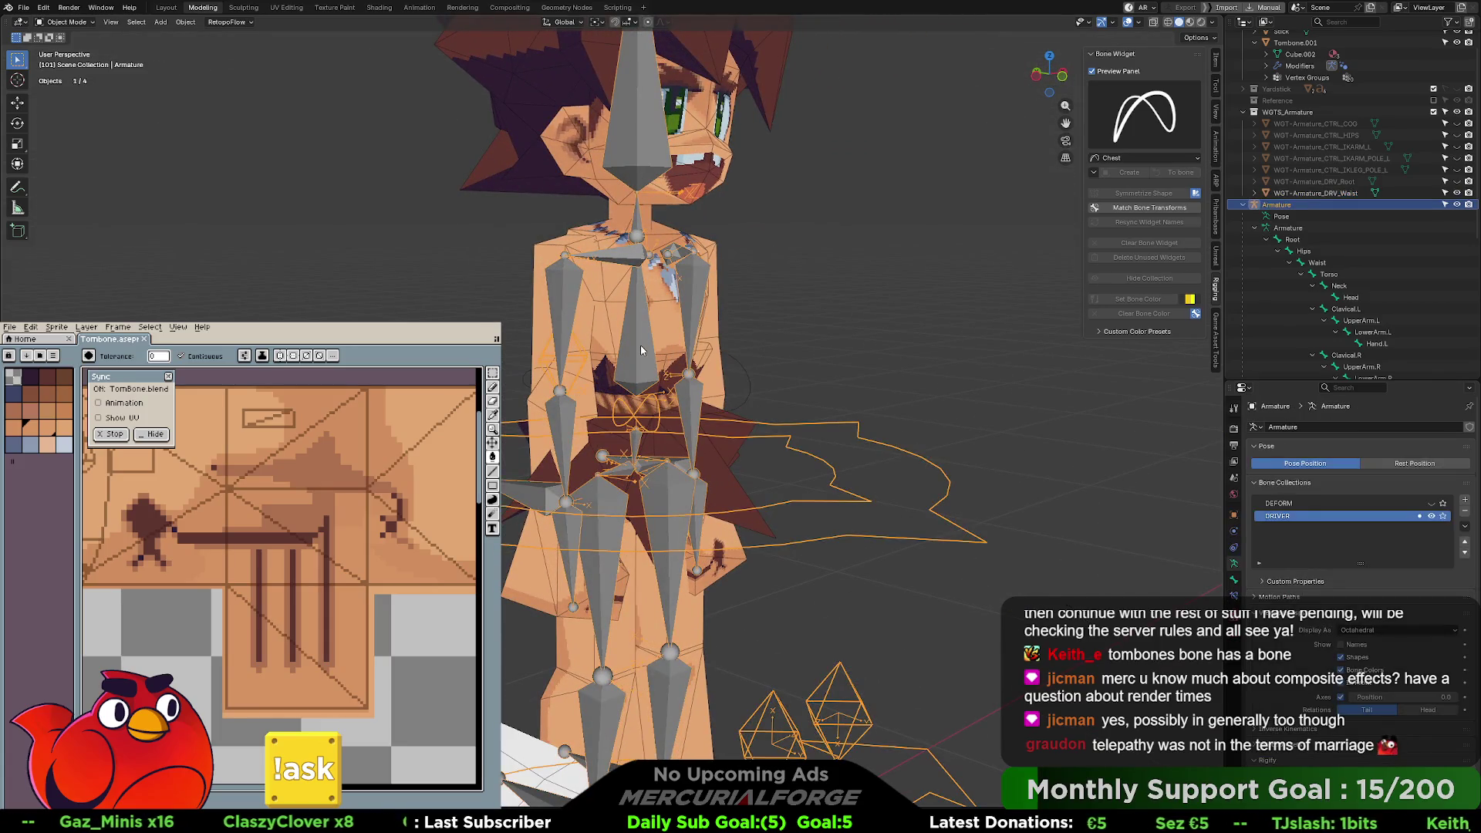
middle_click_drag(643, 344, 644, 368, "shift")
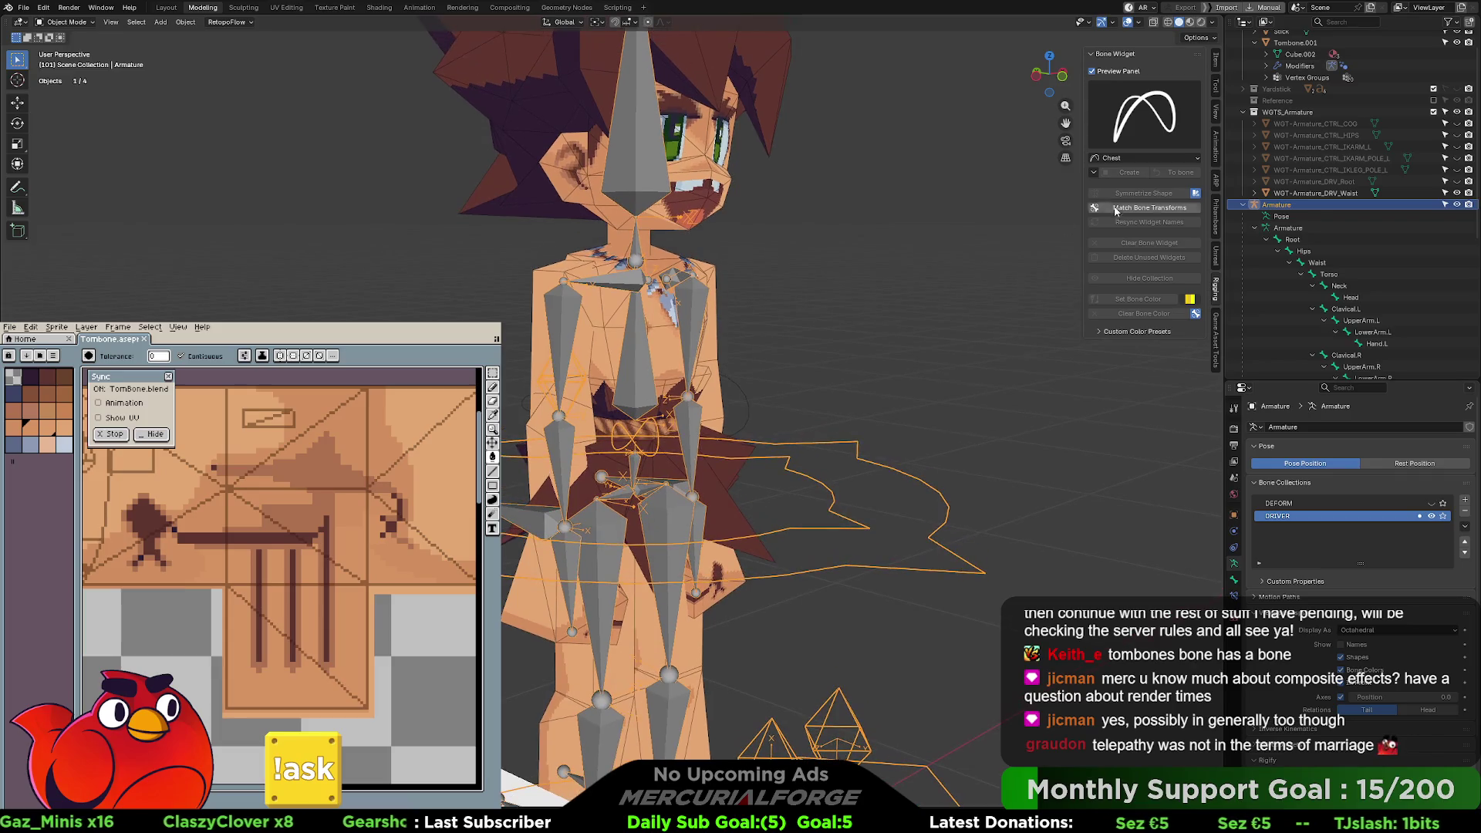
left_click(742, 418)
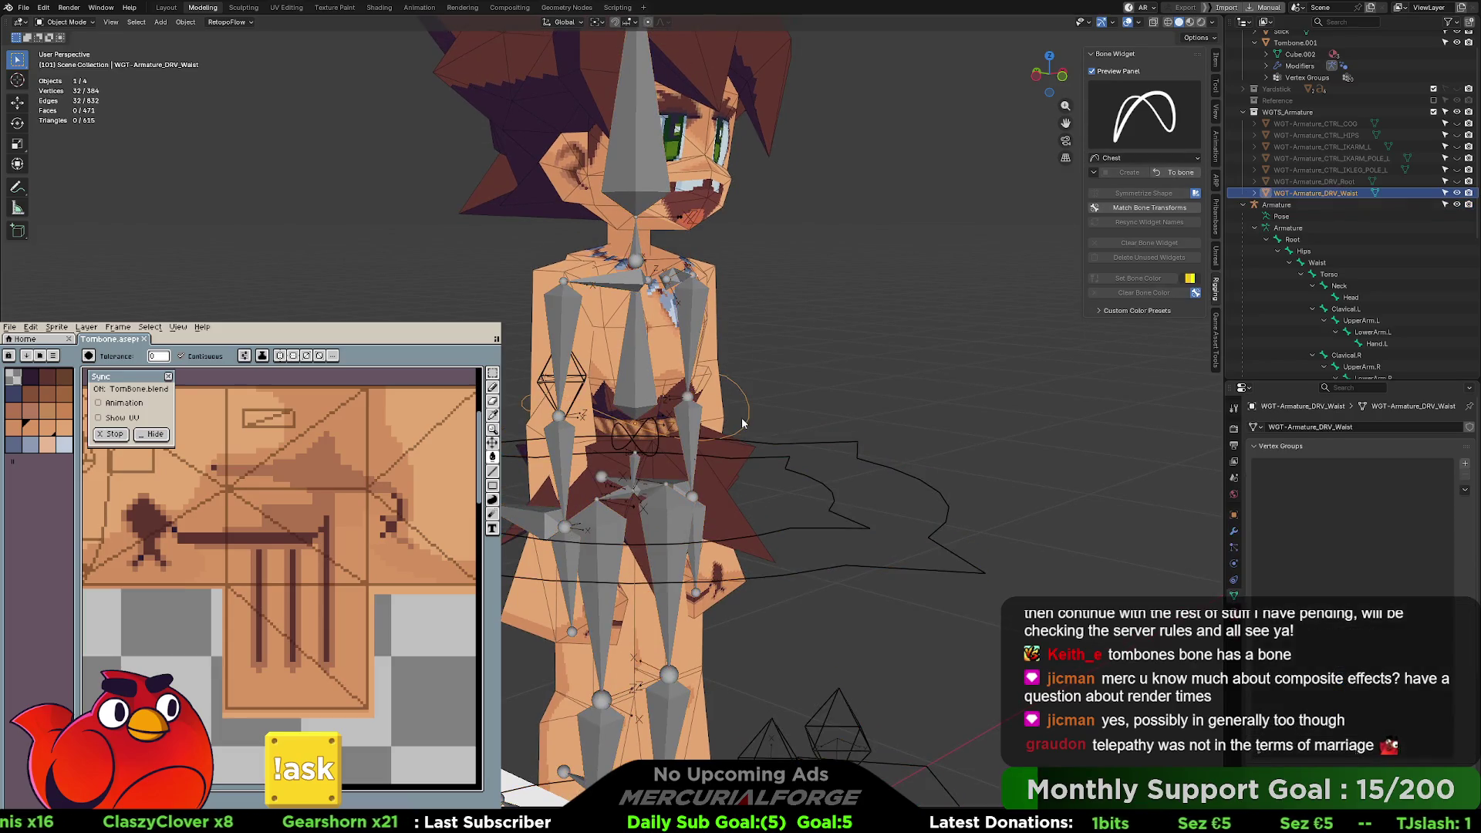
left_click(1173, 174)
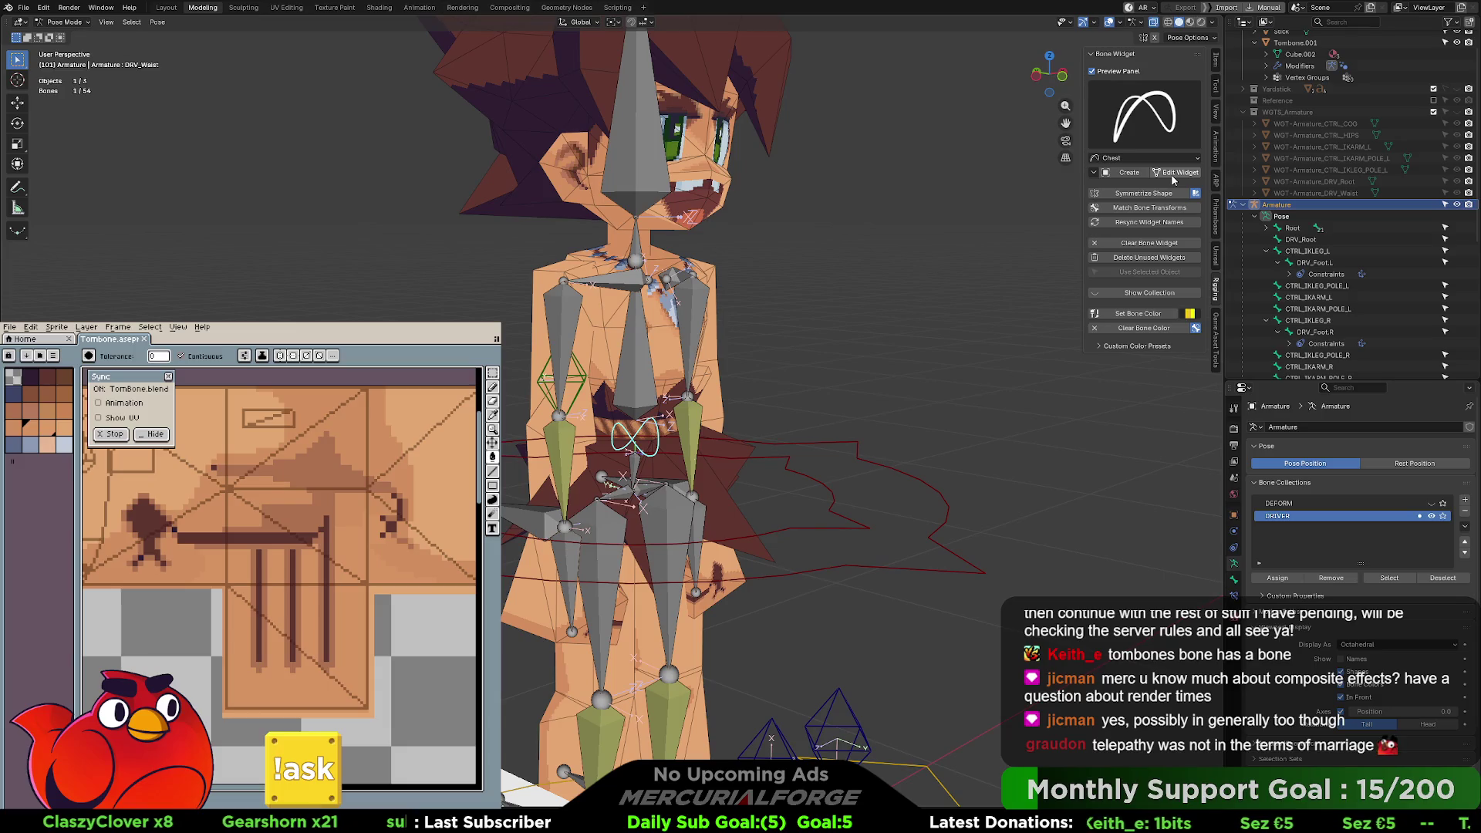
- Re-edit the DRV_Waist widget: enlarge it, flatten it along Z, then shrink it
left_click(640, 374)
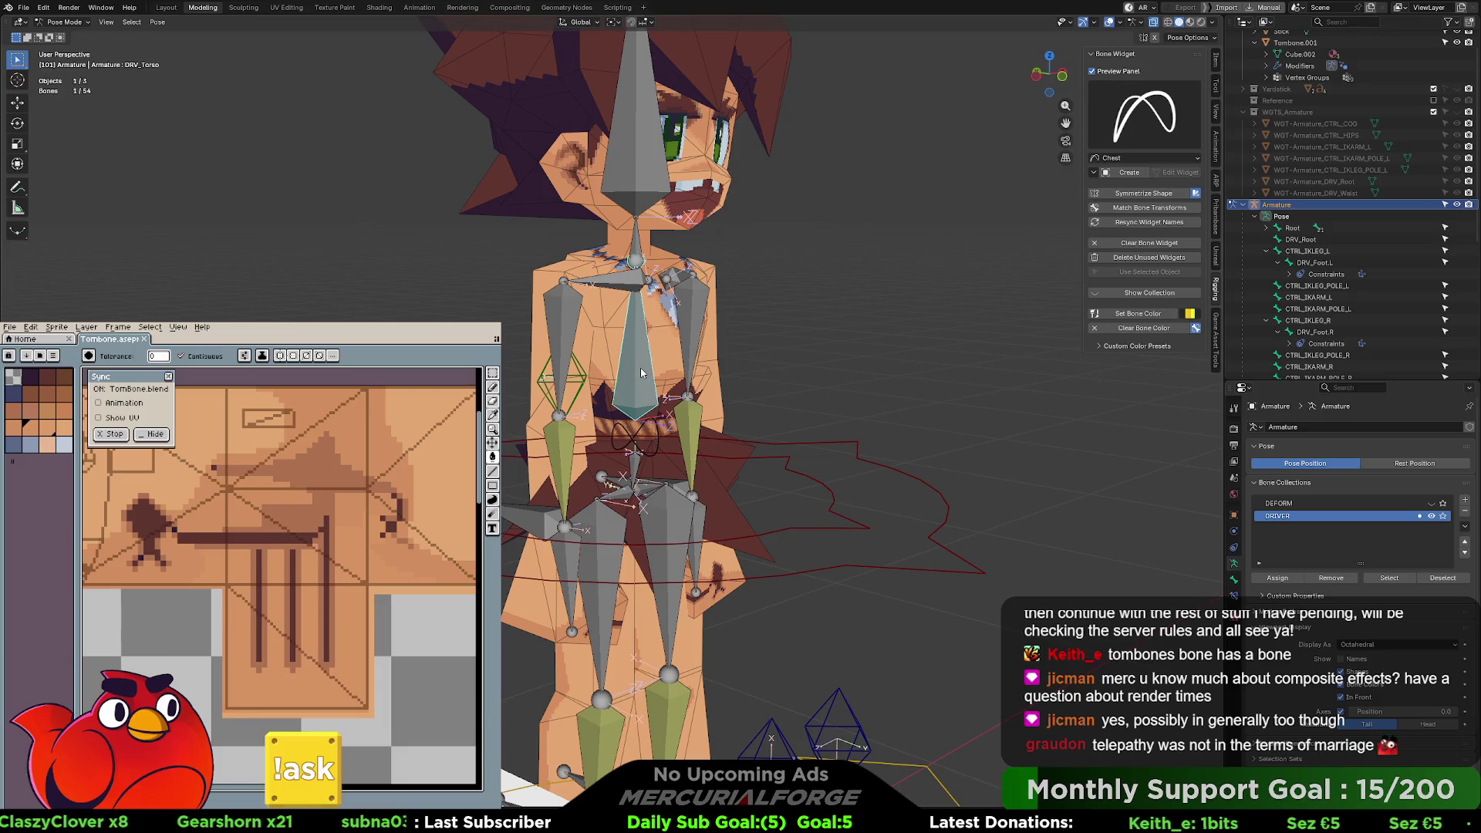
left_click(657, 433)
left_click(1178, 172)
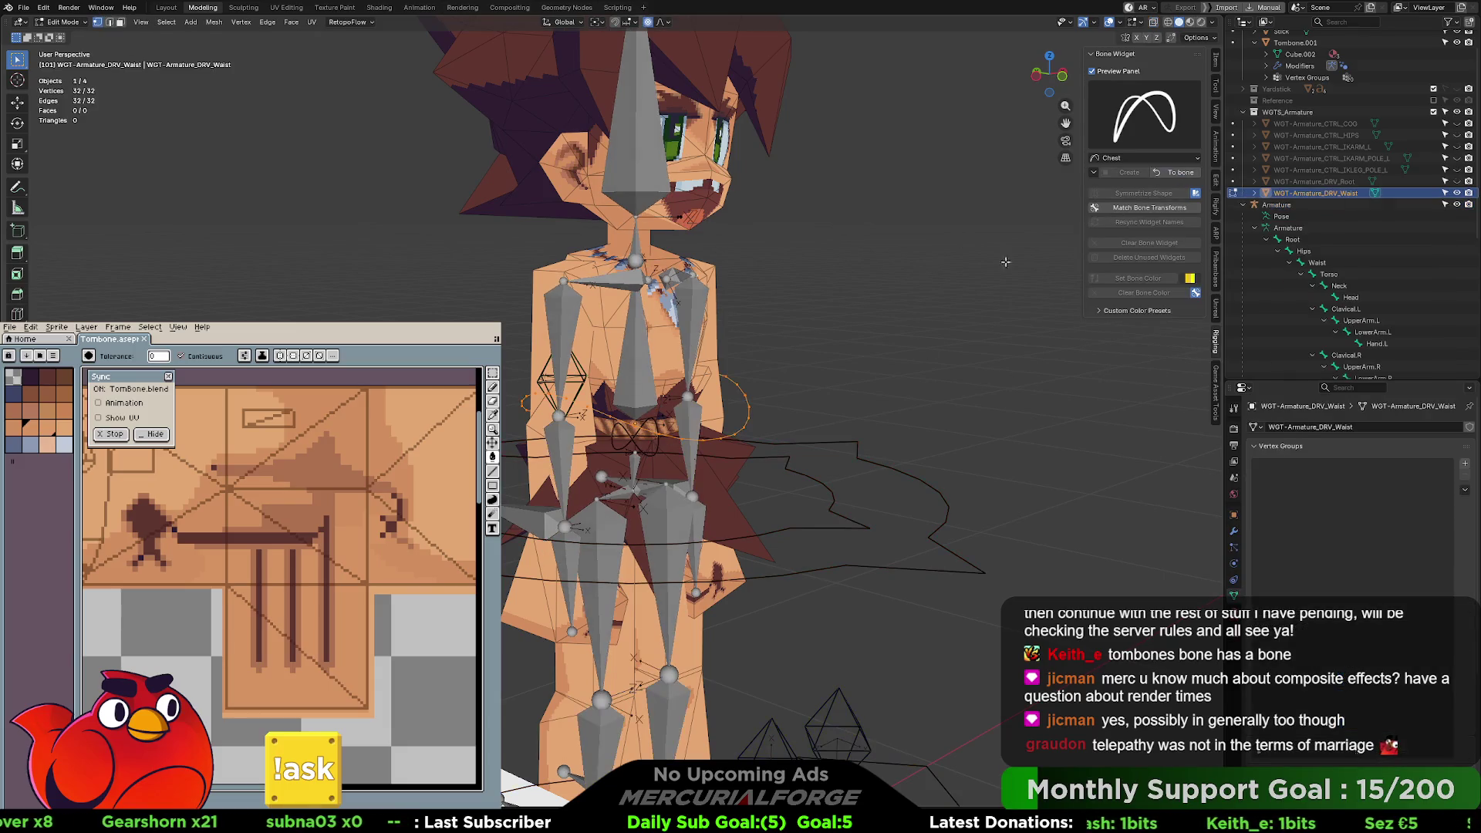
scroll(637, 425, "up", 2)
key("s")
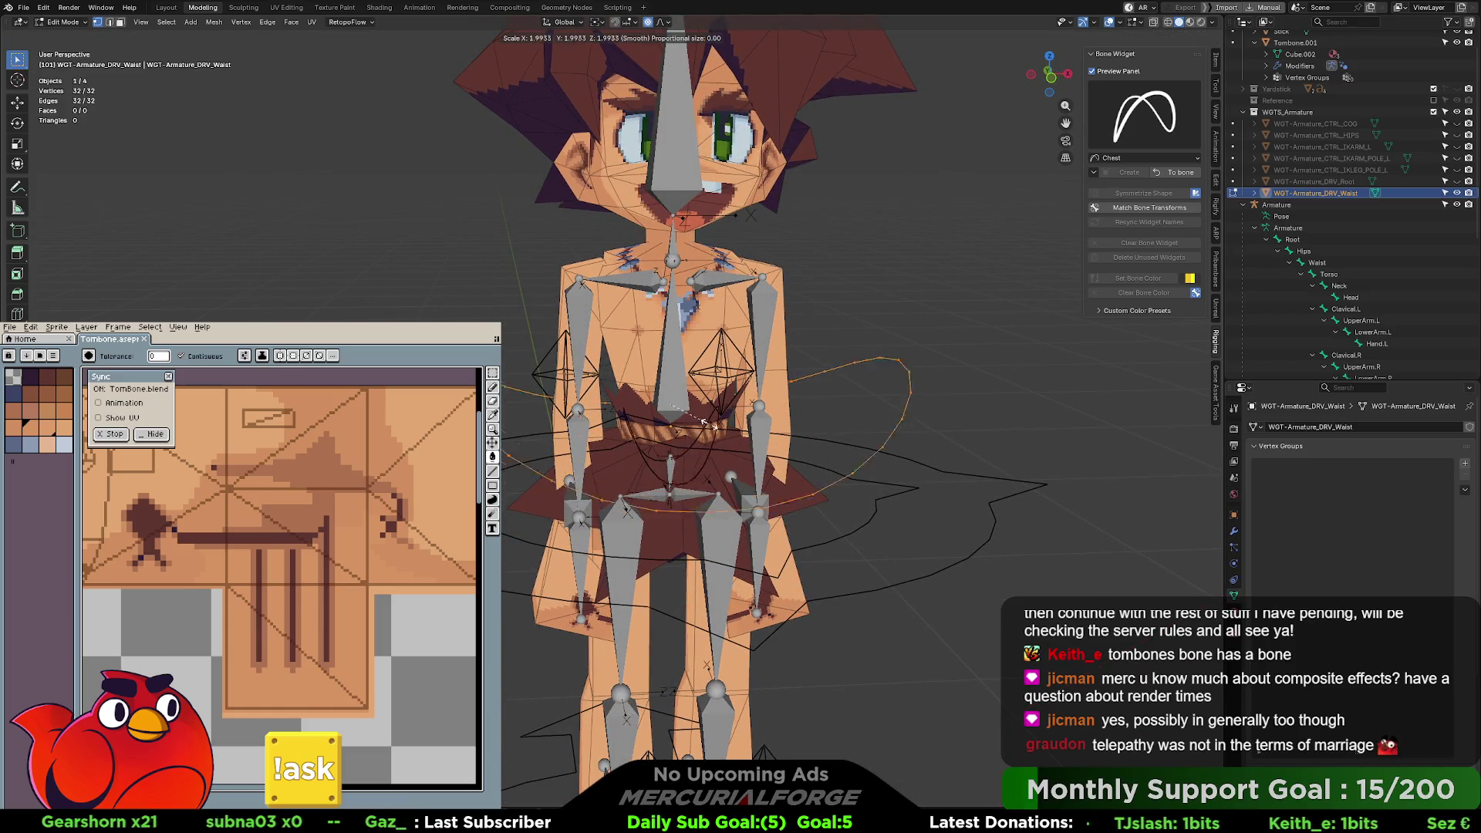
left_click(835, 419)
key("s")
key("z")
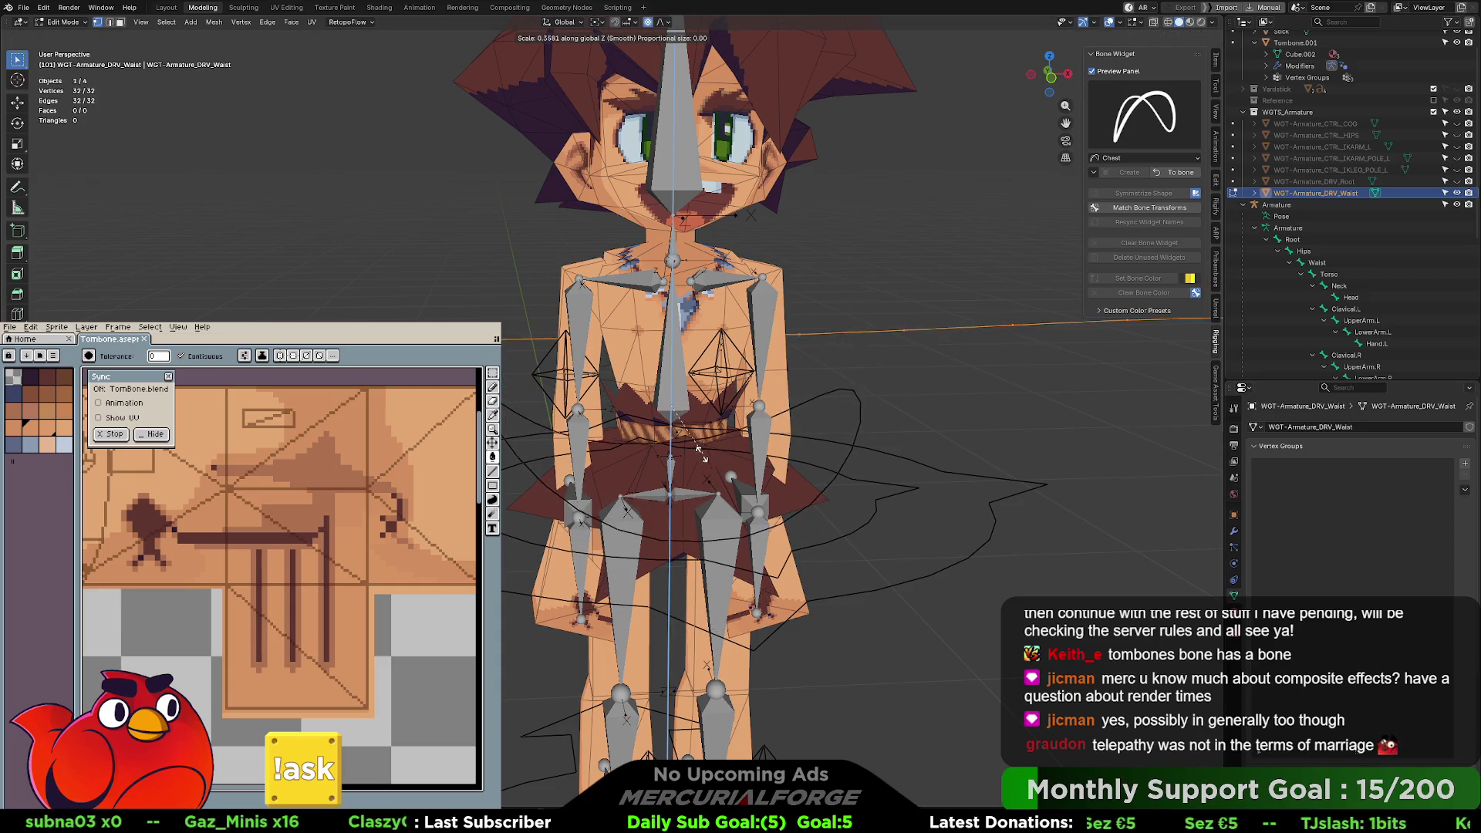
left_click(691, 447)
key("s")
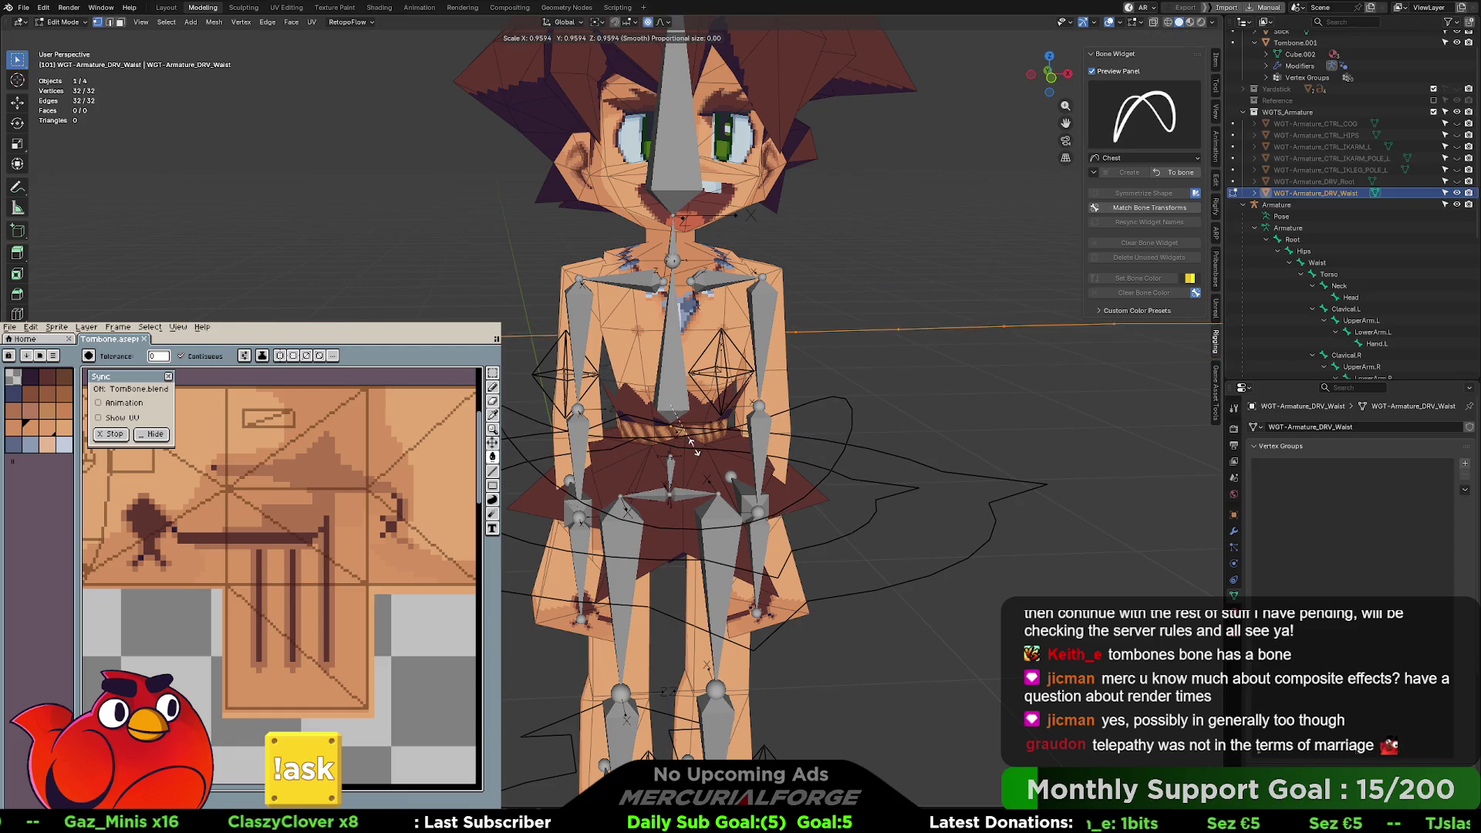
left_click(694, 437)
- Tilt the waist ring slightly, rescale it once more, and apply it to the bone
key("r")
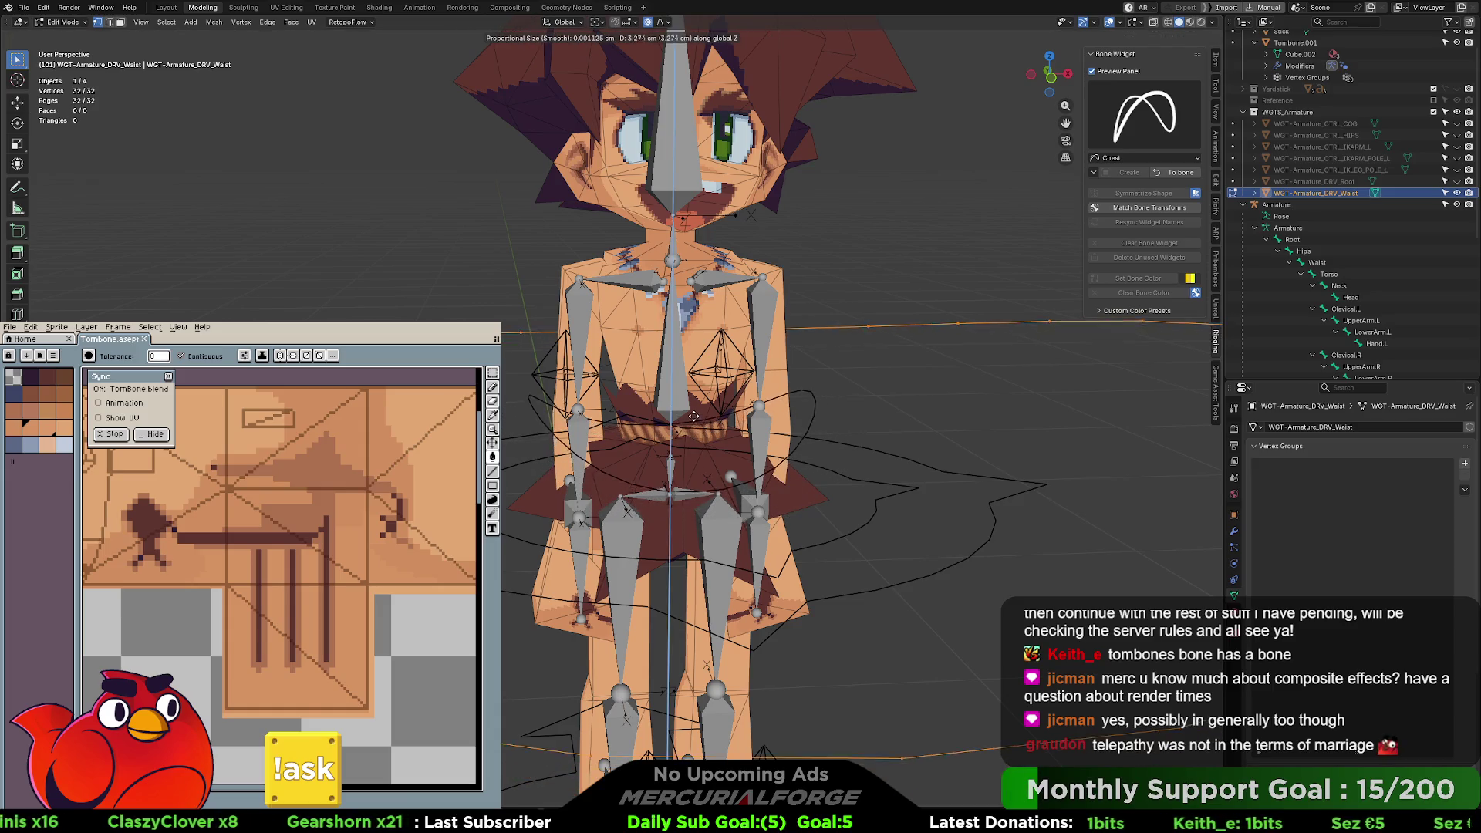
left_click(696, 386)
mouse_move(696, 386)
middle_mouse_down()
mouse_move(717, 362)
mouse_move(756, 401)
mouse_move(737, 378)
middle_mouse_up()
key("s")
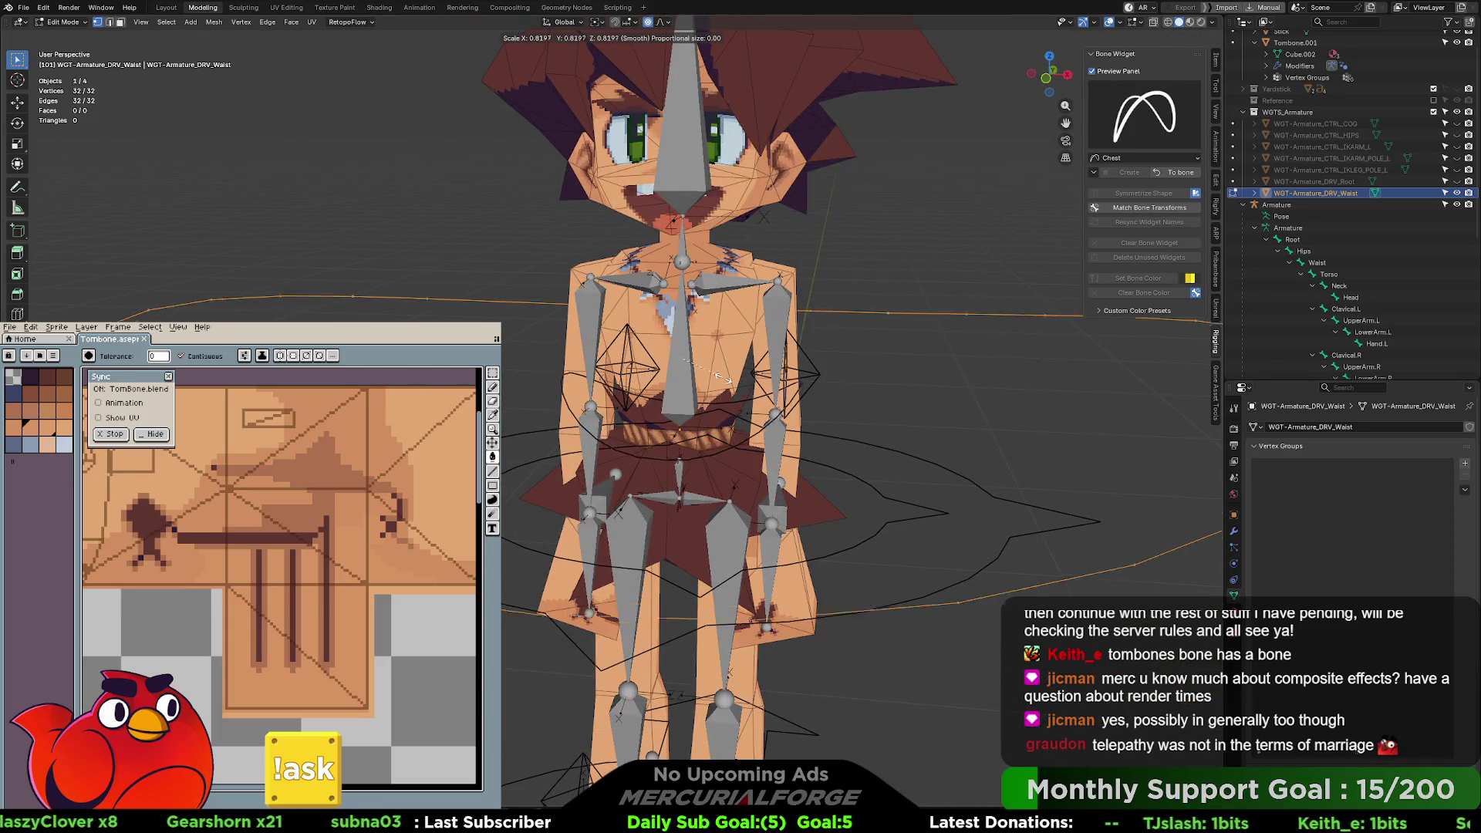
left_click(725, 382)
middle_click_drag(725, 382, 743, 388)
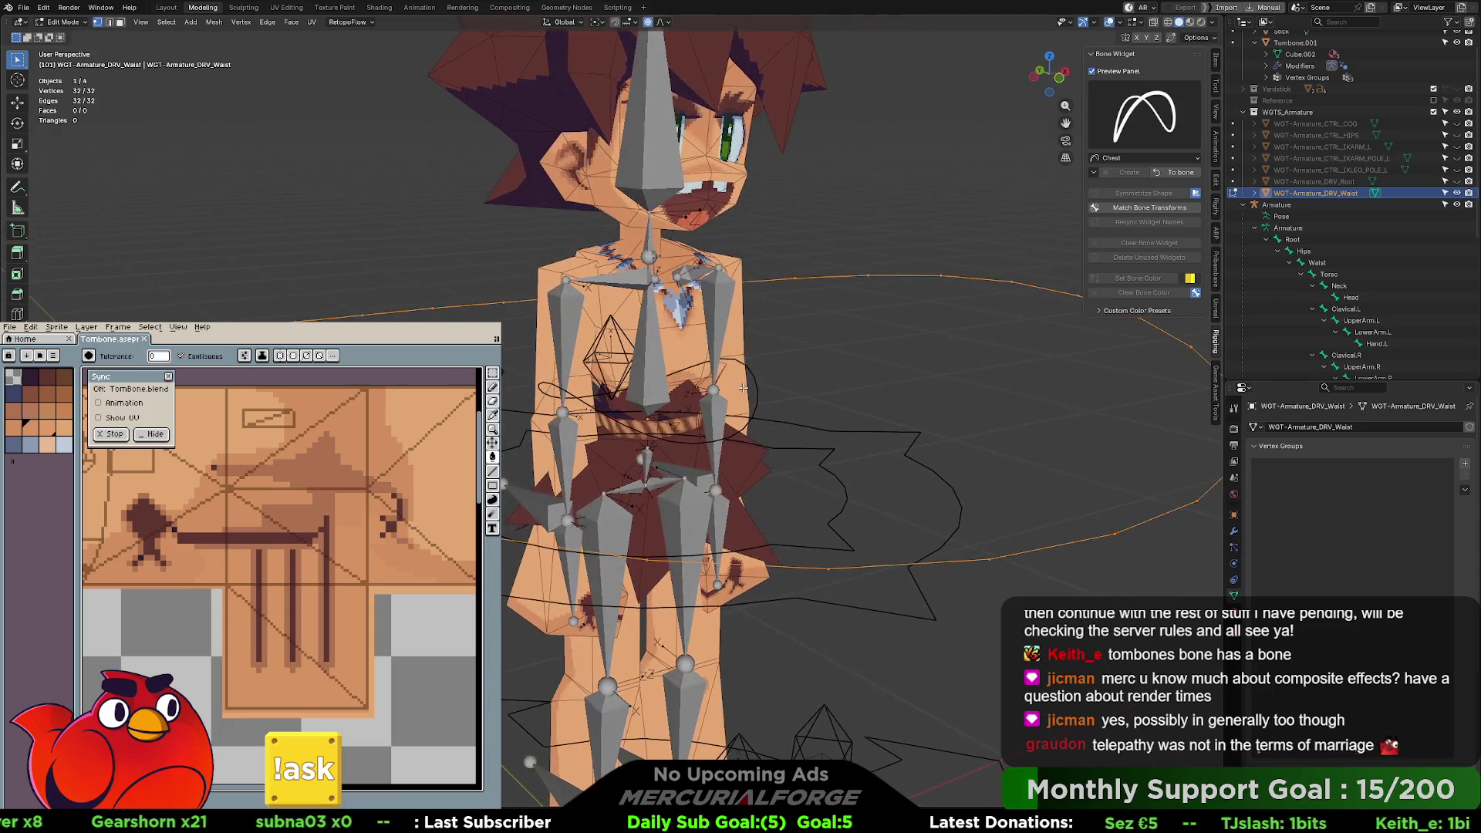
left_click(1174, 176)
left_click(650, 365)
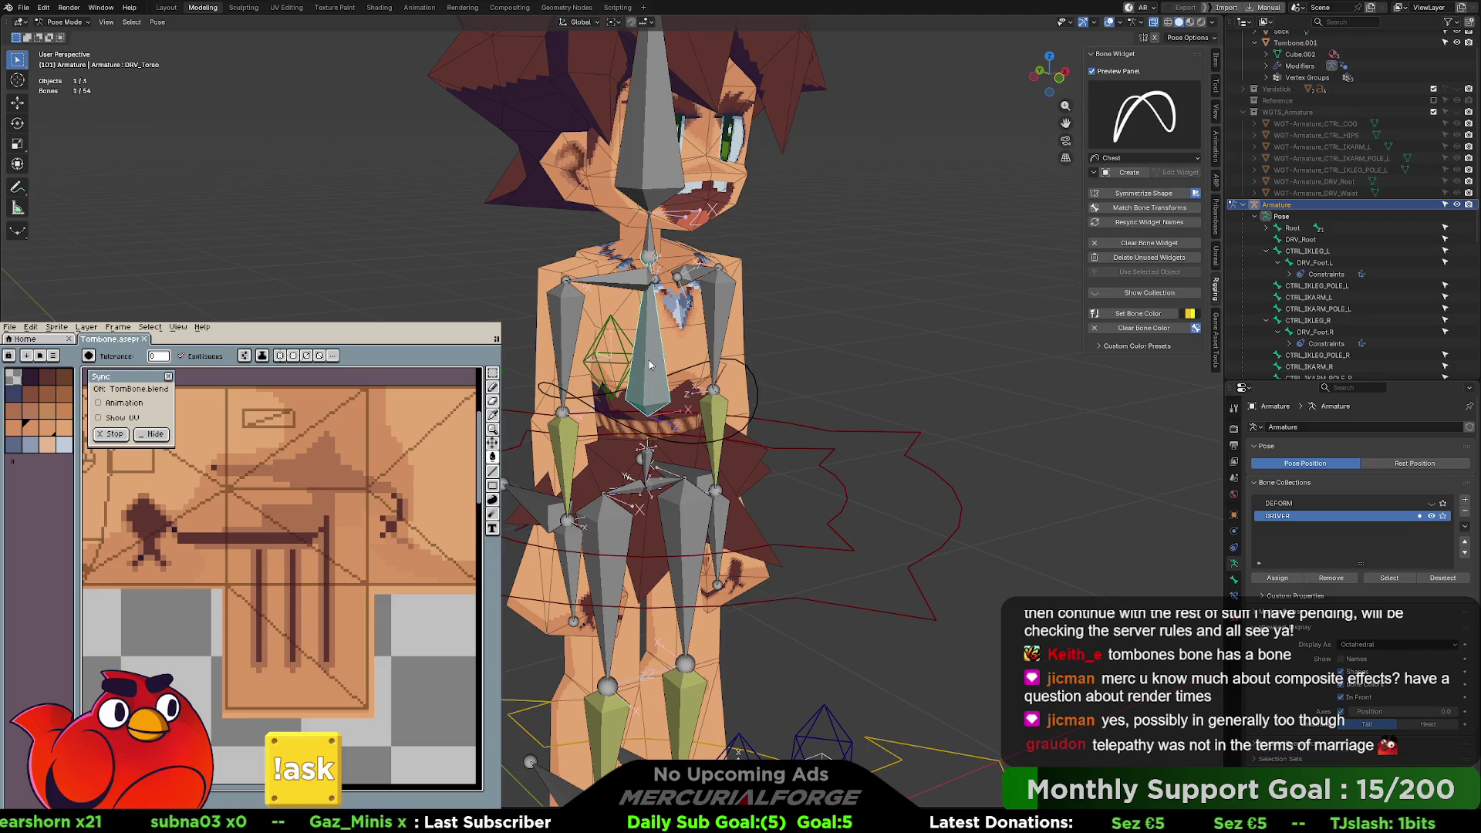
- Create a custom widget for the DRV_Torso bone
left_click(1127, 174)
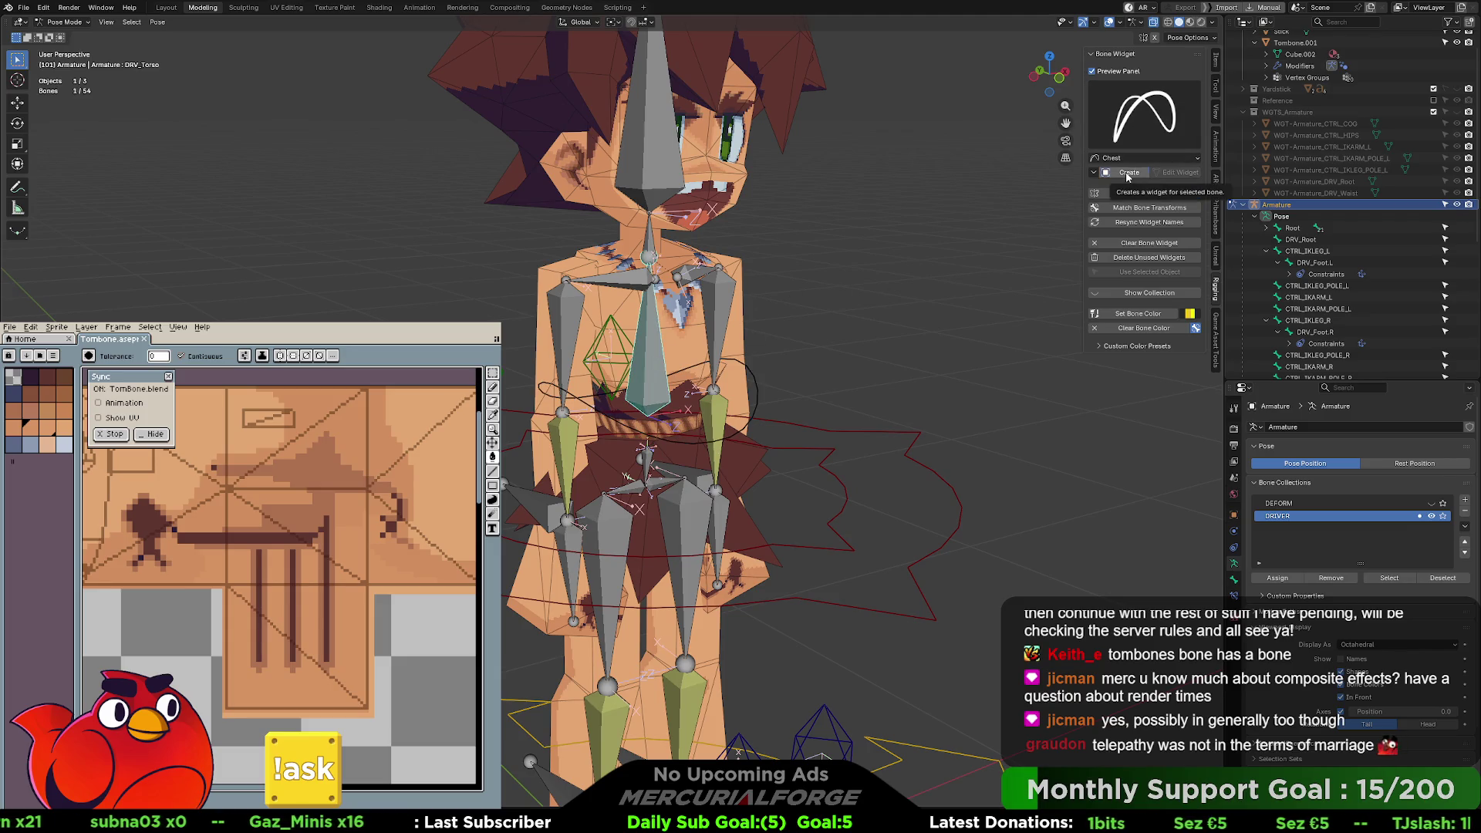
mouse_move(829, 284)
middle_mouse_down()
mouse_move(662, 281)
mouse_move(754, 280)
middle_mouse_up()
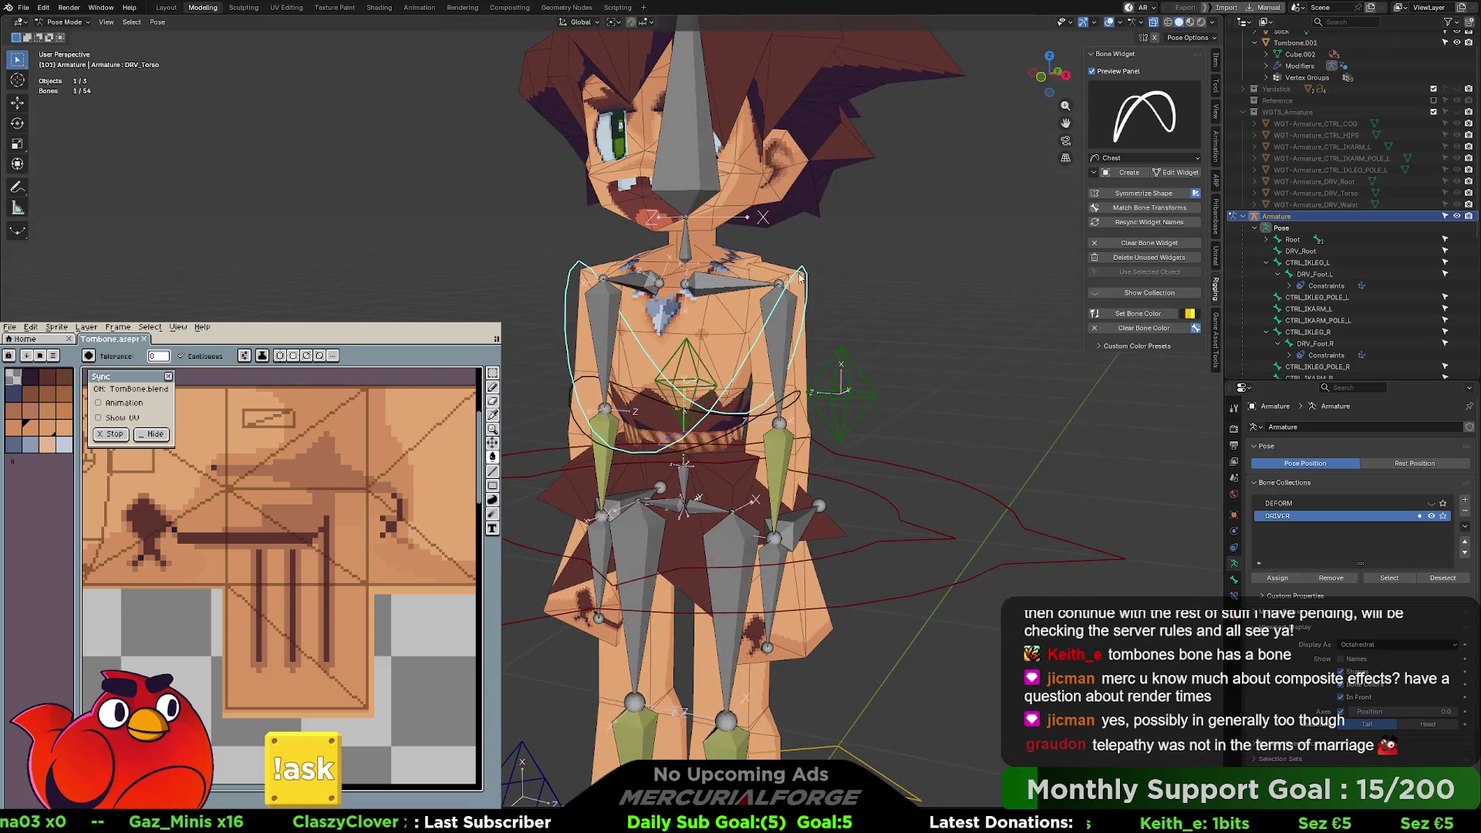
key("s")
key("Escape")
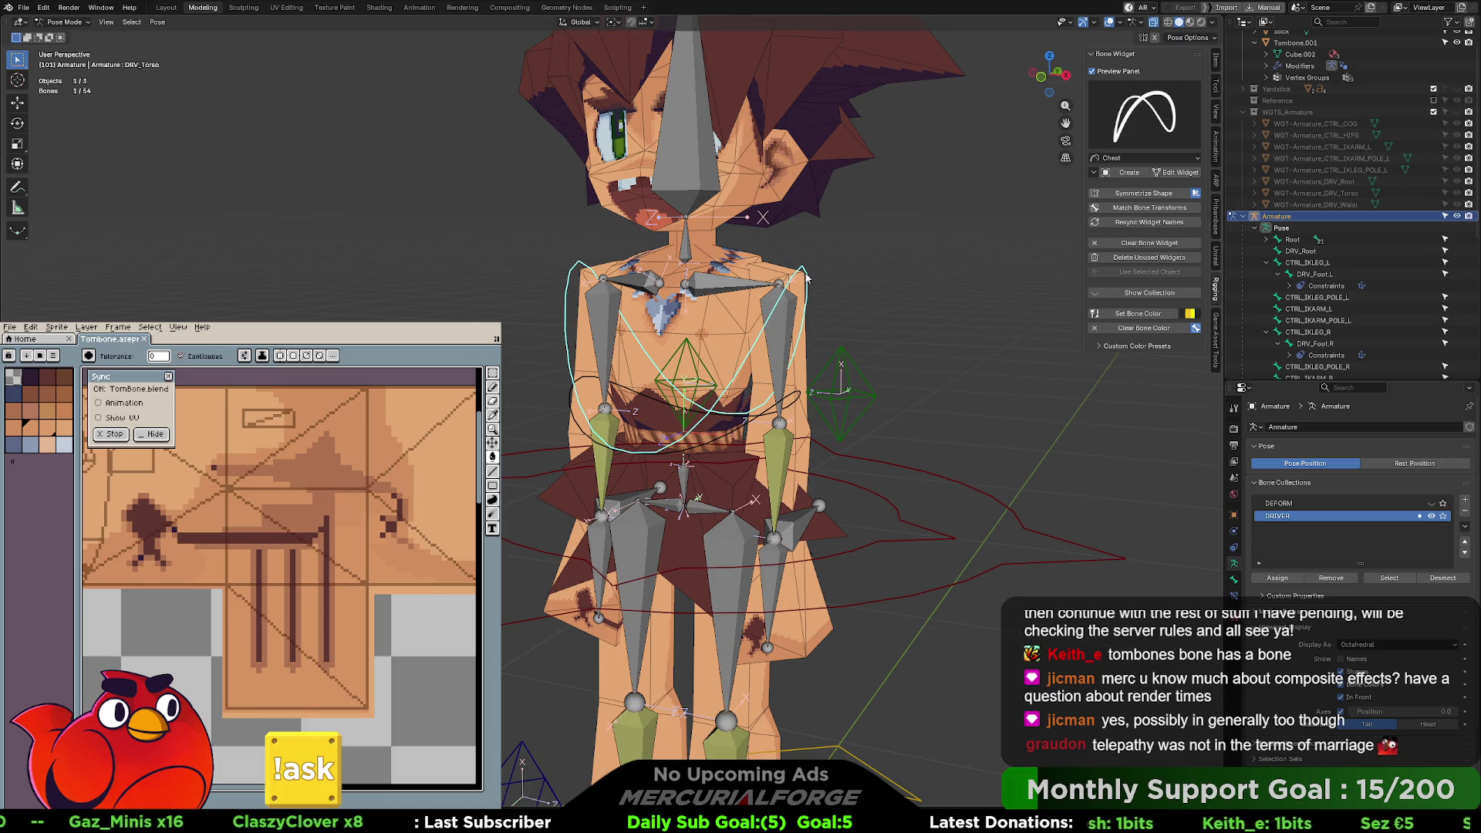
- Flatten the torso widget vertically into a chest ring and apply it to the bone
left_click(1176, 173)
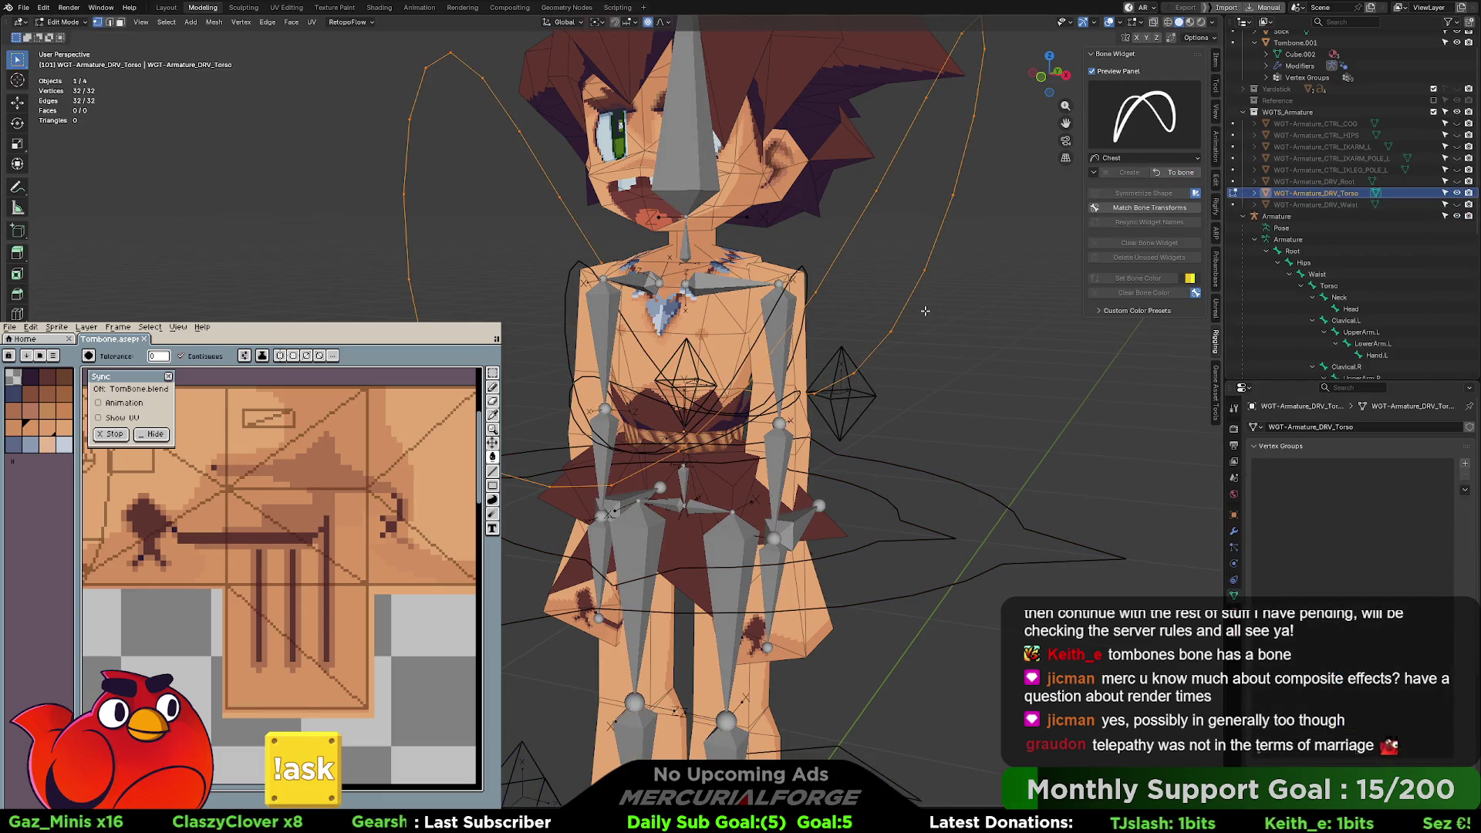
key("s")
key("x")
key("z")
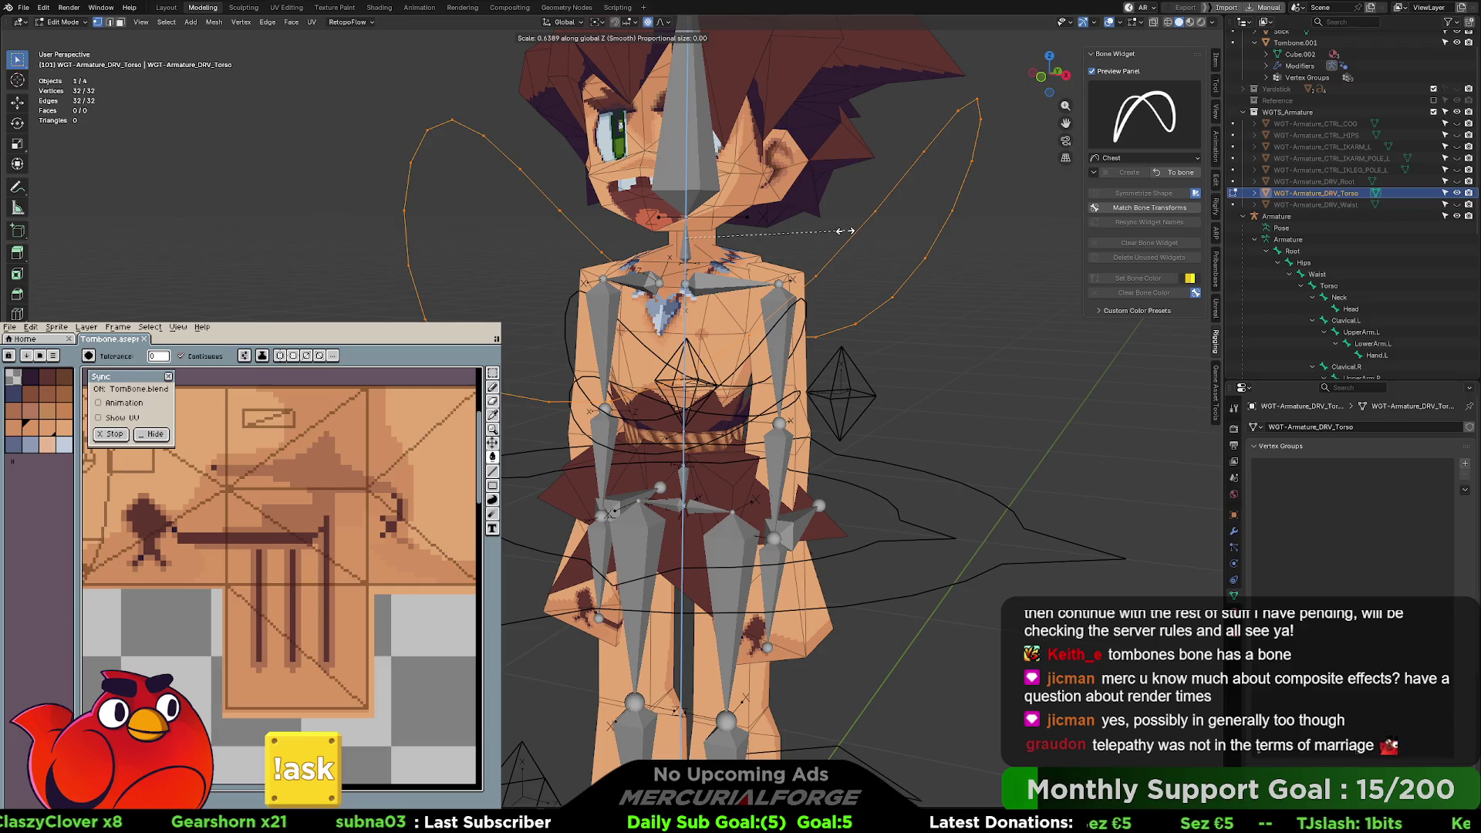
left_click(735, 251)
mouse_move(685, 302)
middle_mouse_down()
mouse_move(779, 313)
mouse_move(705, 308)
middle_mouse_up()
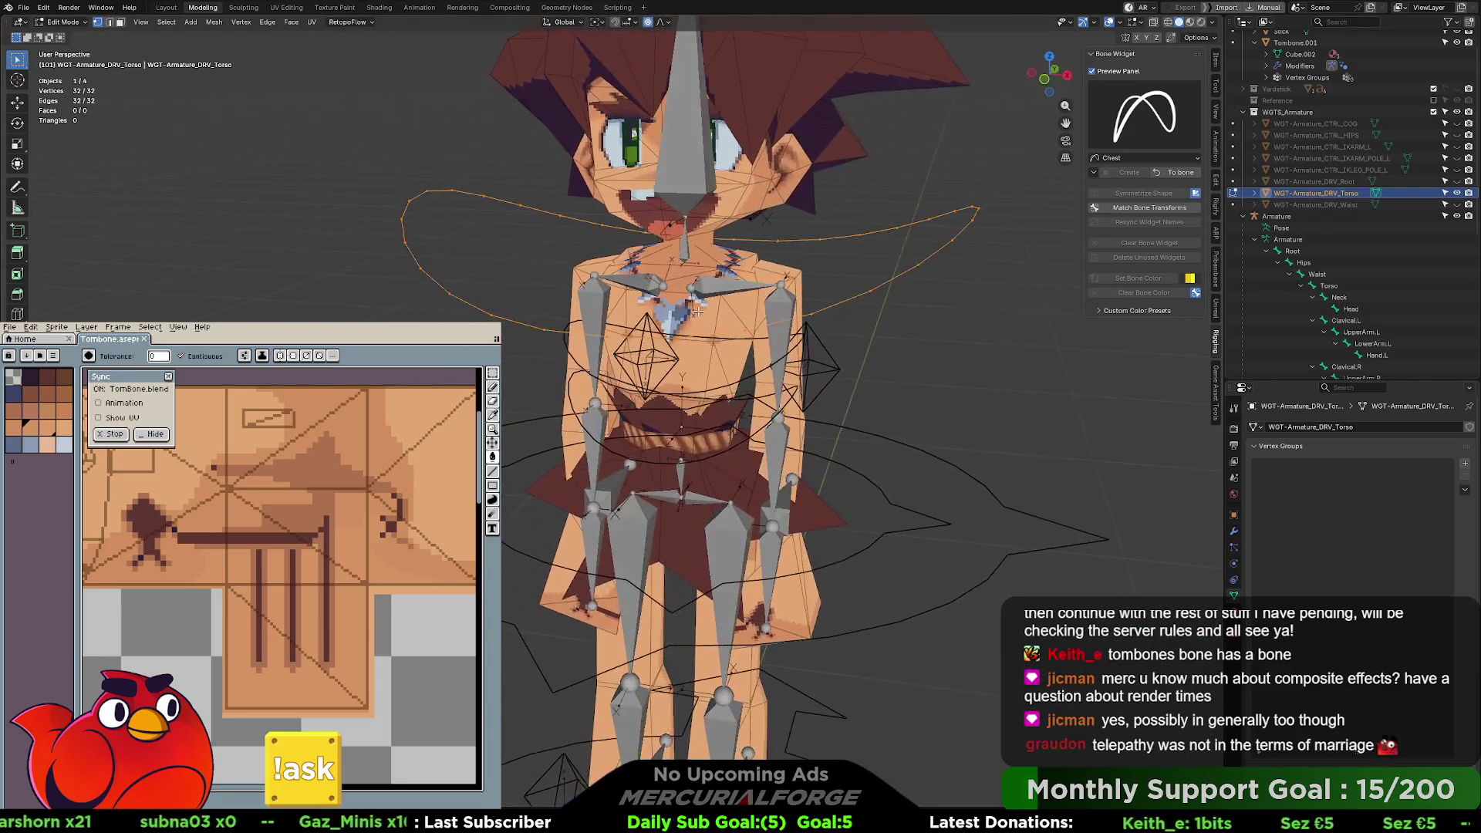
left_click(1181, 174)
left_click(757, 437)
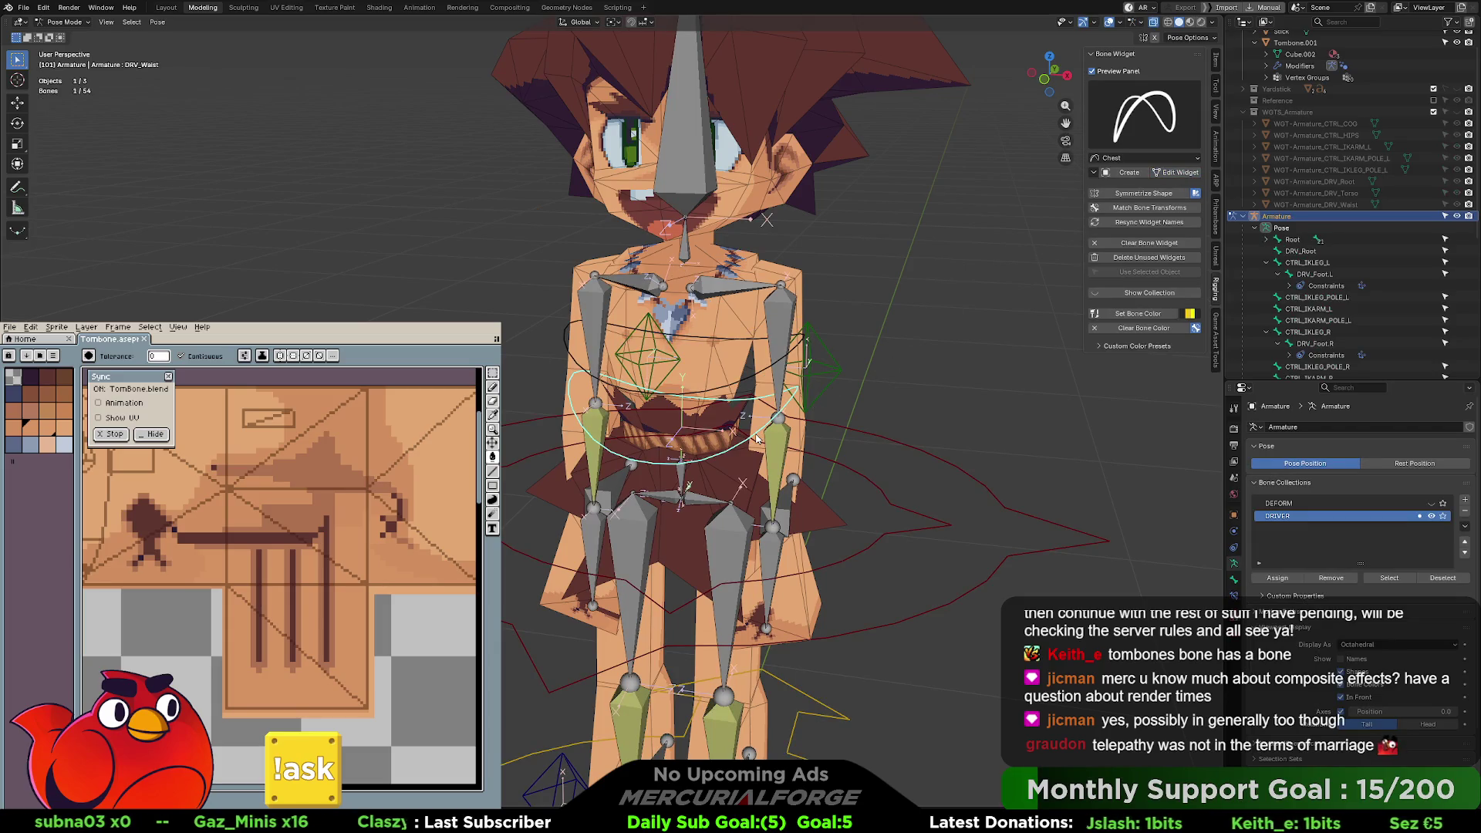
- Apply the Theme 02 orange bone colour to the DRV_Waist and DRV_Torso widgets
left_click(1191, 314)
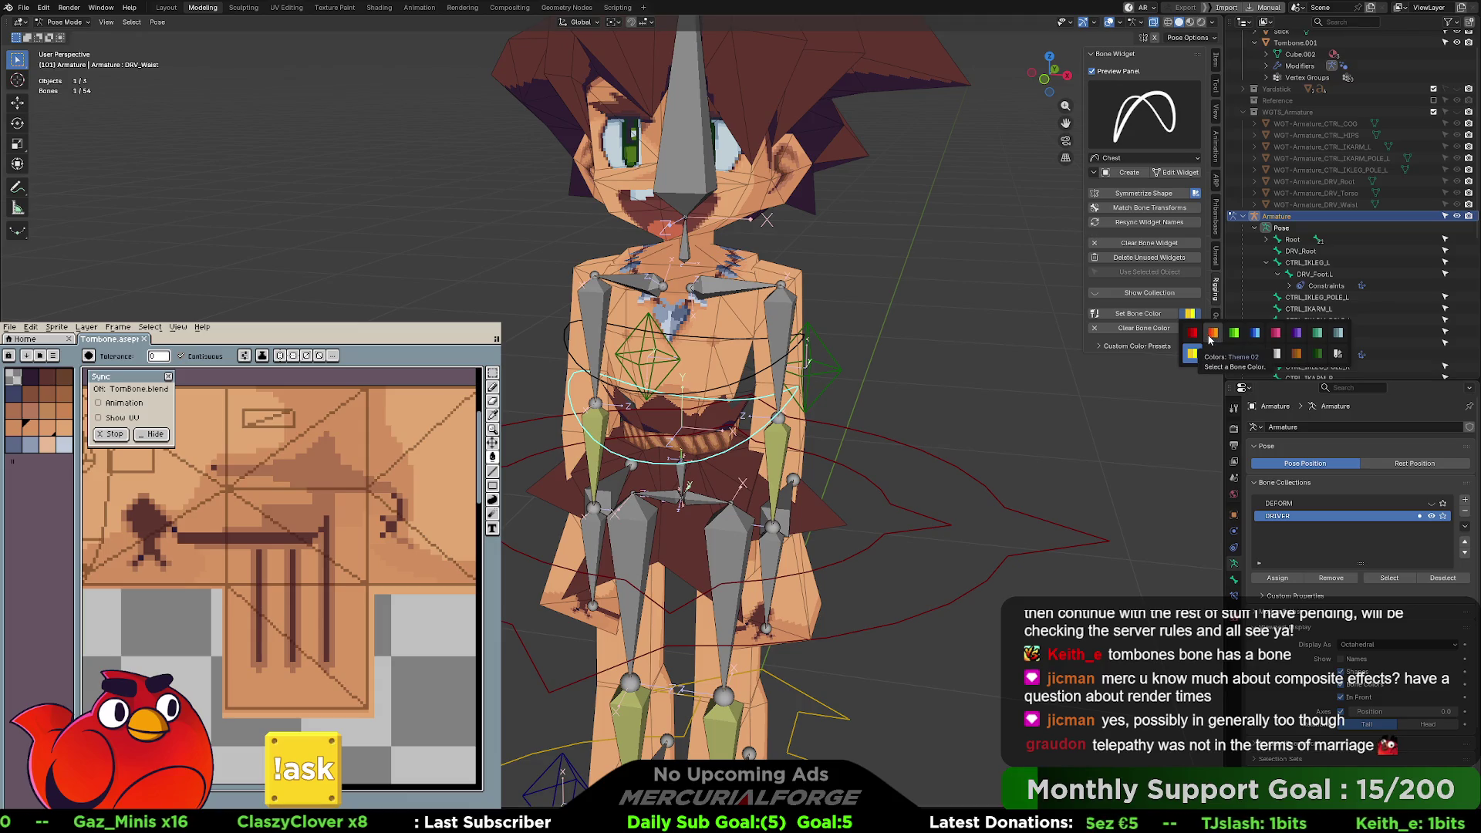
left_click(1211, 337)
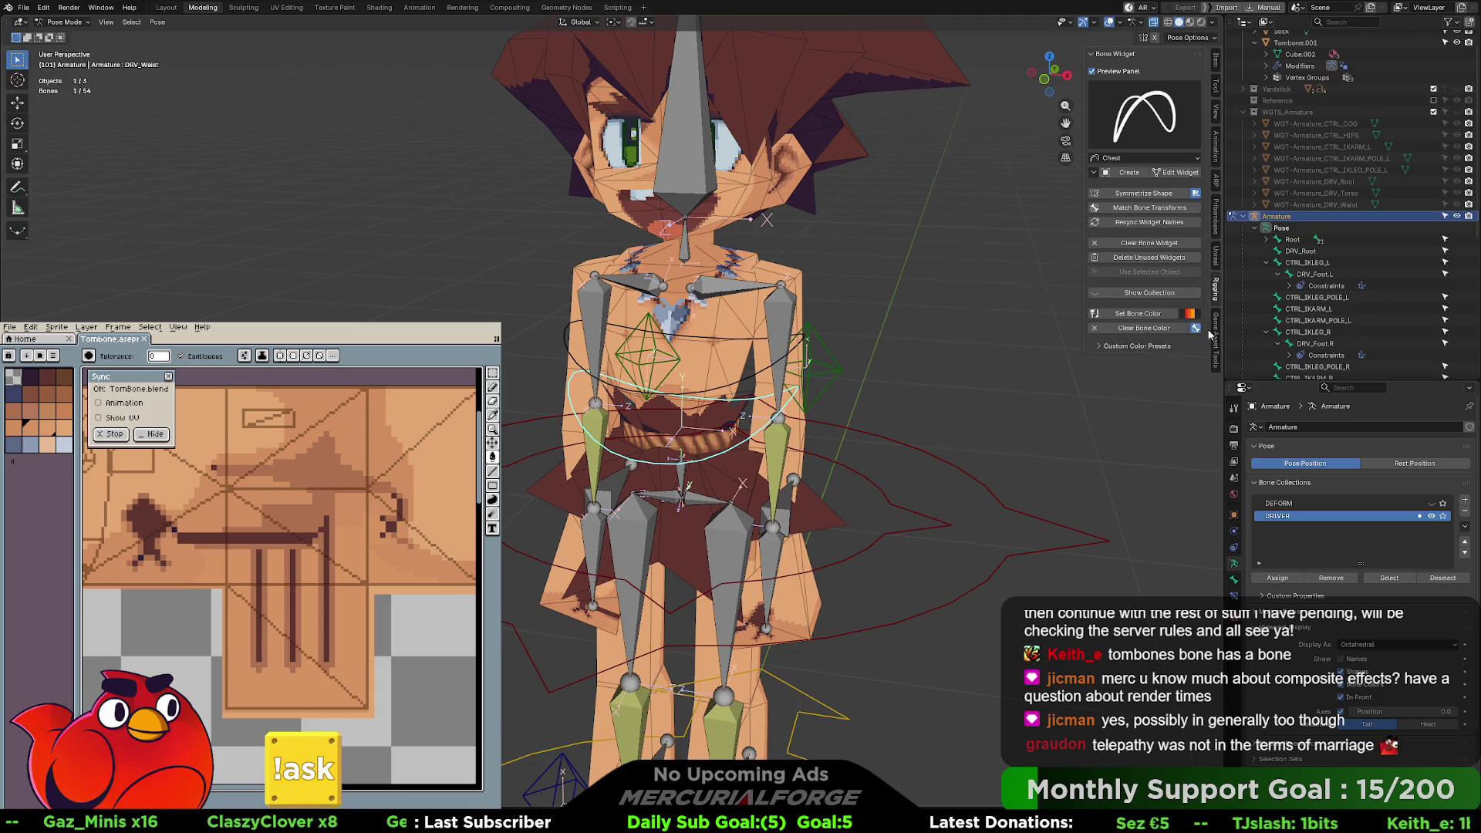
left_click(1141, 317)
left_click(764, 374)
left_click(1141, 316)
left_click(939, 343)
mouse_move(939, 343)
middle_mouse_down()
mouse_move(864, 371)
mouse_move(1144, 377)
middle_mouse_up()
mouse_move(649, 364)
middle_mouse_down()
mouse_move(721, 356)
mouse_move(693, 353)
middle_mouse_up()
scroll(722, 356, "up", 5)
- Select DRV_Neck, try a Saddle widget on it, then undo it
left_click(691, 344)
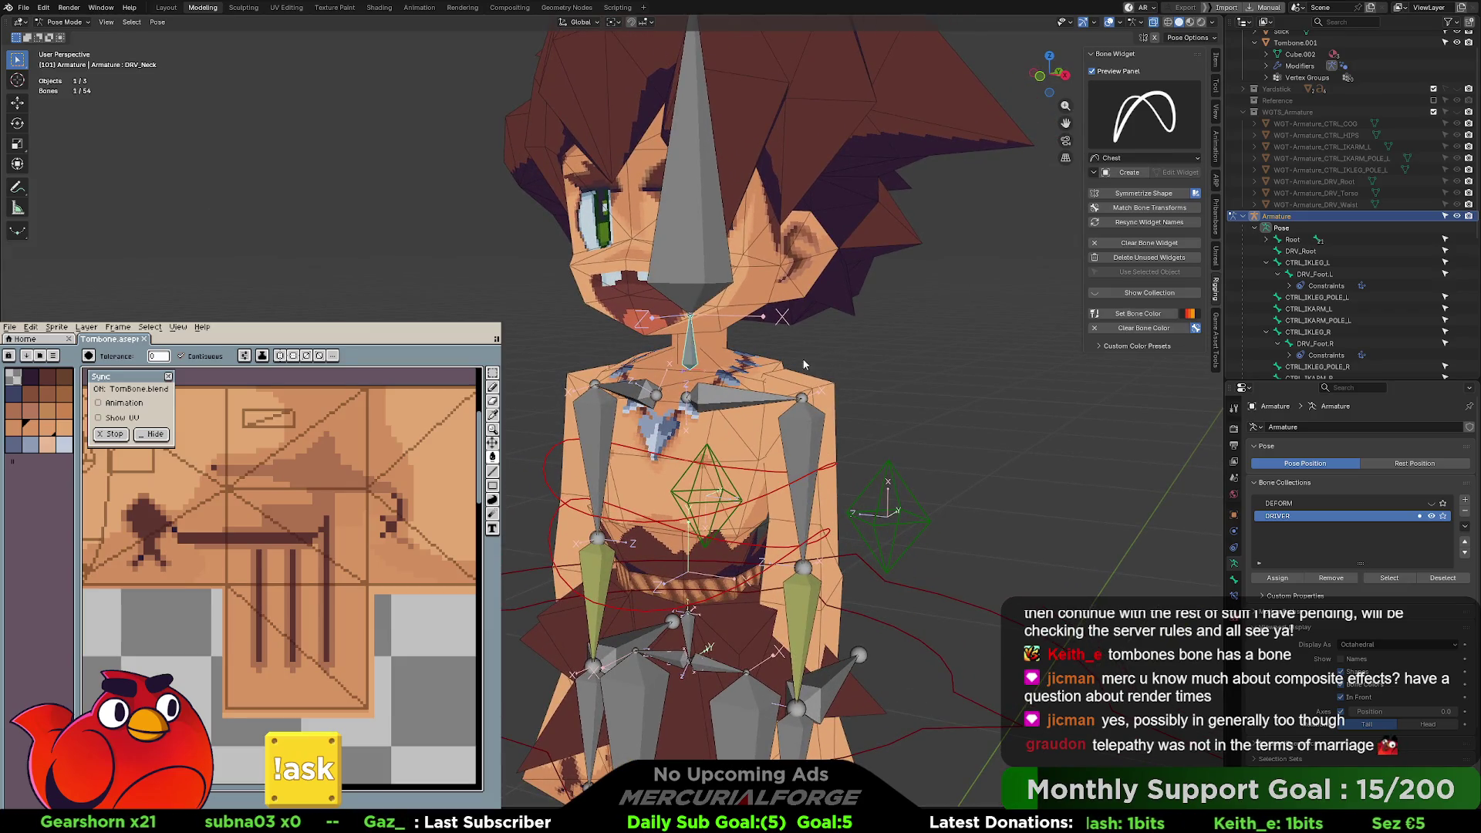
left_click(1151, 135)
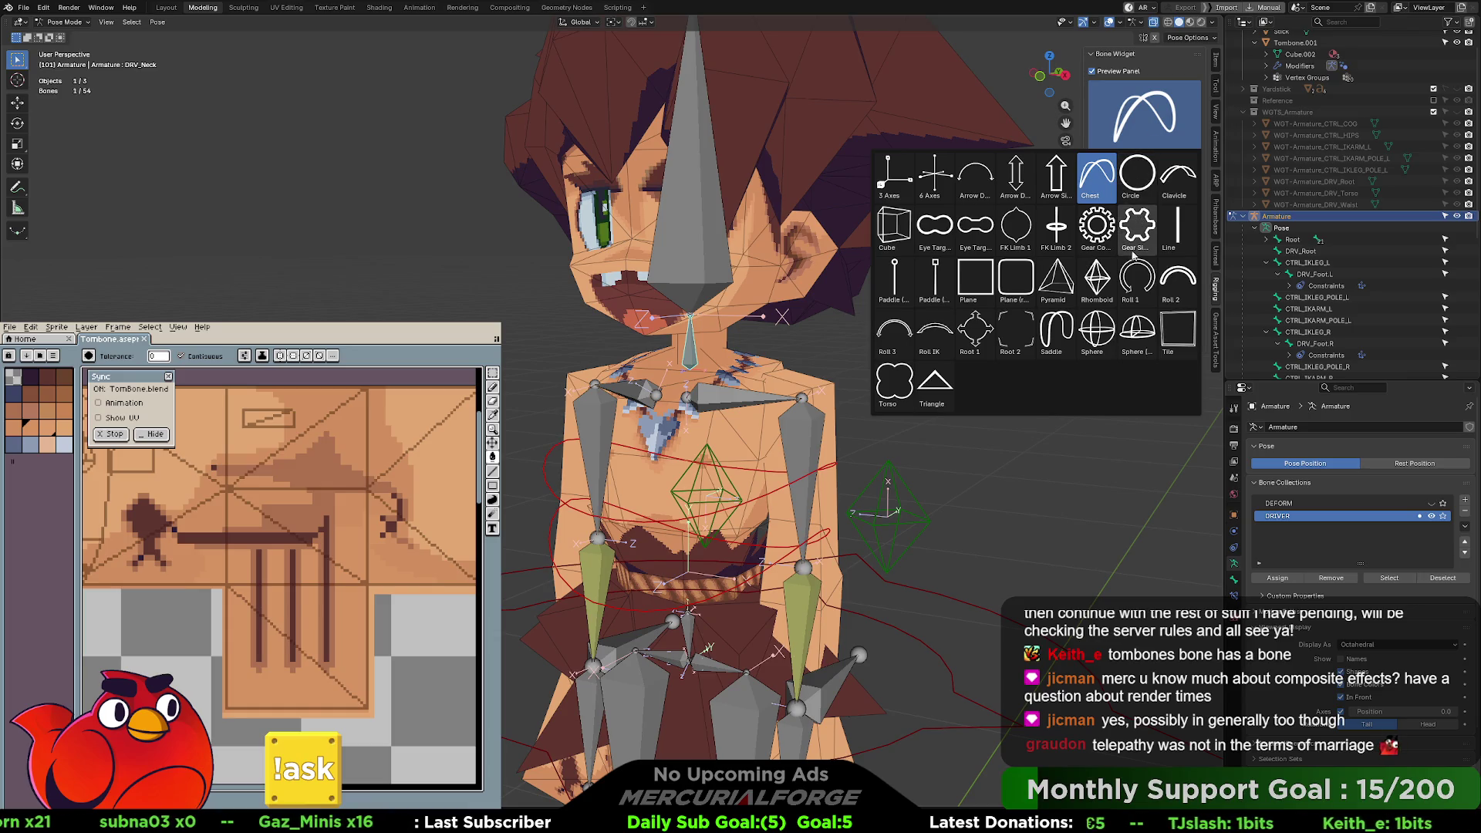
left_click(1053, 342)
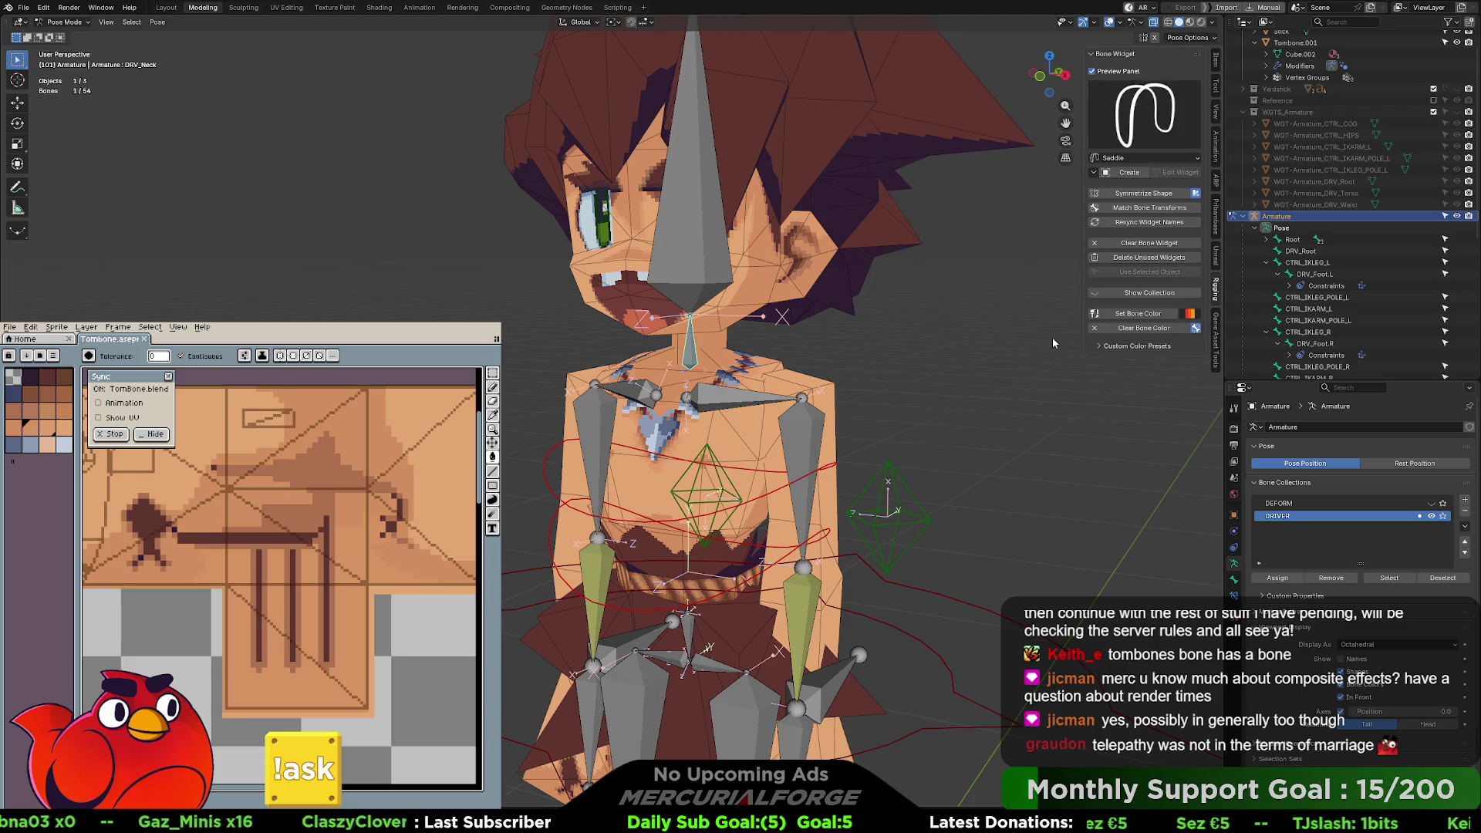
left_click(1127, 173)
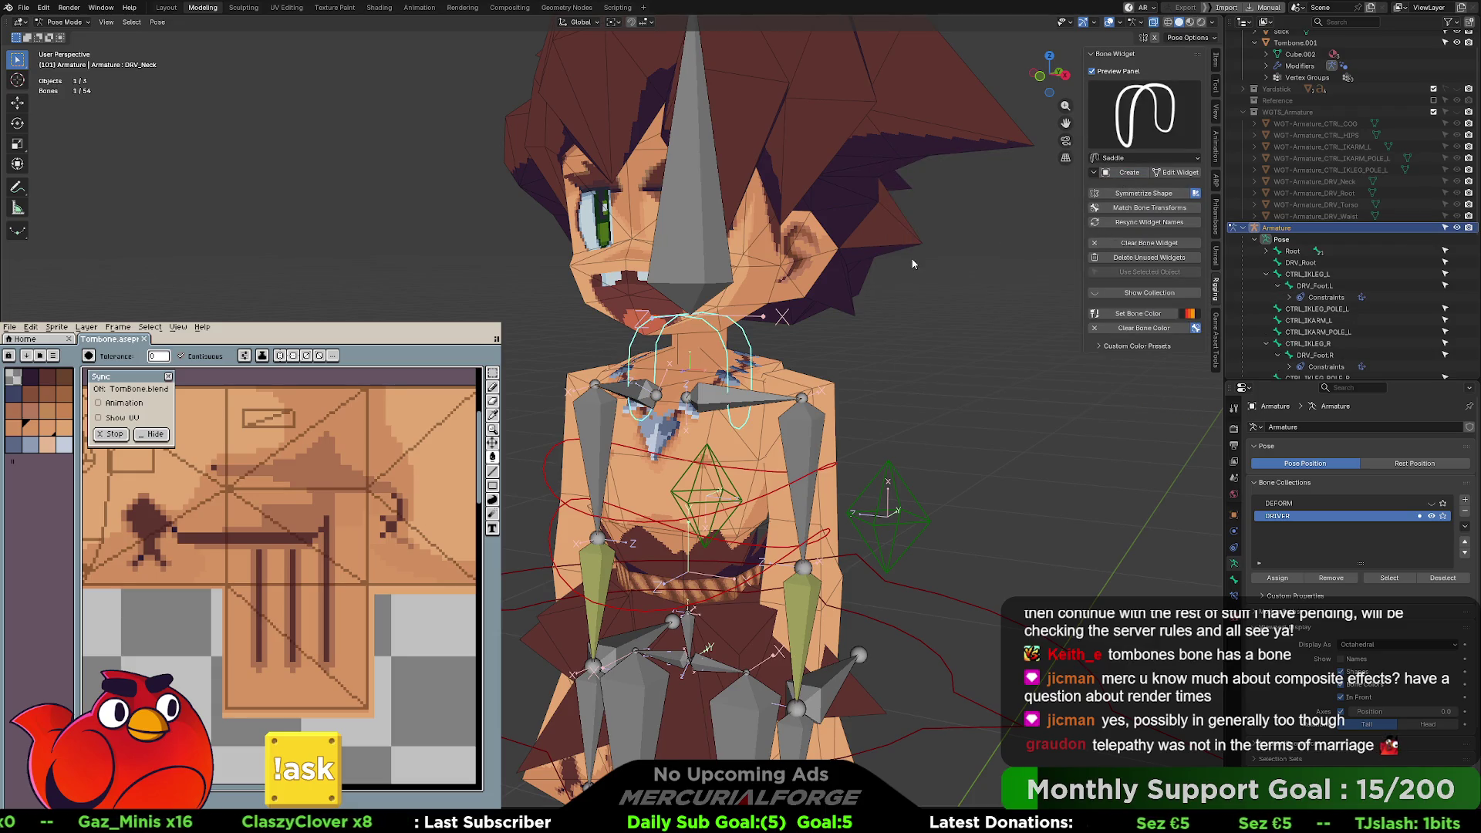
middle_click_drag(913, 264, 1003, 255)
key("ctrl+z")
- Create an FK Limb 1 widget for the neck and open its shape for editing
left_click(1121, 150)
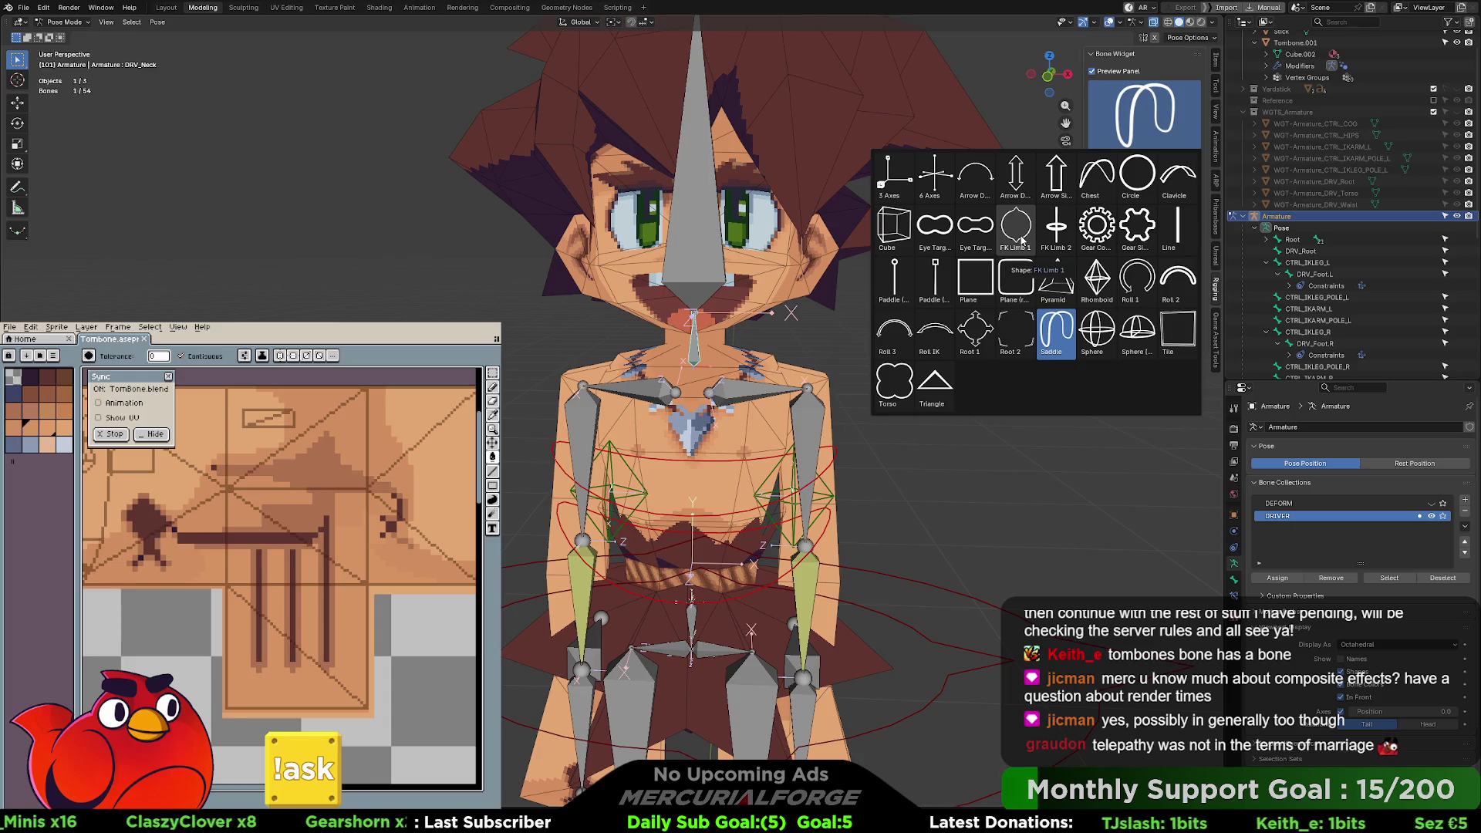
left_click(1022, 241)
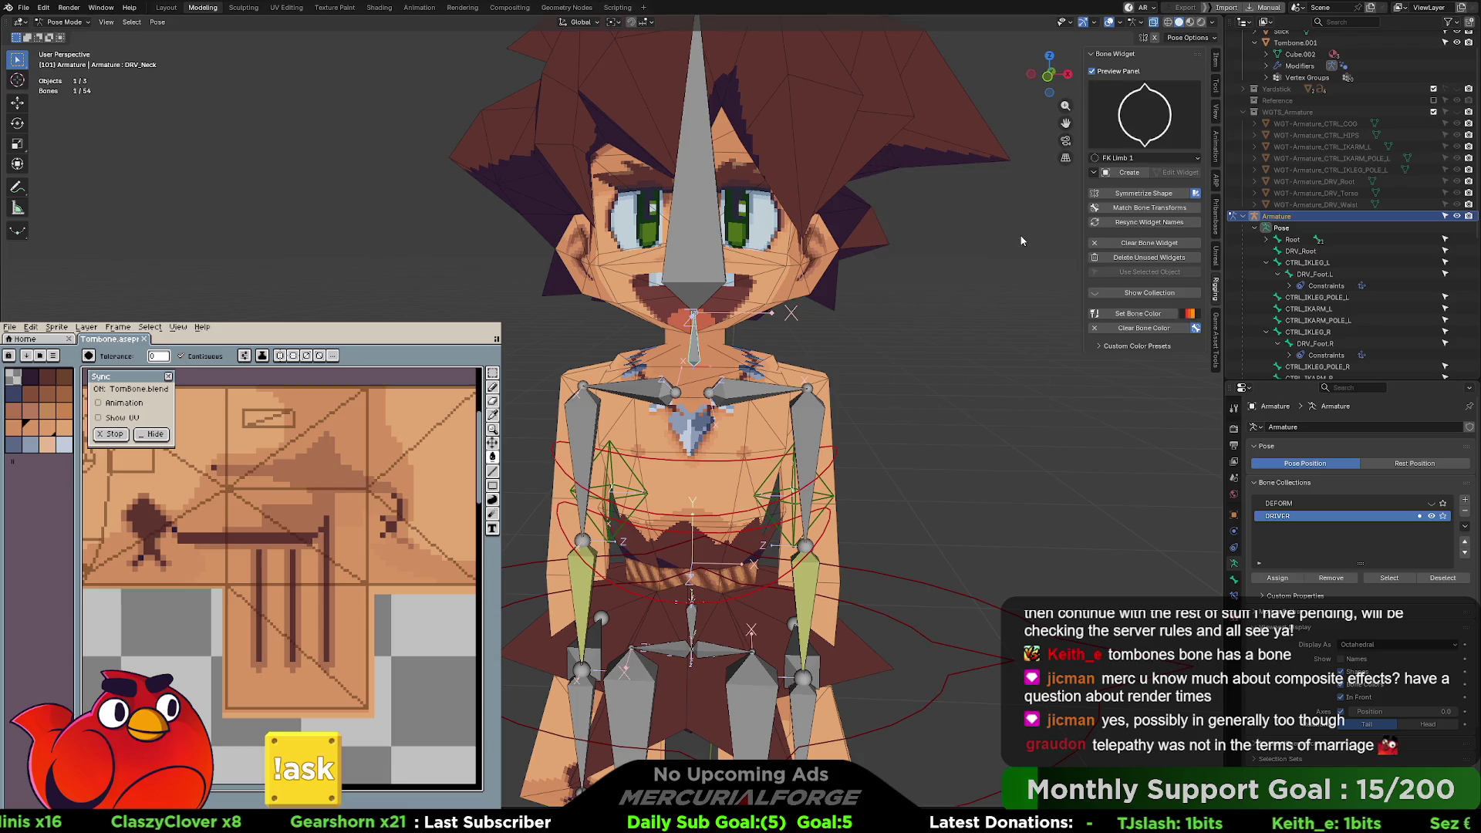
left_click(1126, 173)
mouse_move(762, 328)
middle_mouse_down()
mouse_move(868, 346)
mouse_move(760, 334)
middle_mouse_up()
left_click(1180, 171)
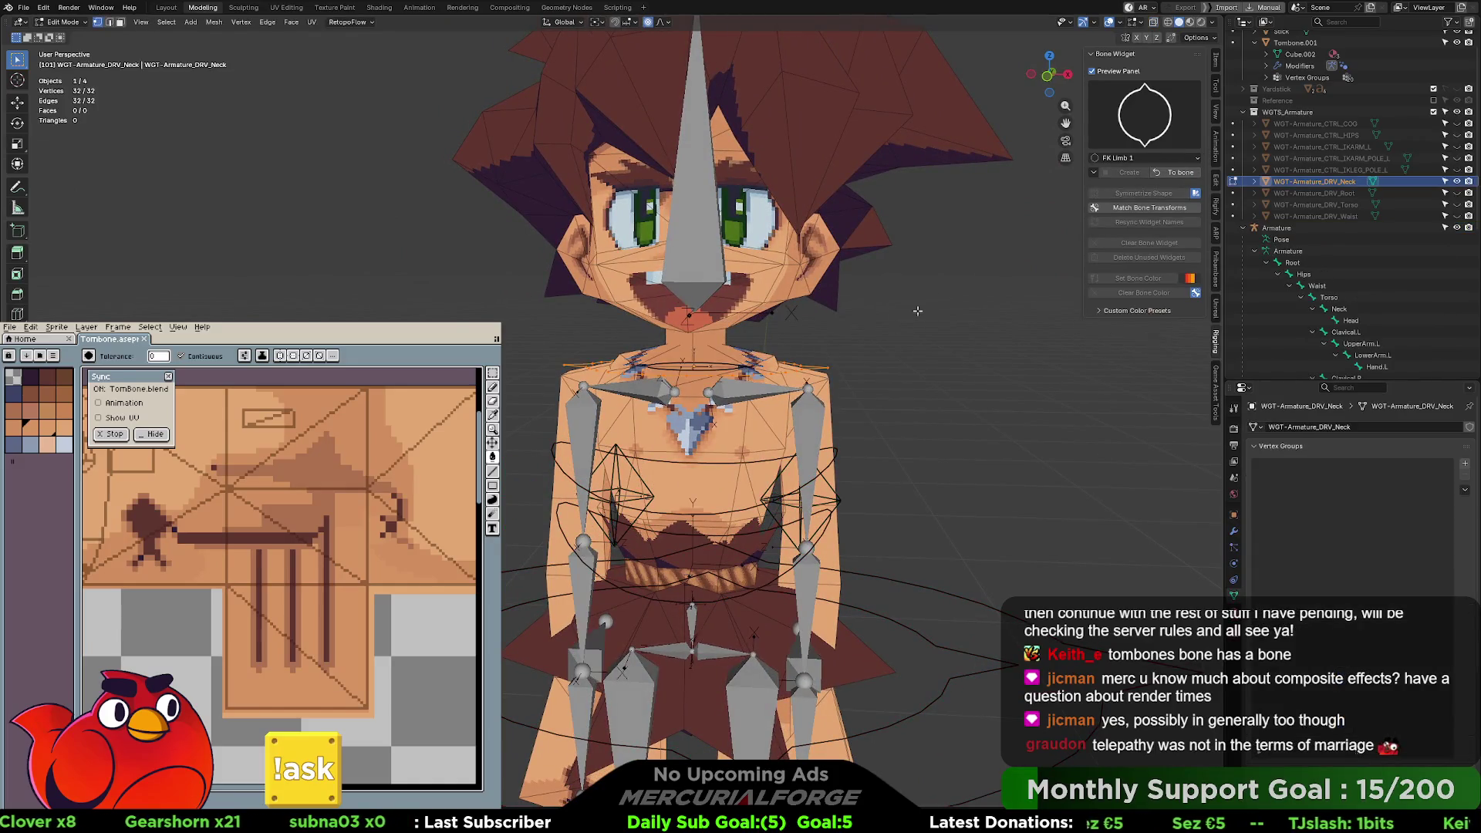
- Raise the neck widget along Z and enlarge it around the neck, then apply it
key("g")
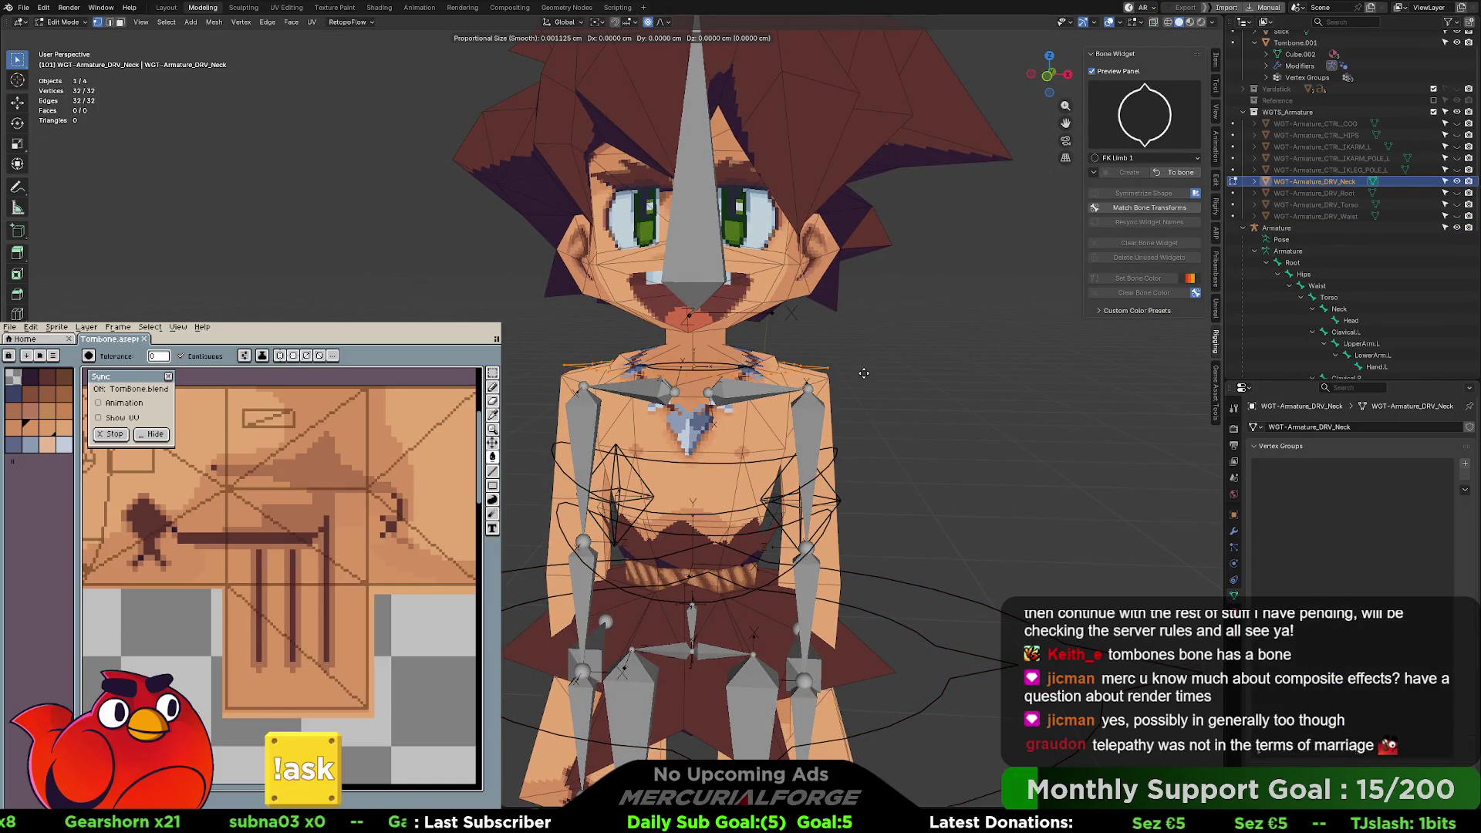
key("z")
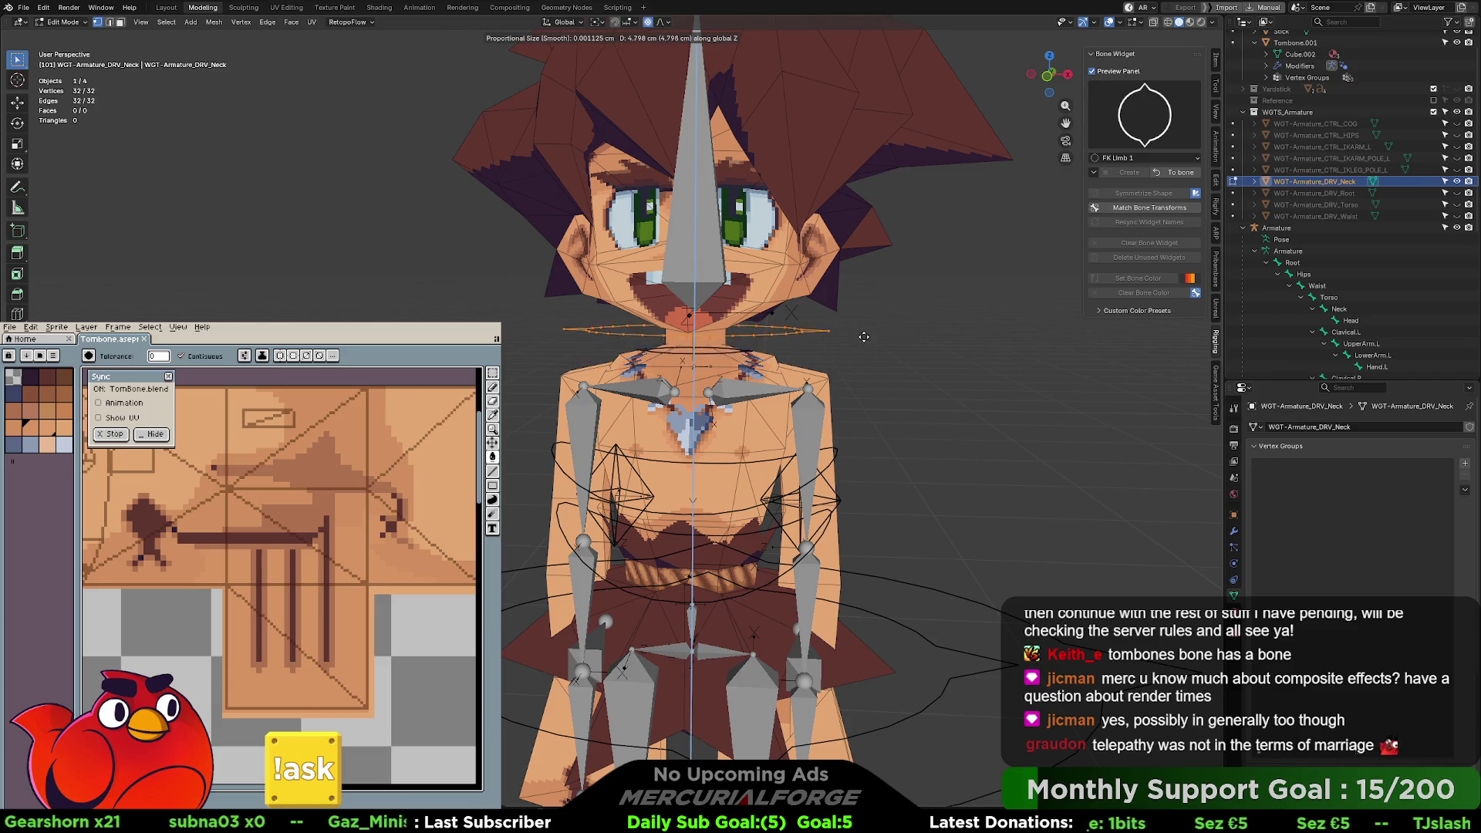
left_click(864, 309)
mouse_move(864, 308)
middle_mouse_down()
mouse_move(806, 364)
mouse_move(885, 362)
mouse_move(726, 347)
mouse_move(772, 371)
middle_mouse_up()
key("s")
left_click(806, 369)
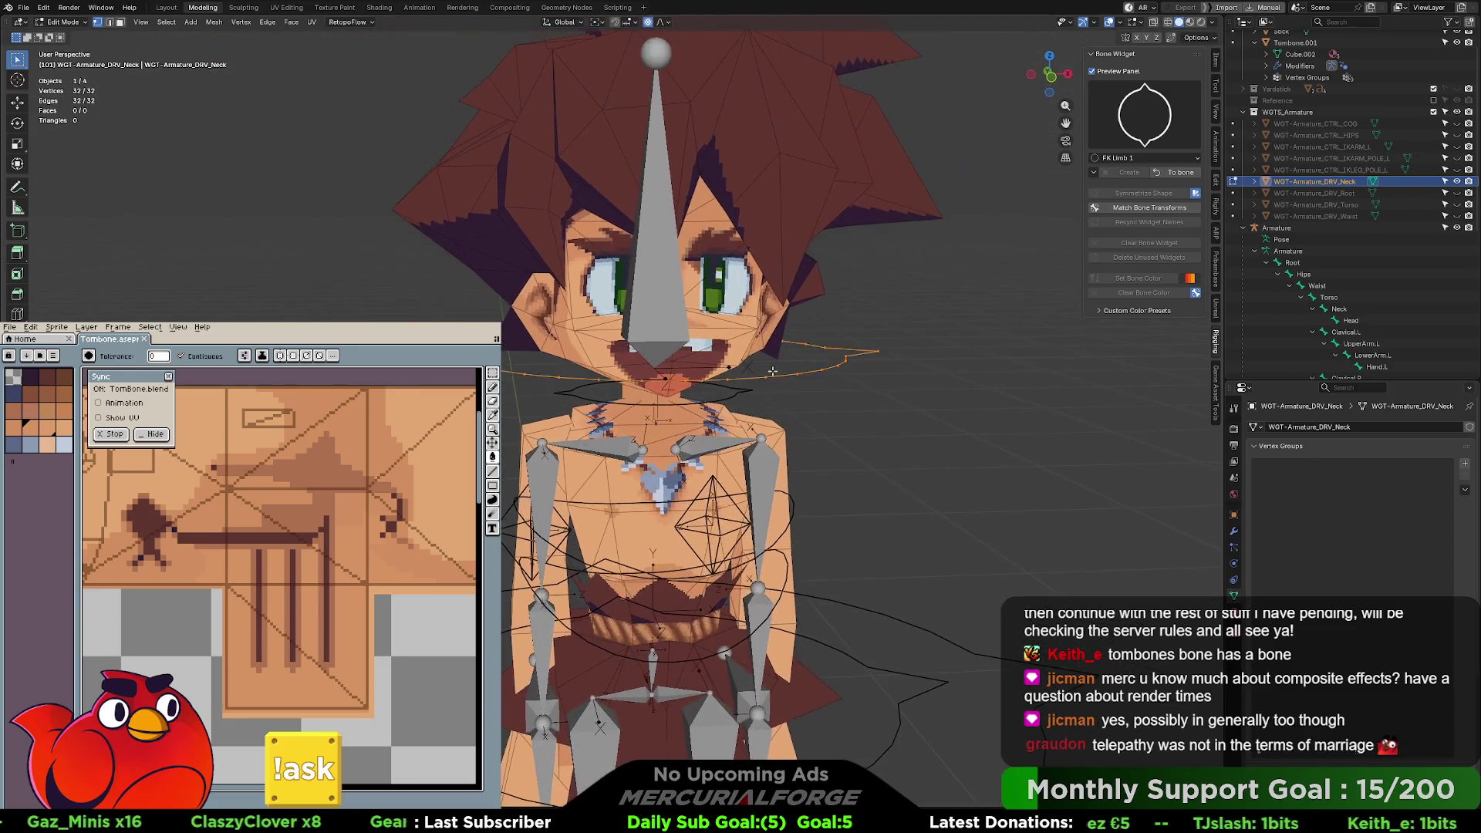
left_click(1175, 173)
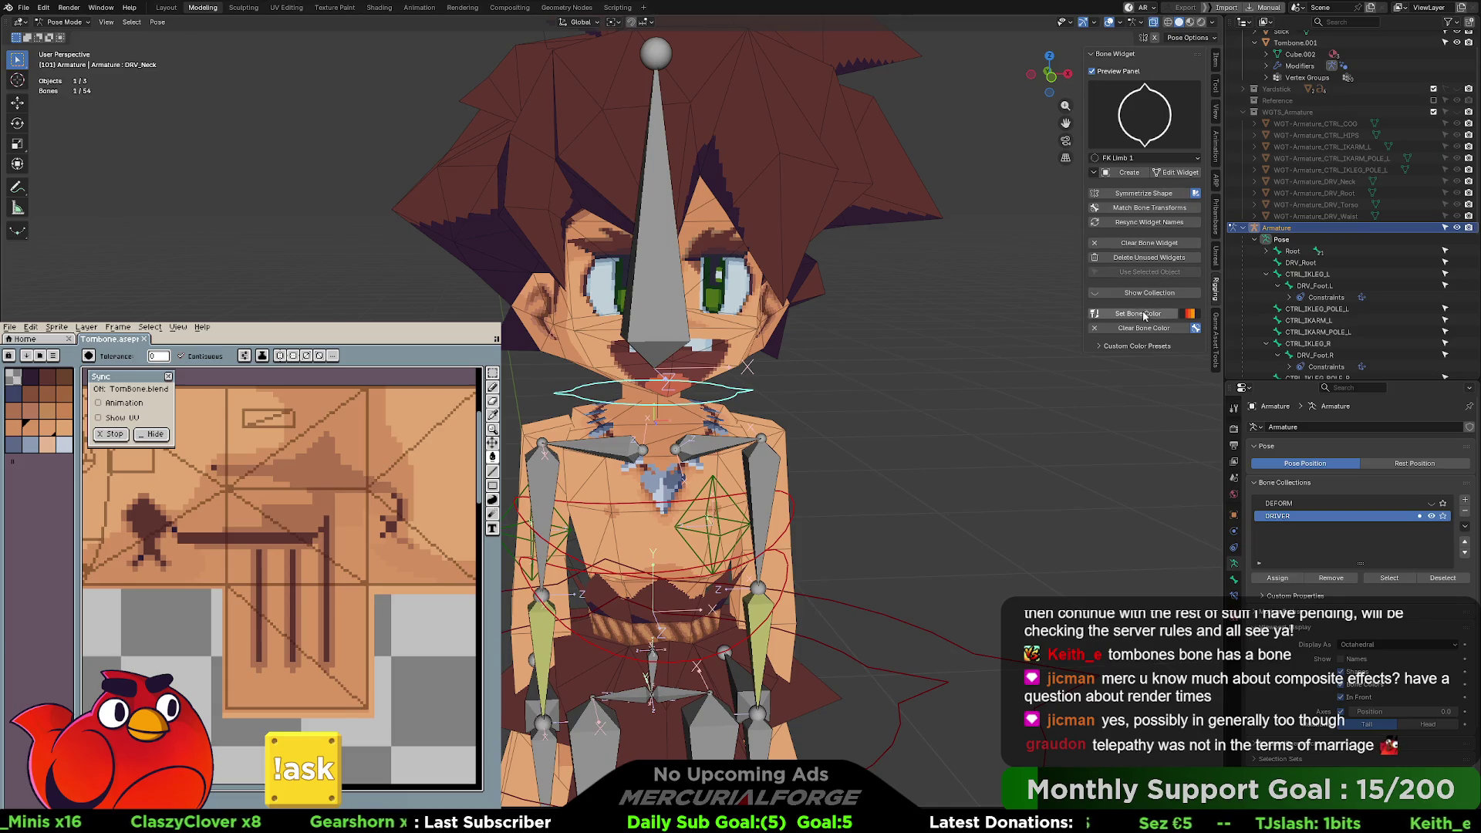
- Select DRV_Head and create a Saddle-shaped widget for it
left_click(878, 388)
middle_click_drag(868, 391, 771, 363)
left_click(710, 247)
middle_click_drag(713, 254, 740, 239)
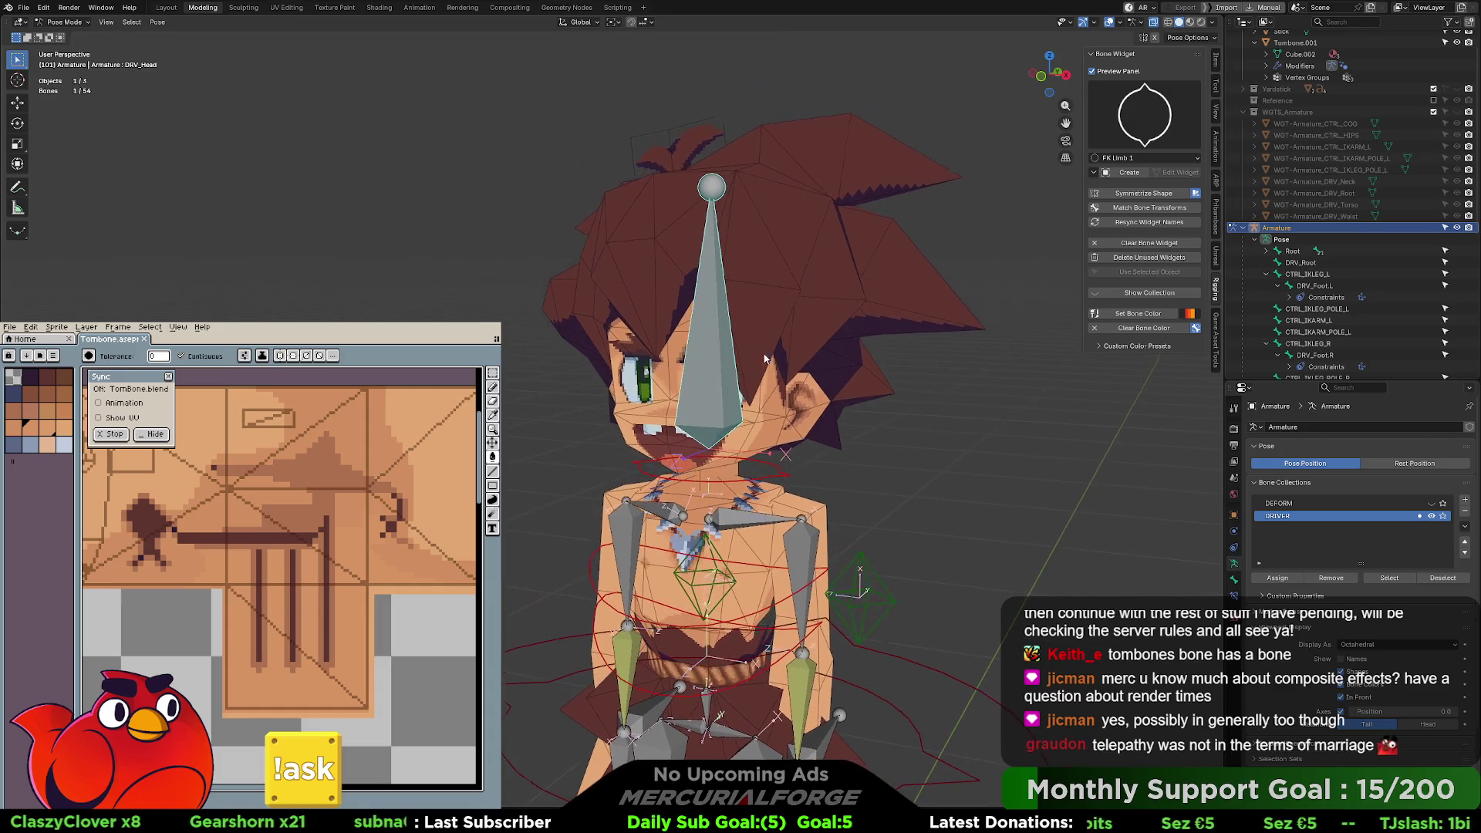
left_click(1155, 136)
left_click(1140, 175)
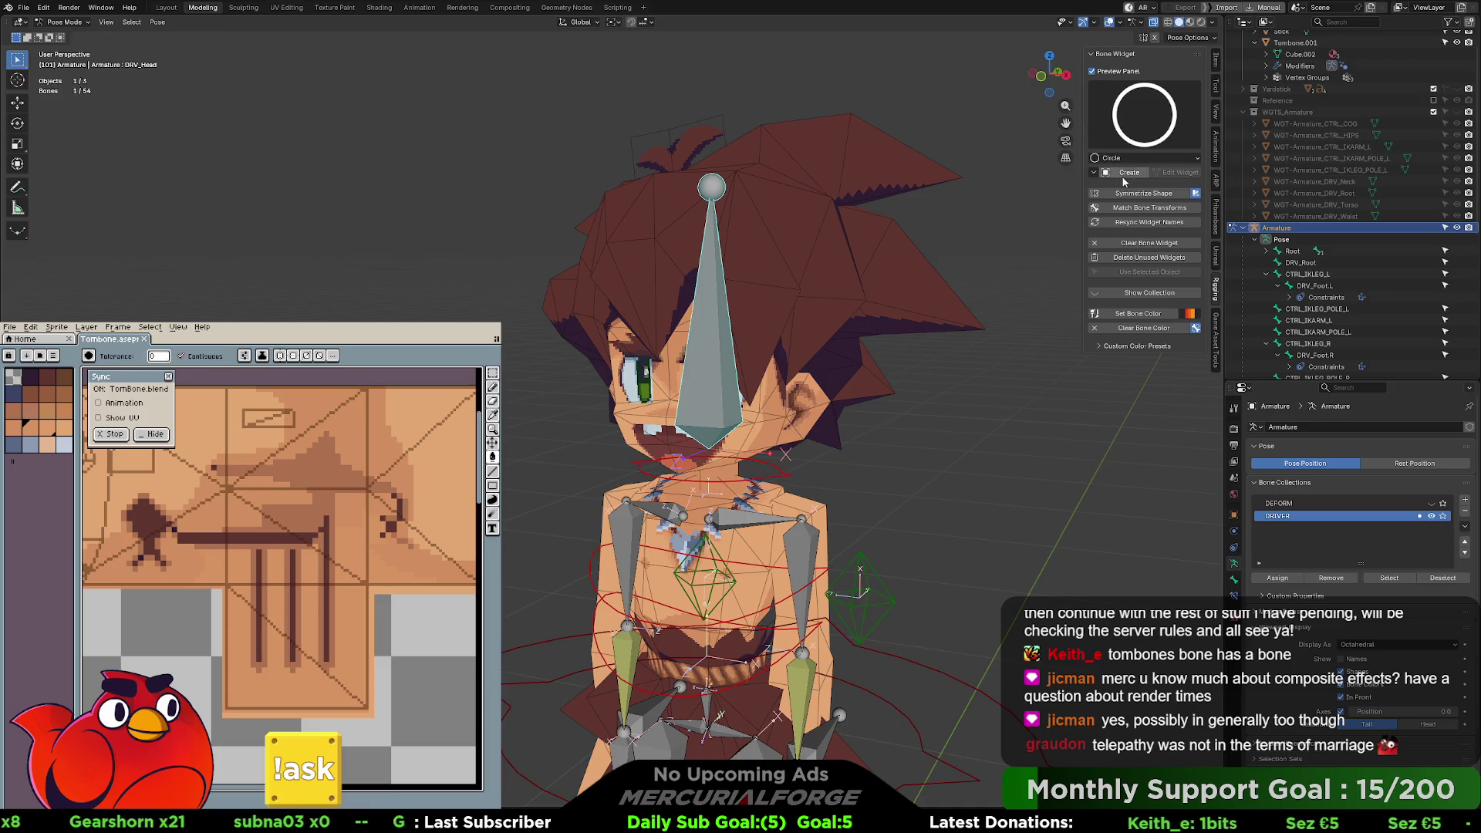
left_click(1146, 119)
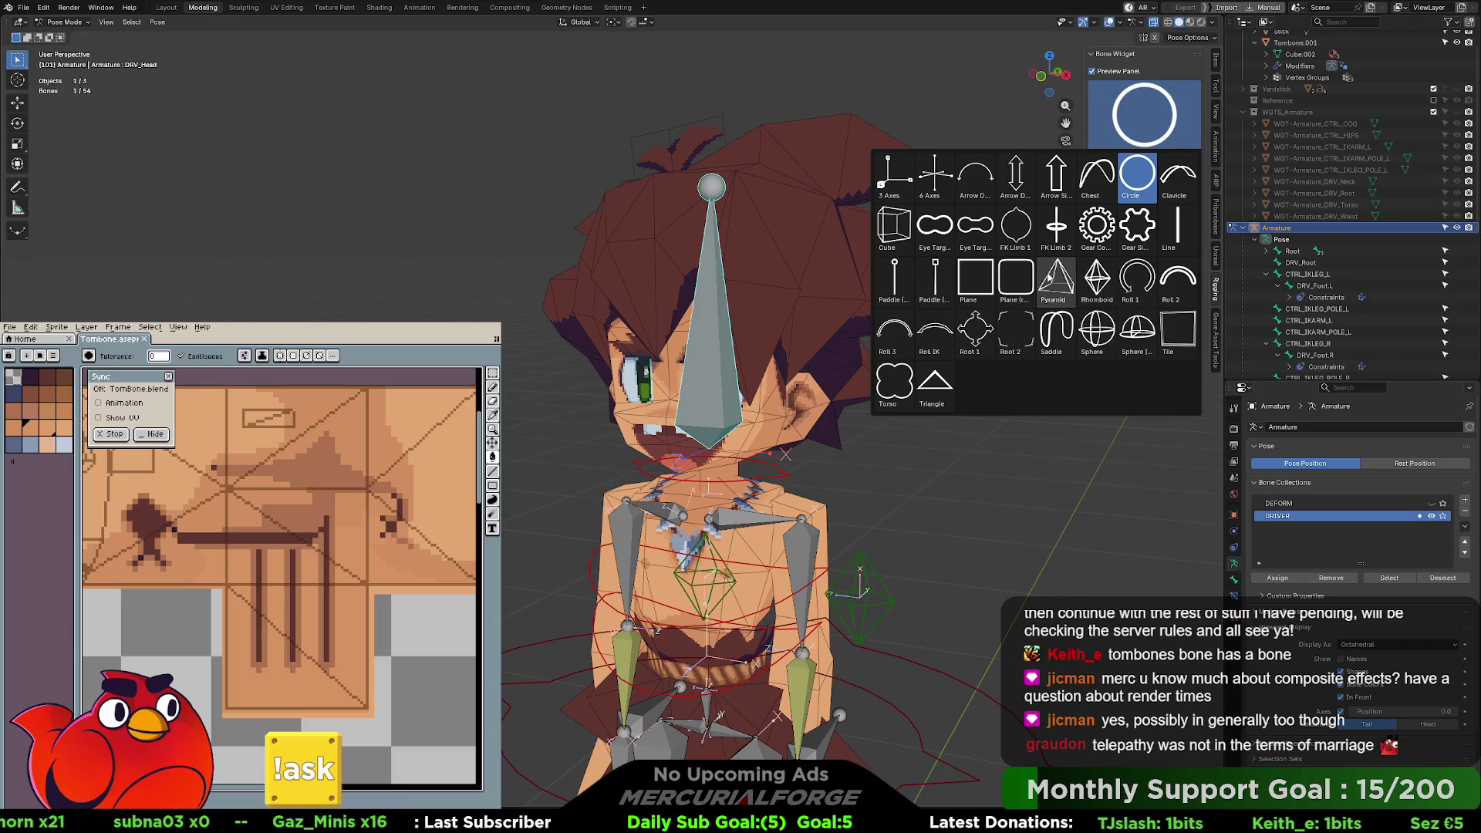
left_click(1056, 328)
left_click(1128, 172)
- Resize the head widget, raise it along Z above the head, and apply it
mouse_move(821, 263)
middle_mouse_down()
mouse_move(801, 284)
mouse_move(832, 279)
mouse_move(771, 284)
mouse_move(777, 334)
middle_mouse_up()
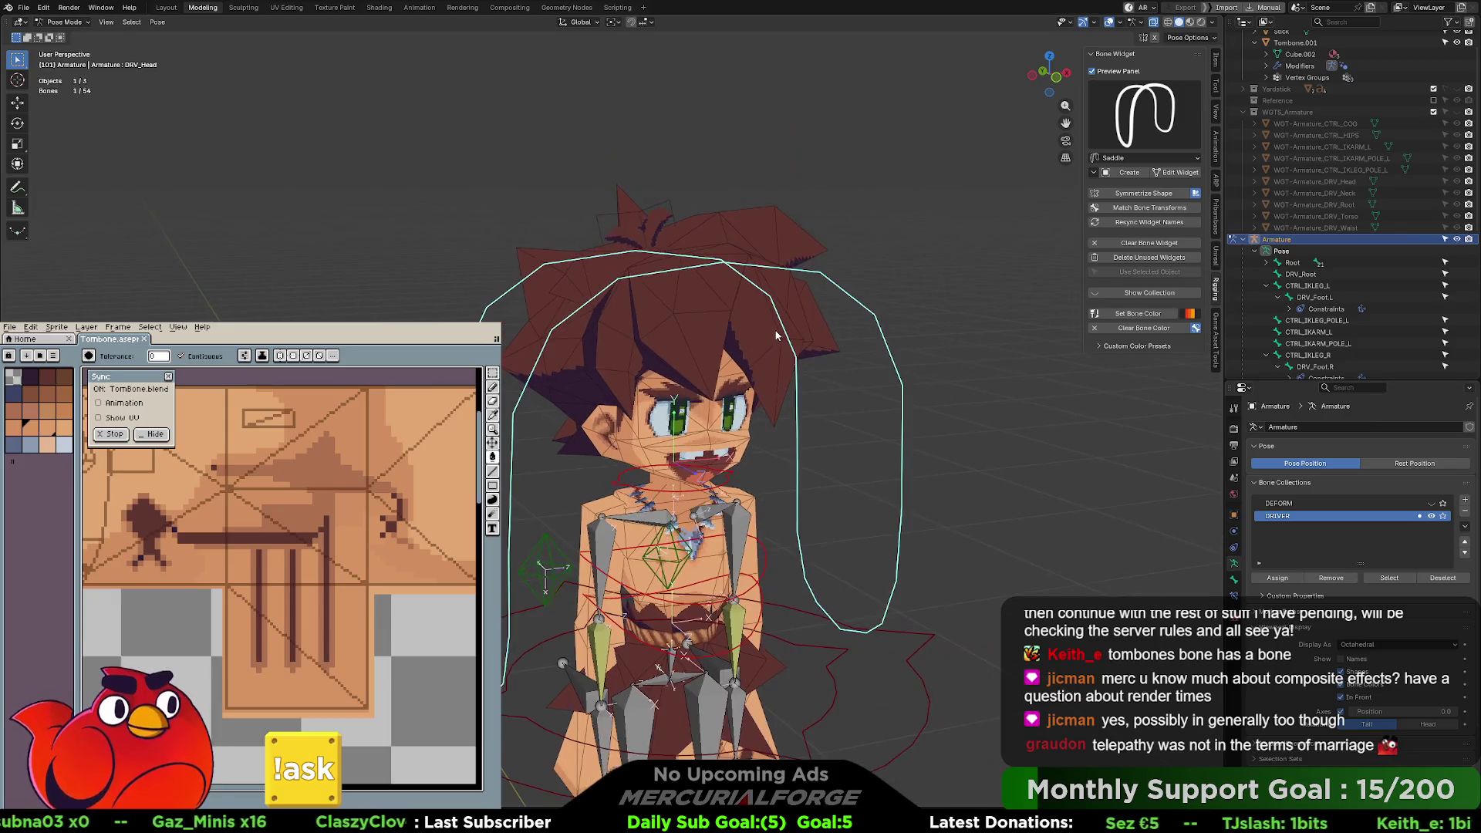
left_click(1173, 173)
key("s")
left_click(802, 364)
key("g")
key("z")
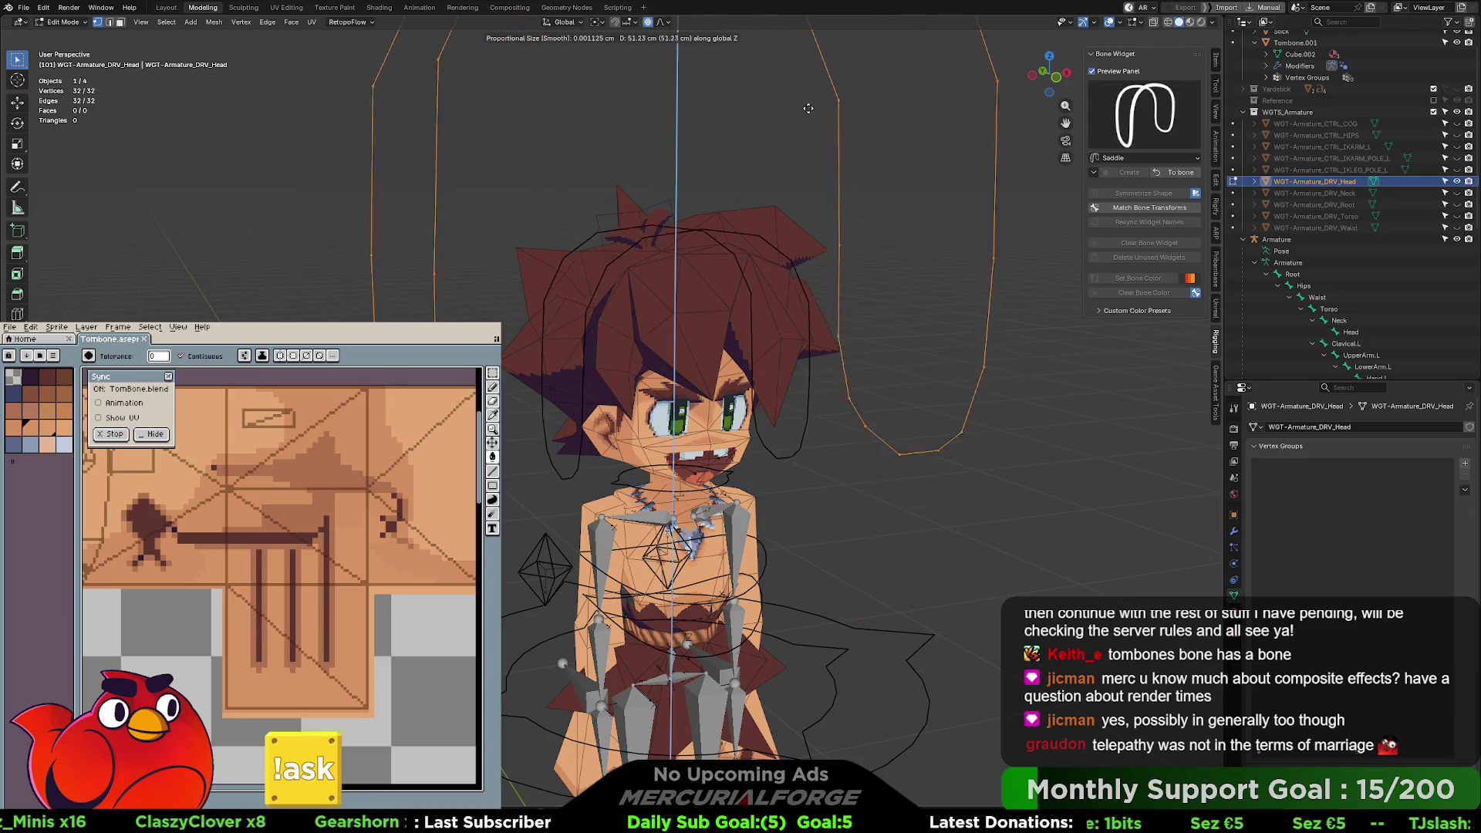
left_click(809, 38)
mouse_move(769, 228)
middle_mouse_down()
mouse_move(900, 237)
mouse_move(746, 311)
middle_mouse_up()
scroll(746, 311, "up", 3)
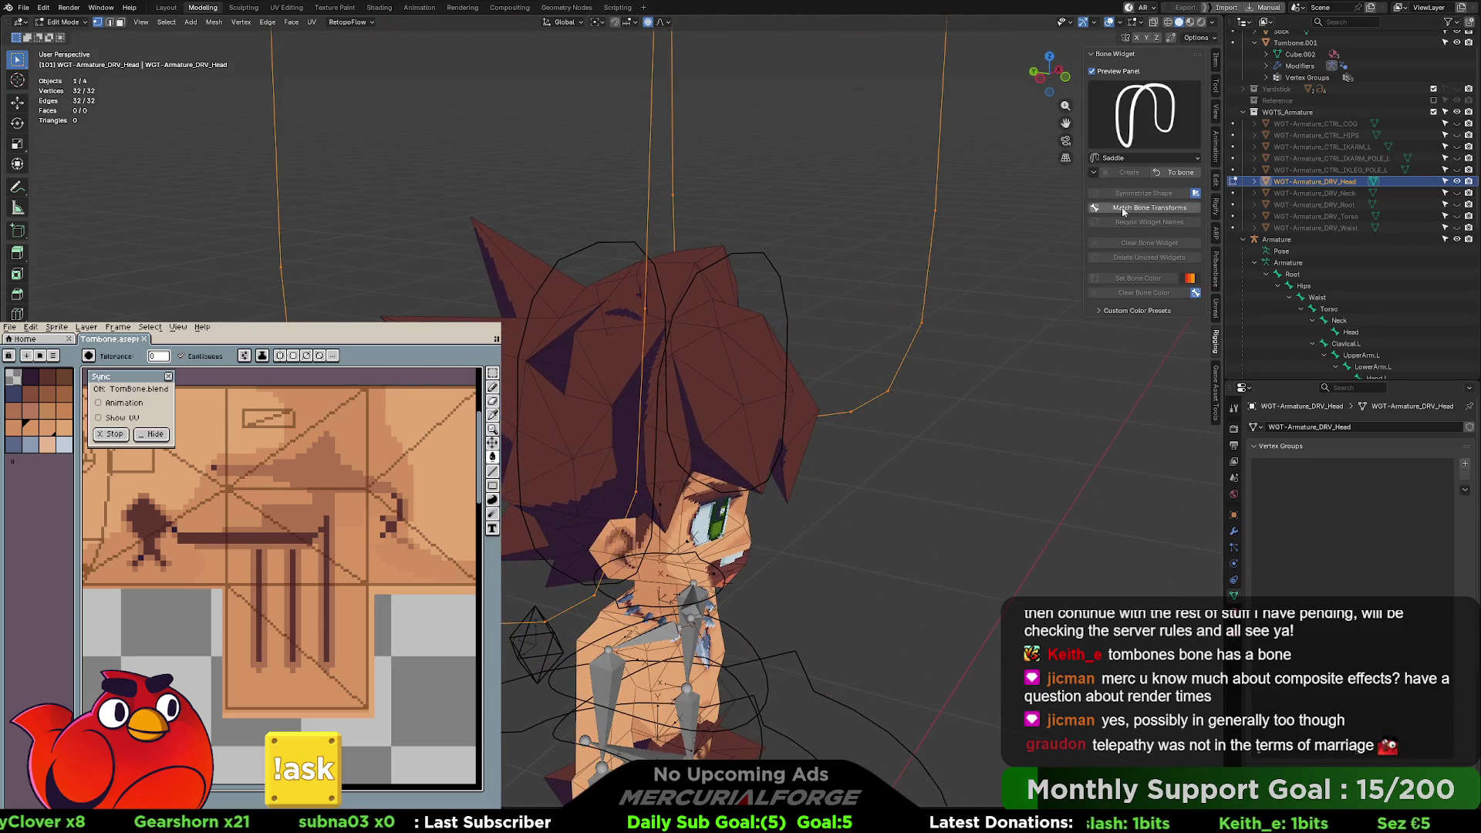
left_click(1177, 172)
- Colour the head widget orange and deselect all bones
left_click(793, 300)
left_click(1131, 319)
left_click(870, 384)
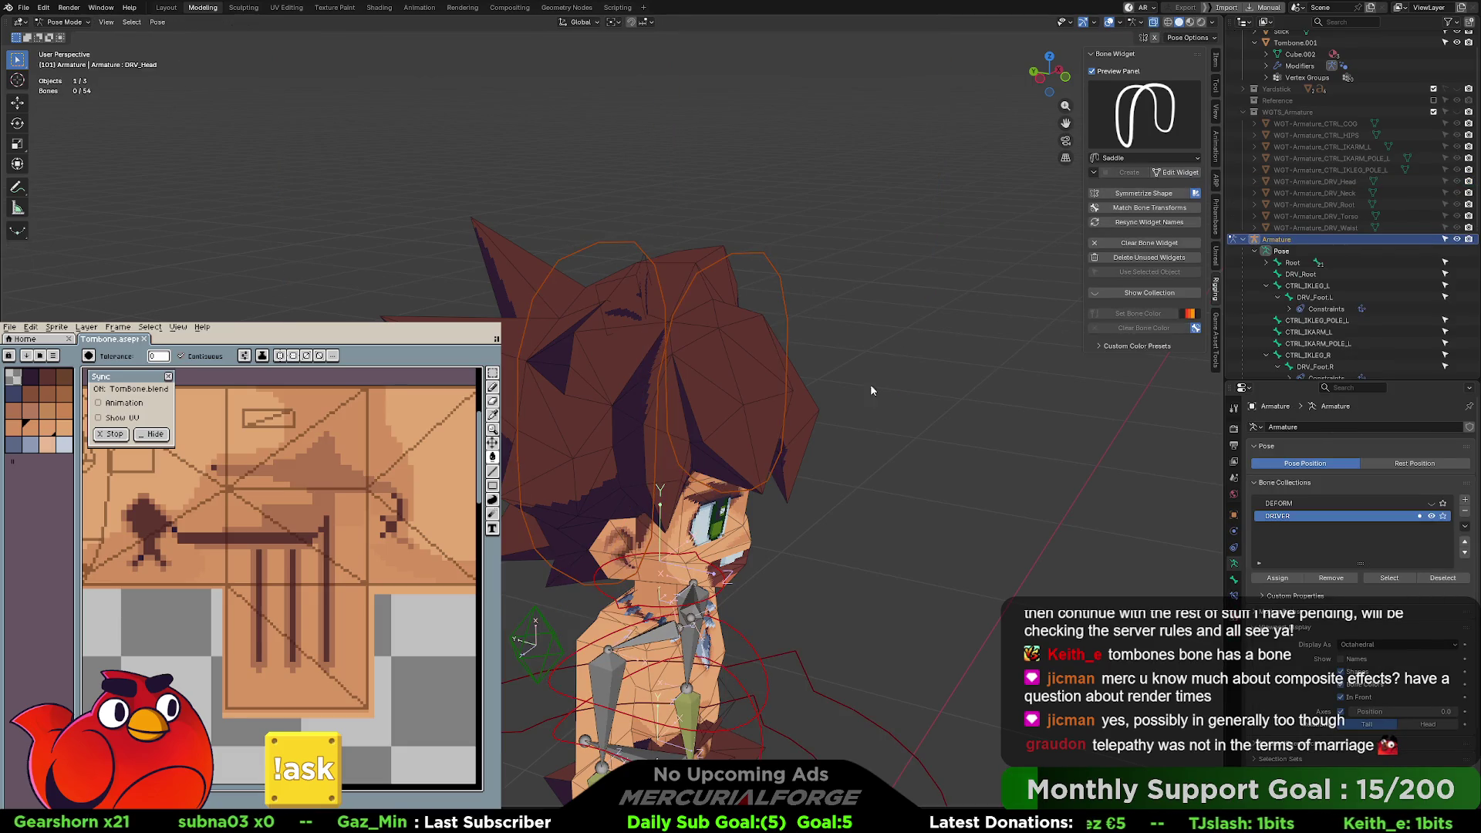
mouse_move(850, 385)
middle_mouse_down()
mouse_move(1066, 345)
mouse_move(925, 425)
mouse_move(967, 293)
mouse_move(974, 323)
mouse_move(918, 336)
mouse_move(948, 316)
middle_mouse_up()
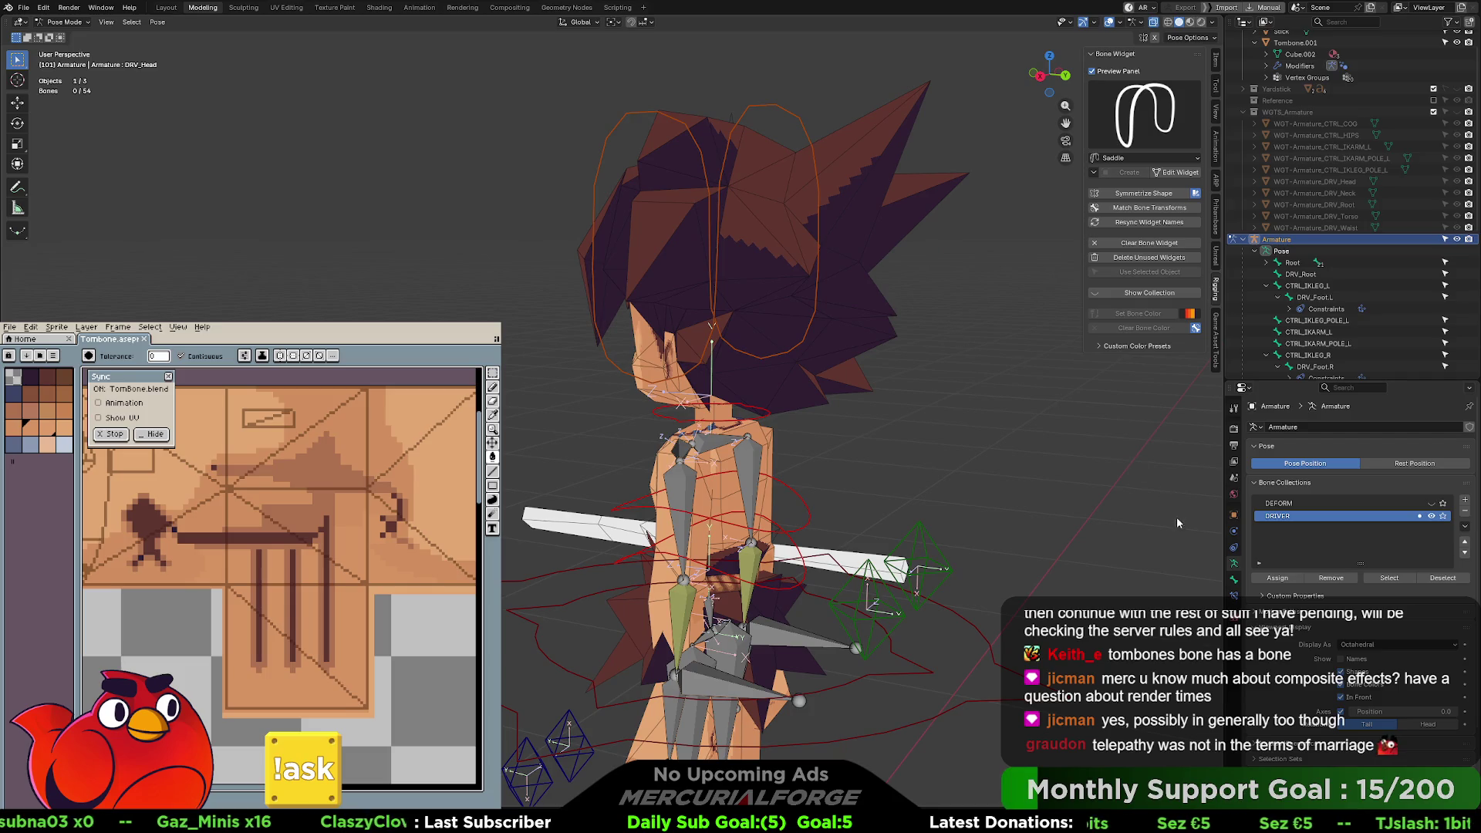
mouse_move(960, 412)
middle_mouse_down()
mouse_move(904, 386)
mouse_move(997, 391)
mouse_move(895, 468)
mouse_move(946, 341)
mouse_move(720, 346)
mouse_move(856, 344)
mouse_move(769, 353)
middle_mouse_up()
scroll(753, 385, "up", 1)
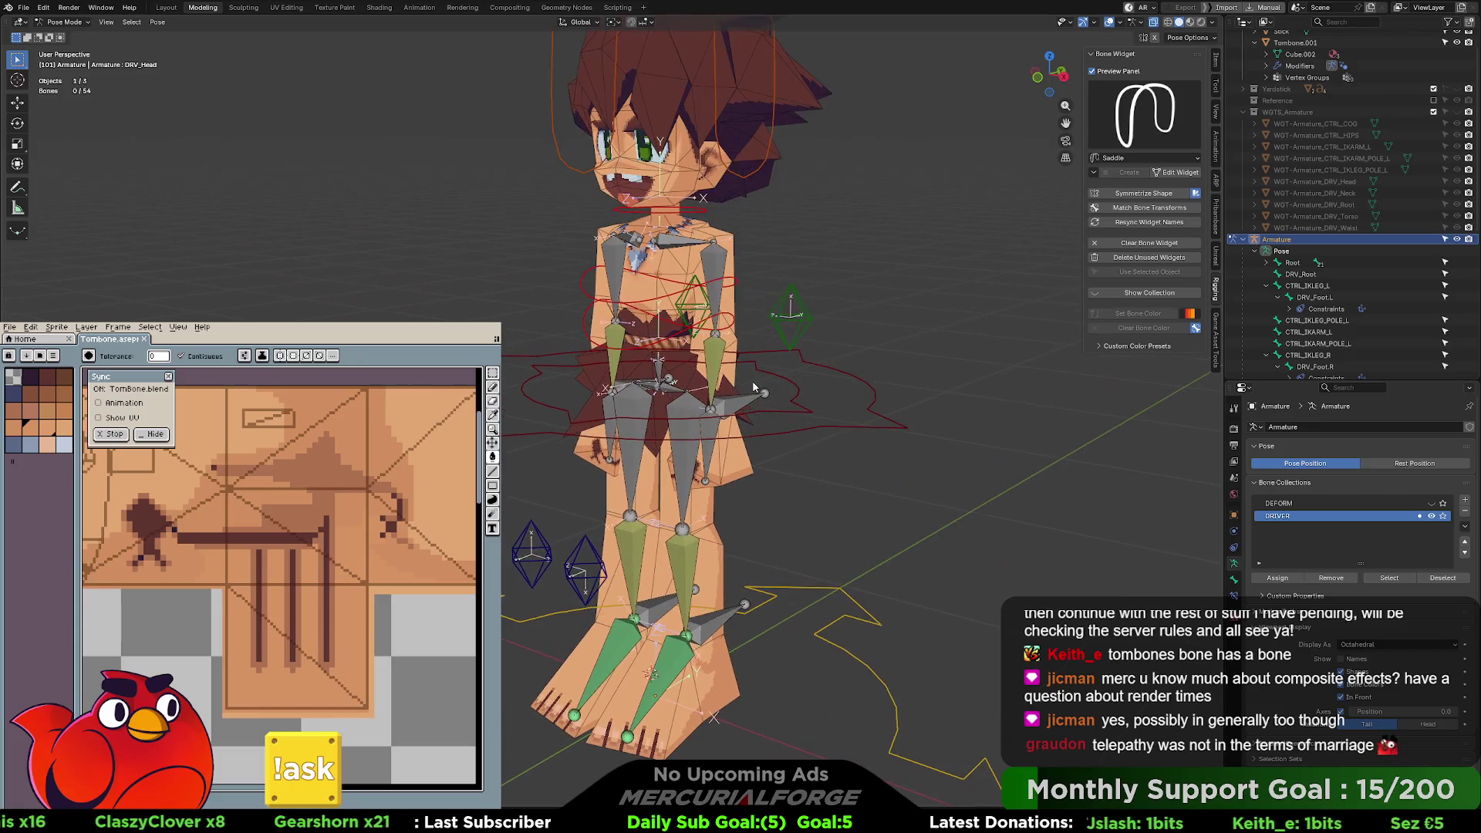
left_click(800, 390)
key("ctrl+Tab")
left_click(790, 455)
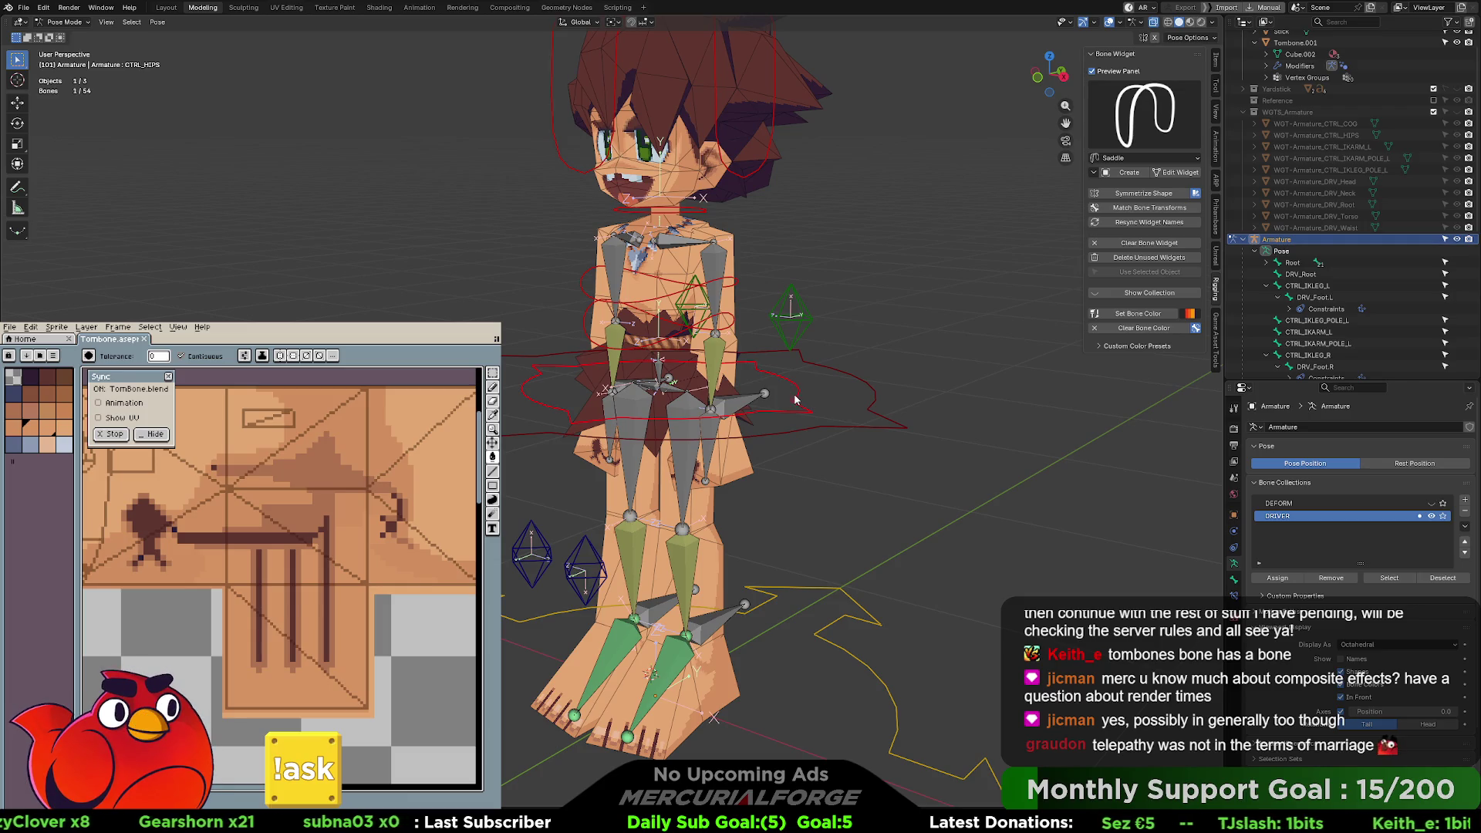
key("r")
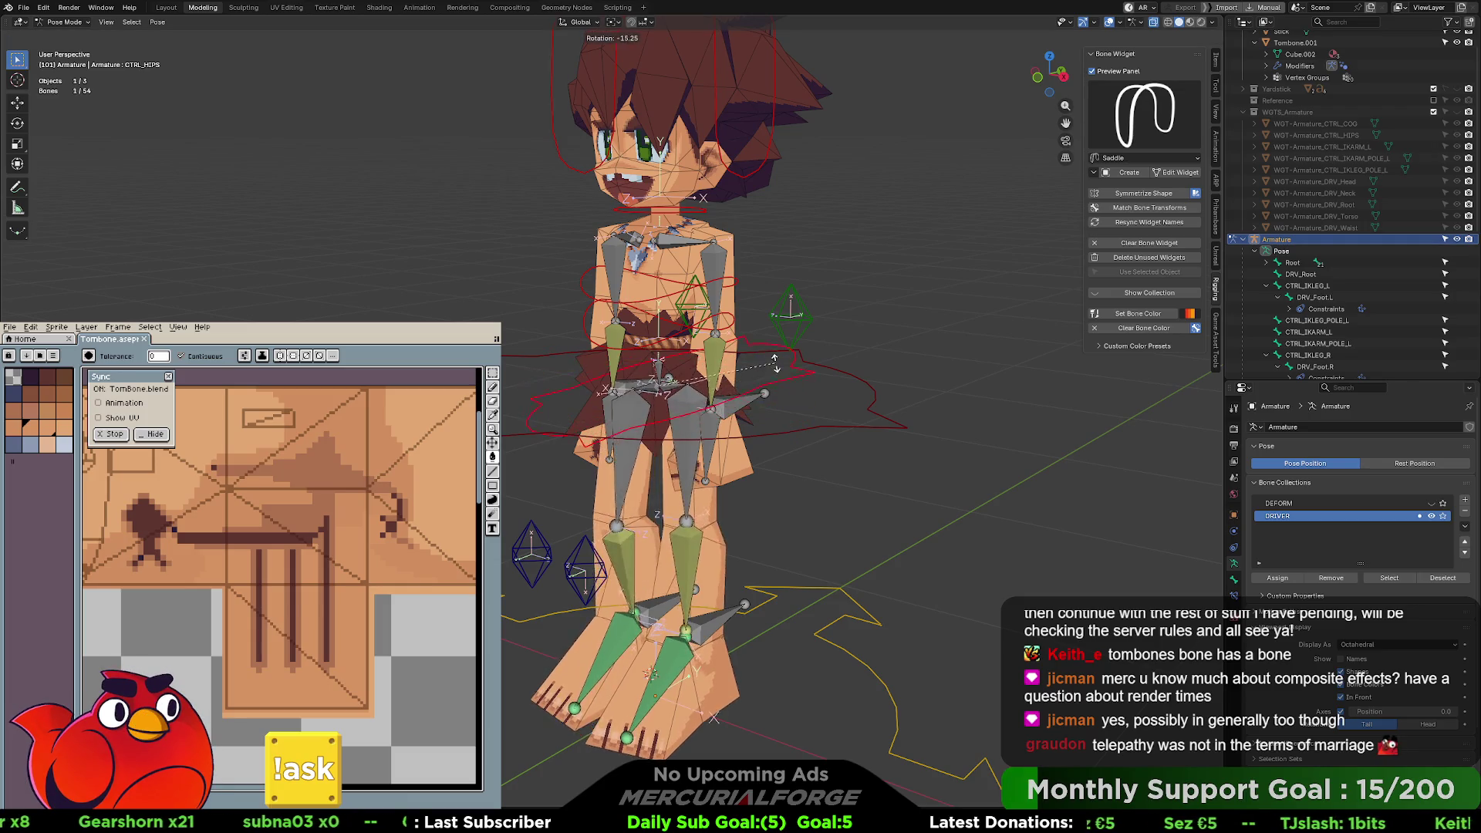
key("Escape")
left_click(869, 394)
key("r")
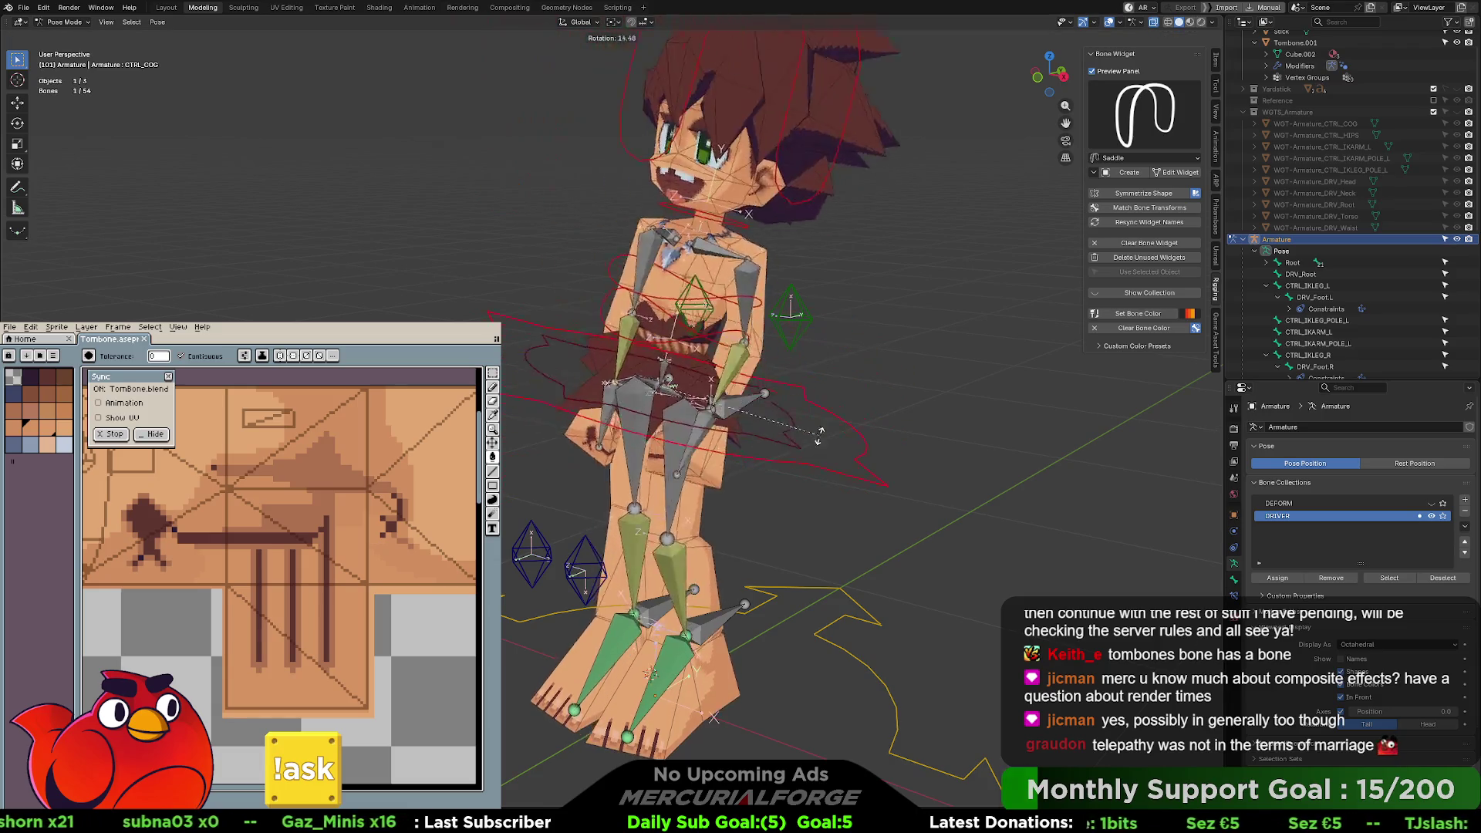
key("Escape")
scroll(747, 308, "up", 2)
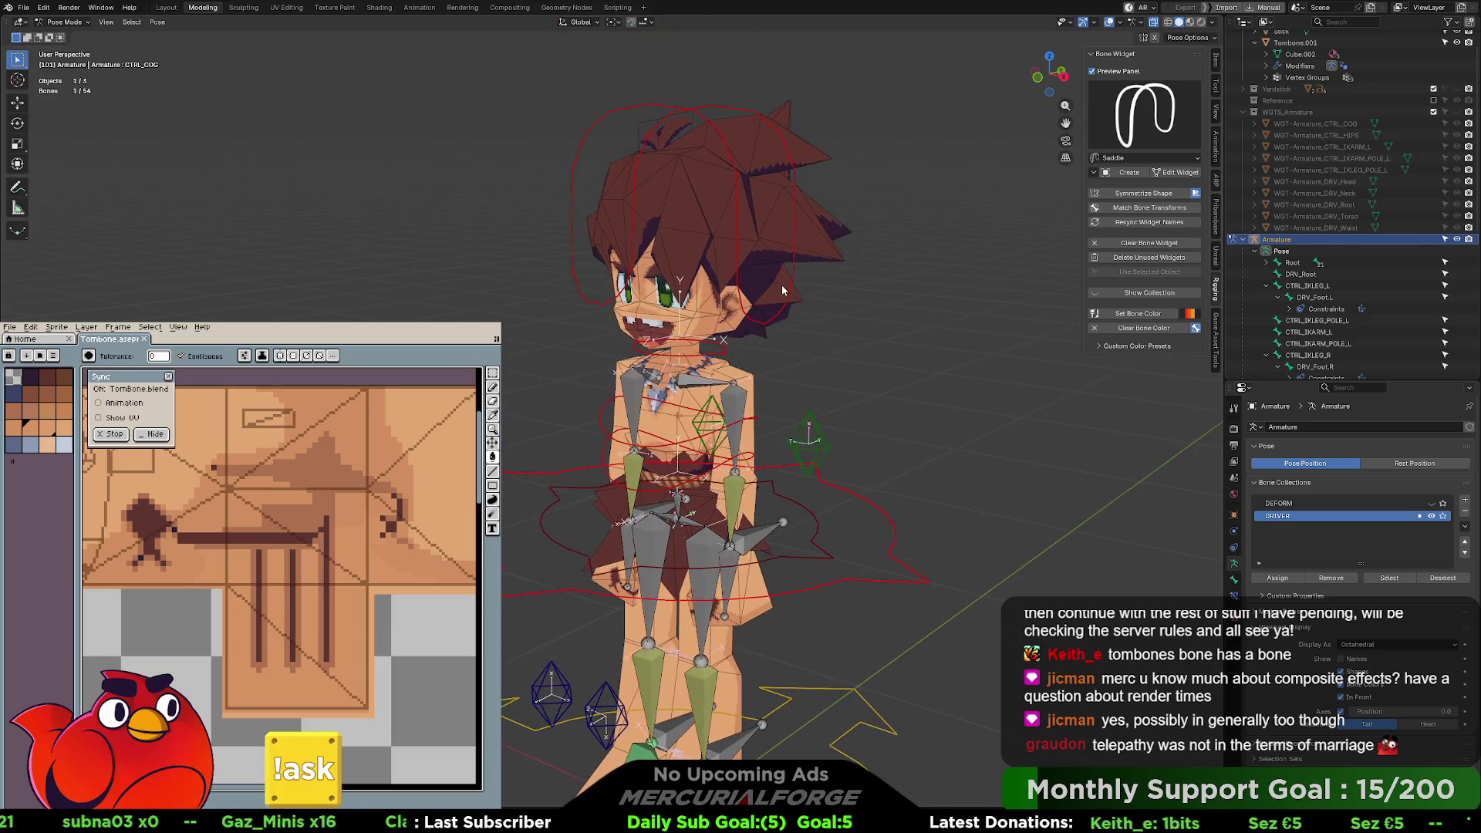
left_click(793, 257)
key("r")
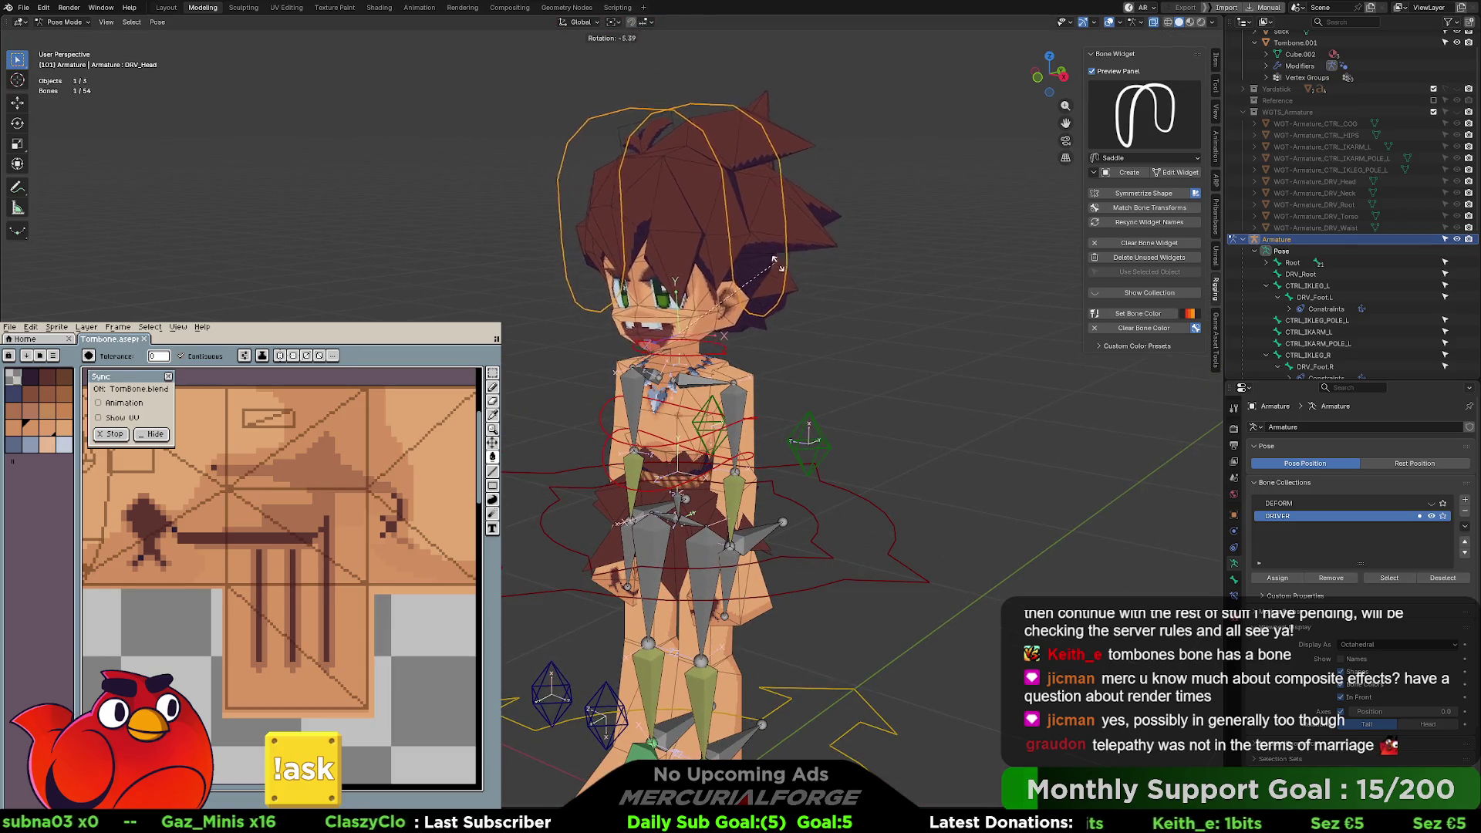
key("Escape")
left_click(722, 344)
key("r")
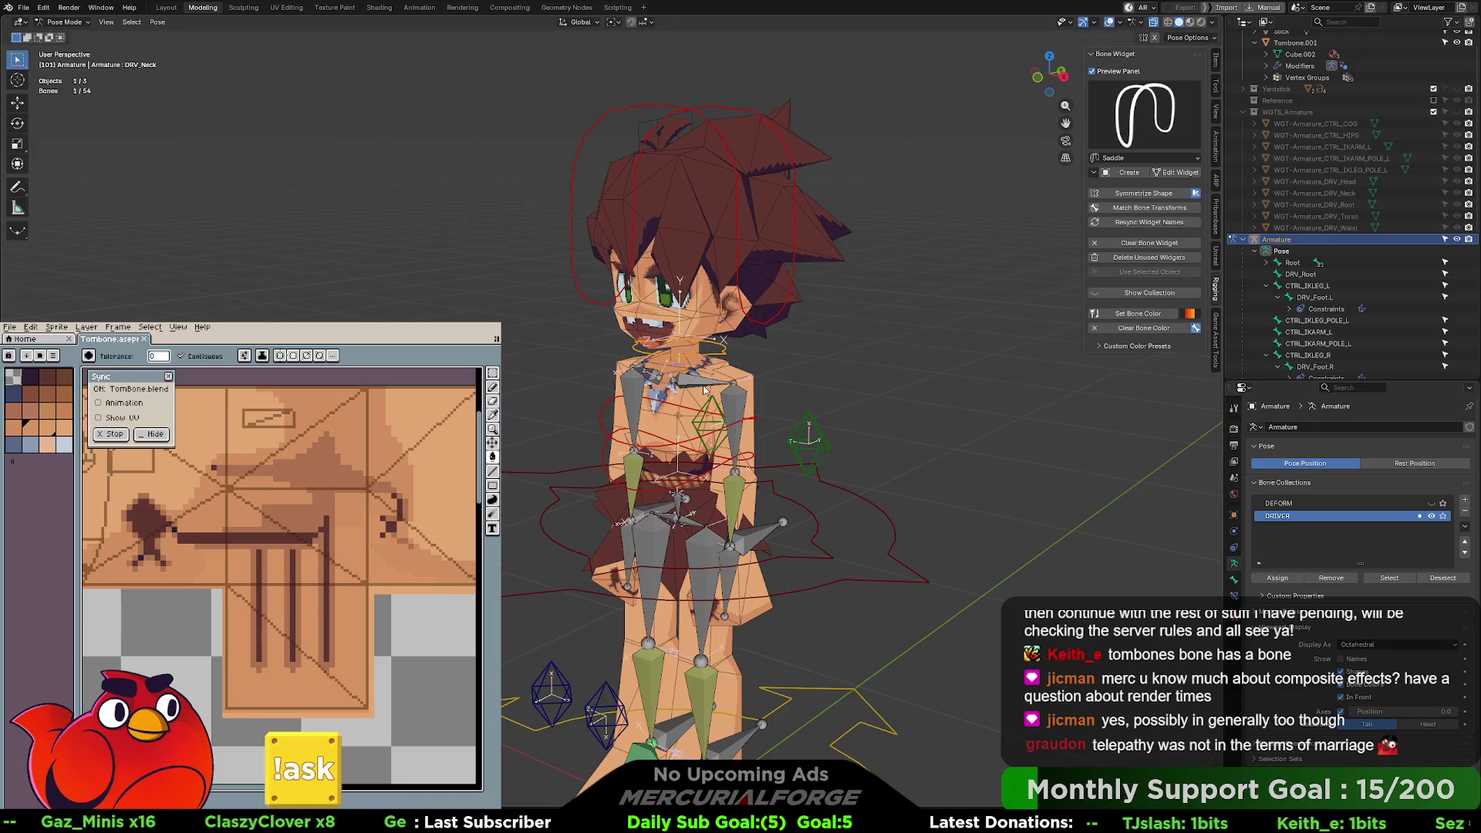
left_click(739, 369)
scroll(739, 369, "up", 4)
scroll(698, 388, "up", 2)
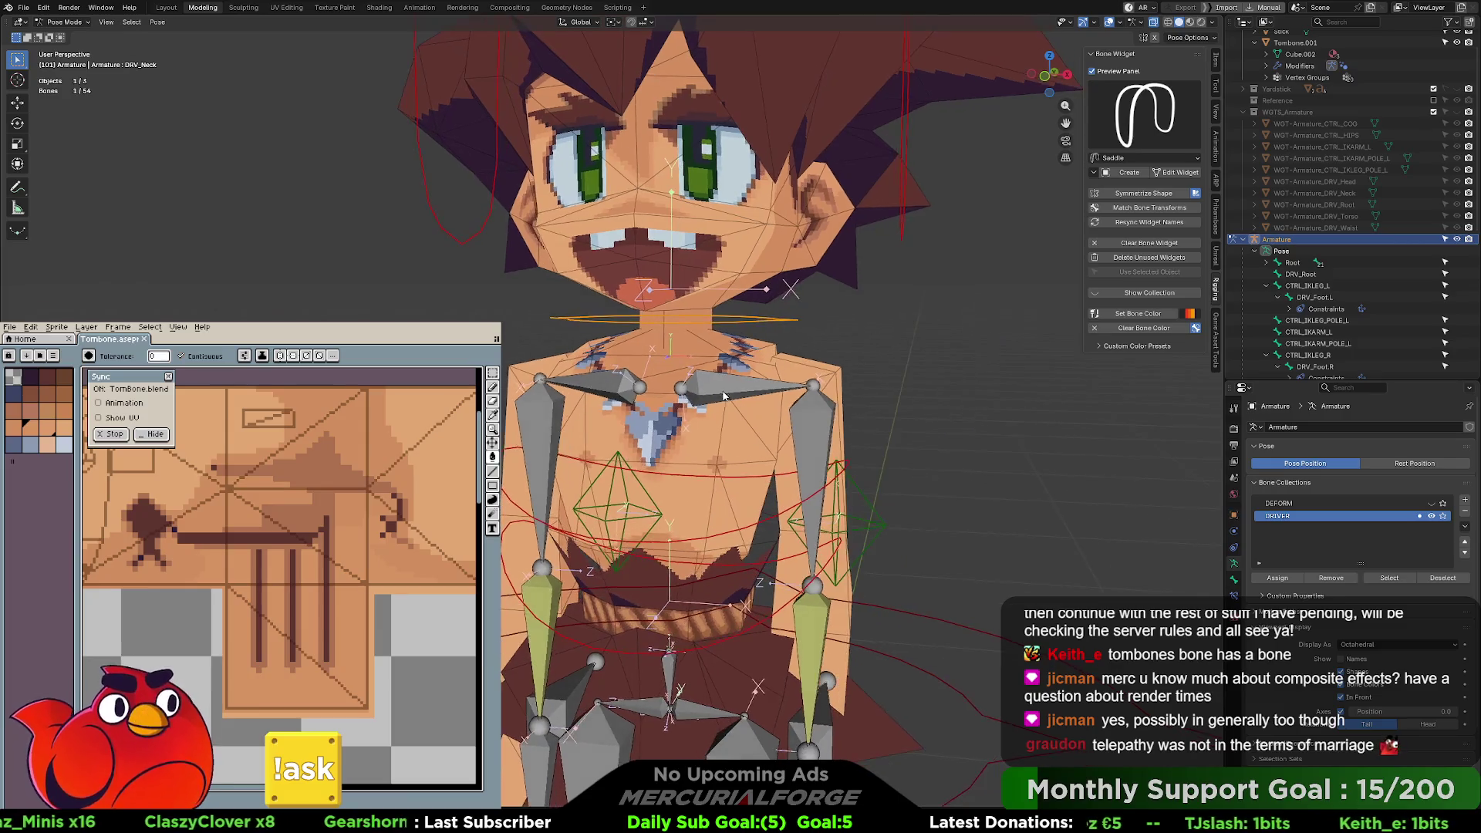
left_click(677, 384)
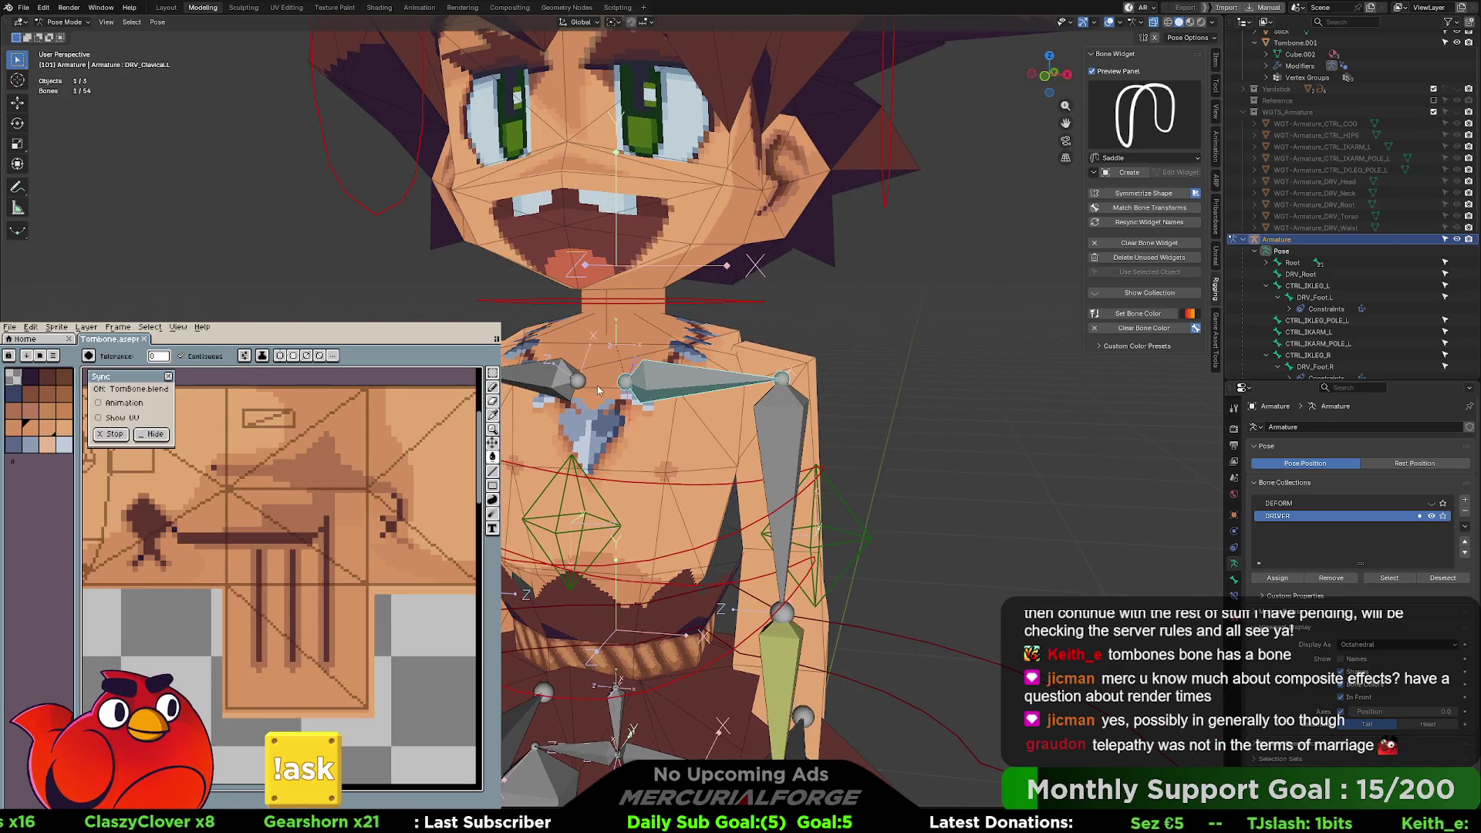
scroll(872, 328, "down", 2)
left_click(816, 185)
key("KP_Decimal")
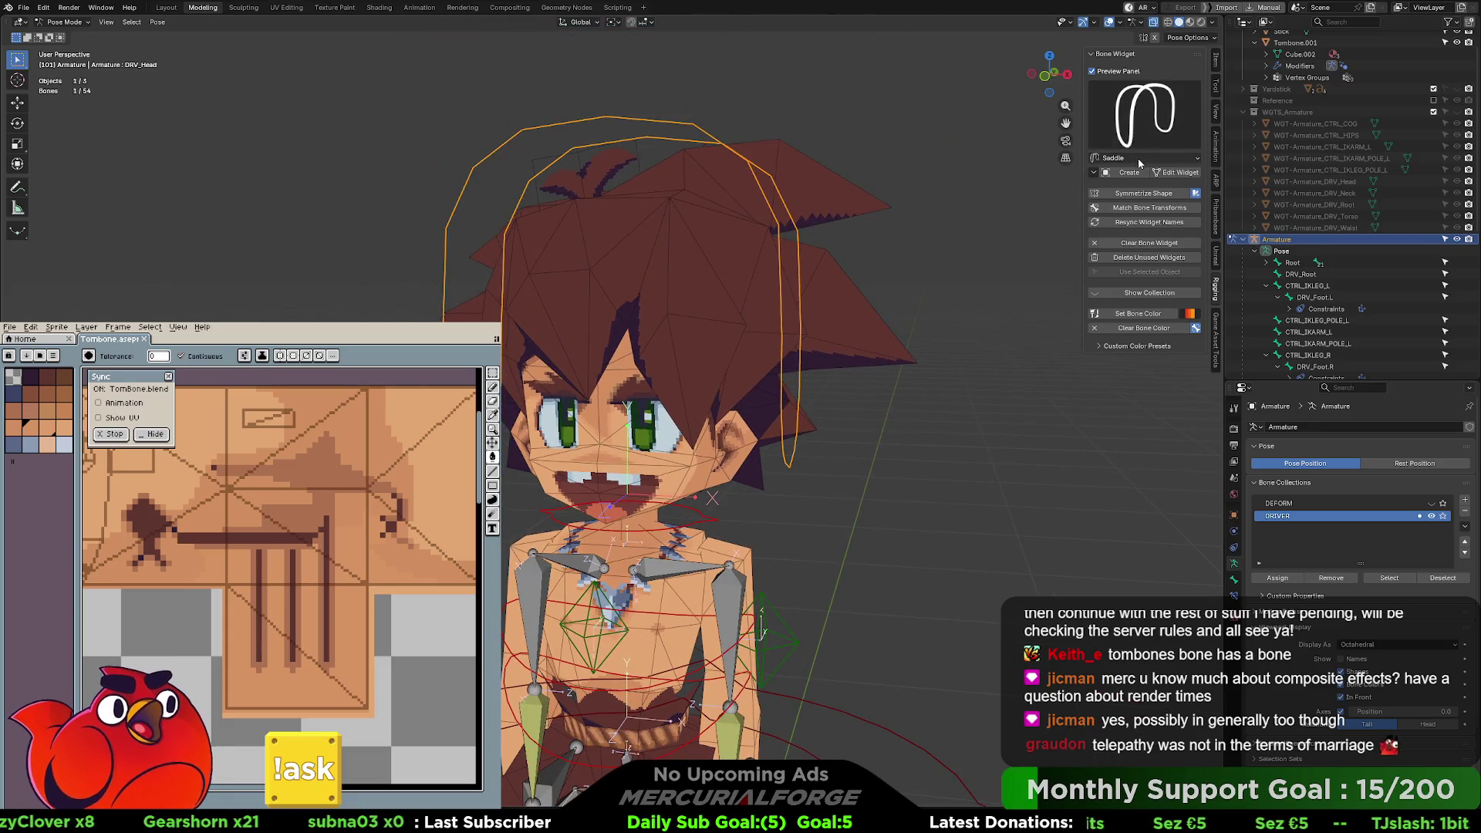
- Create a Circle widget for DRV_Head and test it with a head rotation, then undo
left_click(1137, 158)
left_click(1133, 266)
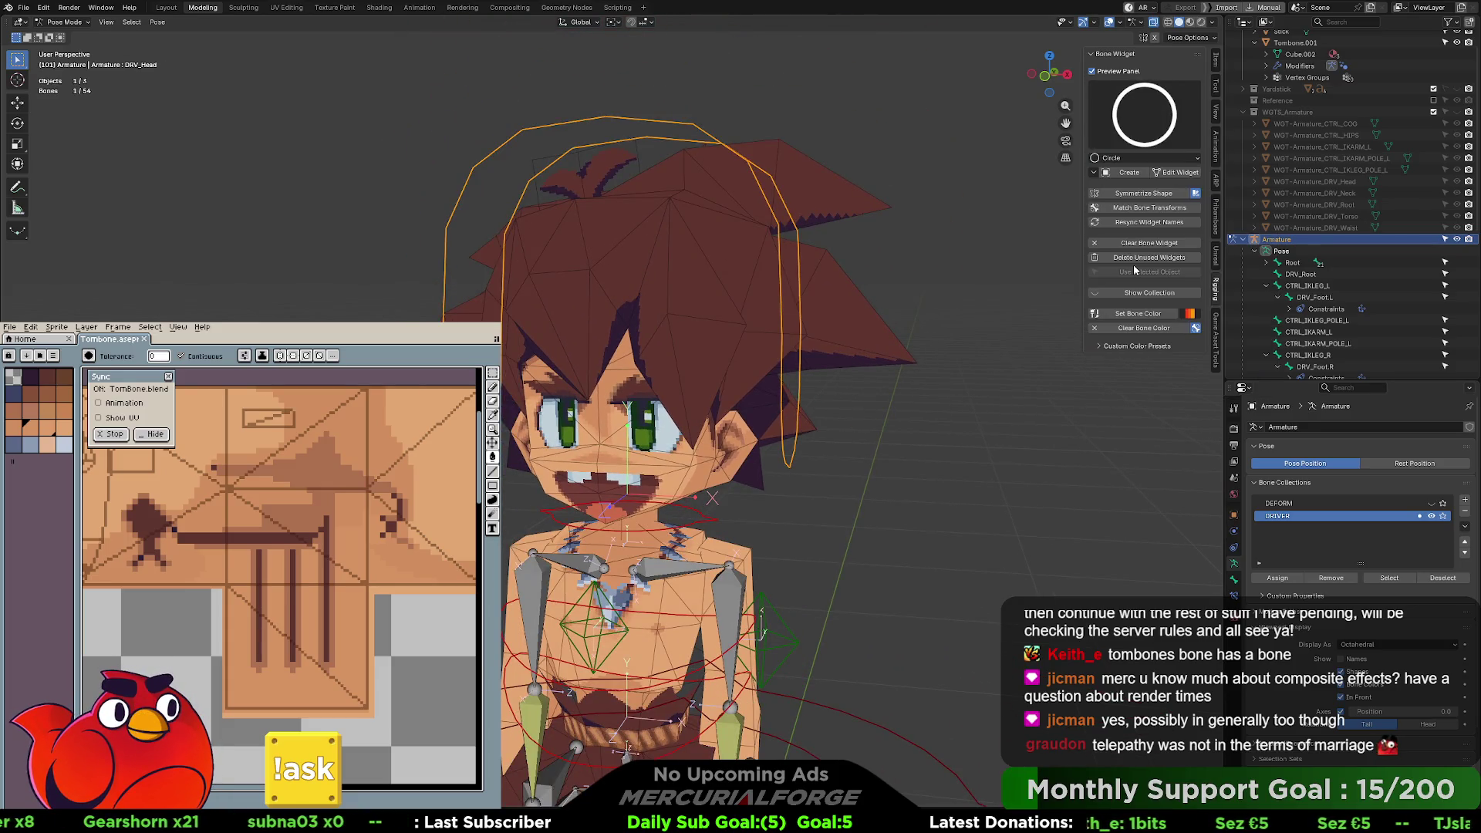
left_click(1127, 174)
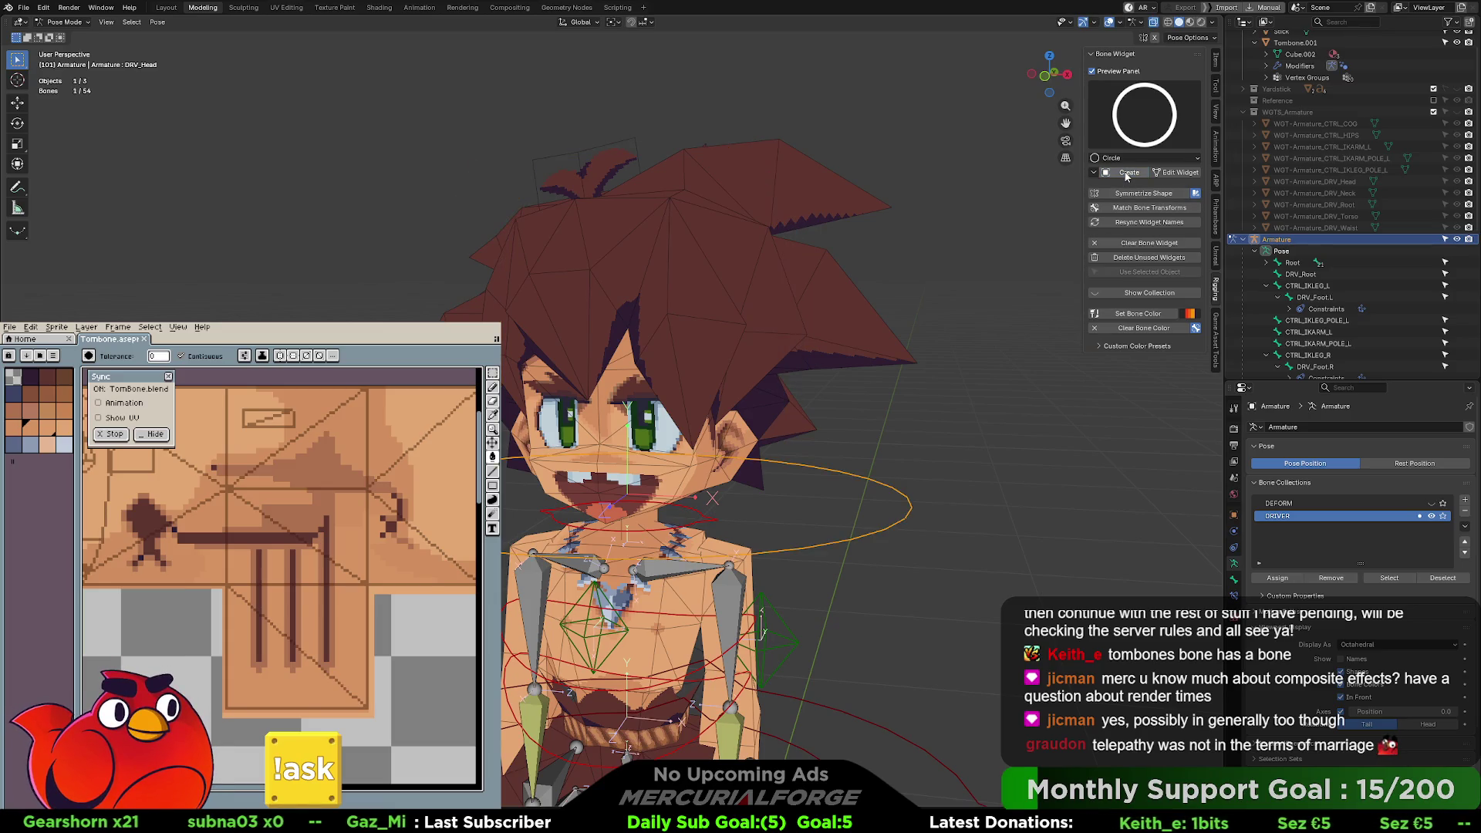
key("r")
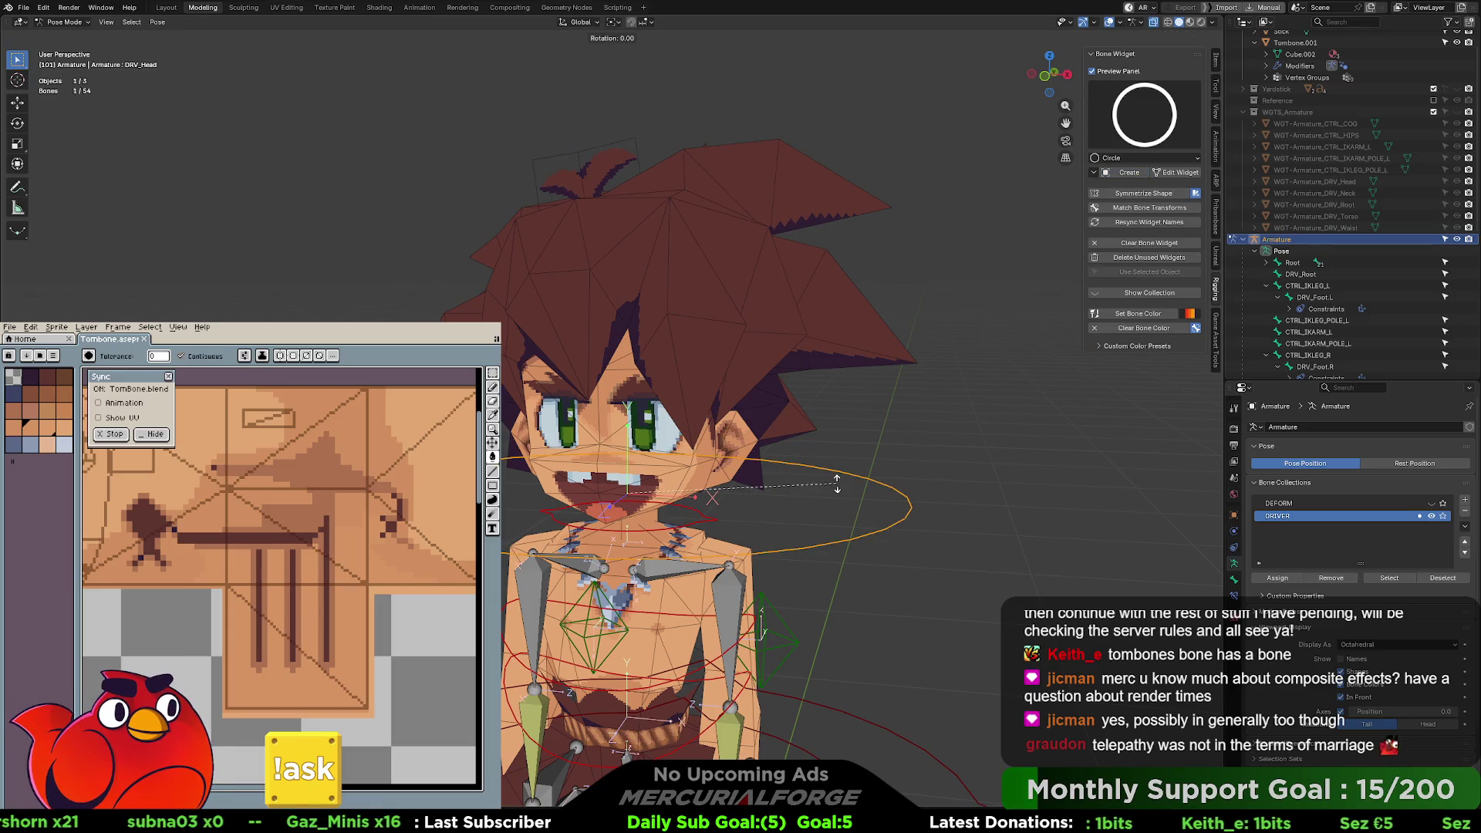
left_click(822, 241)
key("ctrl+z")
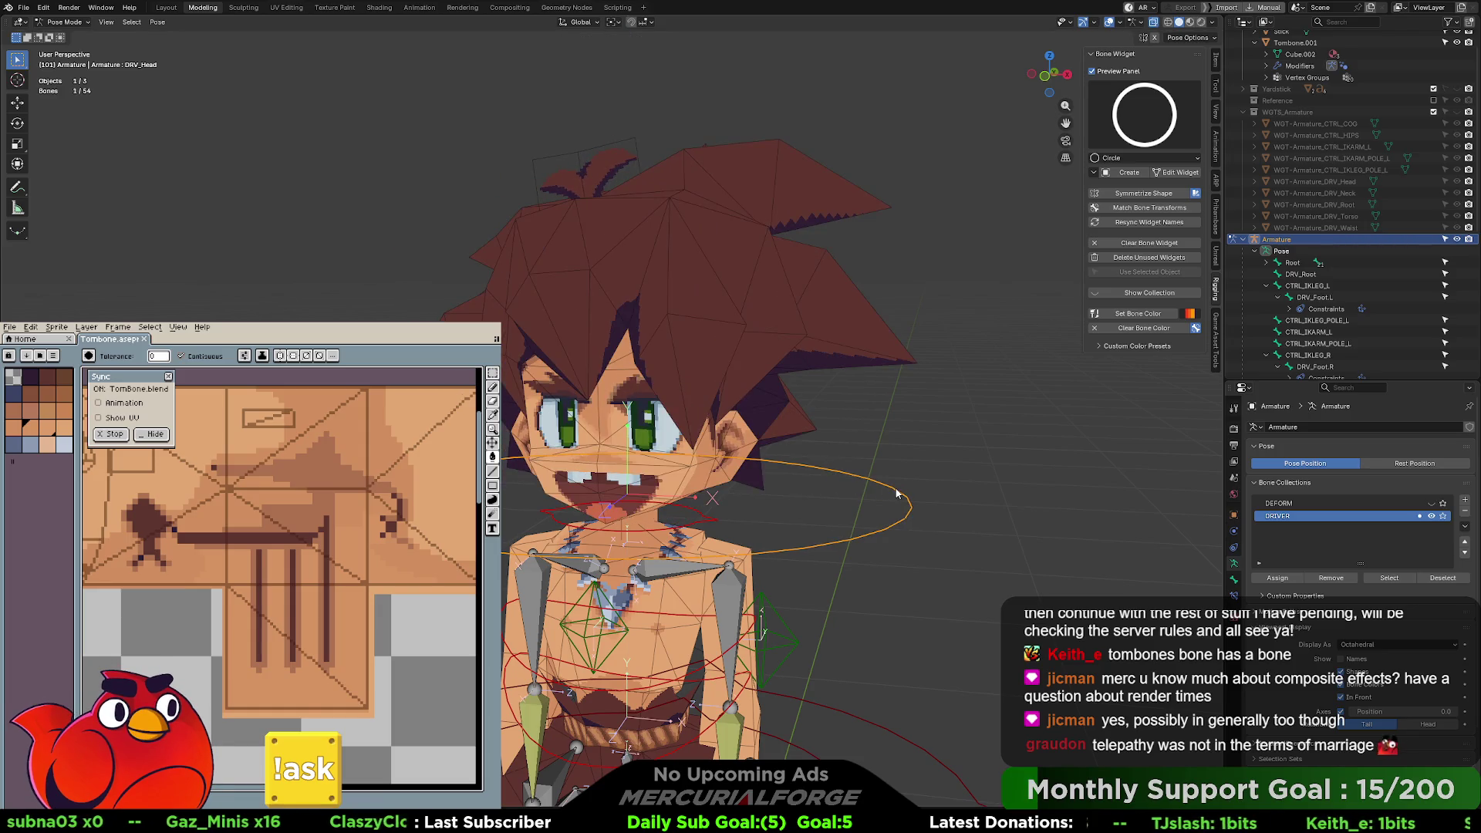
key("ctrl+z")
key("ctrl+shift+z")
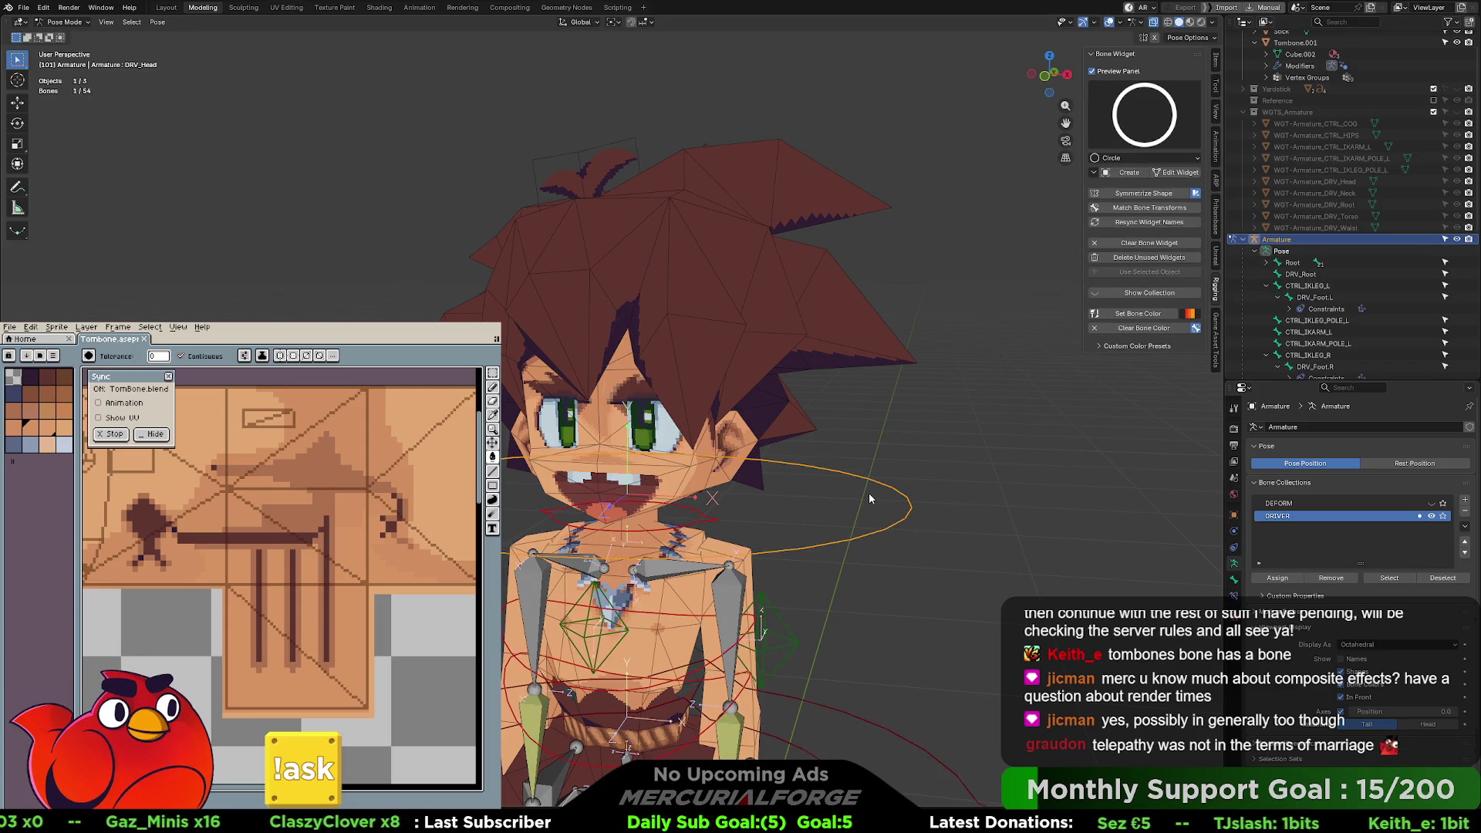
- Move the head circle up along Z and sideways along X, then apply it to the bone
left_click(1178, 174)
key("g")
key("z")
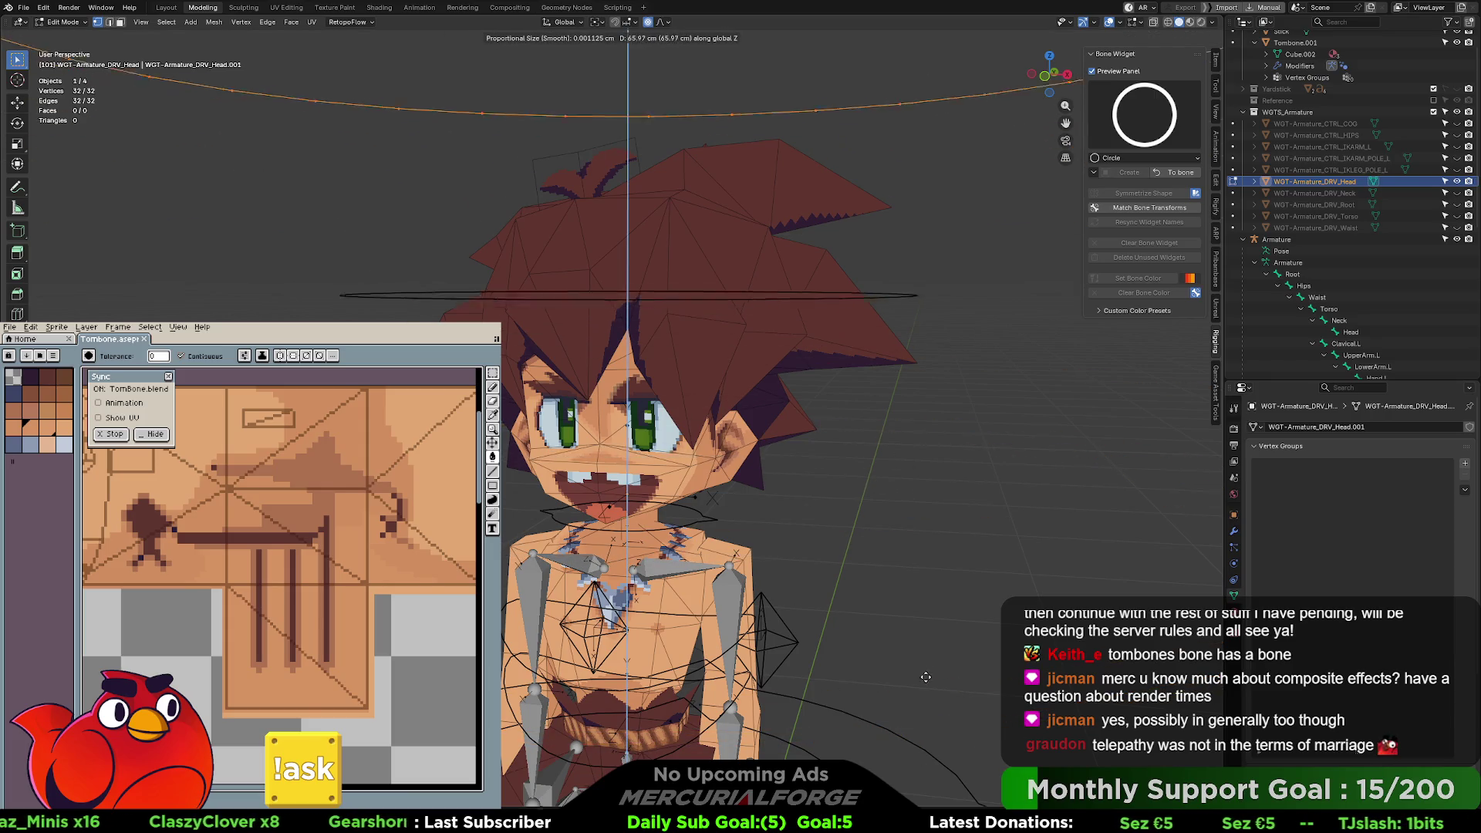
left_click(990, 559)
mouse_move(992, 515)
middle_mouse_down()
mouse_move(936, 352)
mouse_move(1205, 308)
mouse_move(1022, 330)
middle_mouse_up()
key("g")
key("z")
key("x")
left_click(981, 346)
left_click(1180, 176)
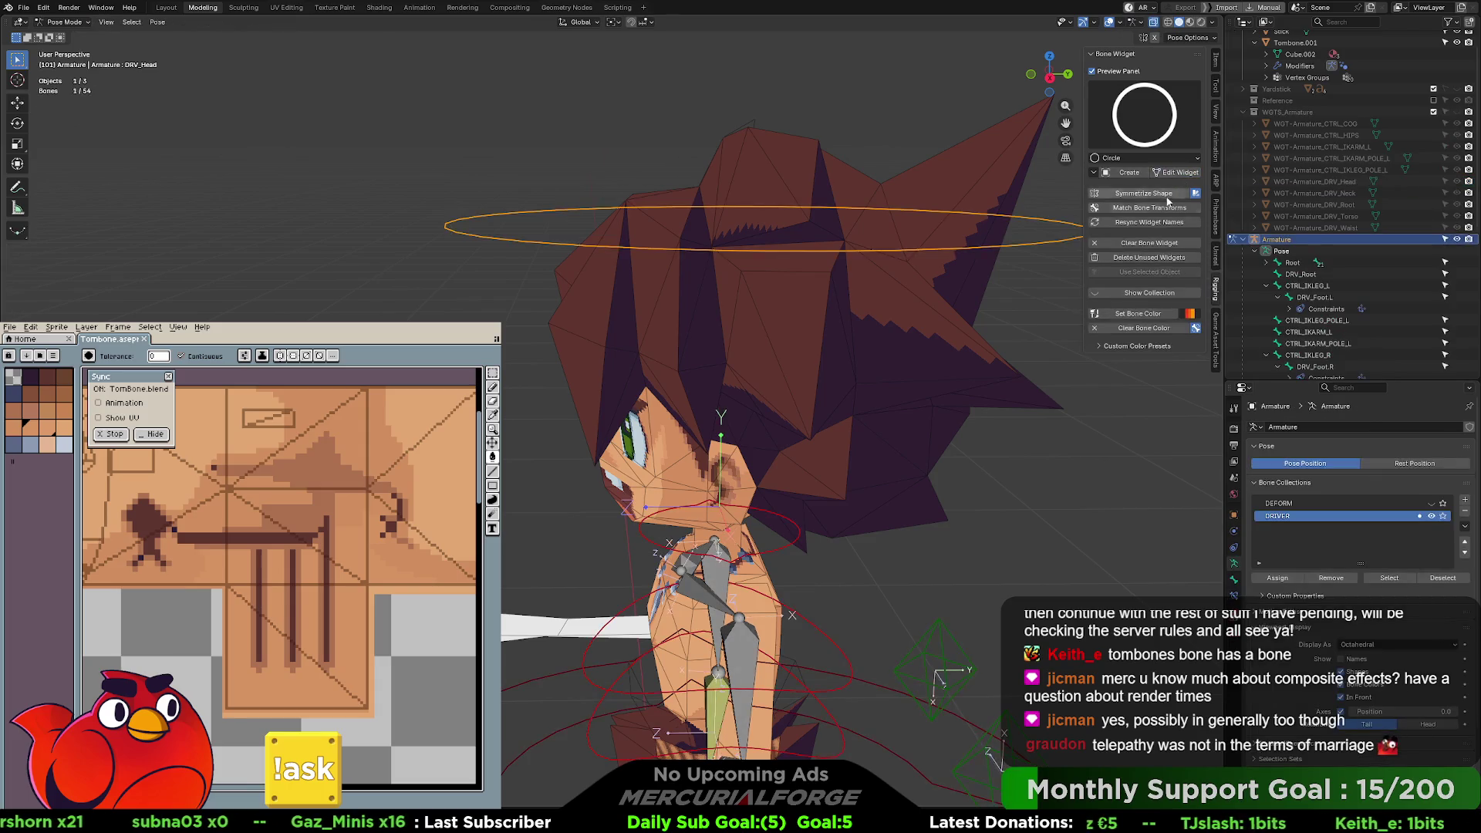
- Deselect the head bone and select the left clavicle bone
left_click(1093, 442)
mouse_move(1093, 442)
middle_mouse_down()
mouse_move(714, 368)
mouse_move(850, 345)
mouse_move(824, 301)
middle_mouse_up()
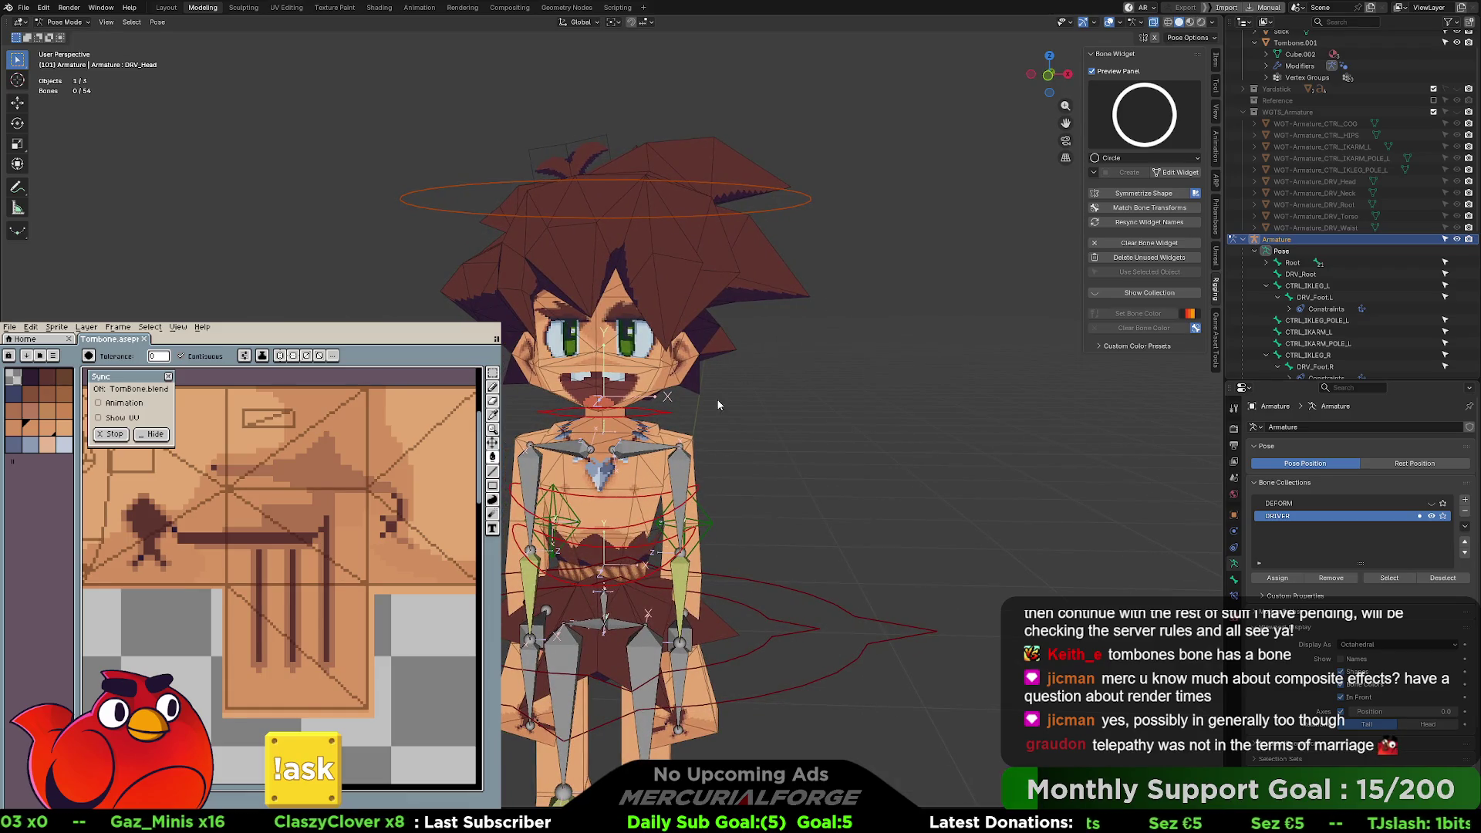
scroll(715, 308, "up", 3)
left_click(648, 355)
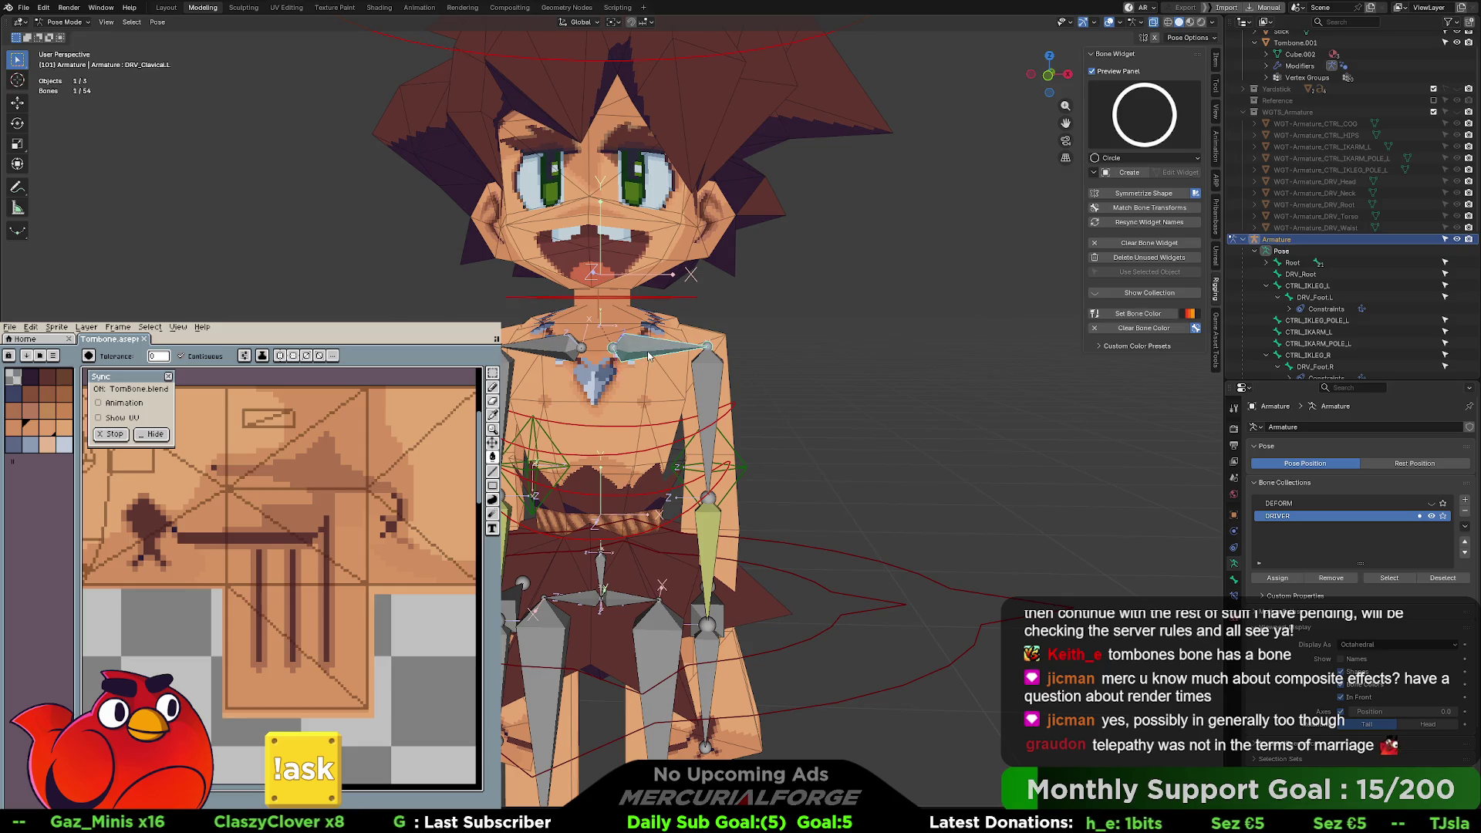
- Try Circle, then Line, as the widget shape for the left clavicle bone
left_click(1129, 173)
key("ctrl+z")
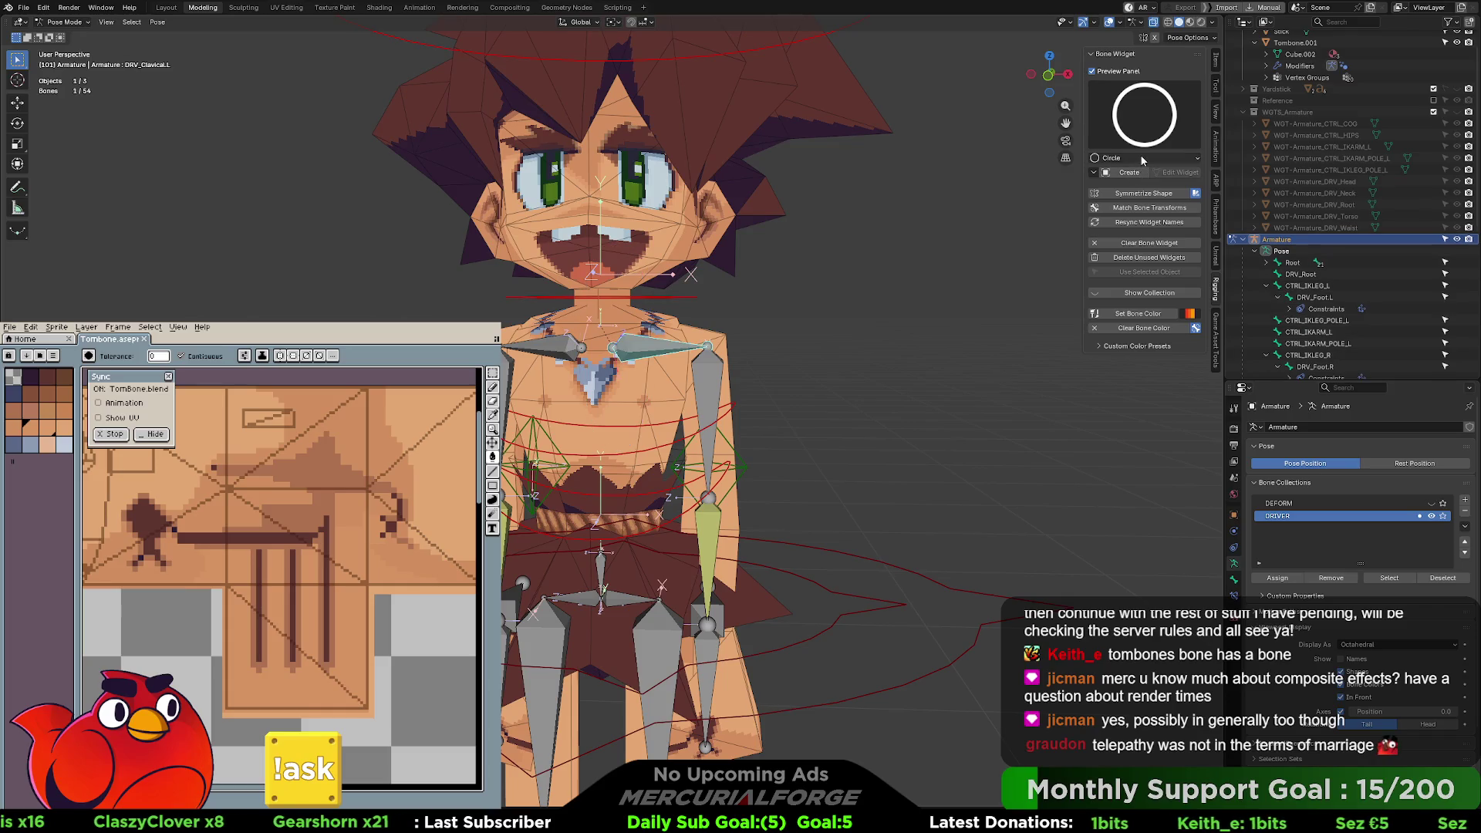
left_click(1144, 121)
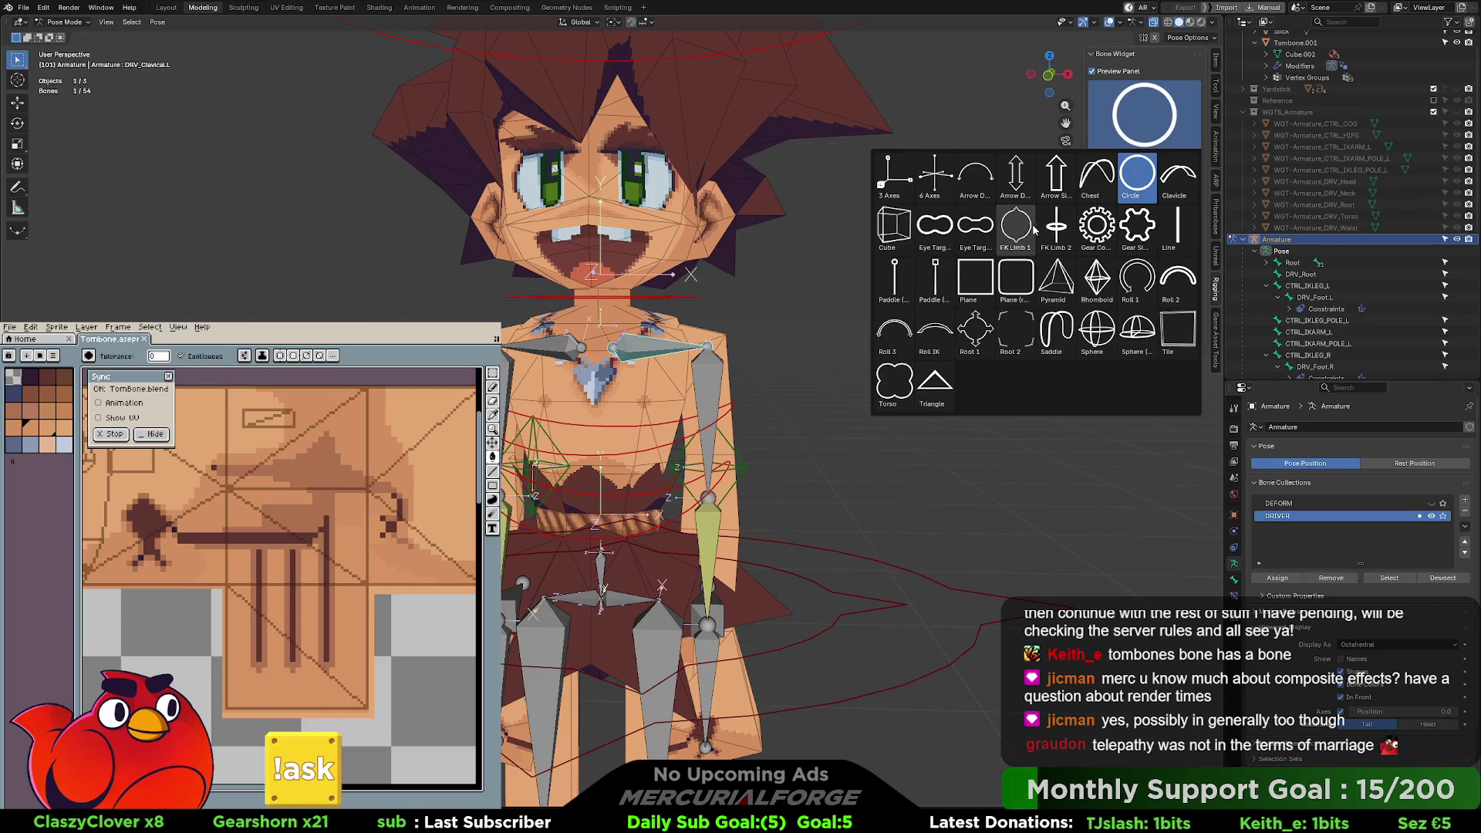
left_click(1177, 225)
left_click(1123, 175)
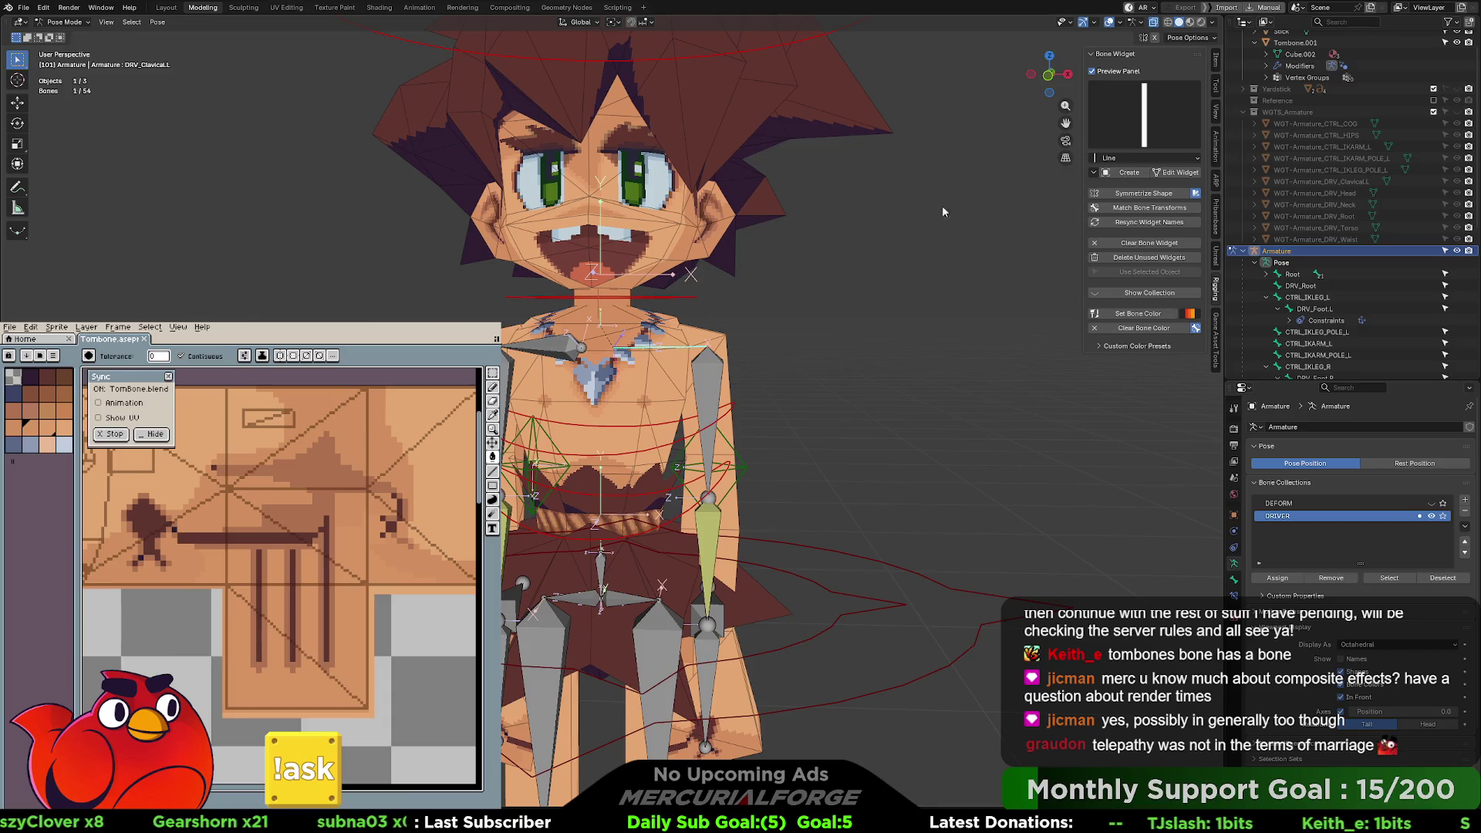
scroll(732, 309, "up", 4)
mouse_move(779, 277)
middle_mouse_down()
mouse_move(672, 279)
mouse_move(777, 267)
middle_mouse_up()
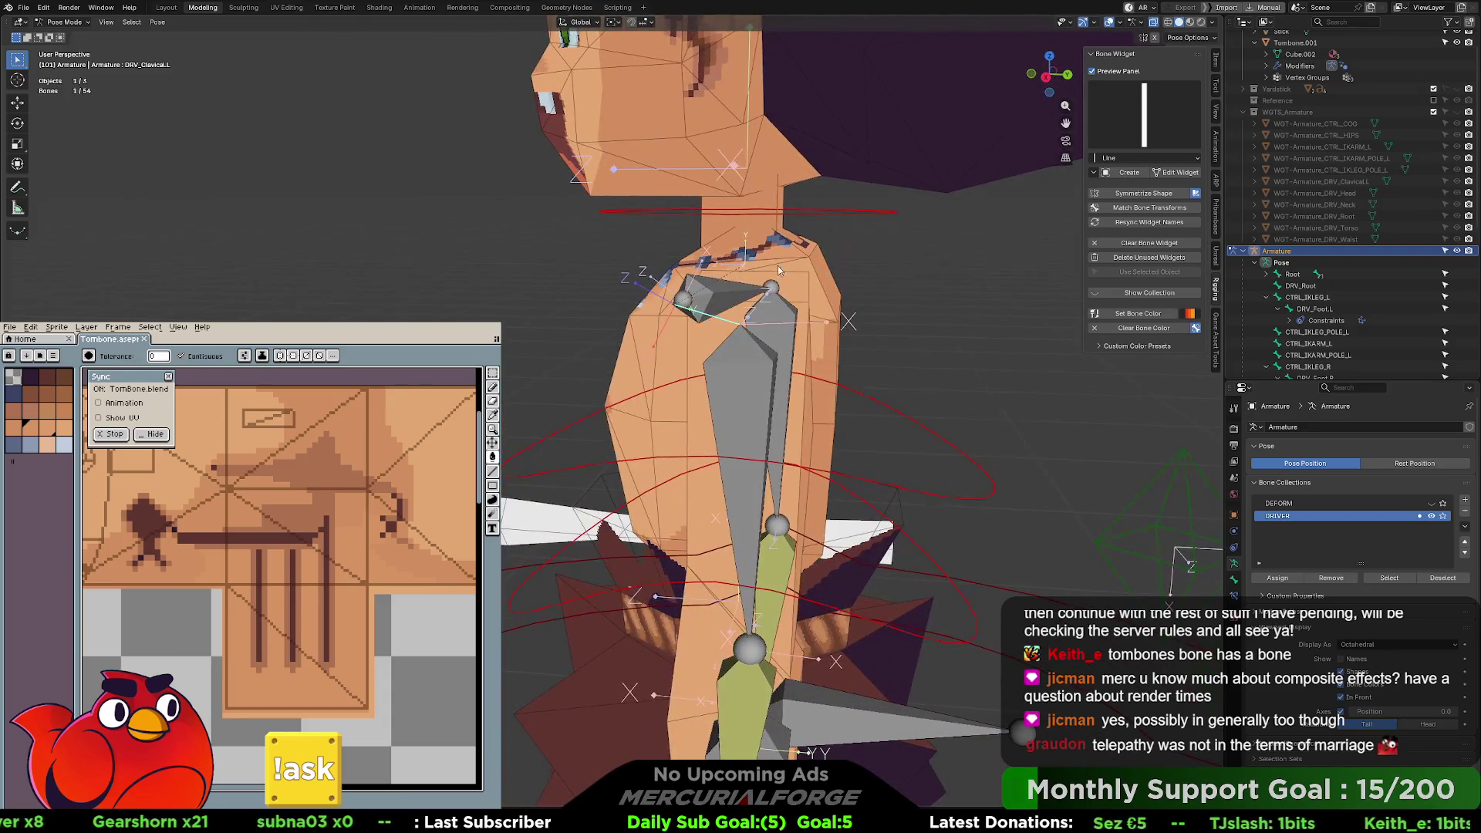
left_click(1134, 208)
mouse_move(926, 247)
middle_mouse_down()
mouse_move(507, 246)
mouse_move(725, 220)
middle_mouse_up()
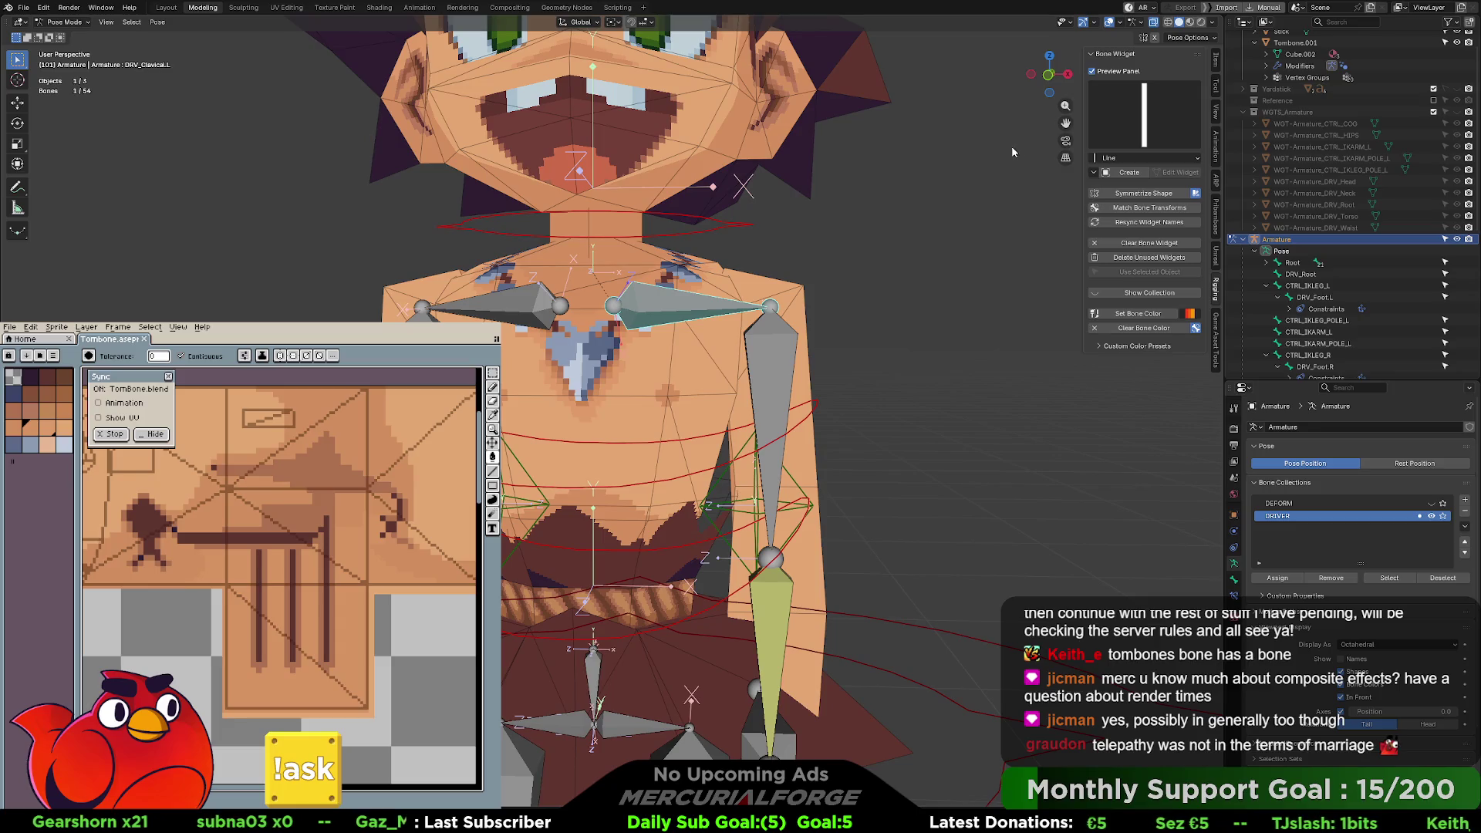
- Try the Paddle and Roll IK widget shapes on the clavicle, undoing each
left_click(1144, 116)
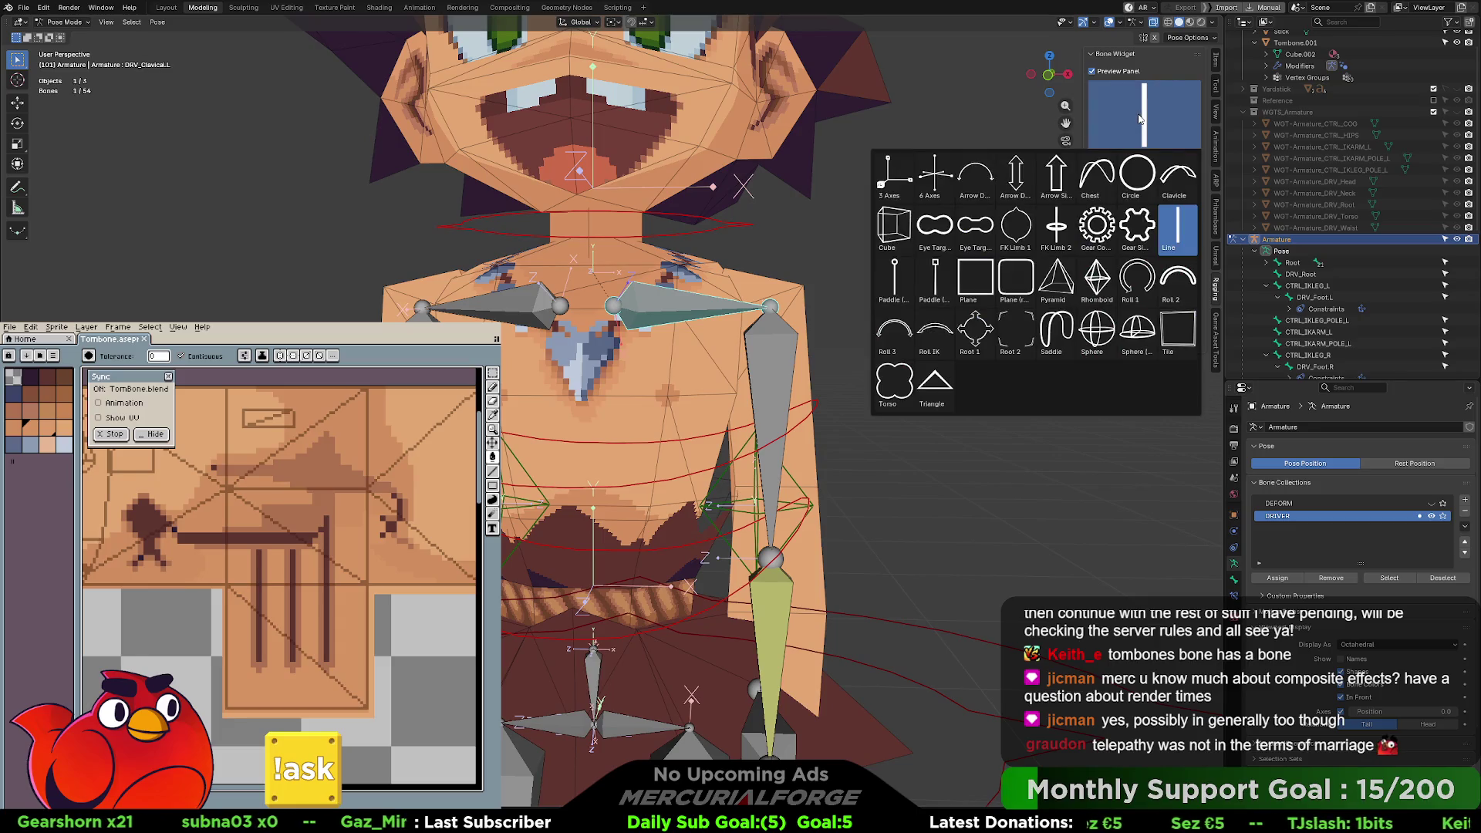
left_click(911, 284)
left_click(1124, 173)
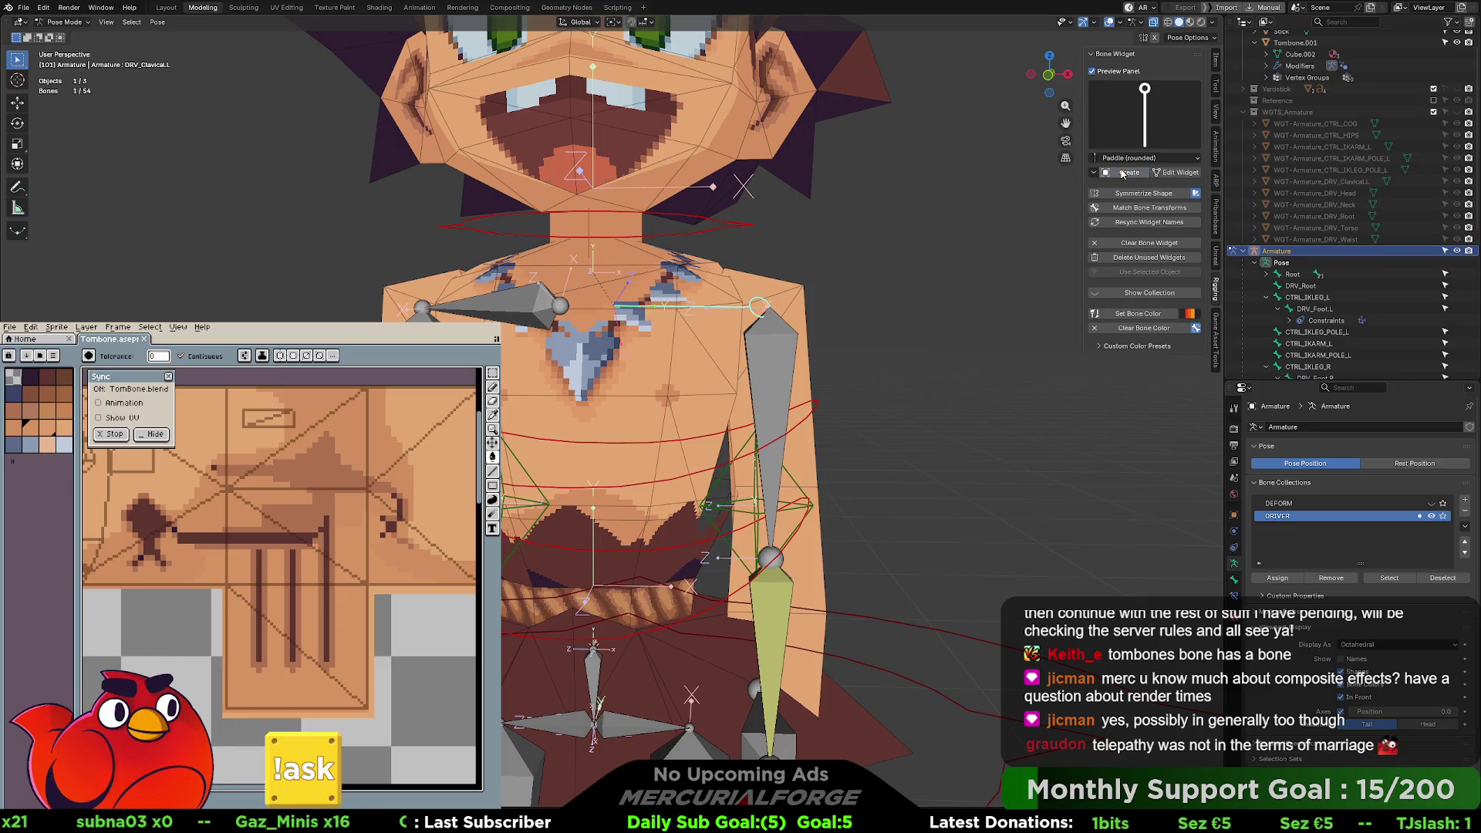
key("ctrl+z")
left_click(1138, 137)
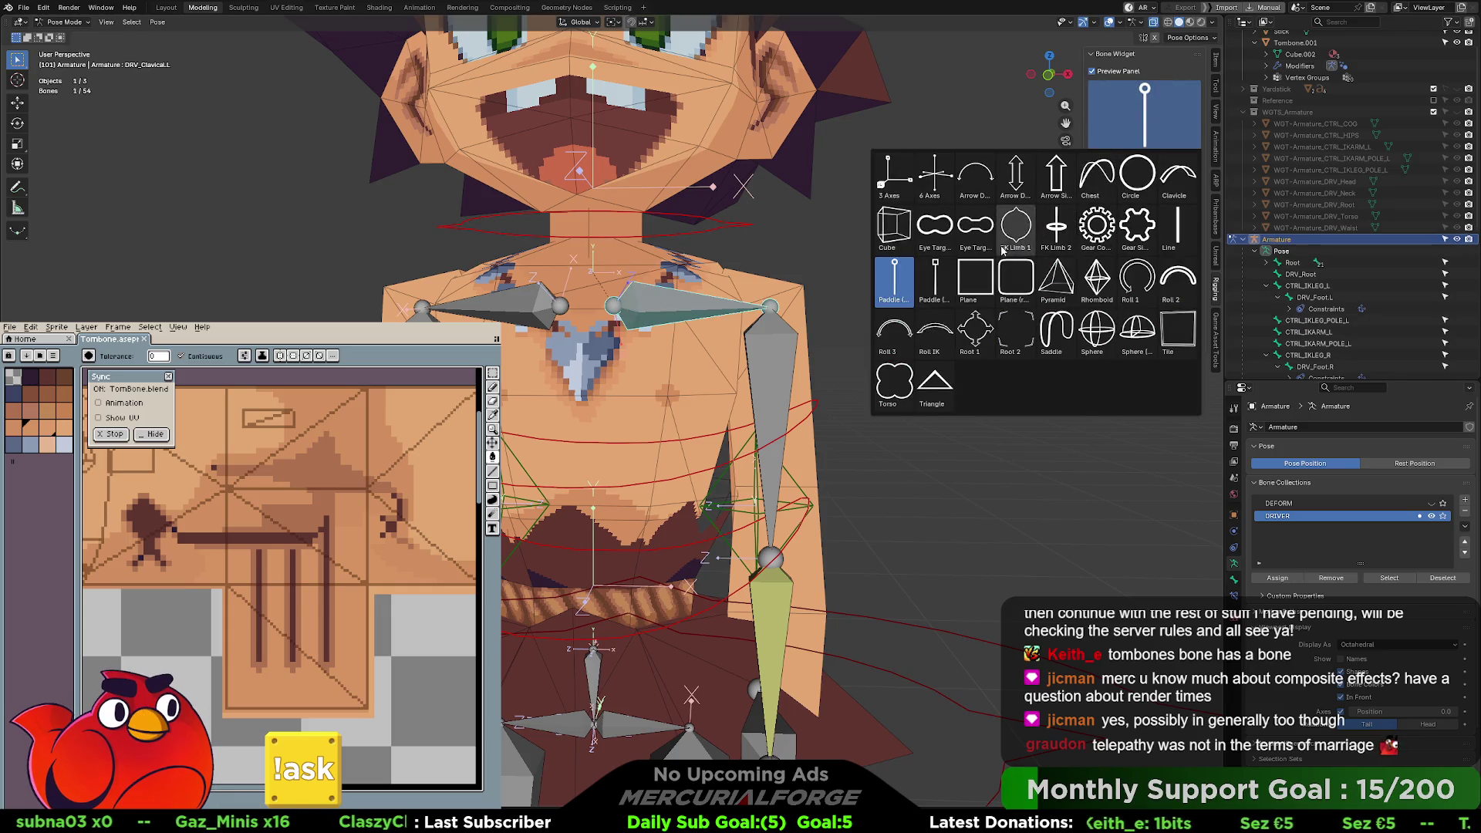
left_click(928, 340)
left_click(1125, 173)
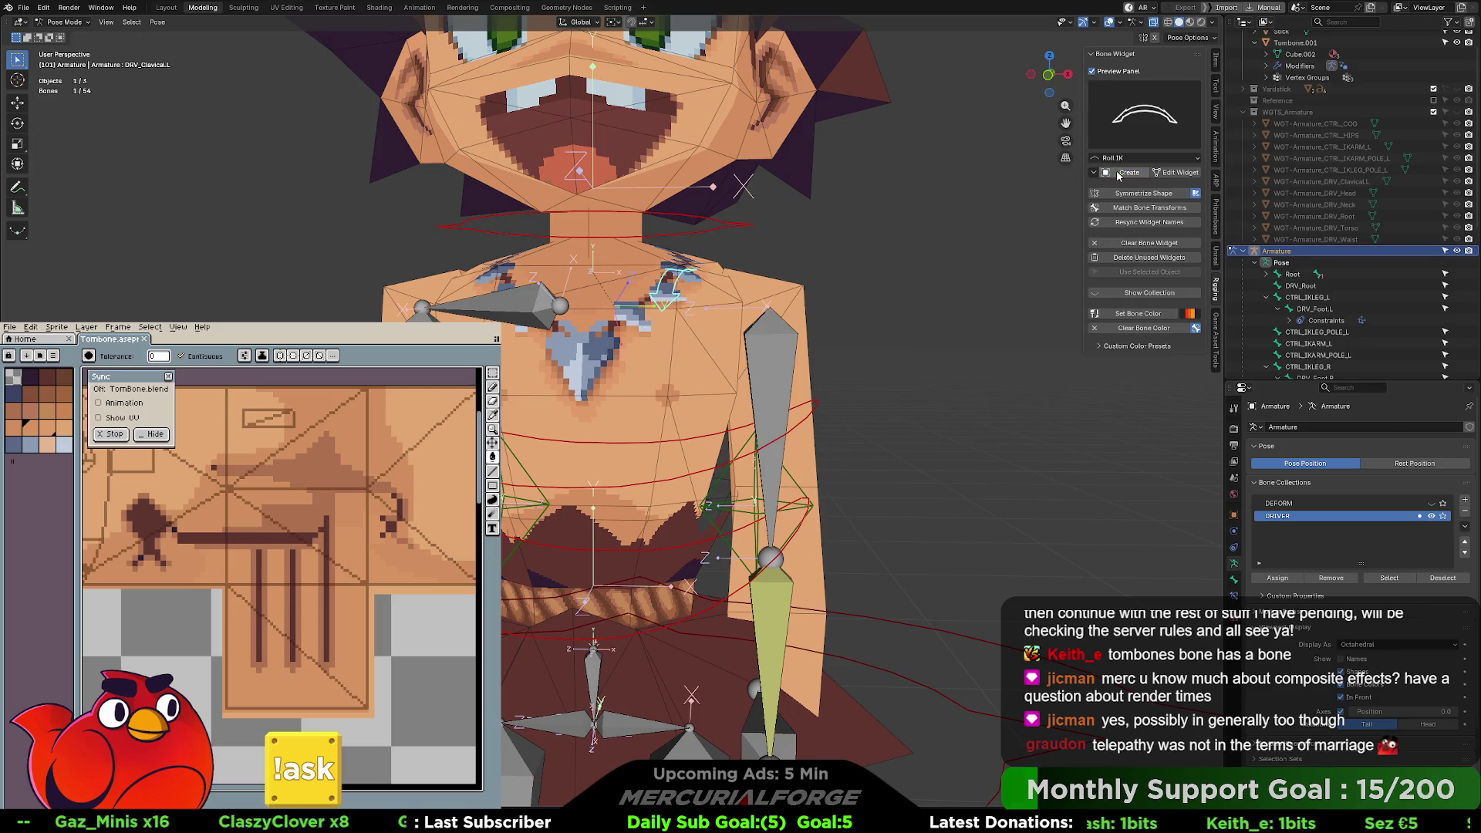
mouse_move(866, 270)
middle_mouse_down()
mouse_move(1027, 262)
mouse_move(941, 231)
mouse_move(1067, 168)
middle_mouse_up()
key("ctrl+z")
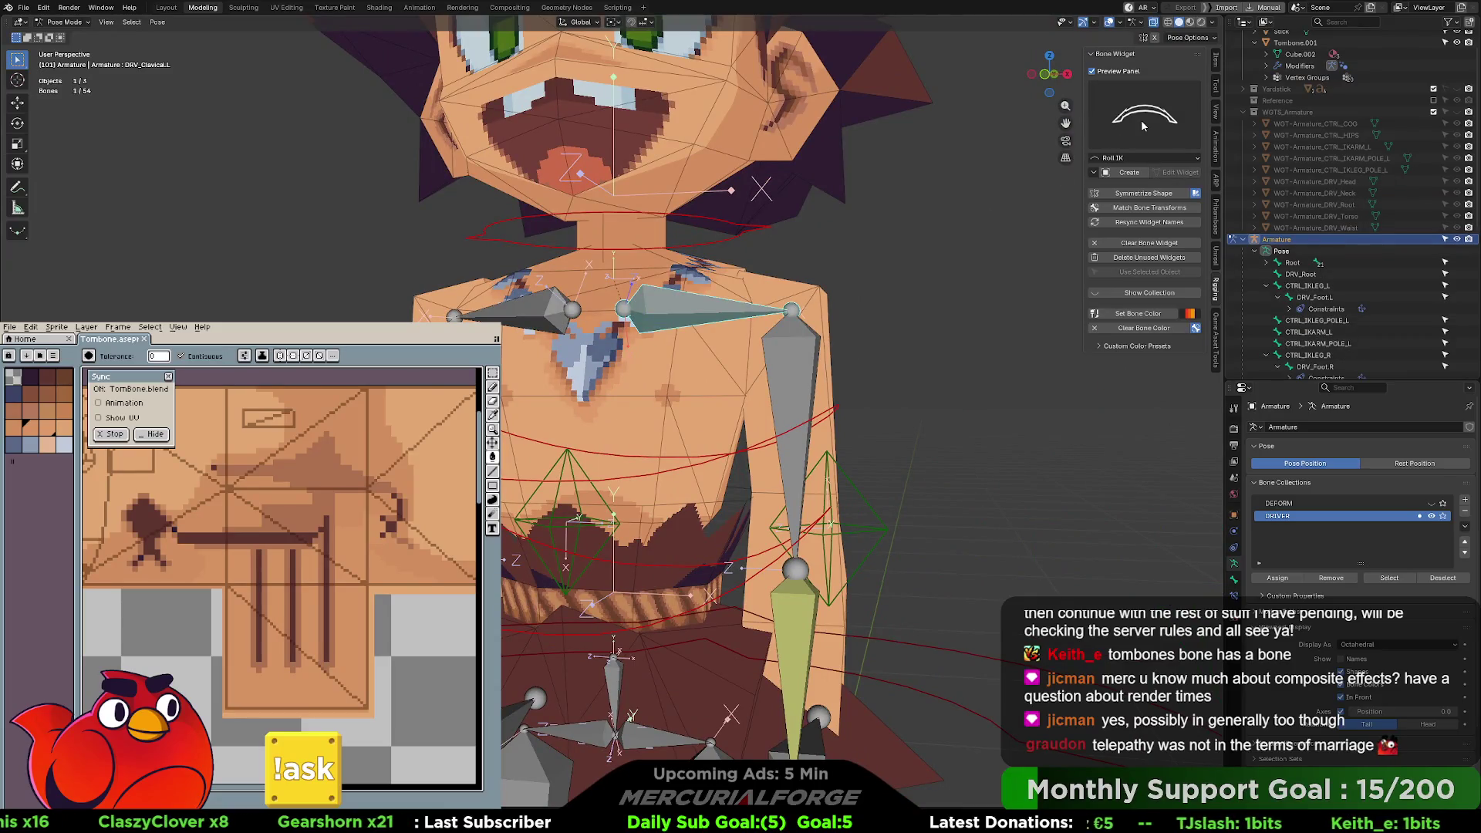
left_click(1143, 126)
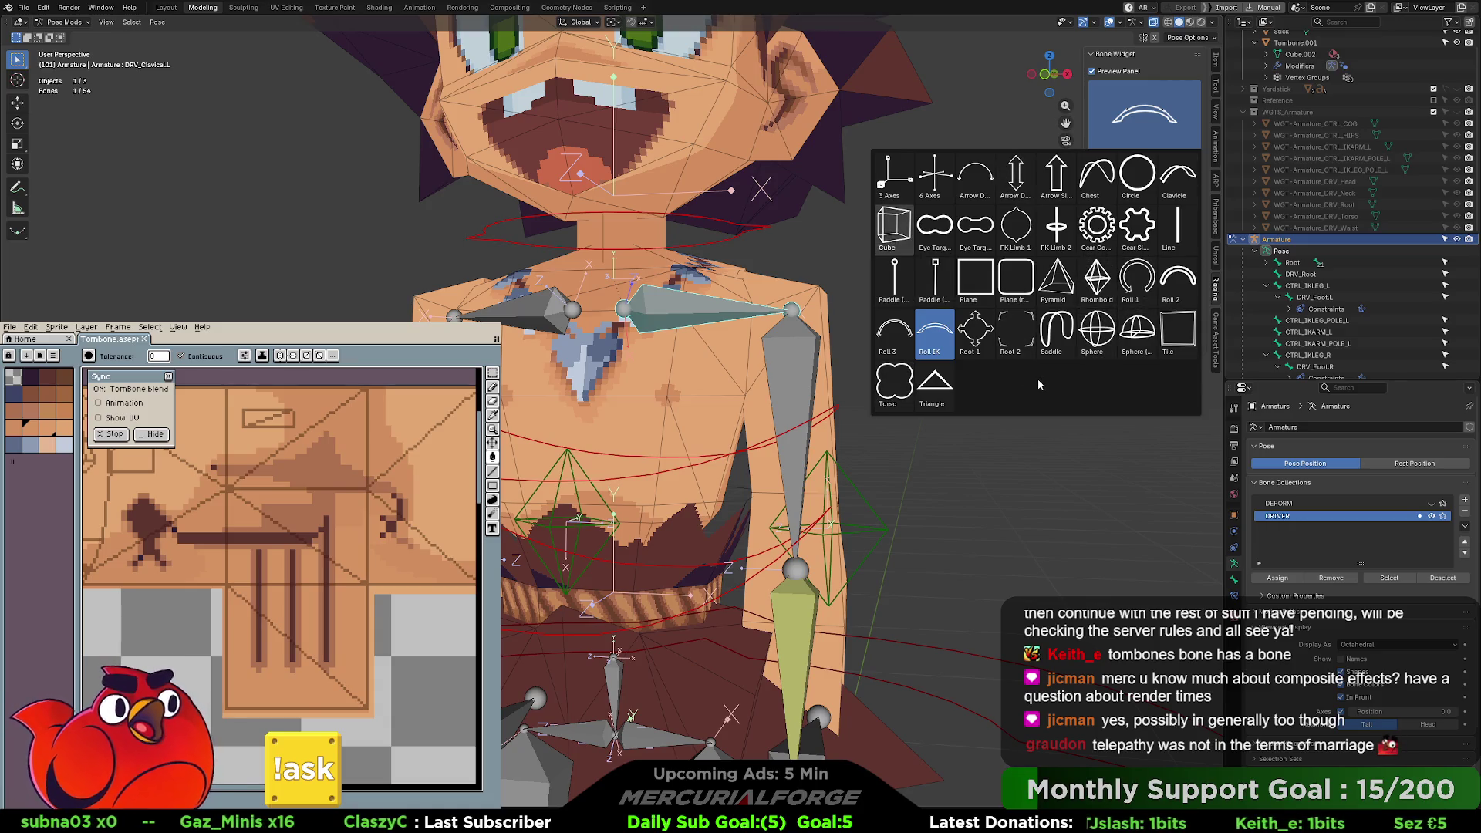
left_click(1167, 71)
left_click(1165, 69)
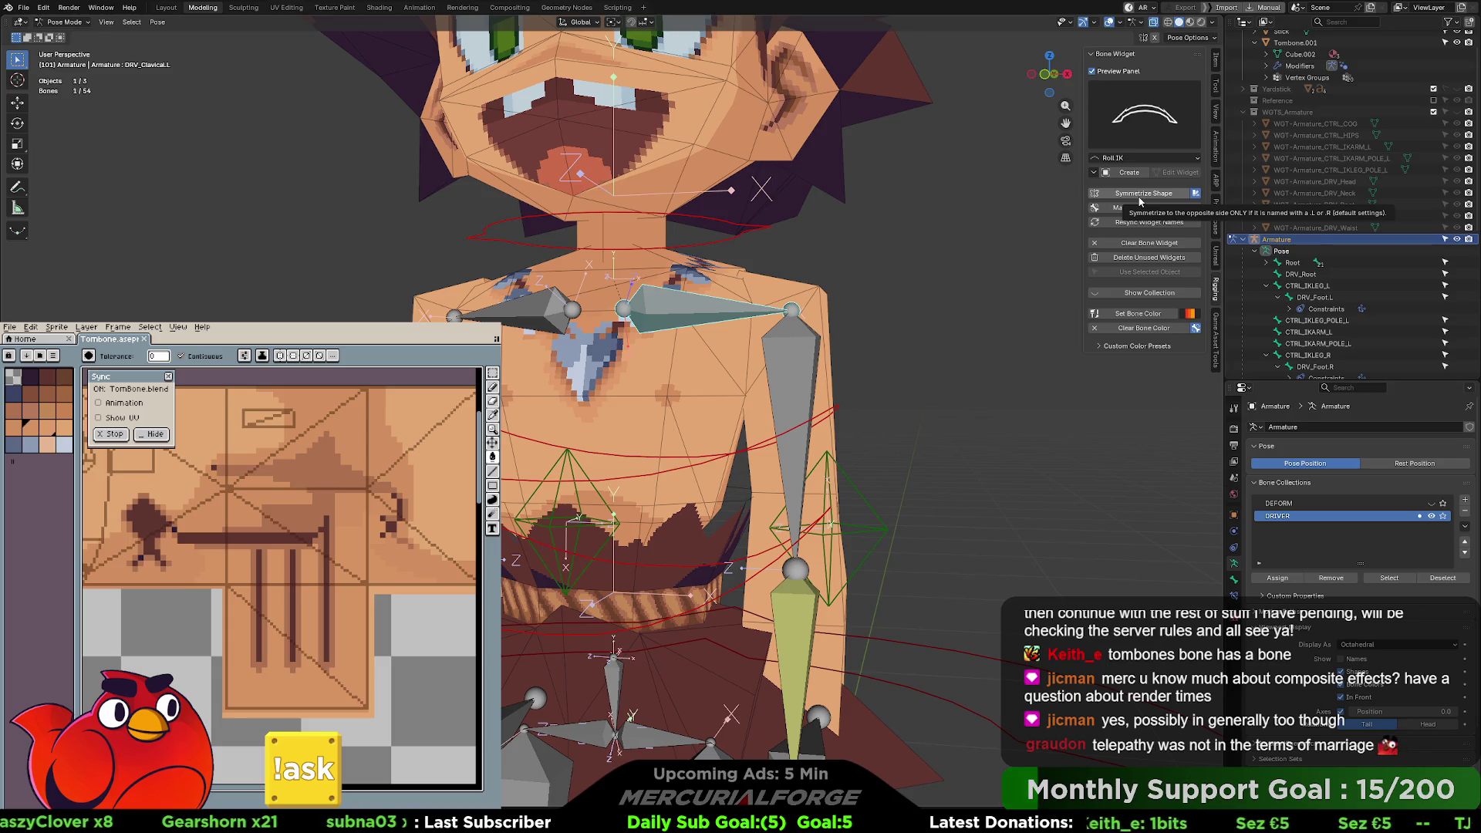
- Create a Paddle (rounded) widget on DRV_Clavicle.L and test-move the bone
left_click(1149, 116)
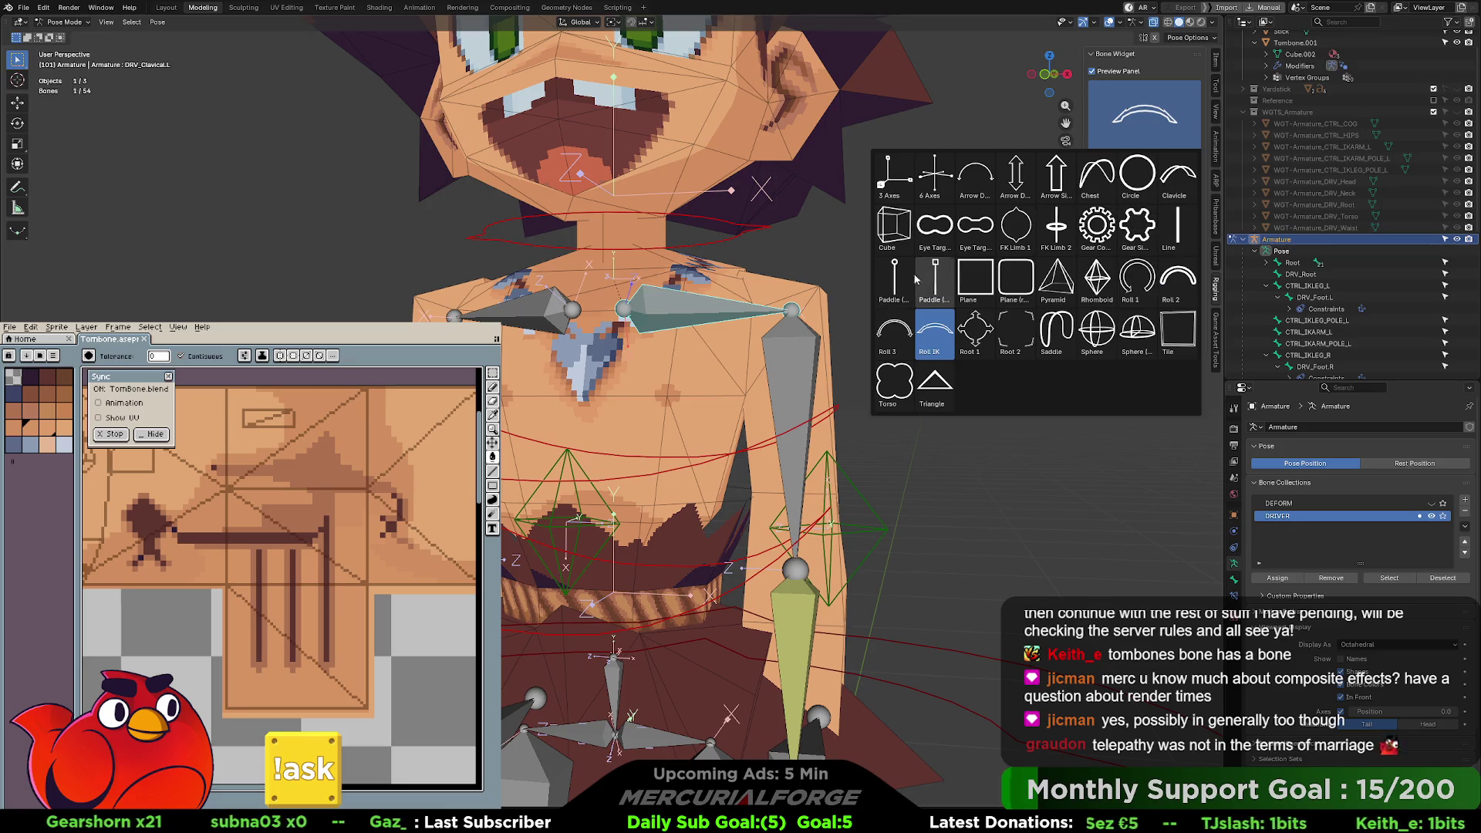
left_click(887, 284)
left_click(1124, 172)
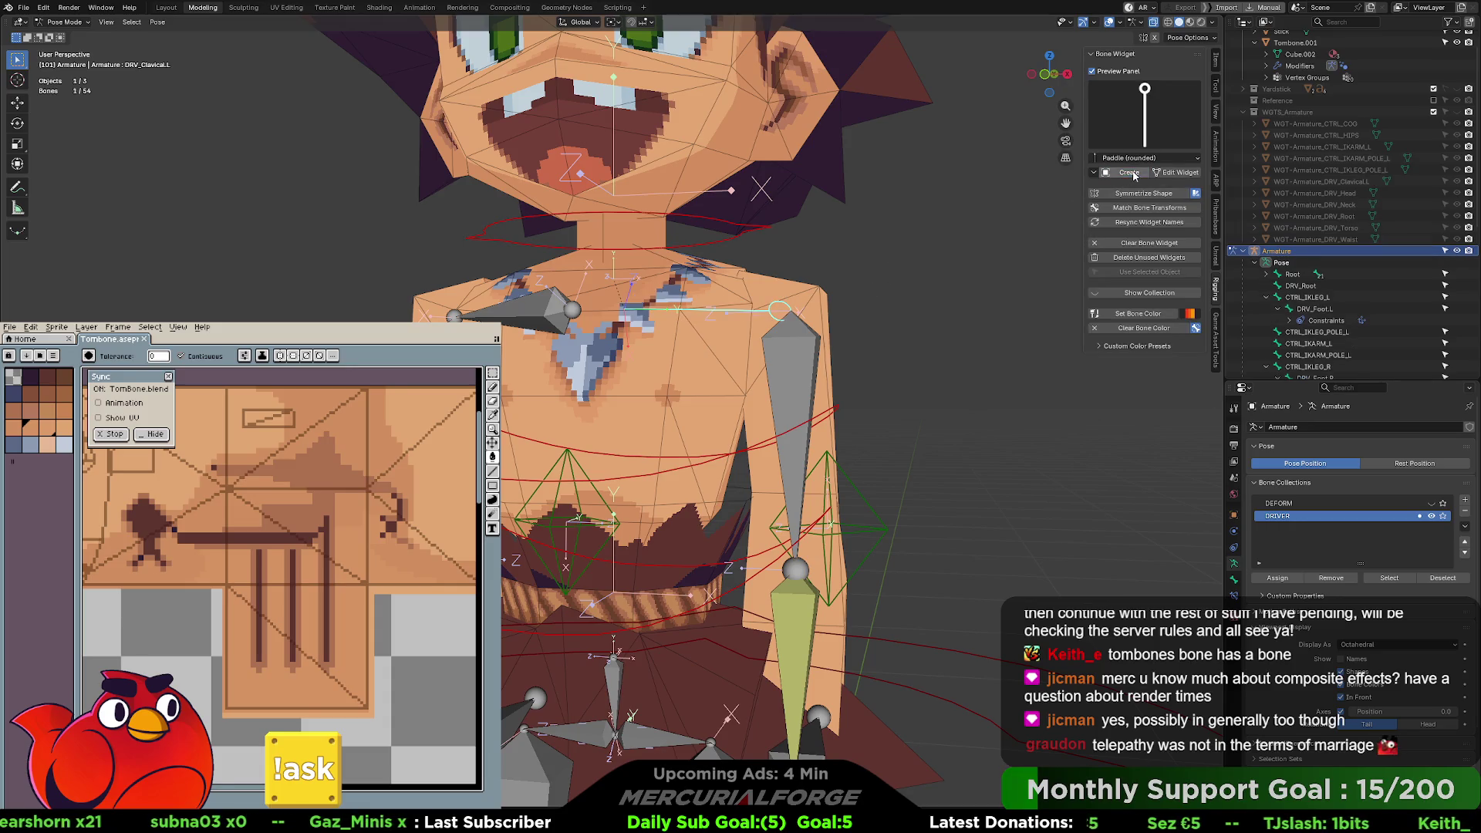
scroll(808, 304, "up", 1)
scroll(781, 309, "up", 2)
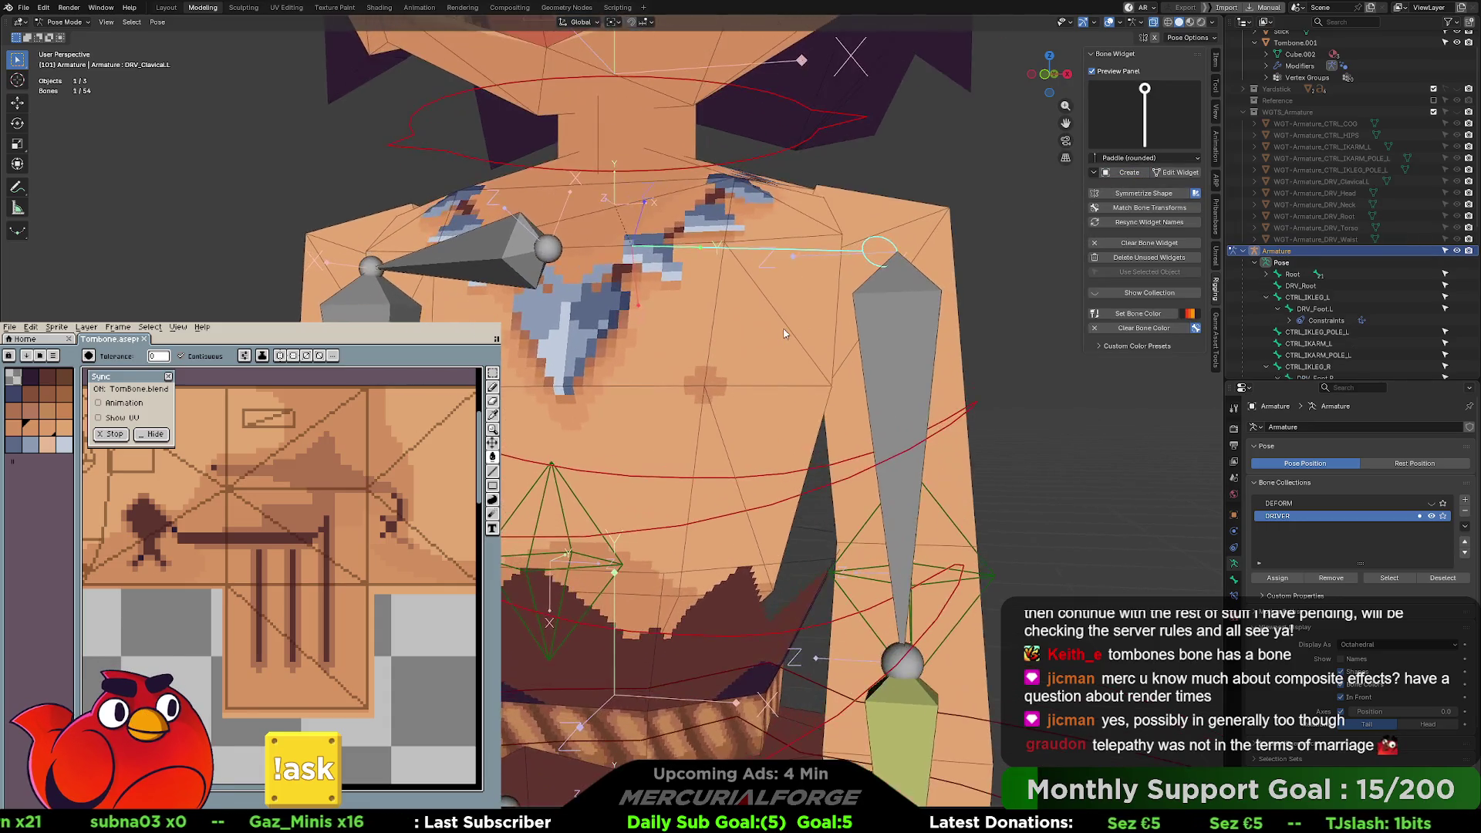
mouse_move(805, 256)
middle_mouse_down()
mouse_move(810, 318)
mouse_move(699, 350)
mouse_move(780, 289)
middle_mouse_up()
key("g")
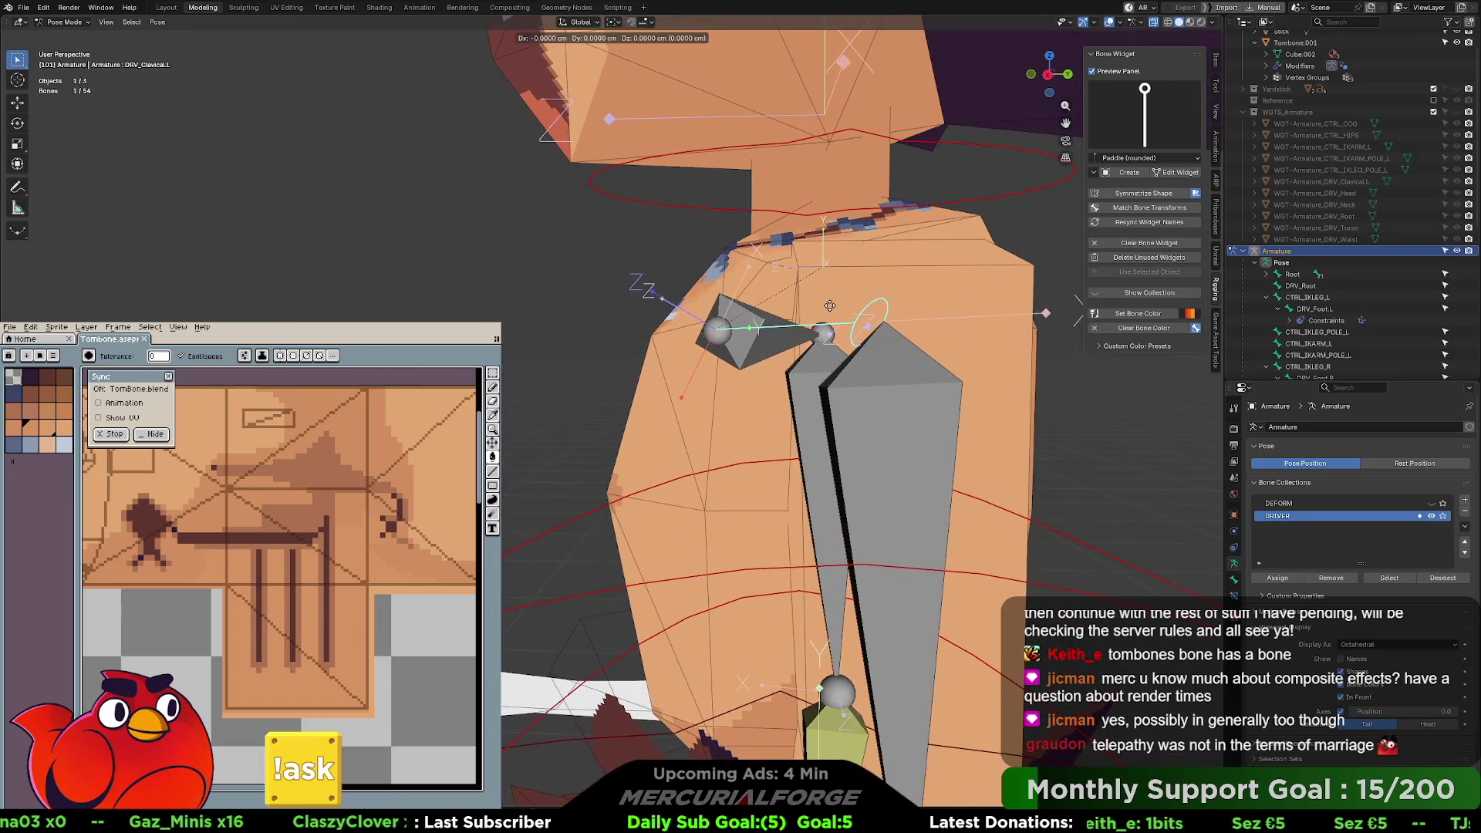
right_click(784, 275)
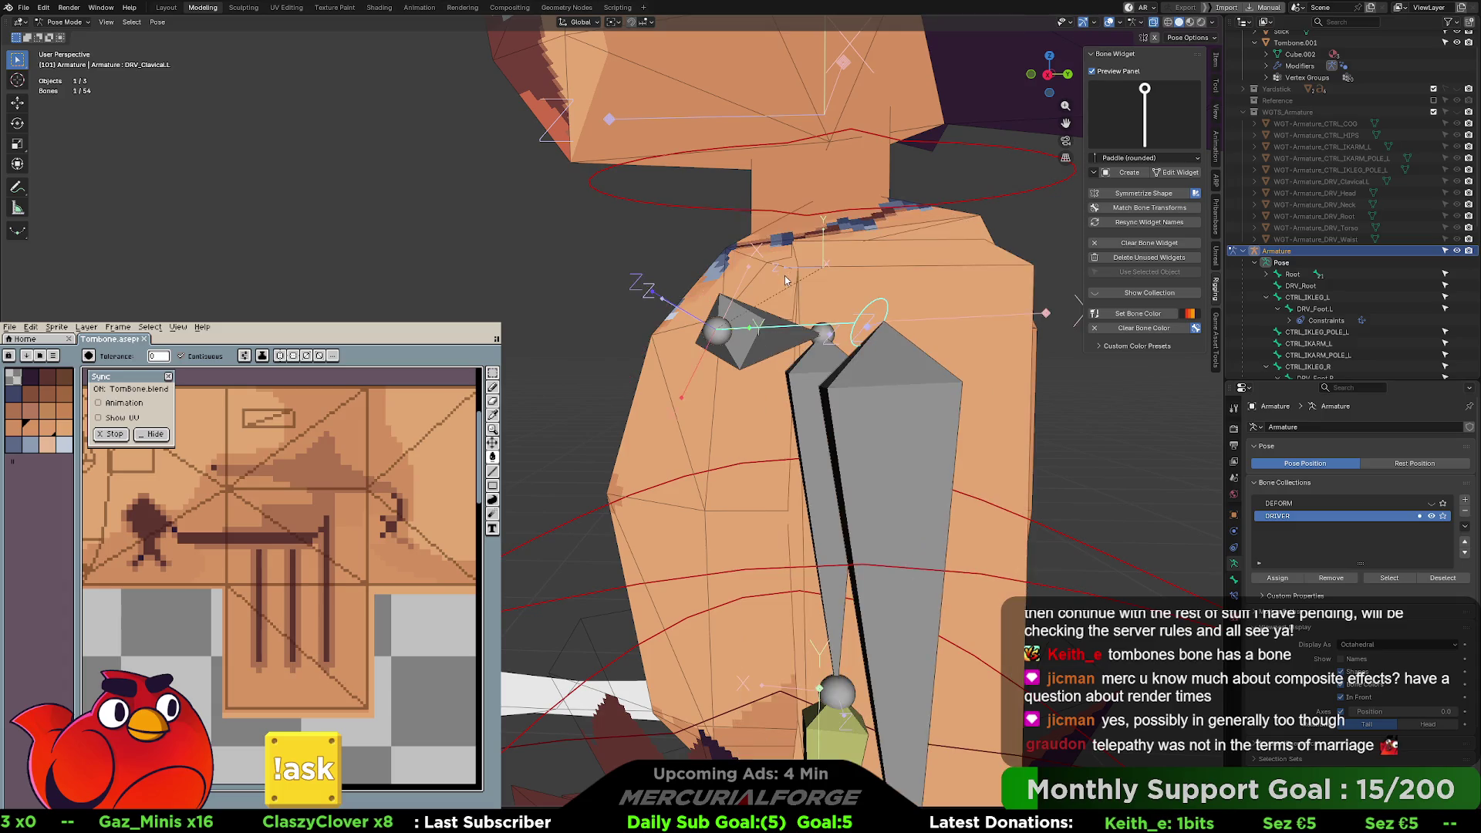
left_click(1173, 173)
- Rotate the paddle widget mesh and raise it slightly over the shoulder
key("r")
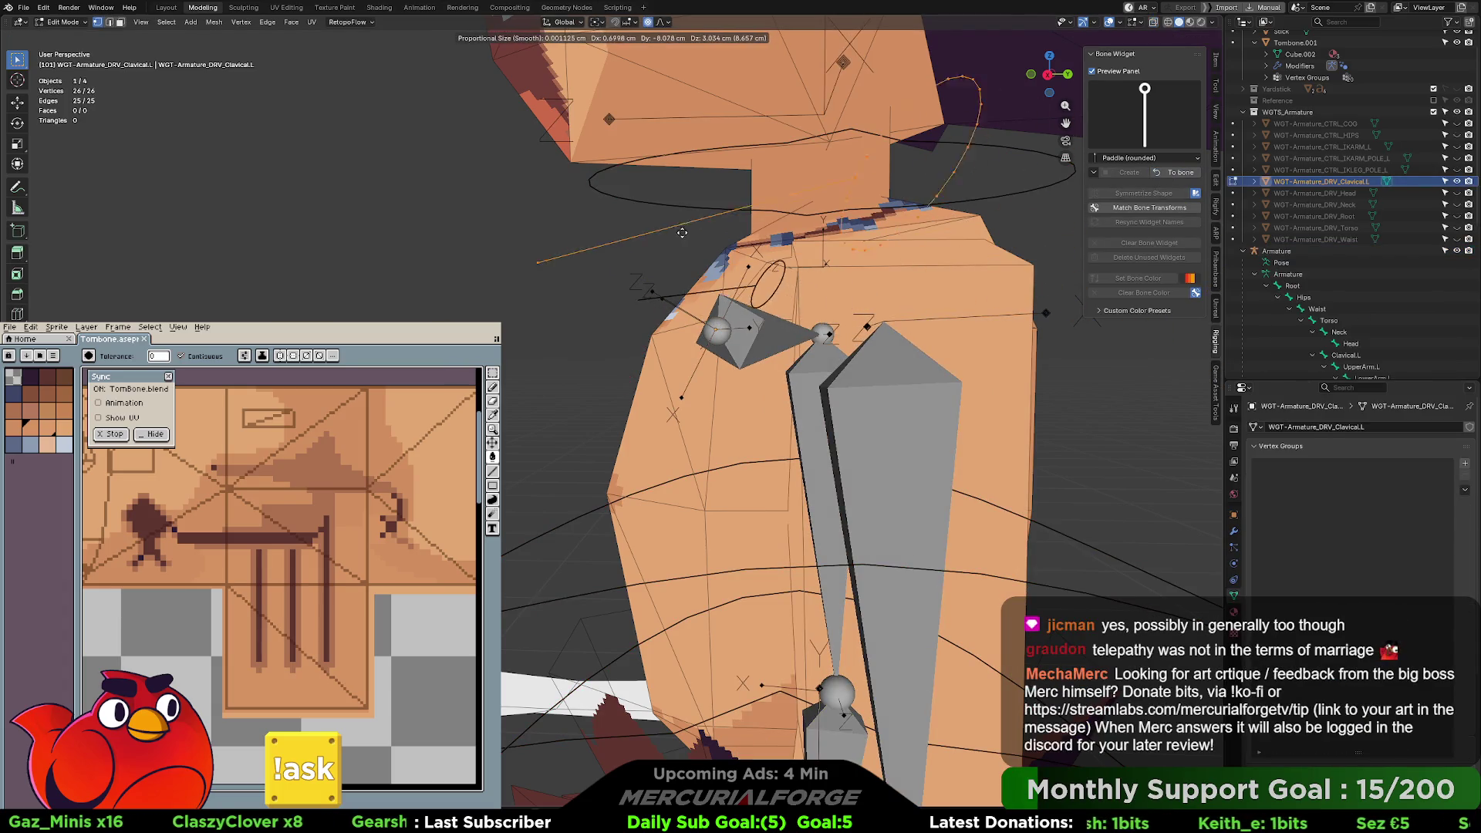
left_click(626, 223)
middle_click_drag(626, 223, 772, 201)
key("g")
left_click(816, 181)
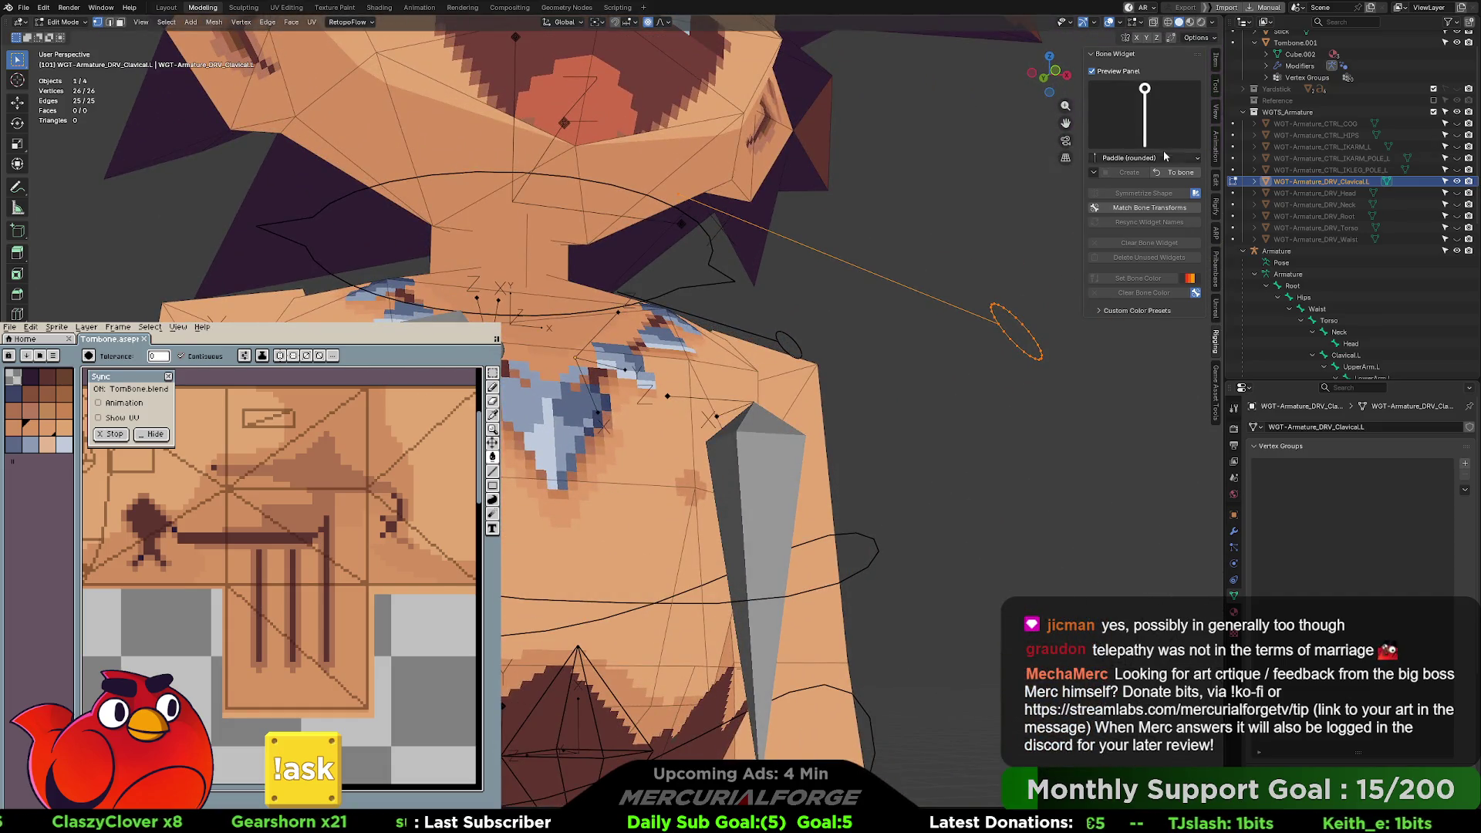
left_click(1173, 176)
- Replace the widget with Arrow Single (straight) and move it right onto the shoulder
left_click(1144, 115)
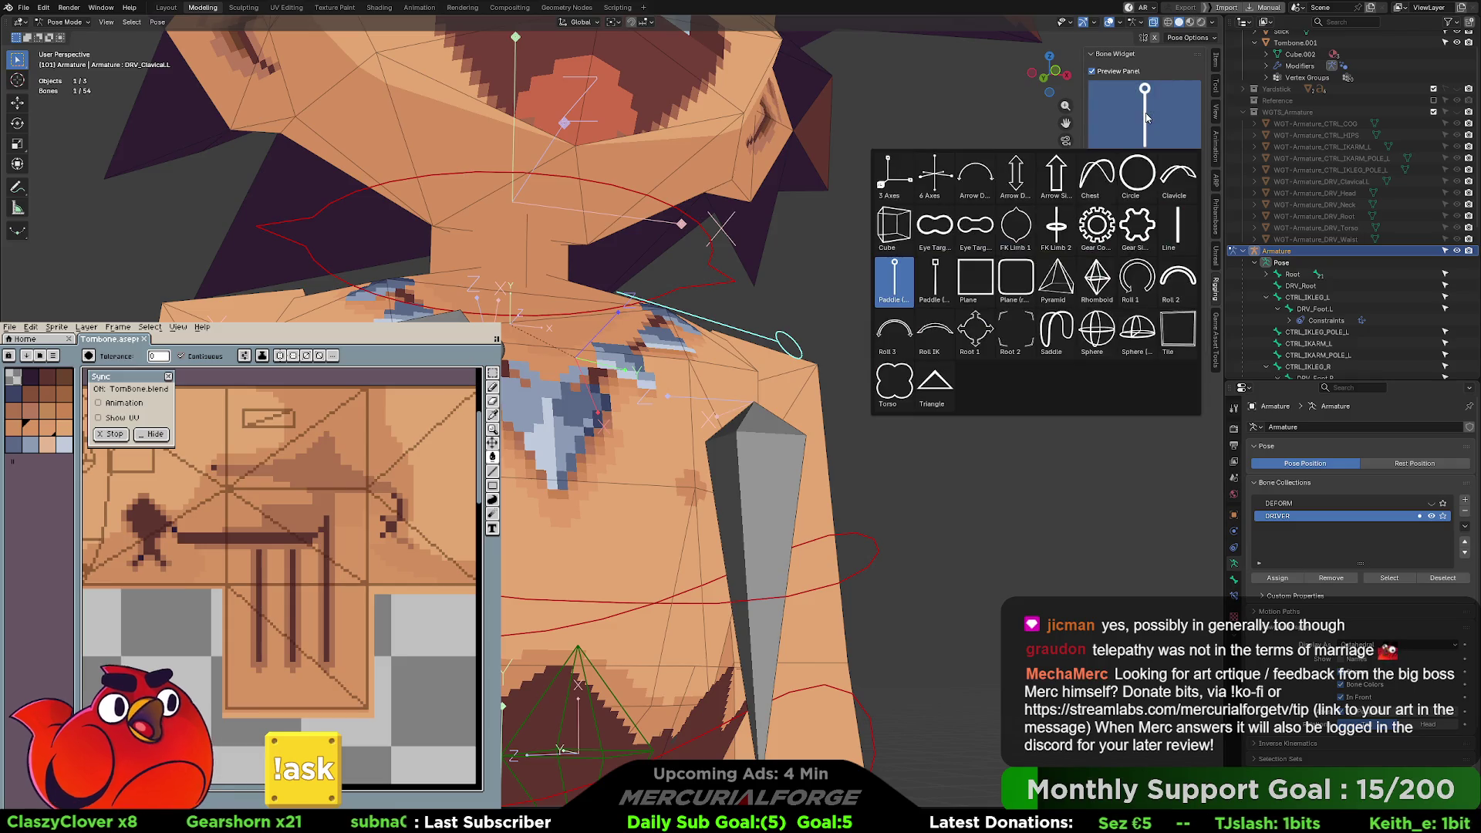
left_click(1050, 185)
mouse_move(973, 276)
middle_mouse_down()
mouse_move(888, 290)
mouse_move(952, 280)
middle_mouse_up()
left_click(1174, 172)
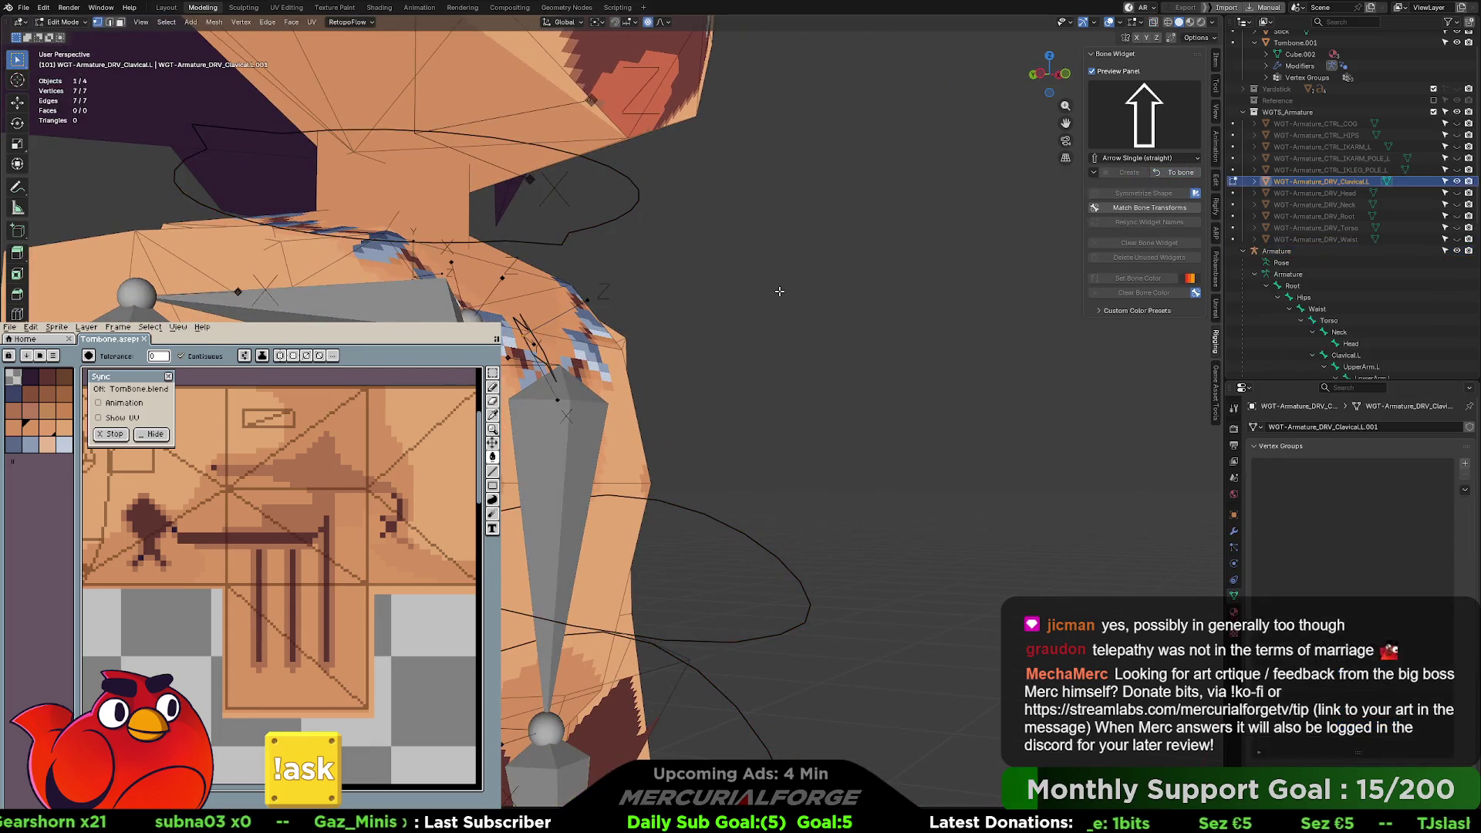
key("g")
left_click(845, 255)
middle_click_drag(845, 255, 911, 231)
key("g")
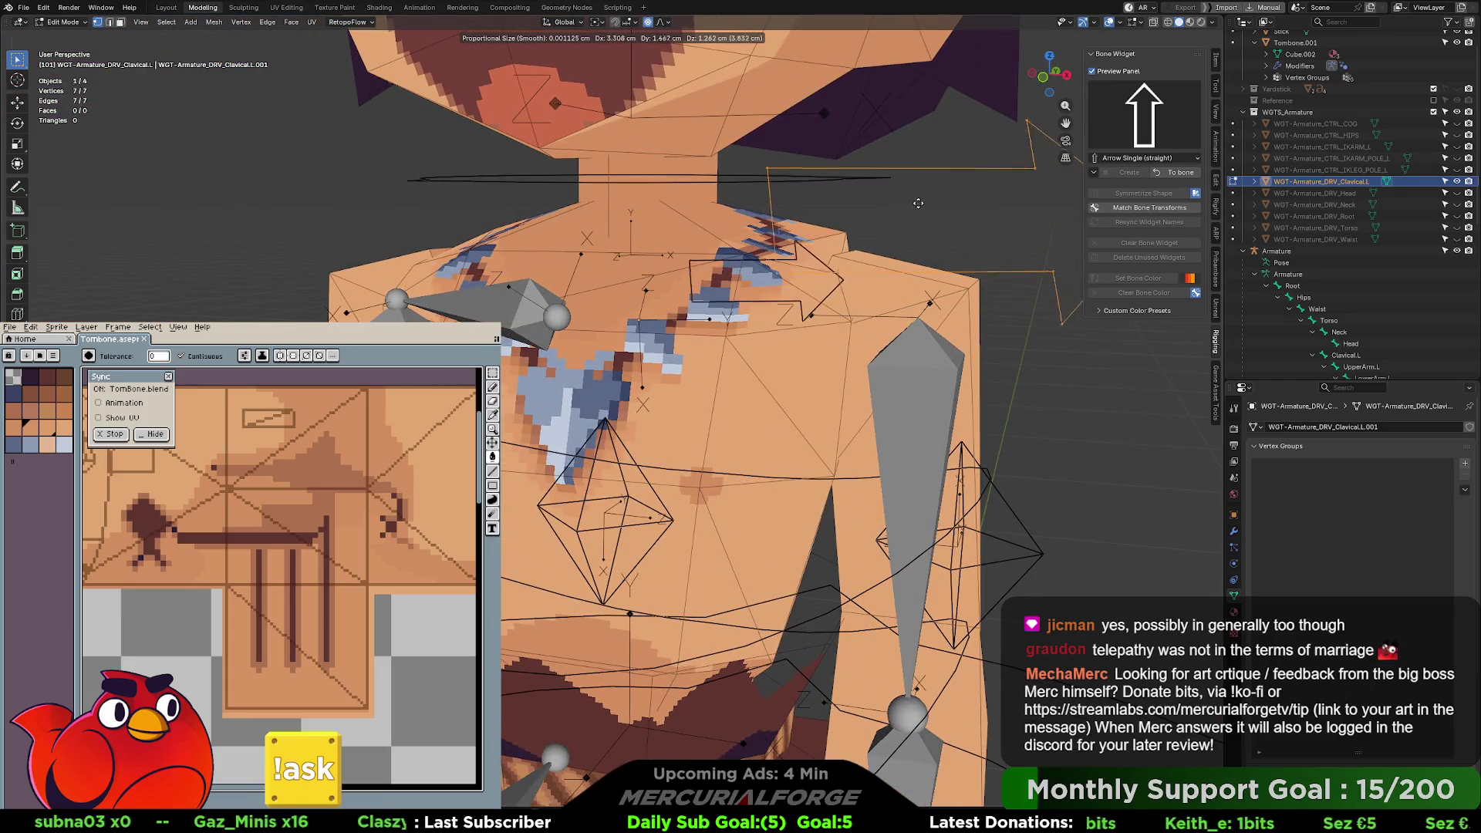
left_click(954, 205)
- Move arrow vertices along local Y and tilt them so the arrow points outward
middle_click_drag(880, 171, 809, 294)
left_click(809, 293)
key("g")
key("x")
key("x")
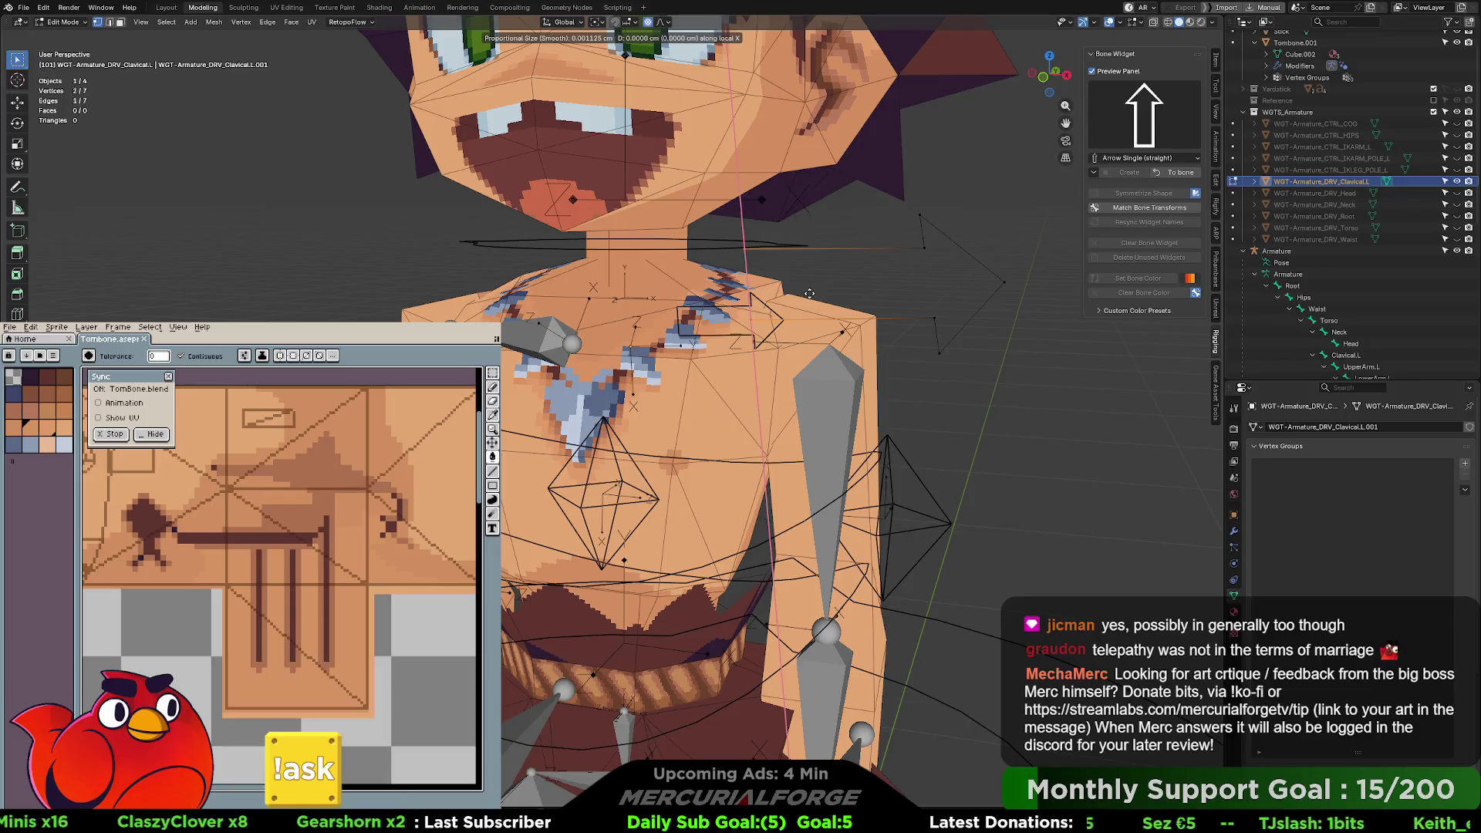
key("y")
key("y")
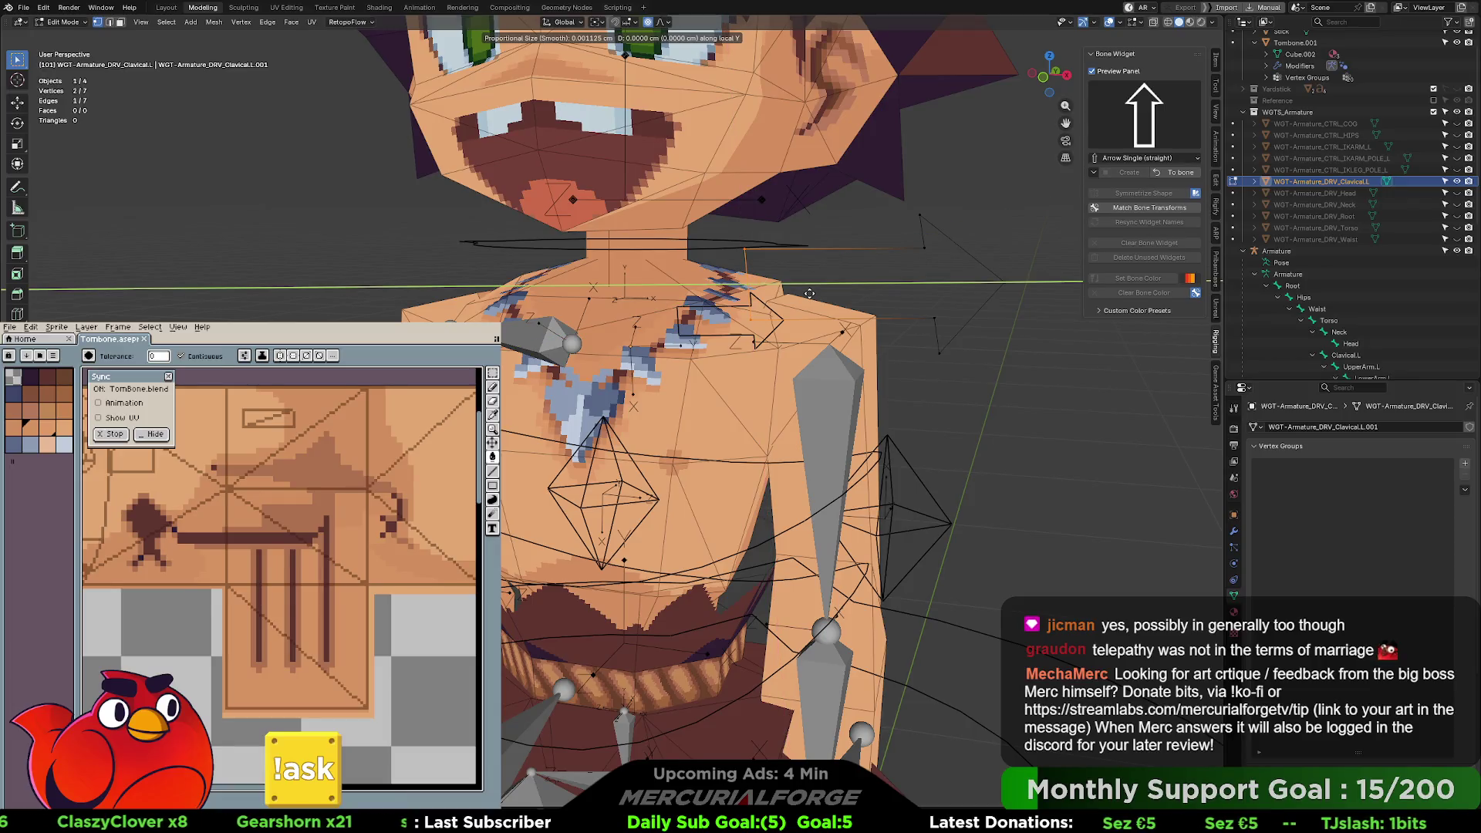
left_click(675, 294)
mouse_move(675, 294)
middle_mouse_down()
mouse_move(775, 283)
mouse_move(808, 244)
middle_mouse_up()
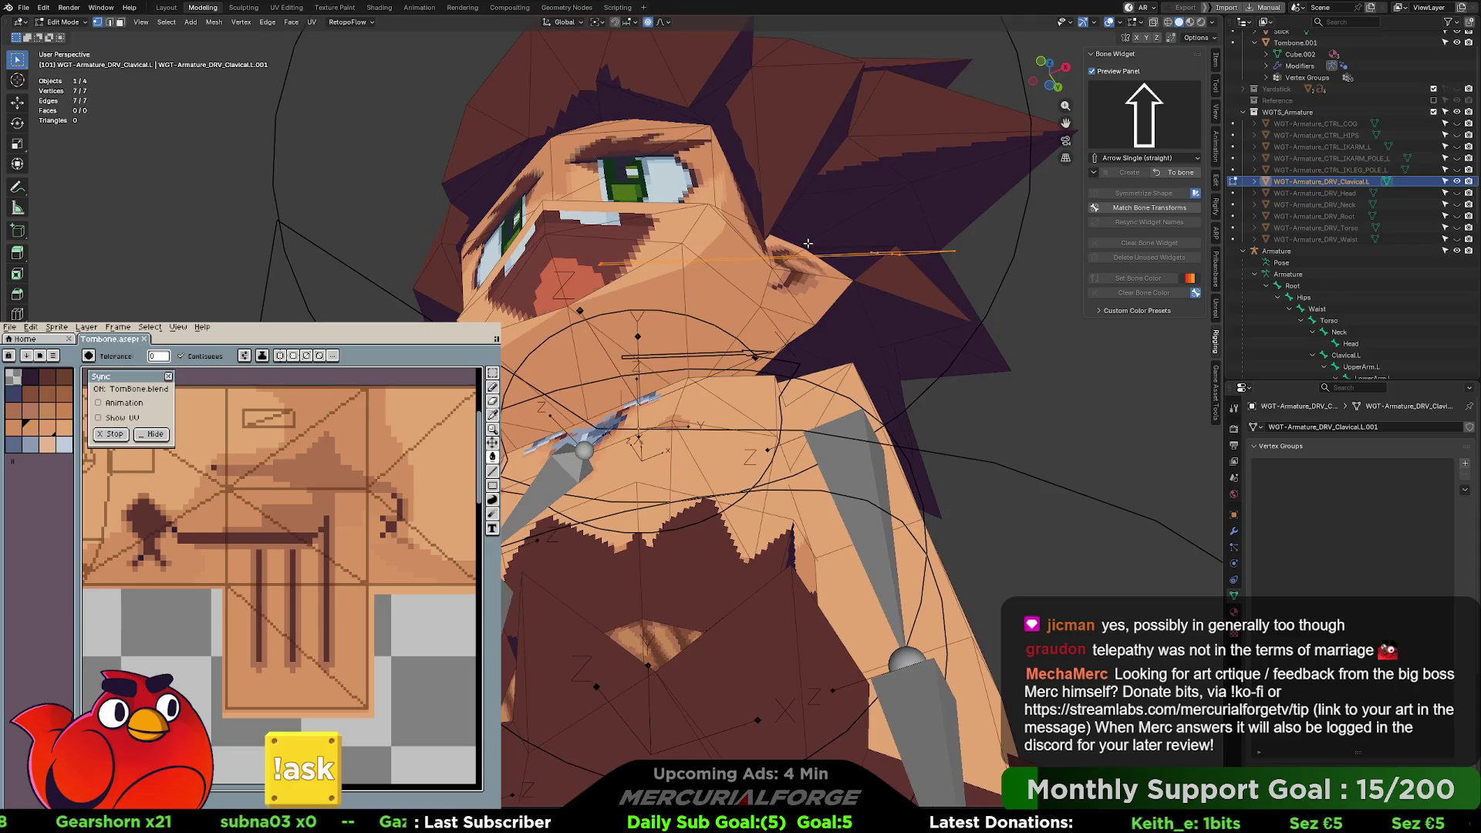
key("r")
left_click(756, 257)
middle_click_drag(756, 257, 776, 344)
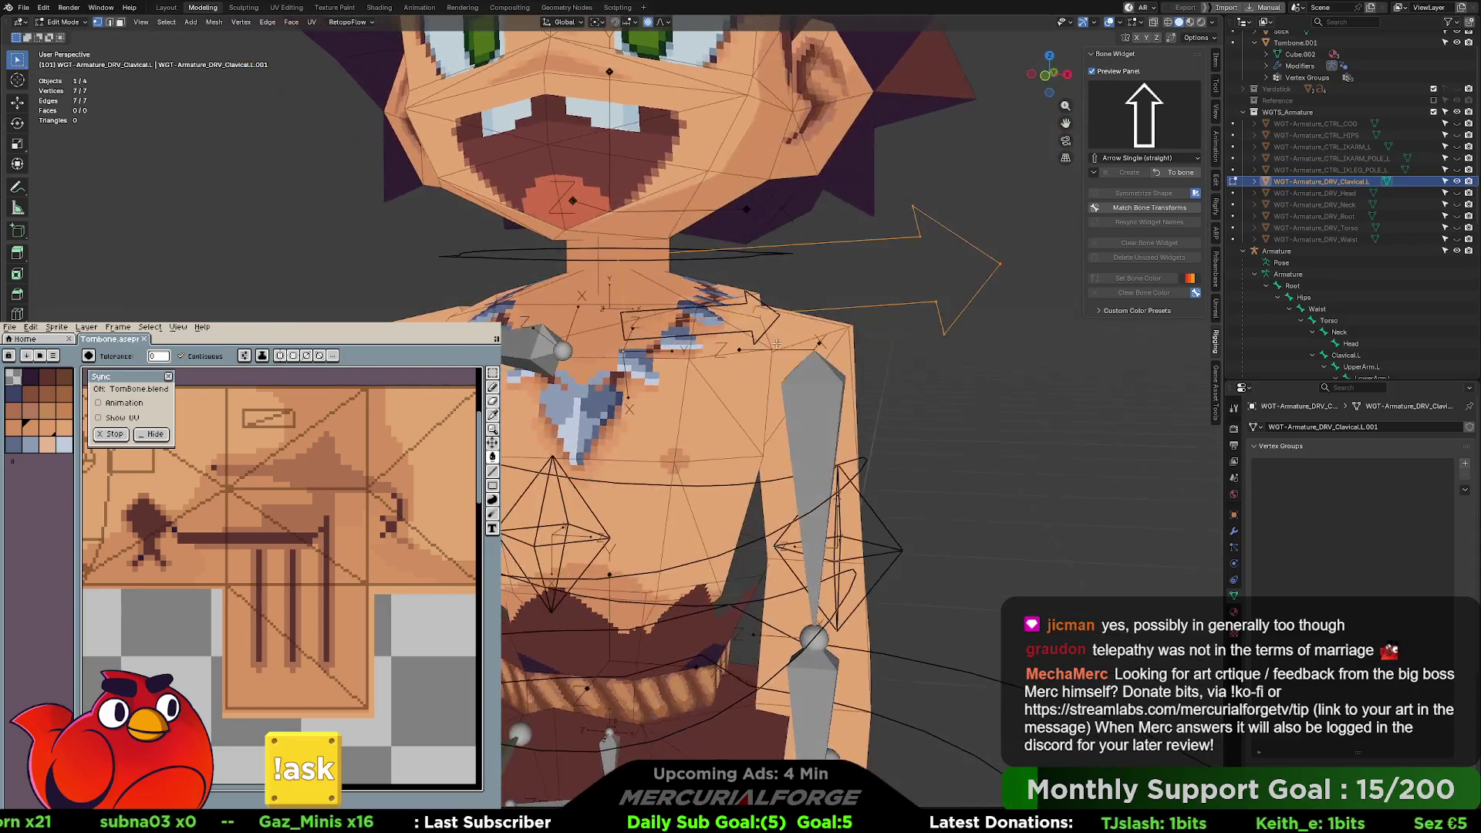
key("g")
left_click(838, 311)
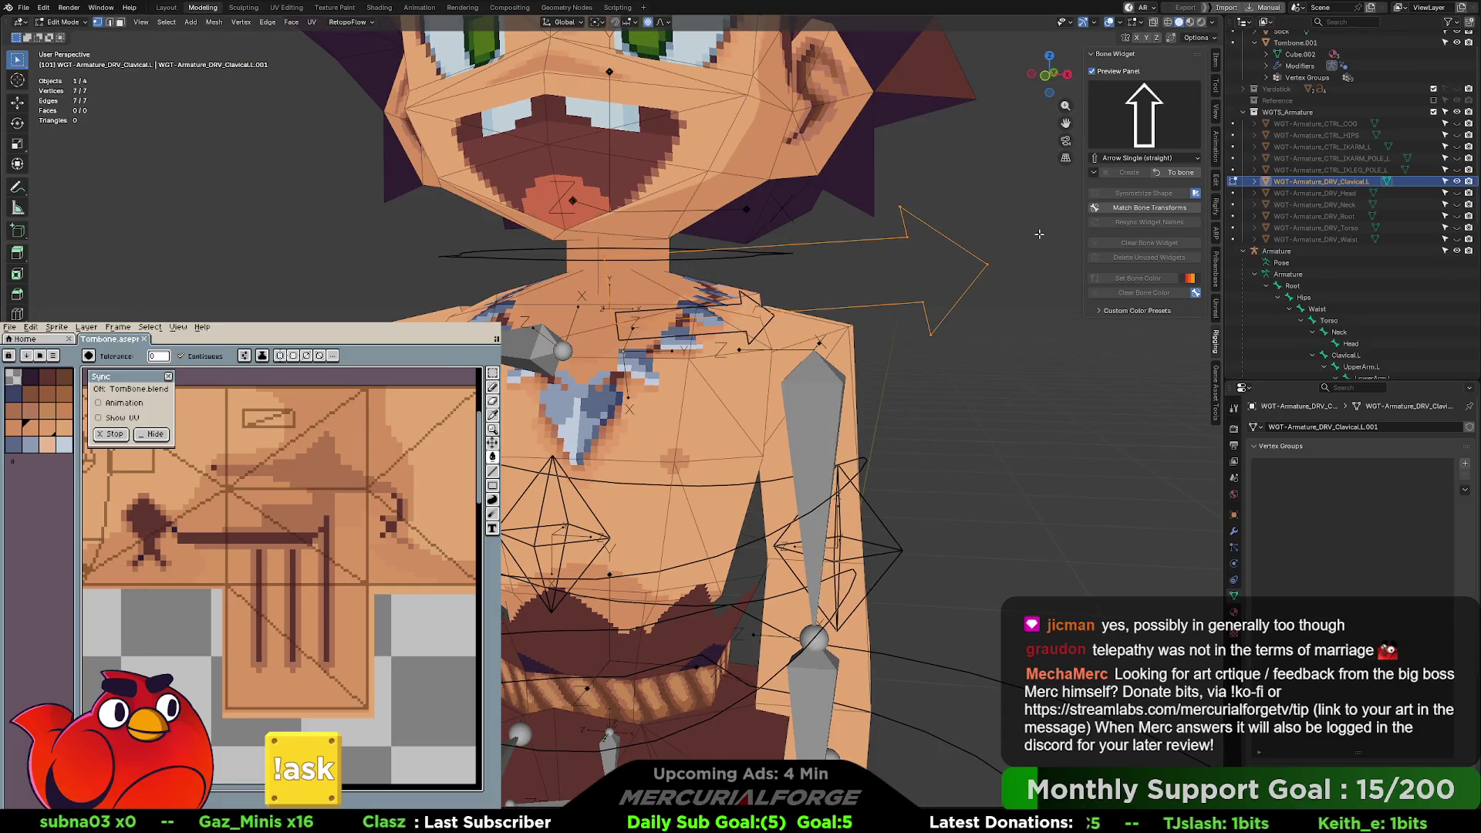
left_click(1180, 173)
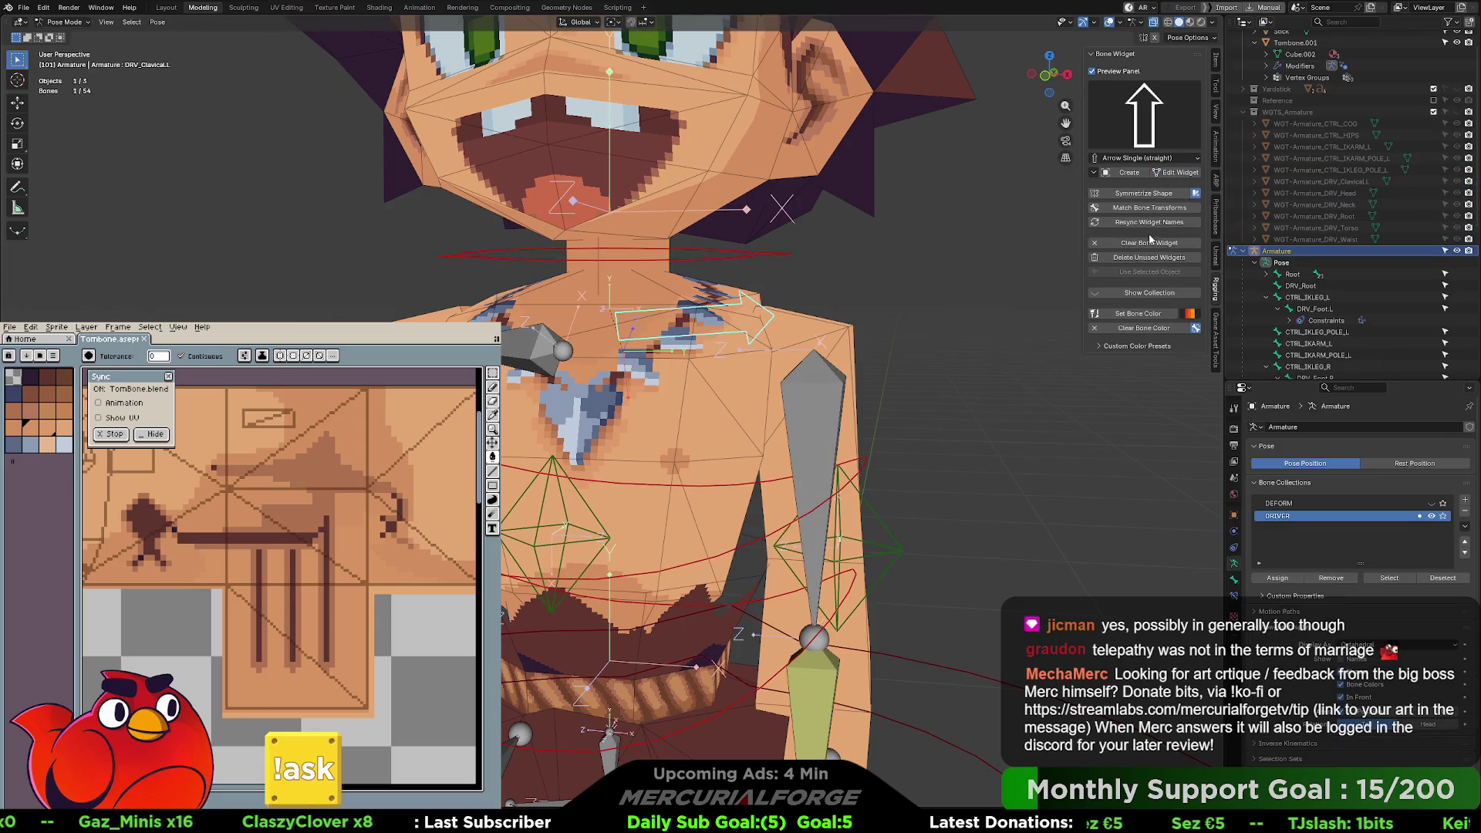
- Symmetrize the arrow to the right clavicle and colour both clavicle controls orange
left_click(1155, 194)
left_click(925, 319)
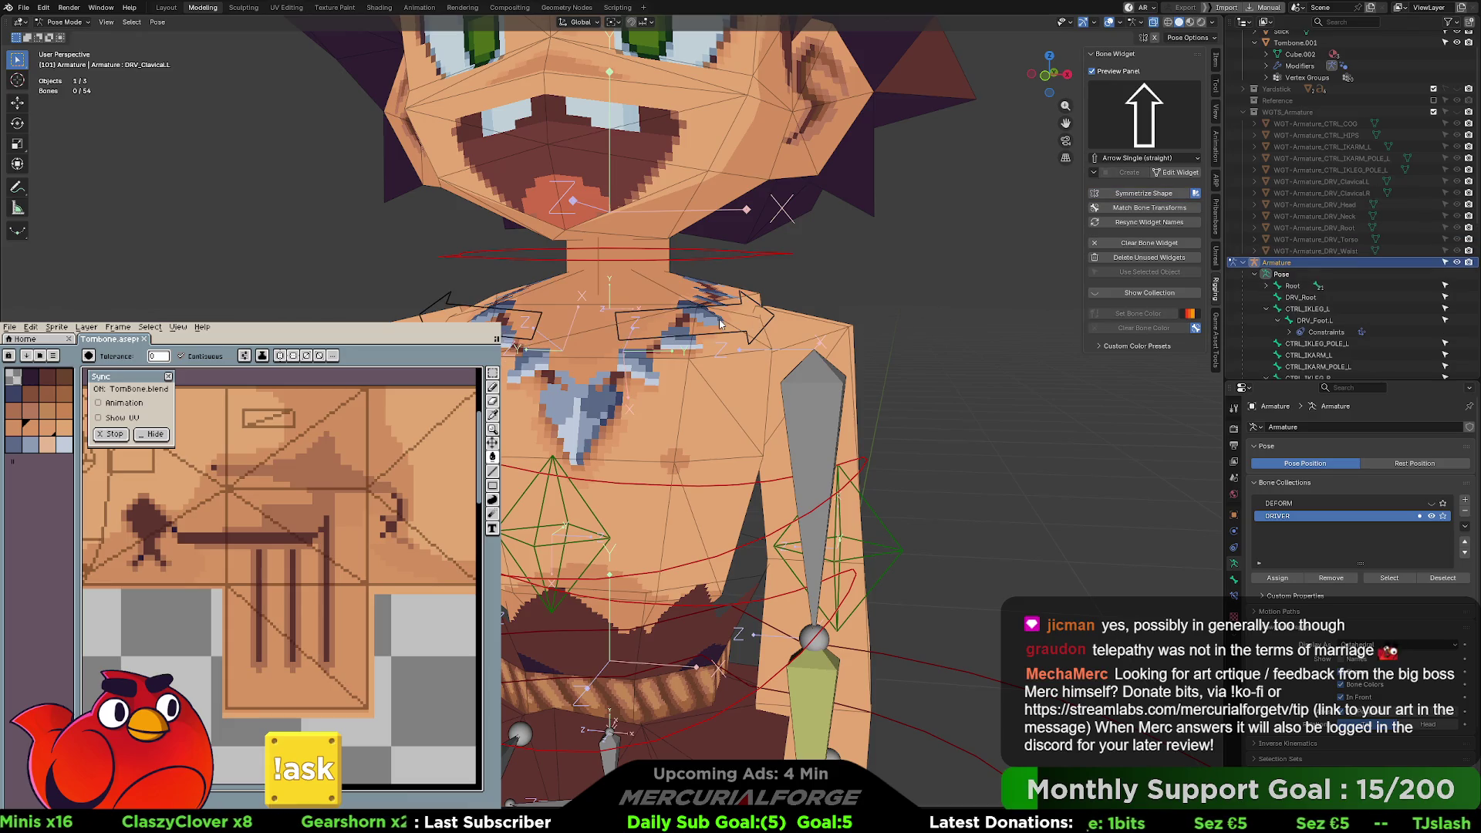
left_click(745, 334)
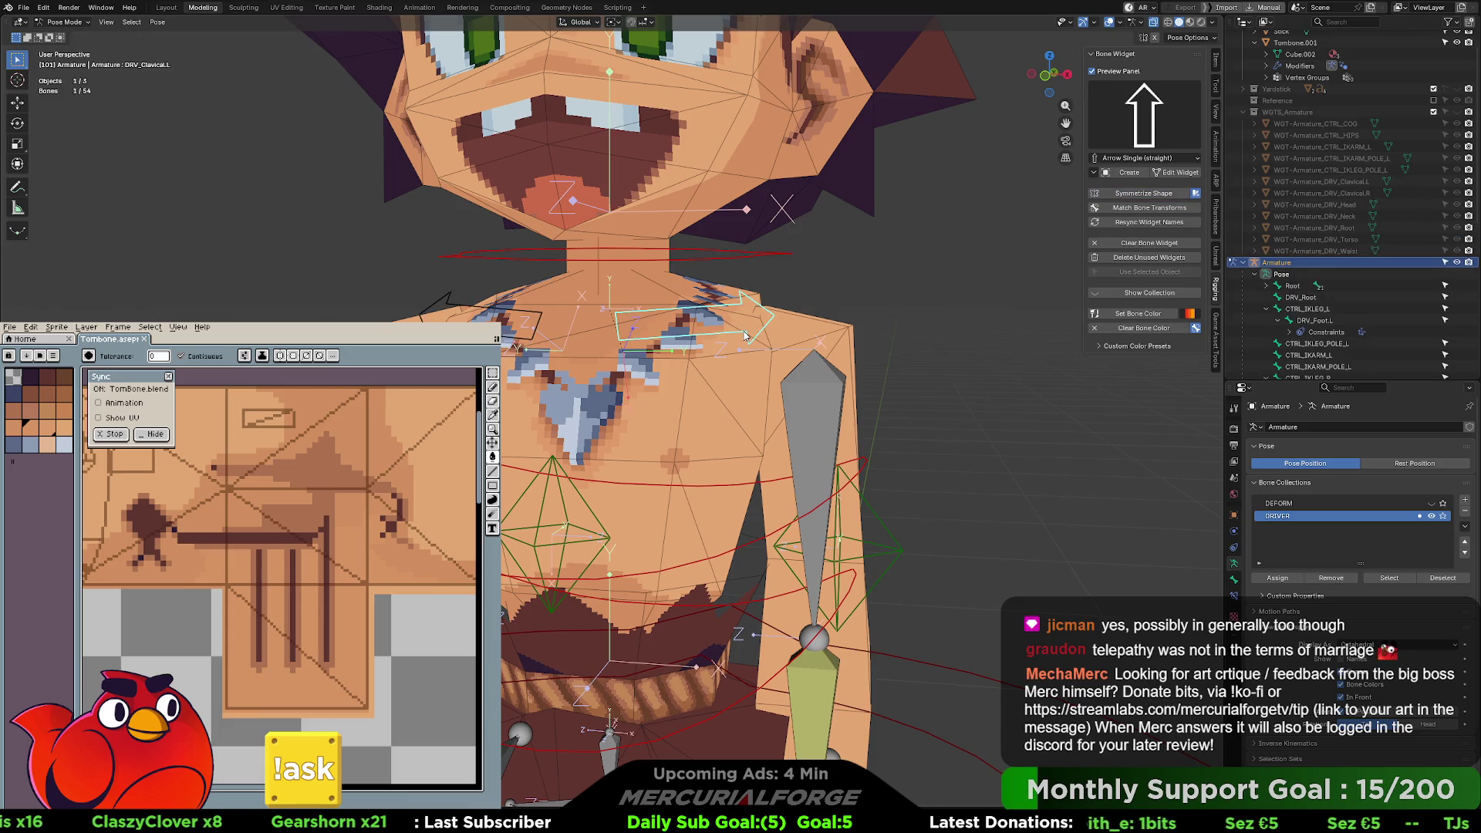
left_click(519, 343, "shift")
left_click(1131, 316)
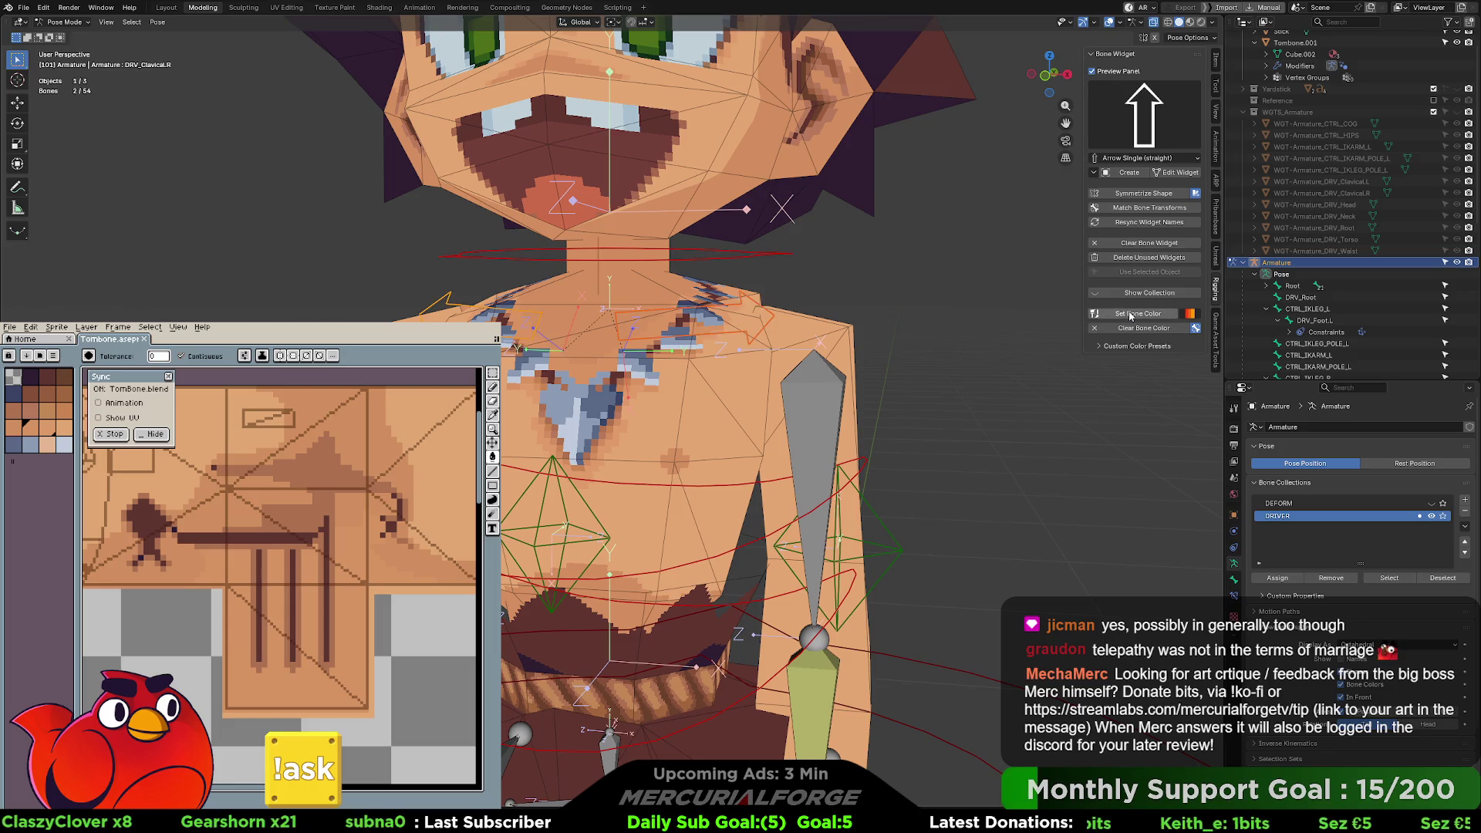
left_click(905, 317)
- Turn off the bone Axes display
mouse_move(905, 317)
middle_mouse_down()
mouse_move(655, 339)
mouse_move(929, 446)
middle_mouse_up()
scroll(655, 340, "down", 6)
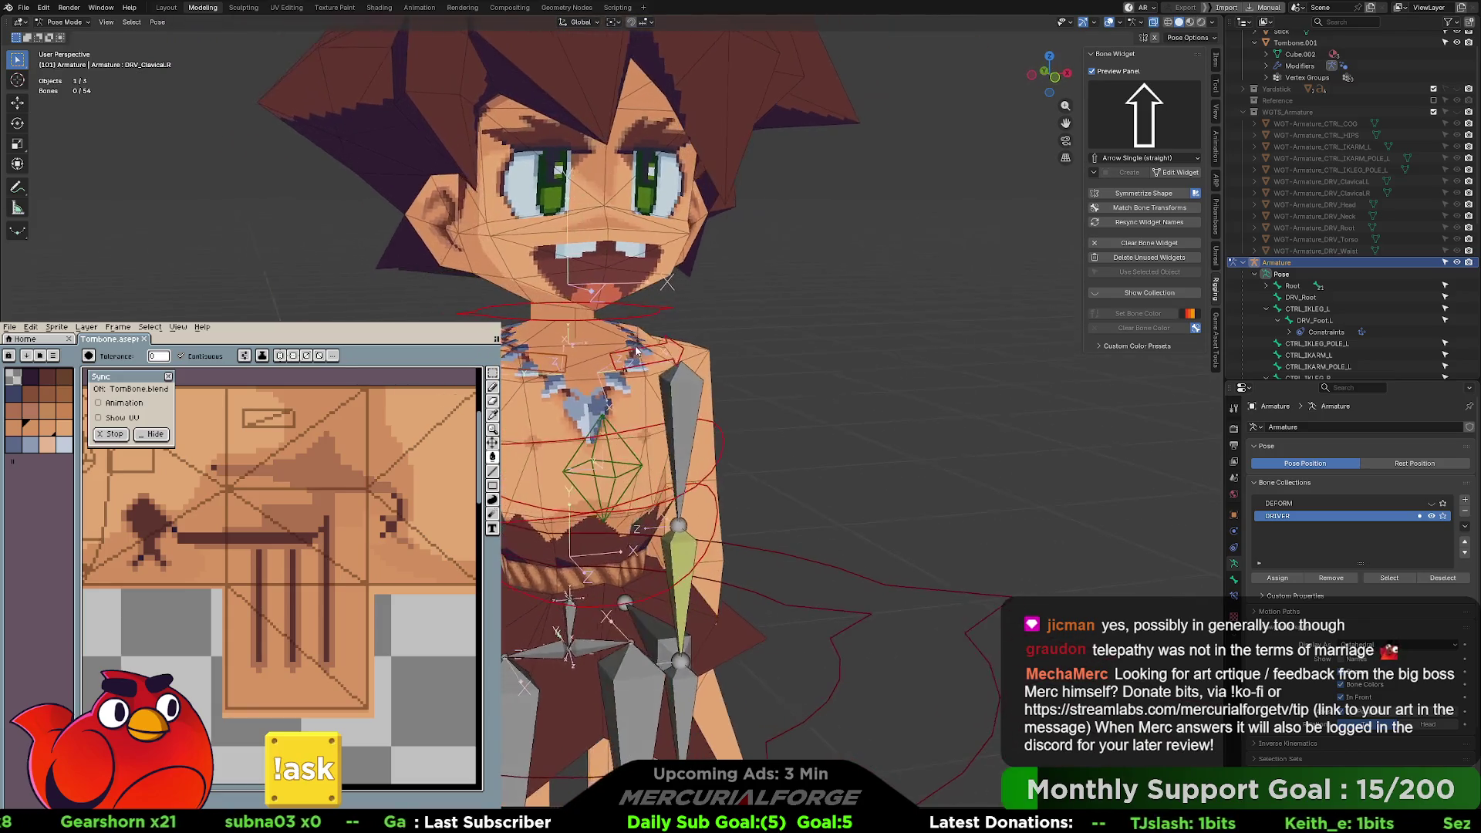
scroll(930, 446, "up", 2)
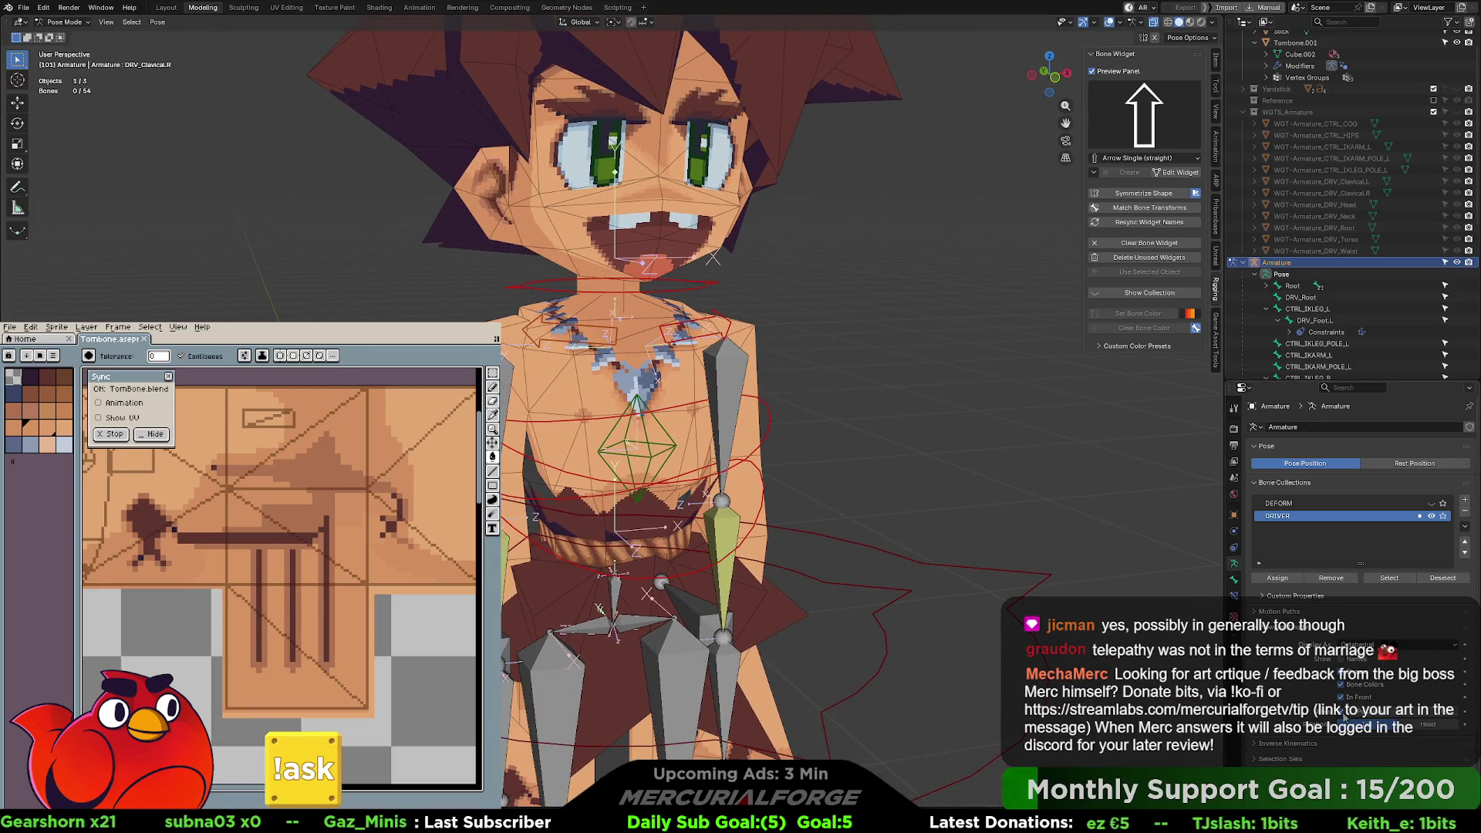
left_click(1341, 716)
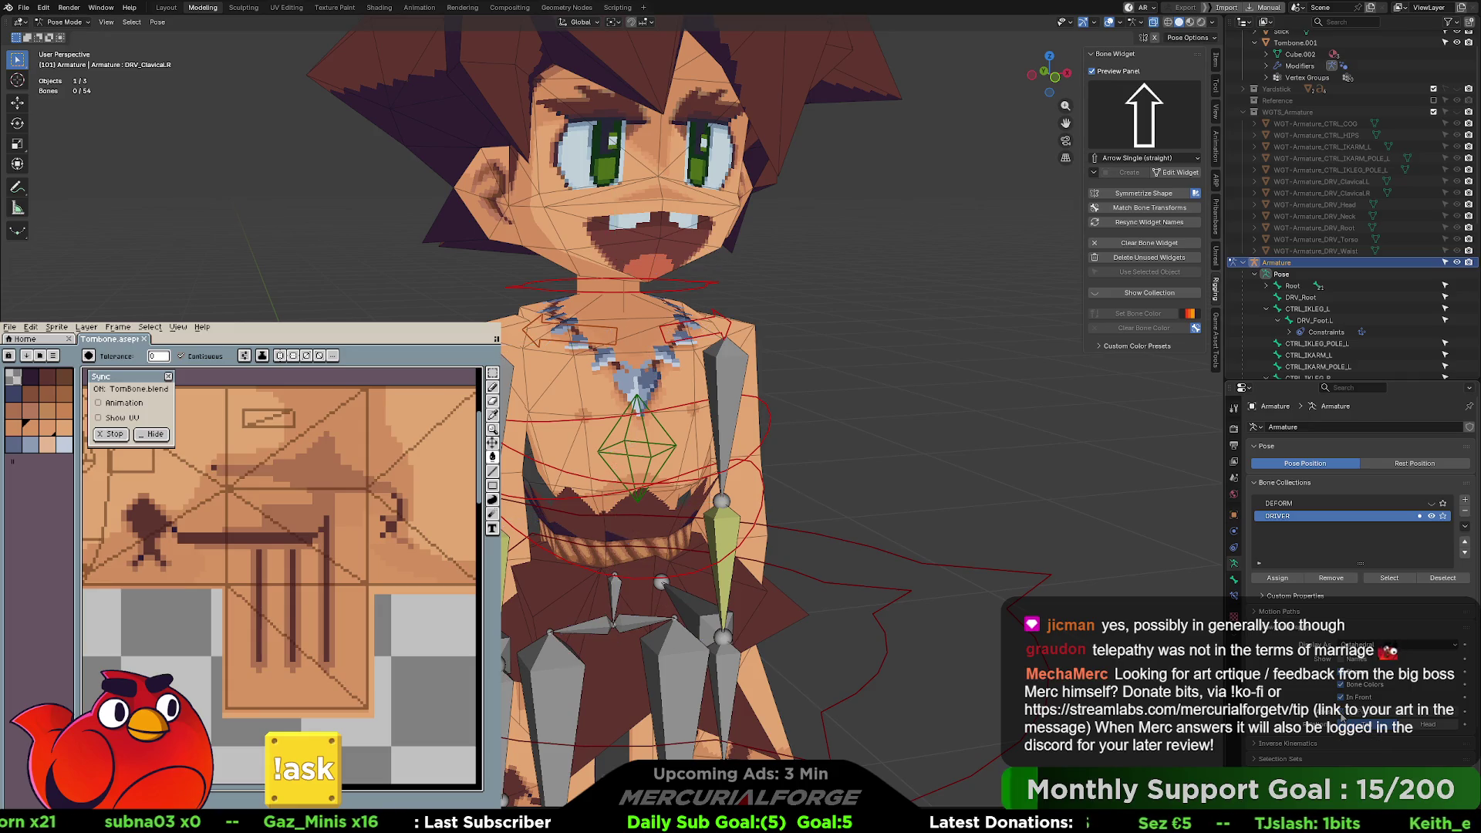
- Toggle viewport overlays and bone visibility to check the rig, then reselect DRV_Clavicle.L
left_click(1109, 23)
left_click(1108, 22)
left_click(1121, 22)
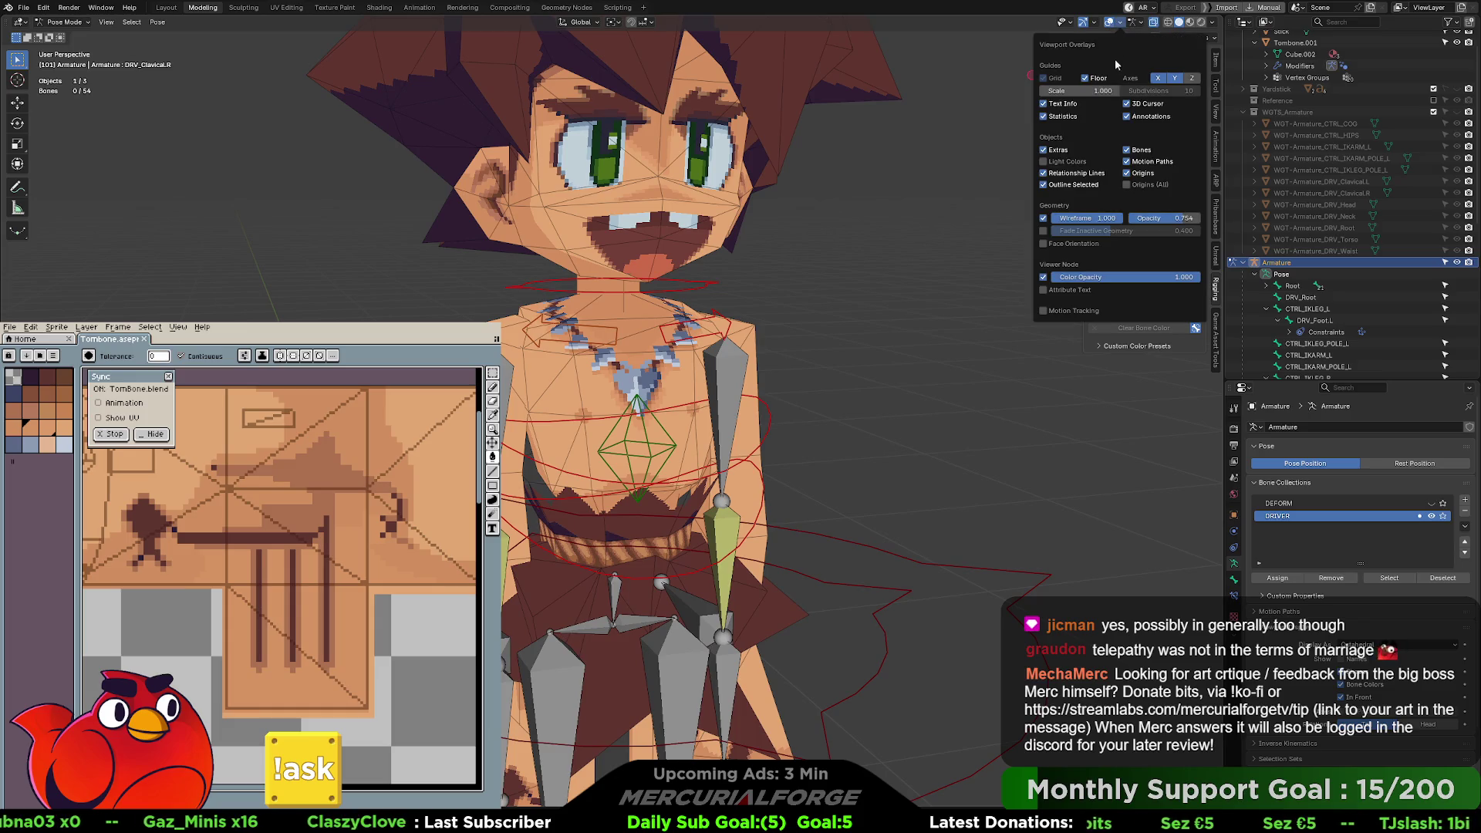
left_click(1131, 152)
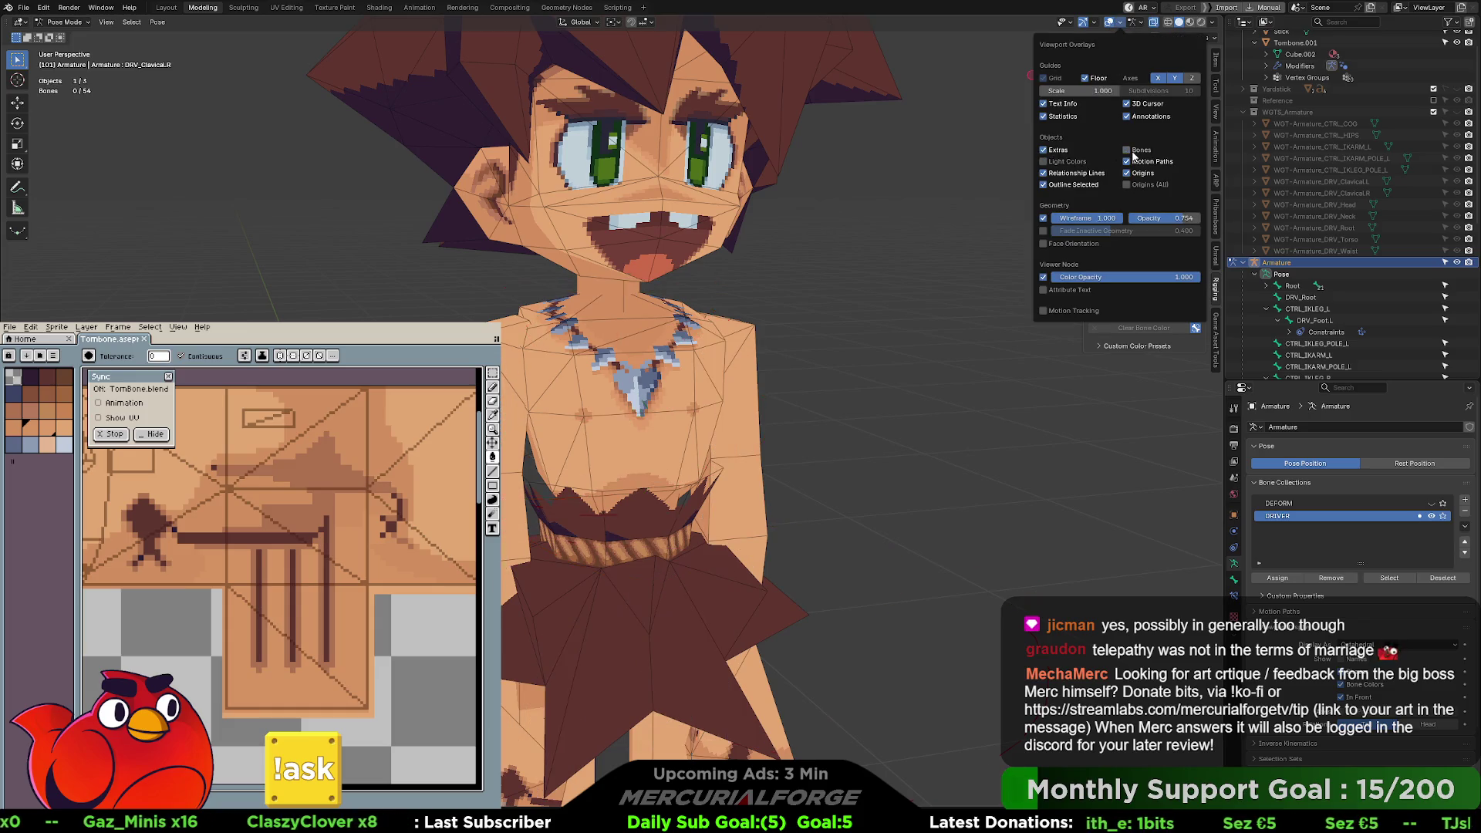
left_click(1132, 153)
left_click(1132, 153)
left_click(1132, 153)
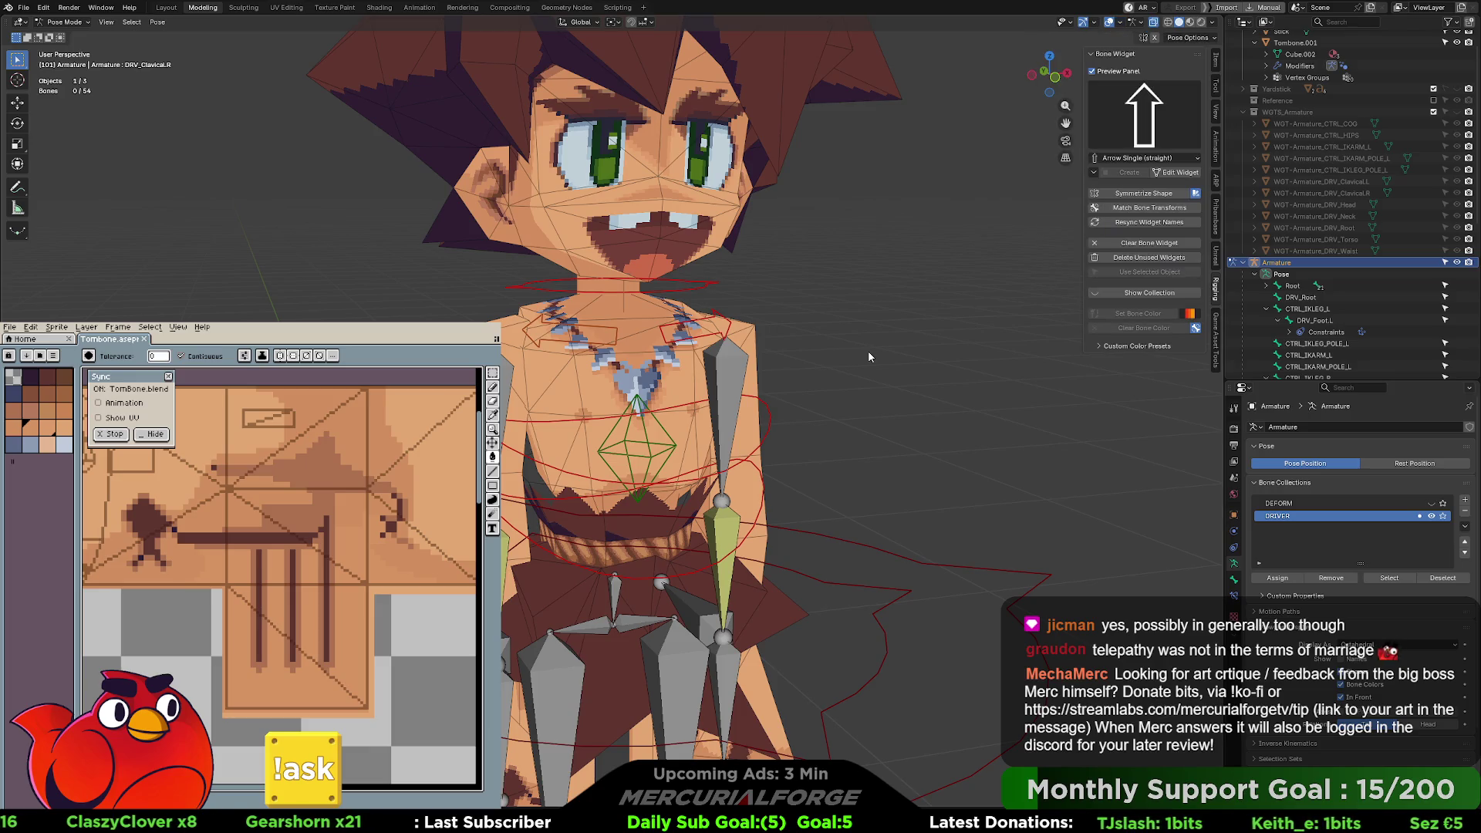
scroll(824, 329, "up", 2)
left_click(697, 342)
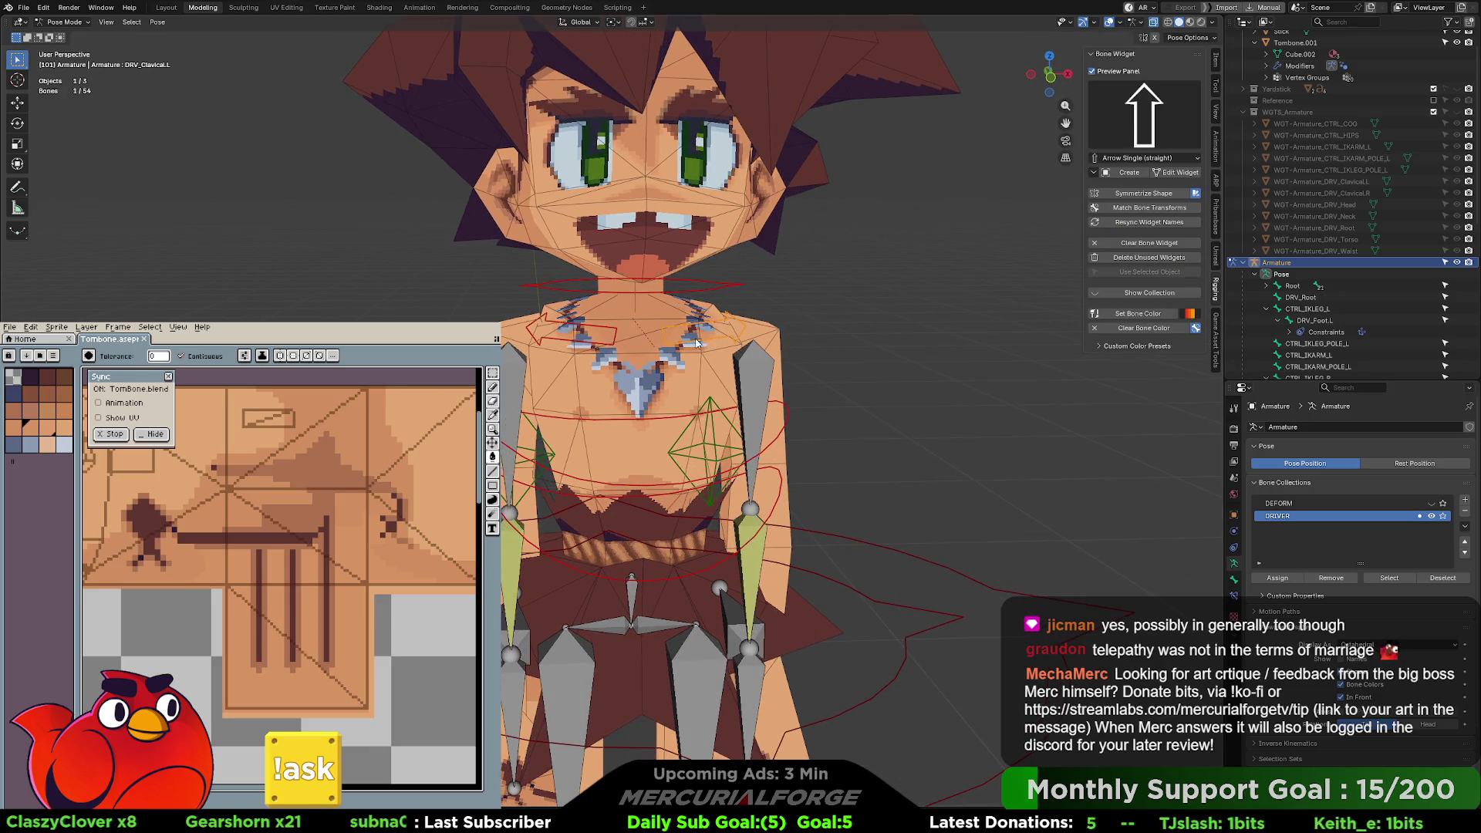
- Re-mirror the clavicle widget to the right side and test-rotate the left clavicle
key("r")
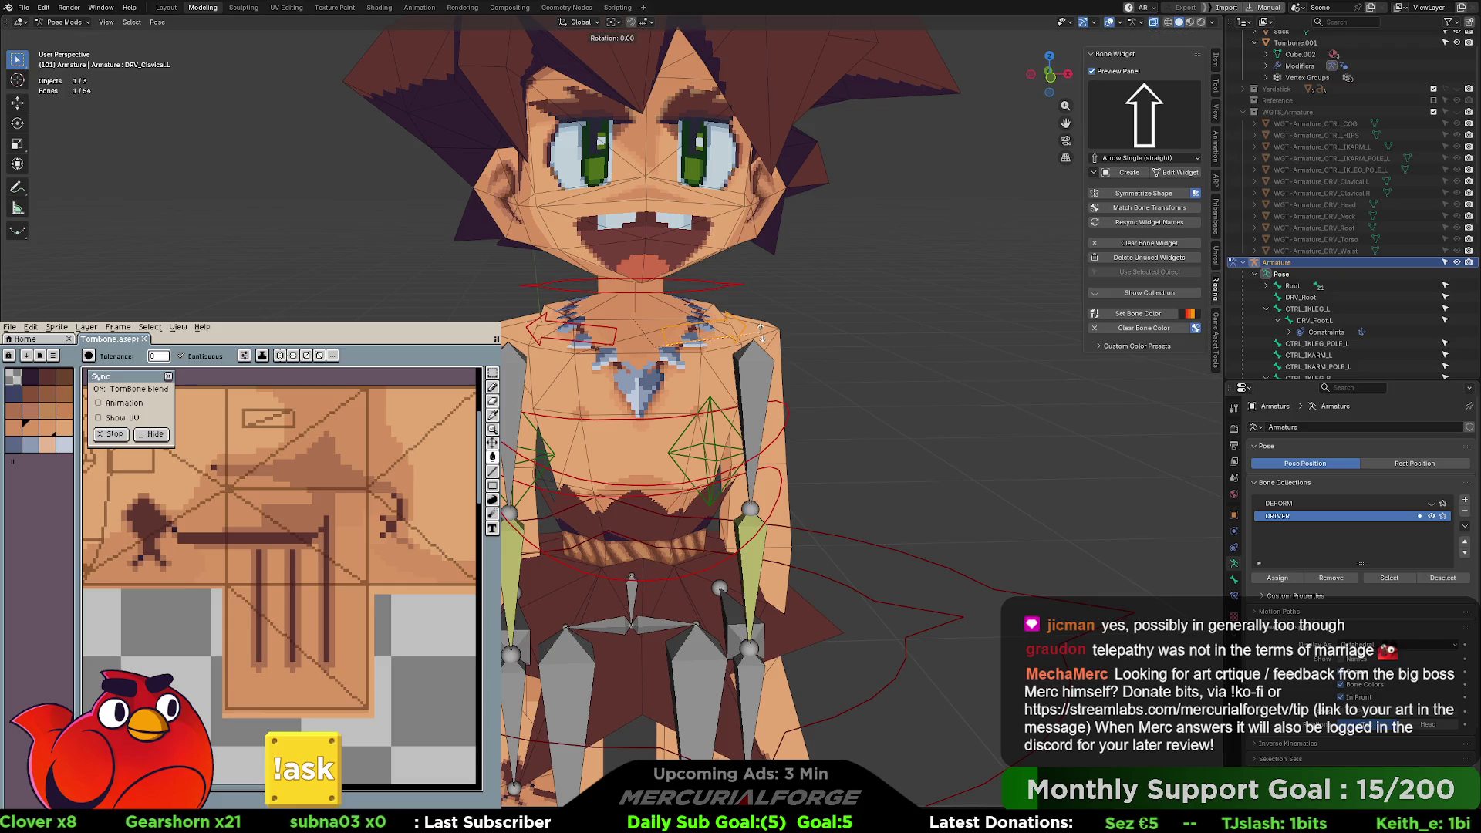
right_click(755, 328)
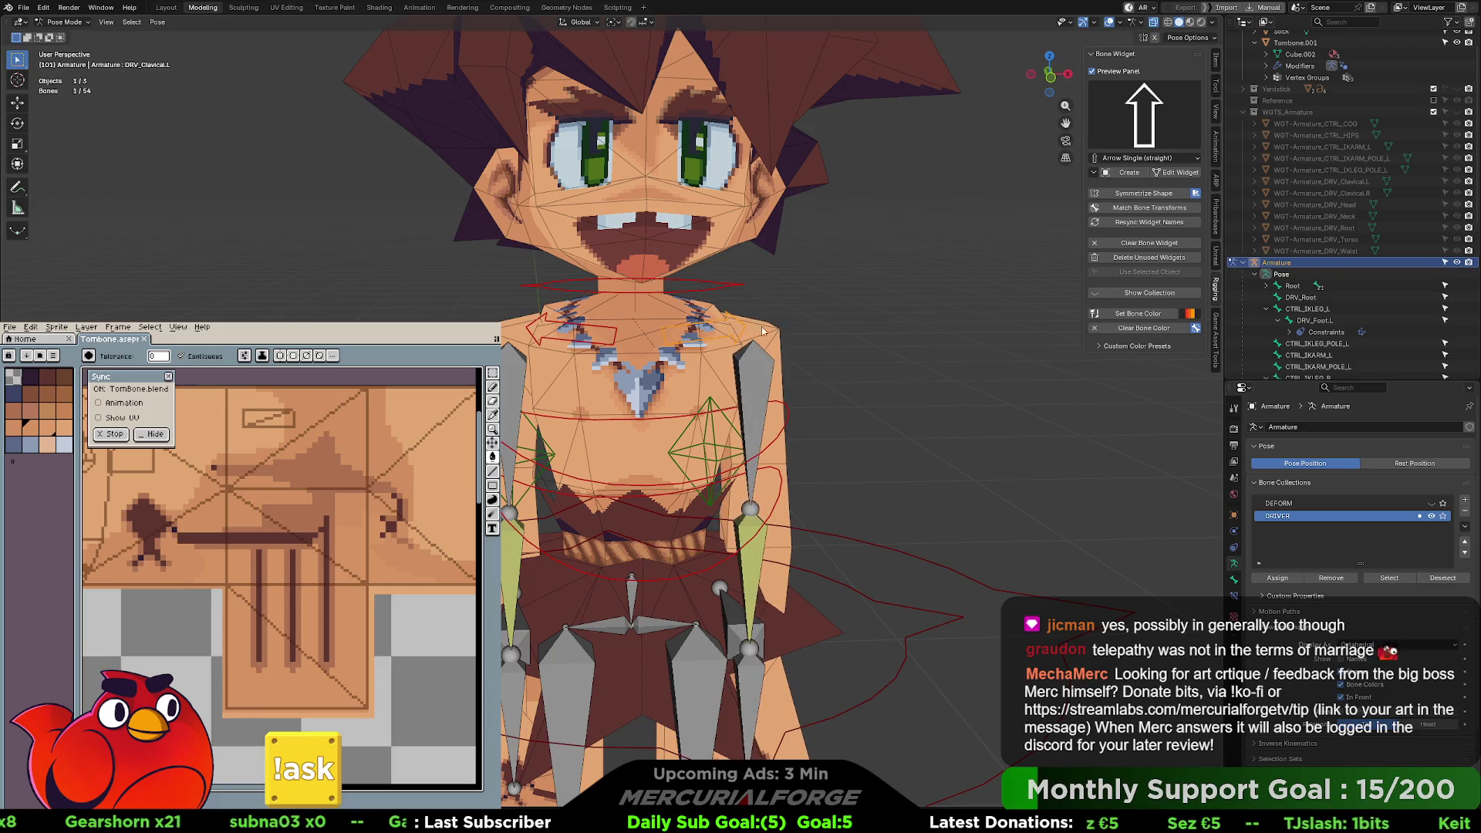
left_click(1166, 199)
left_click(762, 330)
left_click(742, 328)
key("r")
key("r")
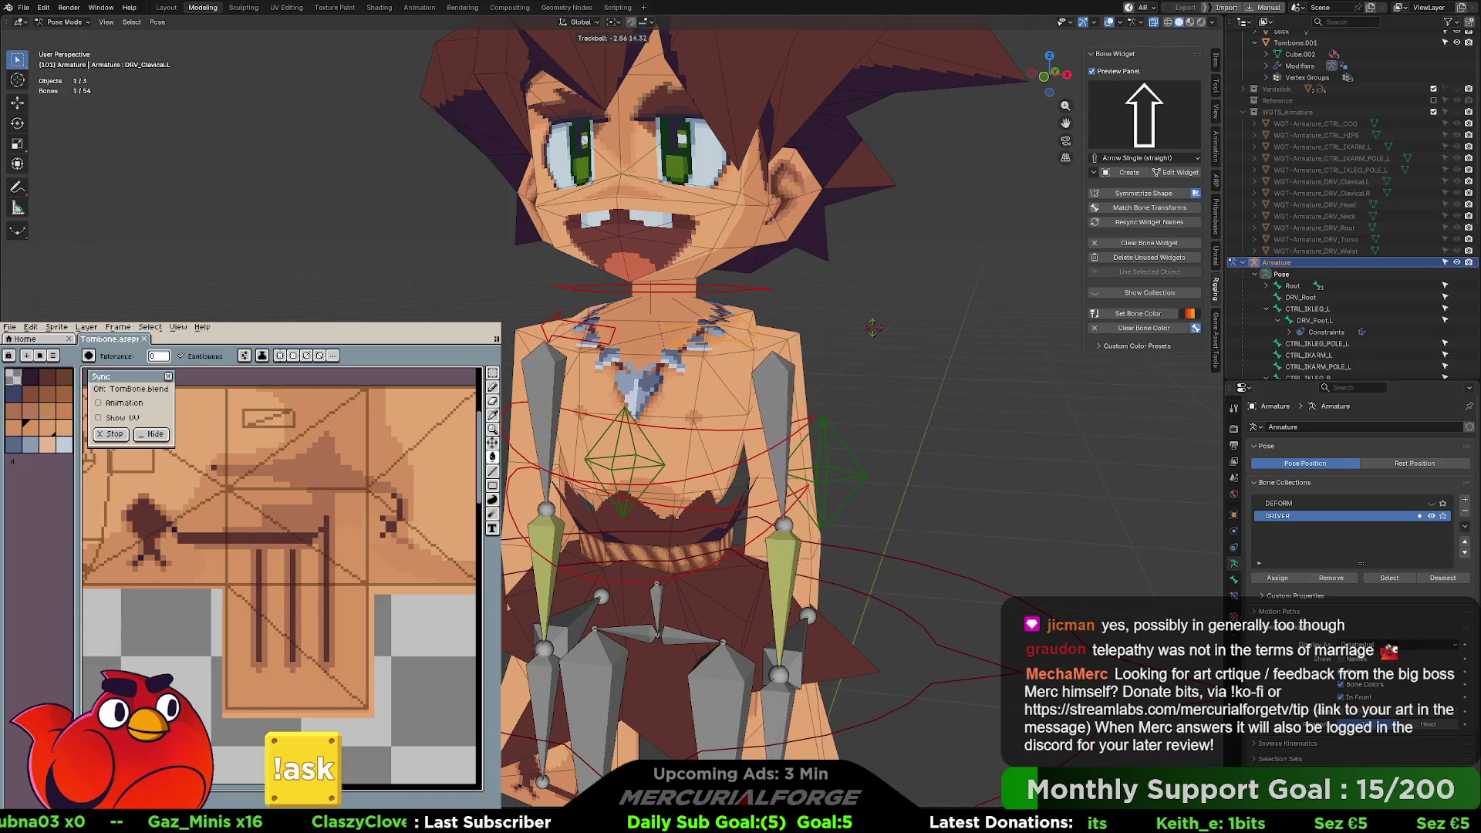
left_click(872, 328)
mouse_move(872, 328)
middle_mouse_down()
mouse_move(744, 333)
mouse_move(821, 341)
mouse_move(798, 336)
mouse_move(788, 304)
mouse_move(770, 393)
mouse_move(813, 287)
mouse_move(817, 209)
mouse_move(658, 328)
mouse_move(591, 322)
mouse_move(867, 327)
mouse_move(702, 322)
middle_mouse_up()
left_click(825, 337)
scroll(827, 337, "up", 4)
- Test-rotate DRV_Hips, hide it, and select the CTRL_COG control
left_click(636, 312)
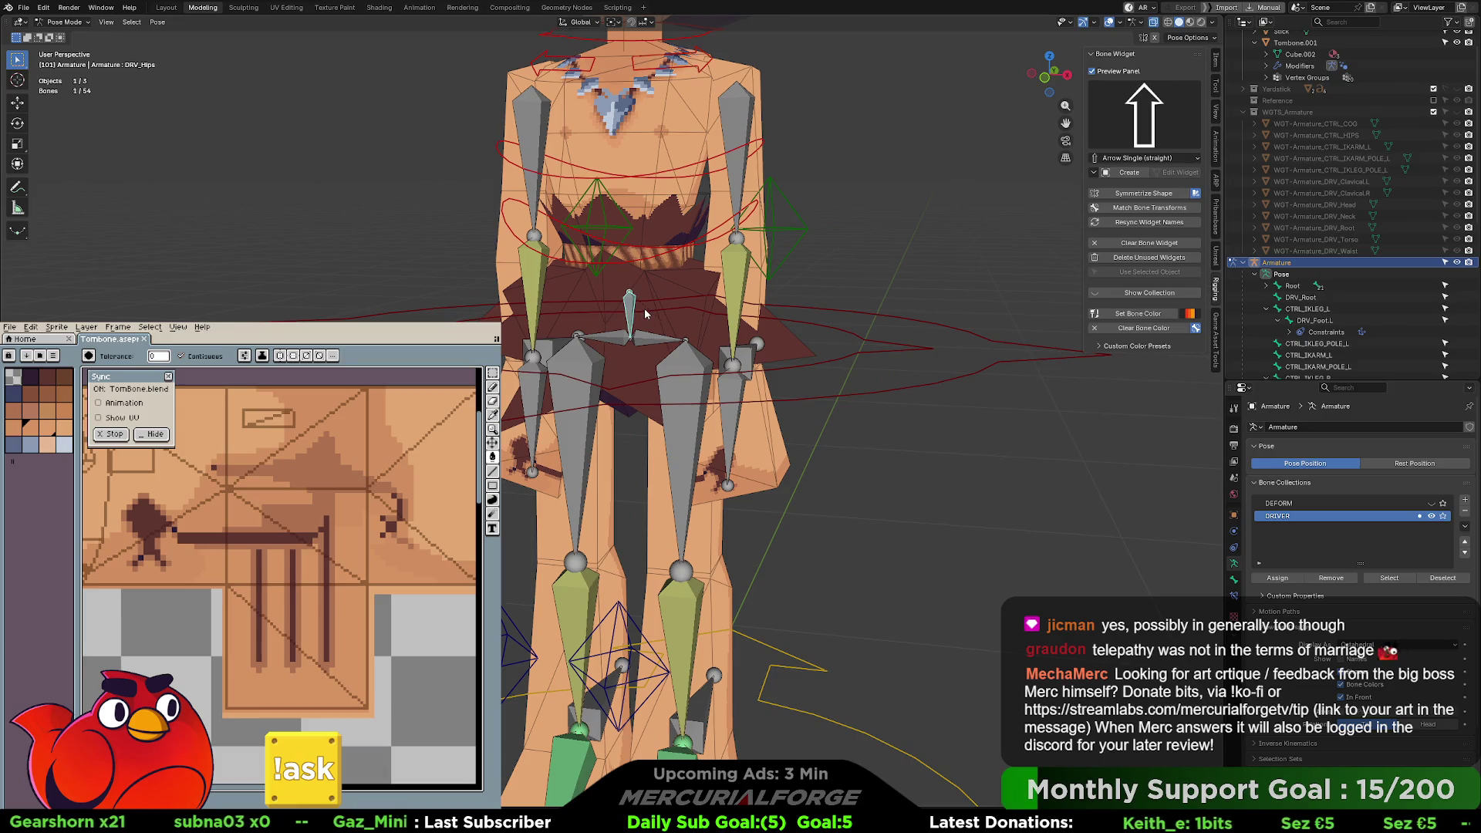
key("r")
key("Escape")
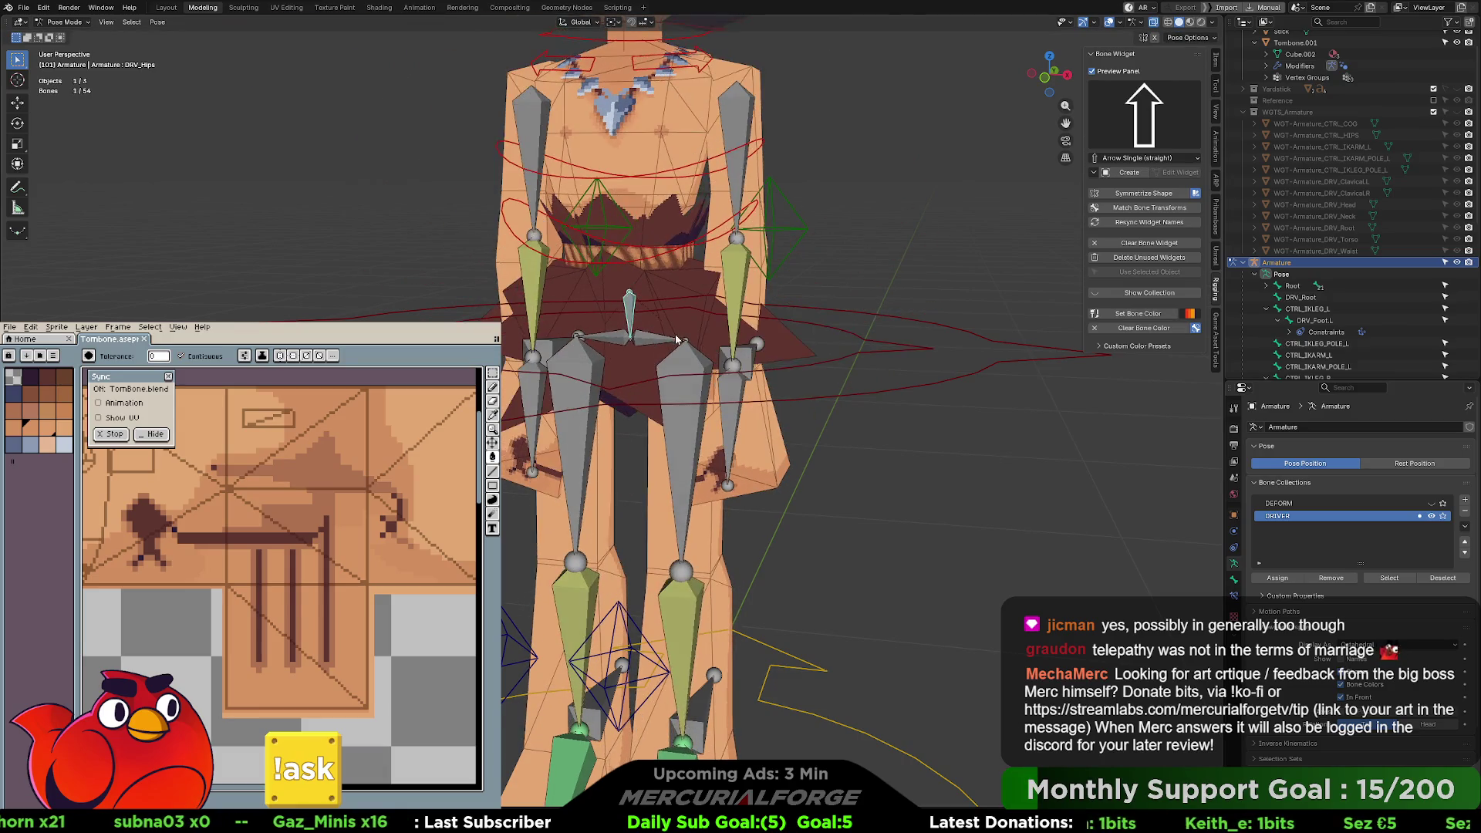
middle_click_drag(694, 348, 787, 337)
key("h")
left_click(830, 384)
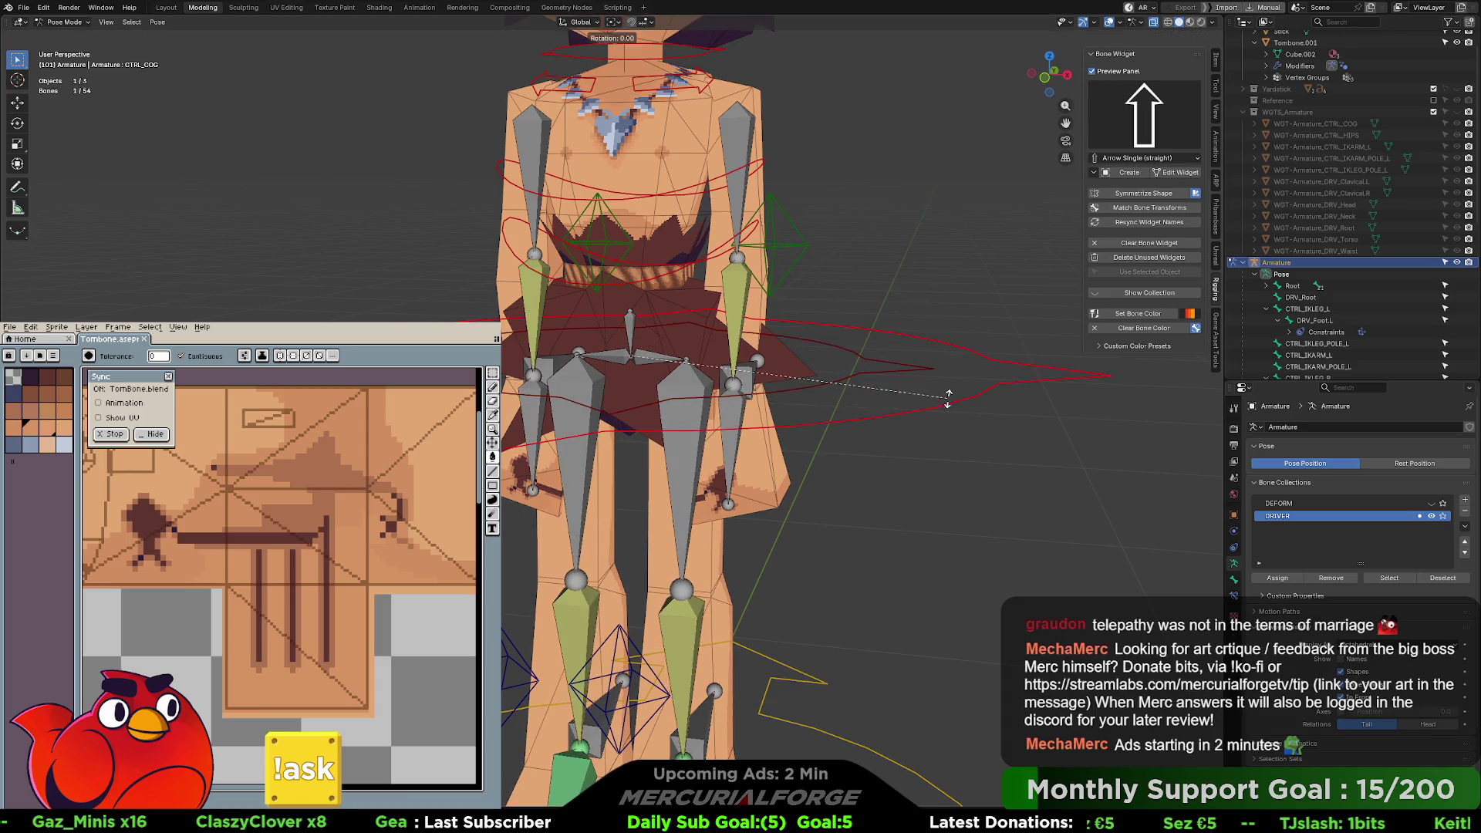
left_click(856, 390)
scroll(857, 390, "down", 3)
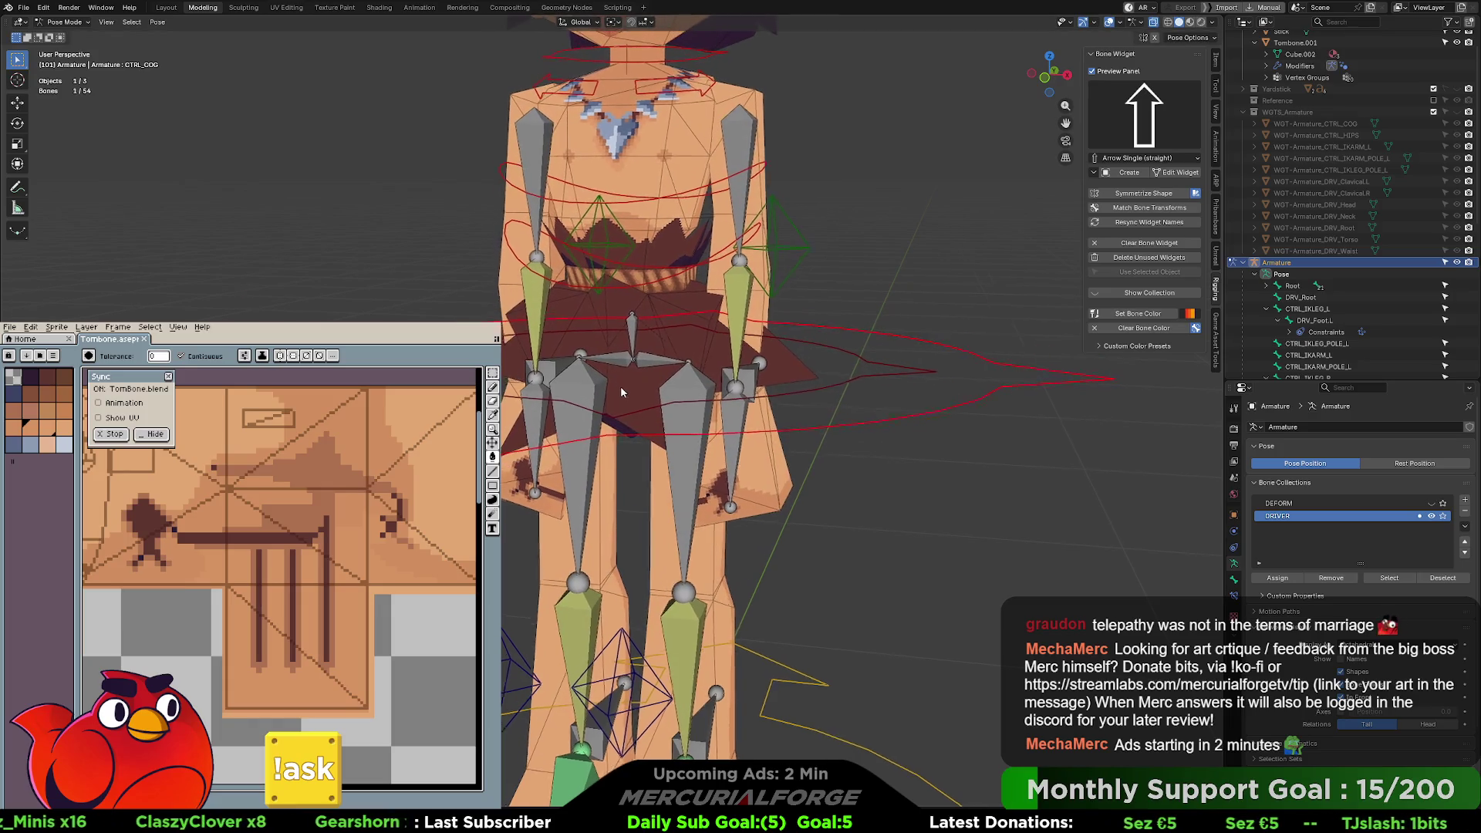
scroll(659, 364, "up", 3)
- Nudge CTRL_COG slightly, show the DEFORM bone collection, and select the Root bone
mouse_move(706, 392)
middle_mouse_down()
mouse_move(629, 400)
mouse_move(581, 211)
mouse_move(738, 338)
mouse_move(783, 335)
middle_mouse_up()
scroll(802, 332, "down", 5)
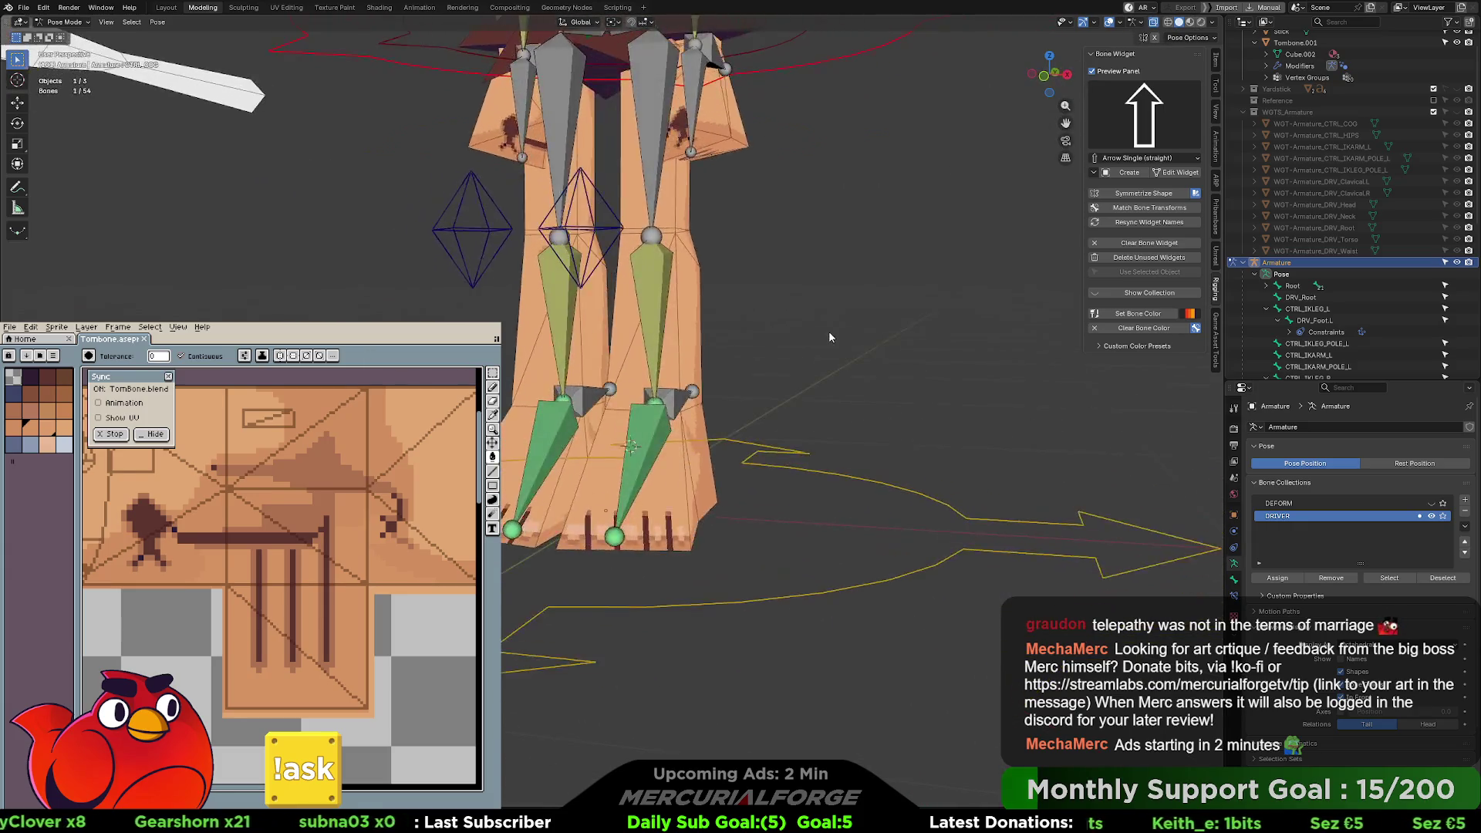
key("g")
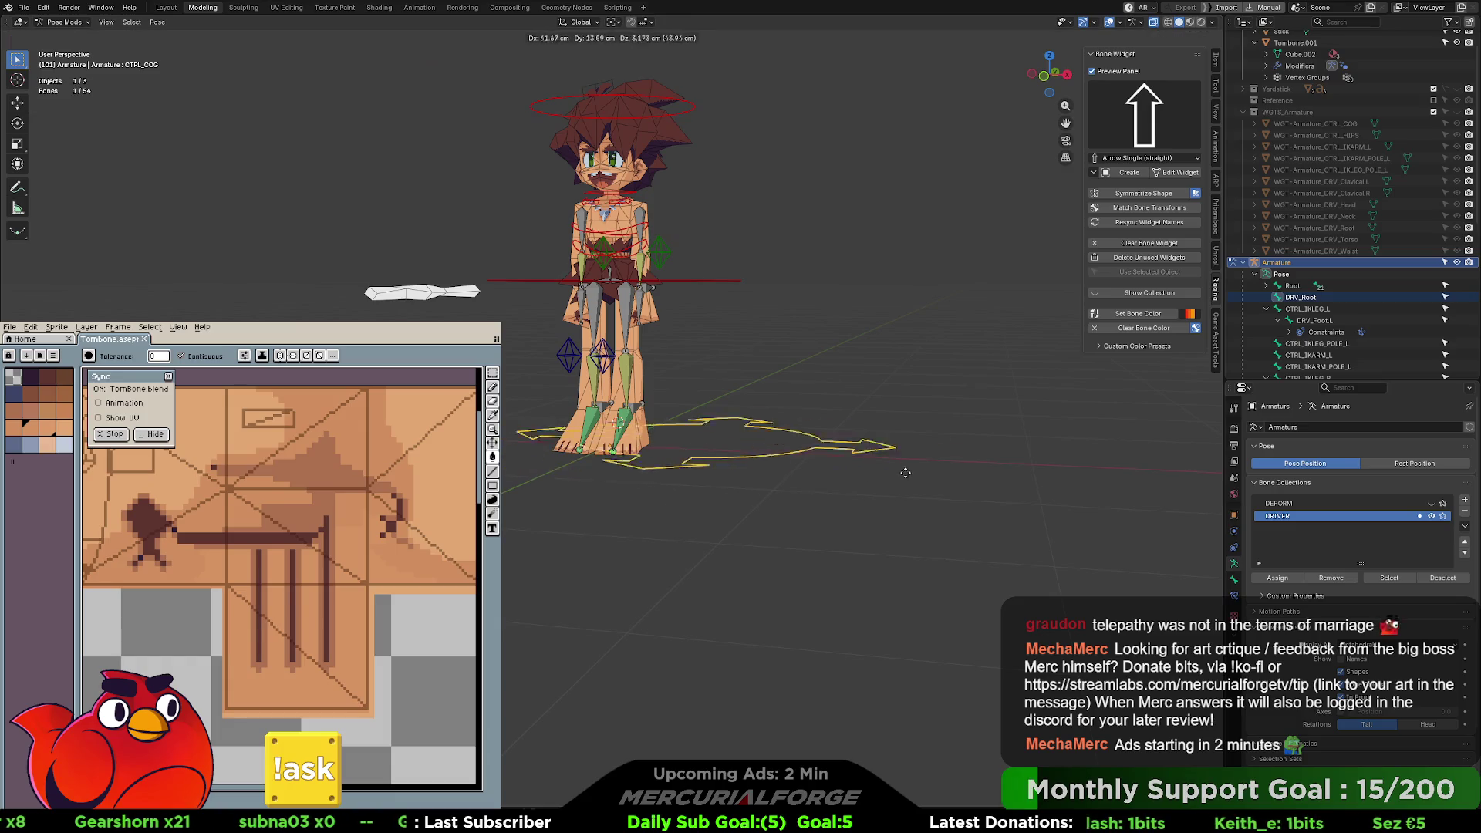
left_click(761, 482)
mouse_move(761, 482)
middle_mouse_down()
mouse_move(631, 413)
mouse_move(1067, 281)
middle_mouse_up()
scroll(679, 433, "up", 5)
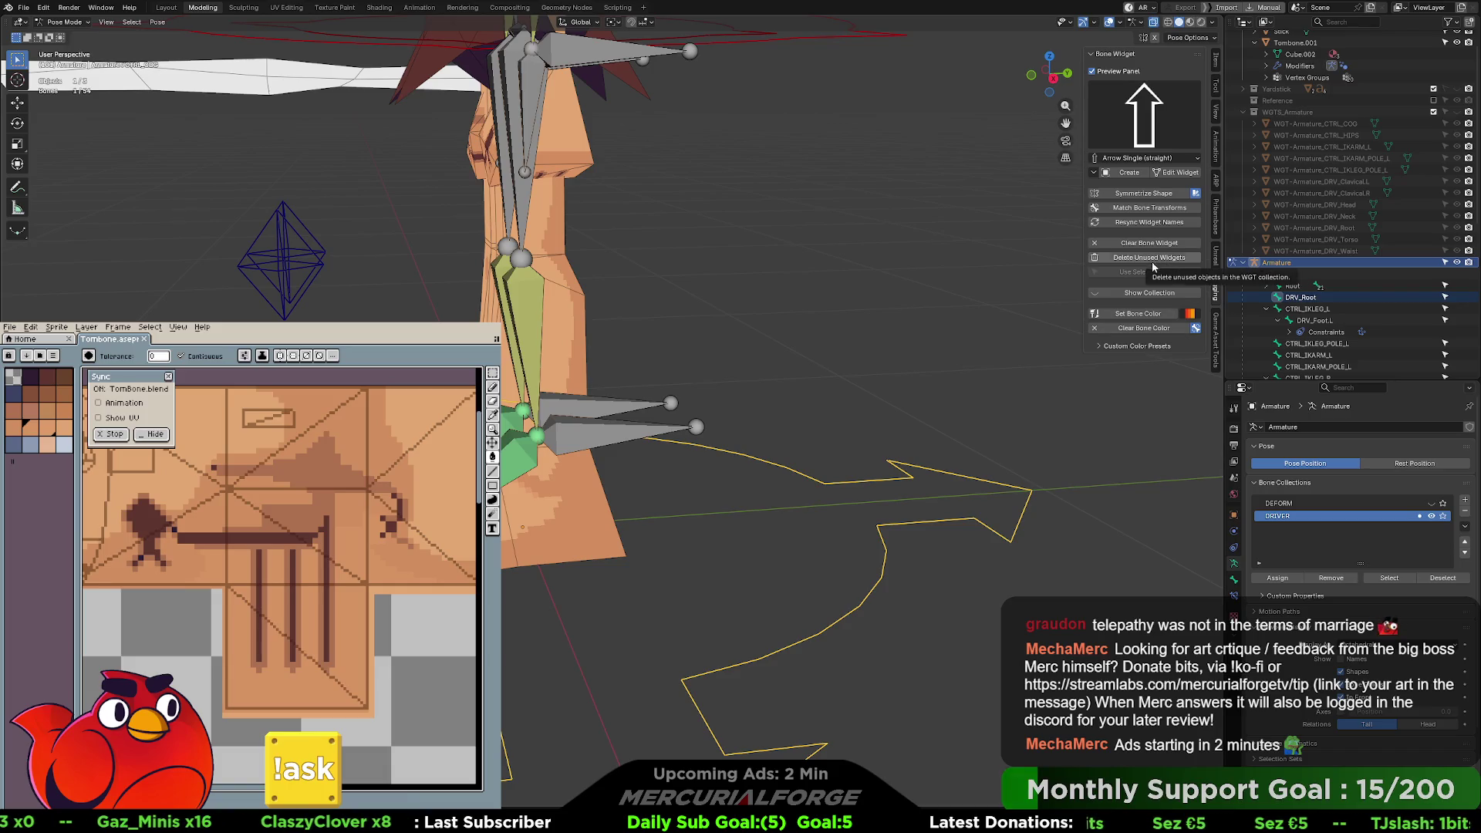
left_click(1431, 503)
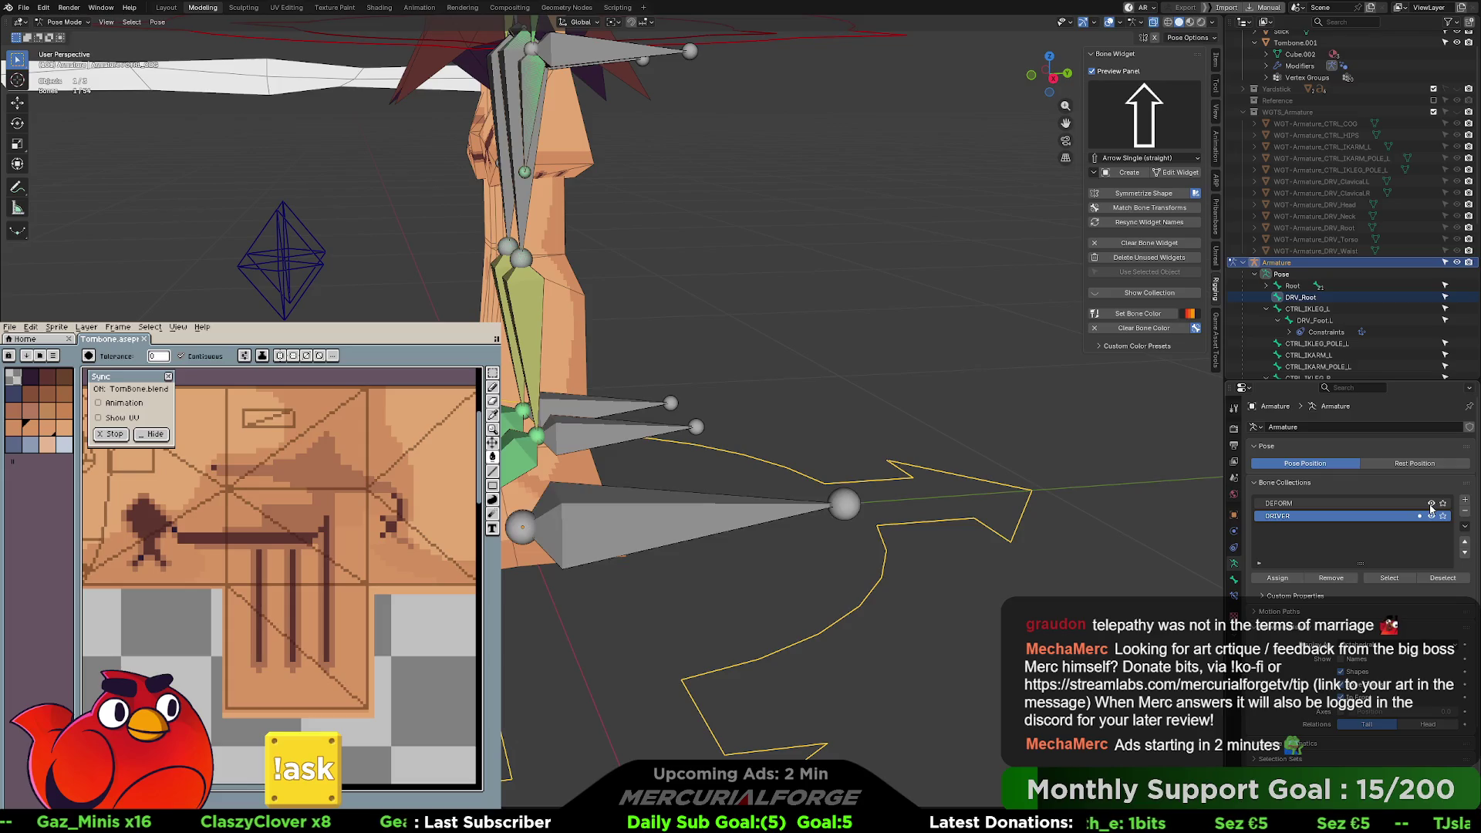
left_click(708, 522, "shift")
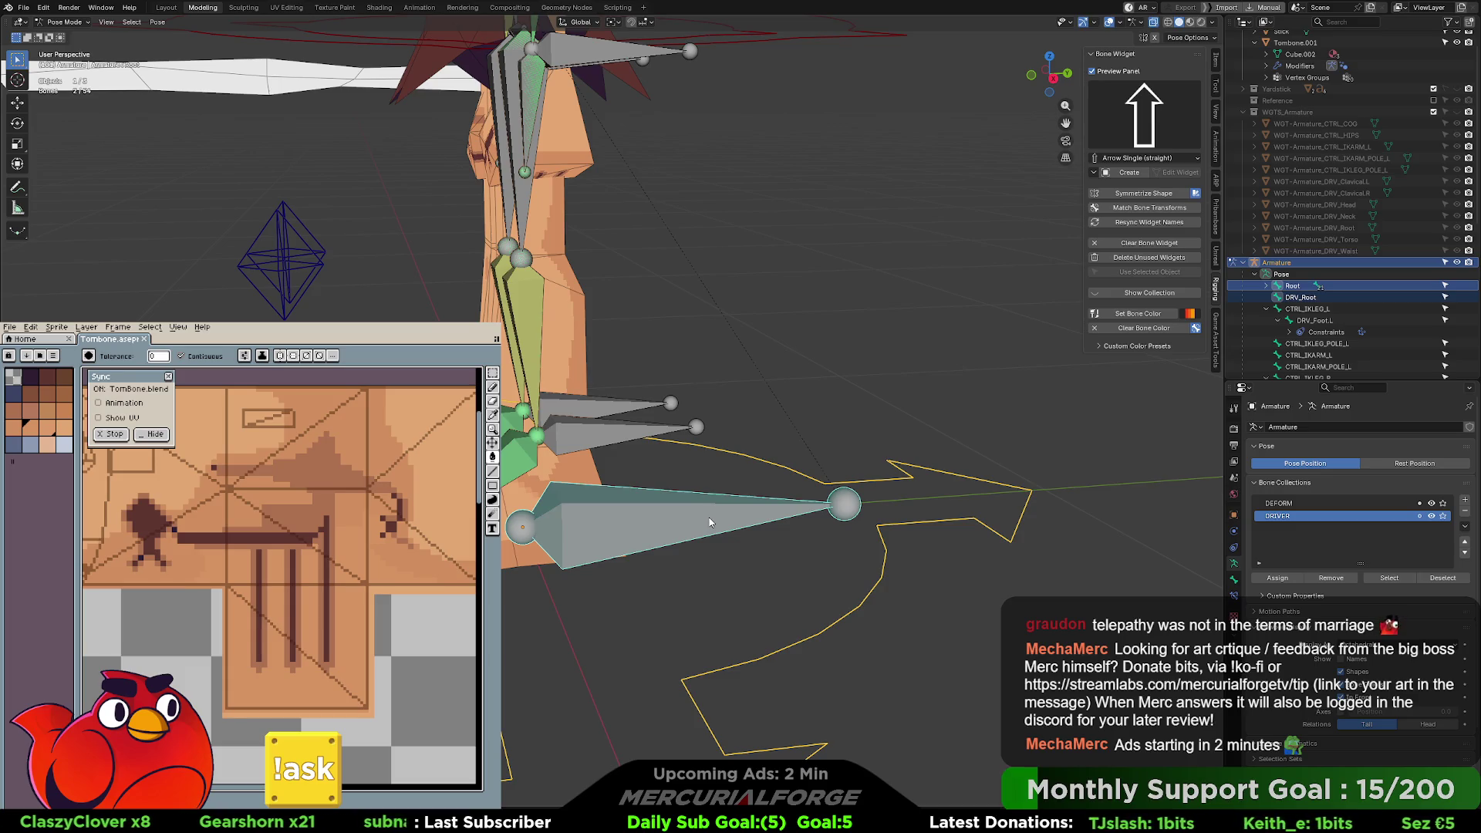
- Add a Copy Transforms constraint on Root targeting DRV_Root and test-move DRV_Root
key("ctrl+shift+c")
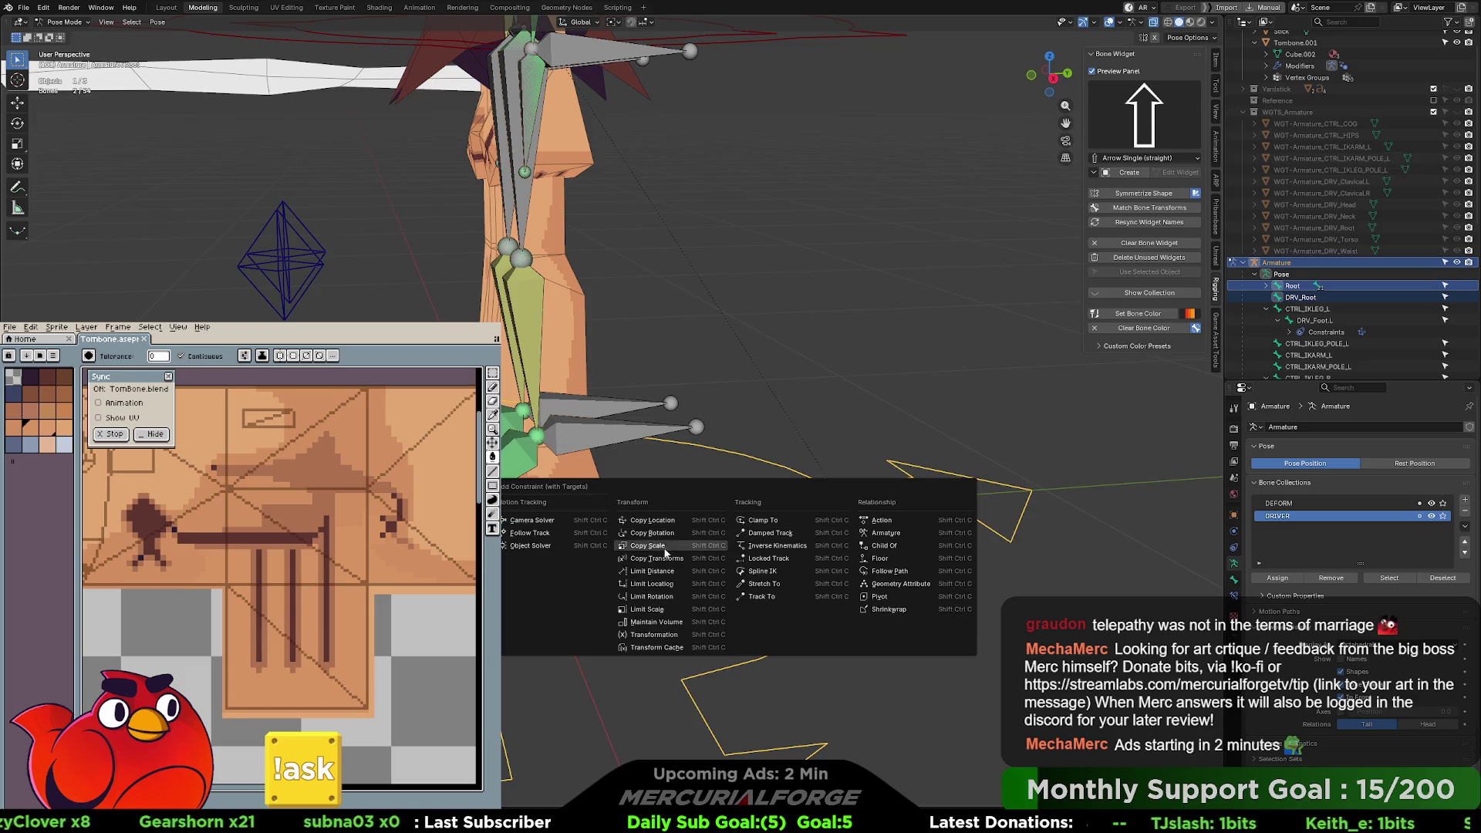
left_click(660, 558)
left_click(1234, 595)
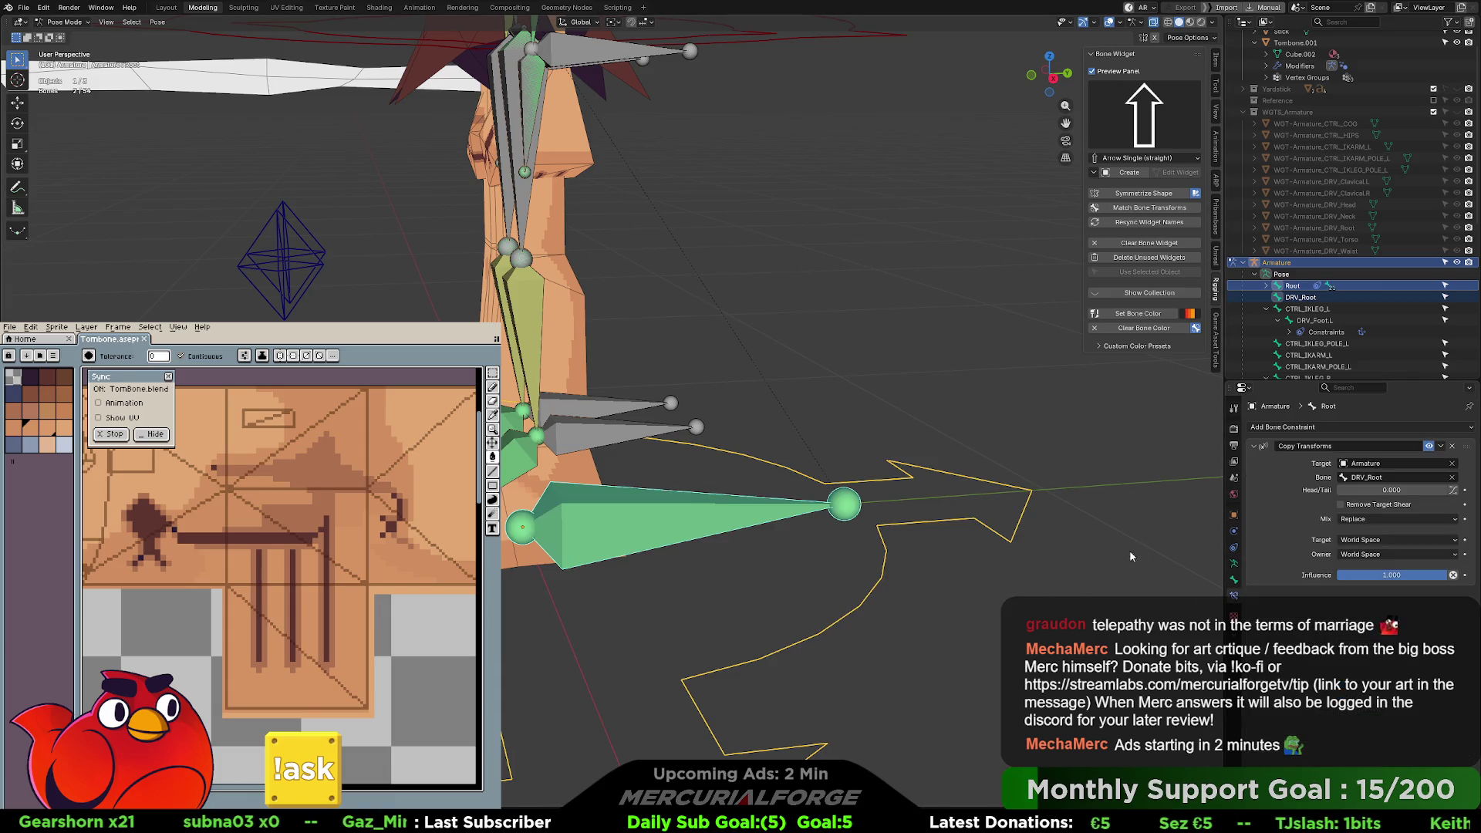
left_click(844, 588)
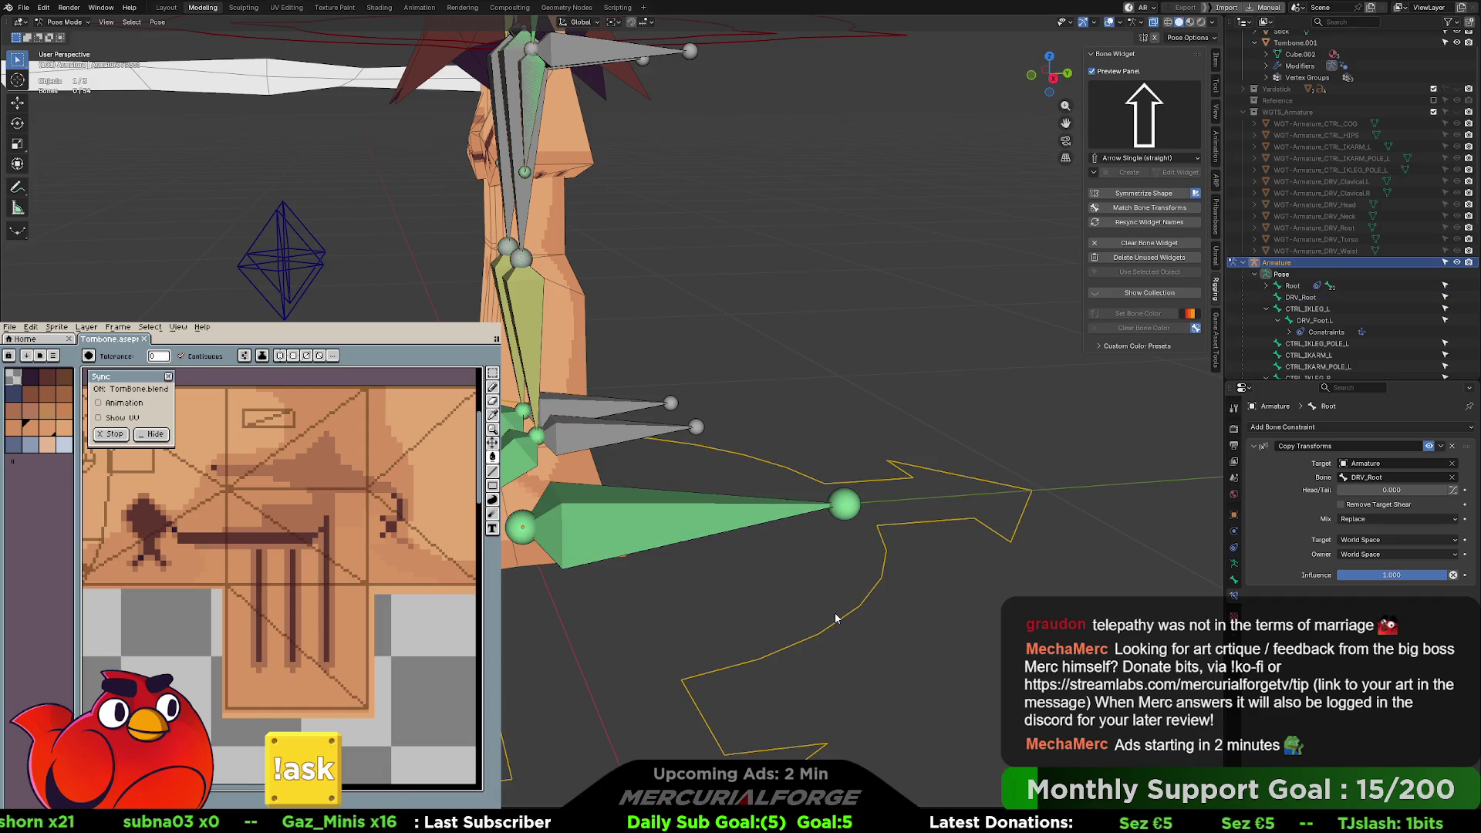
left_click(835, 615)
key("g")
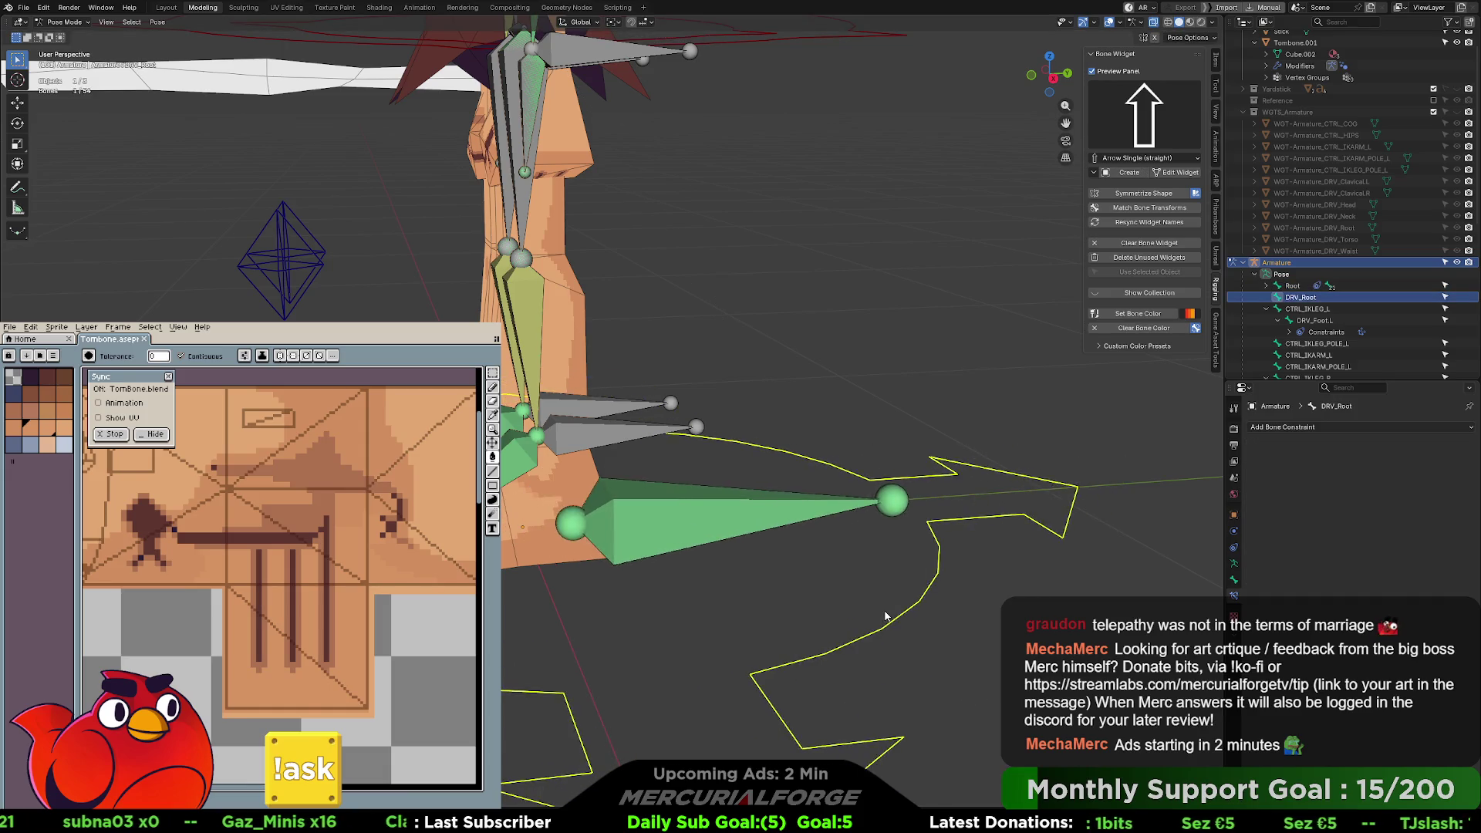
key("Escape")
left_click(772, 579, "shift")
left_click(772, 579)
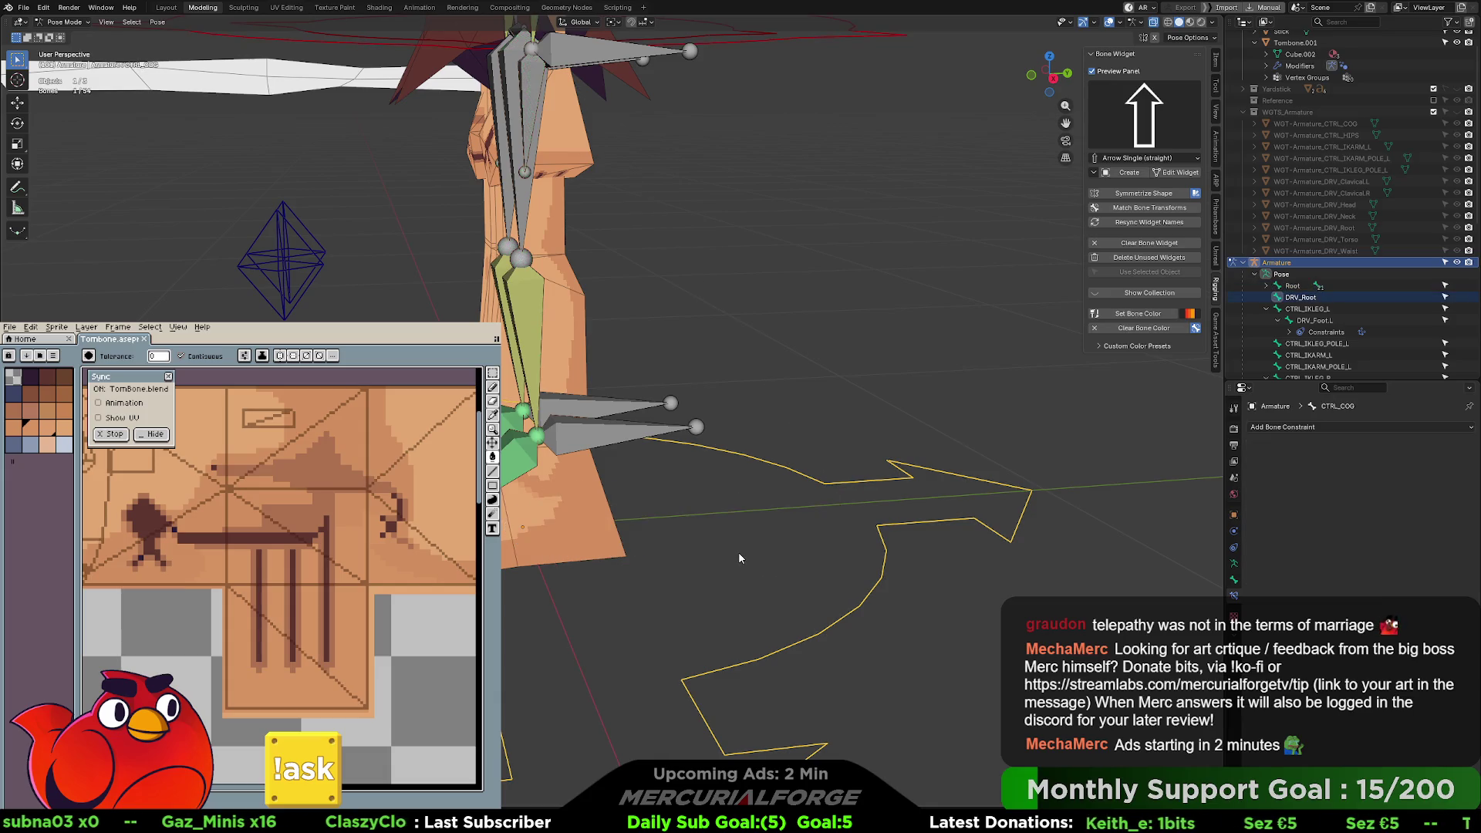
- Select DRV_Root and CTRL_COG in the outliner bone list and try the parenting options
scroll(1317, 253, "down", 2)
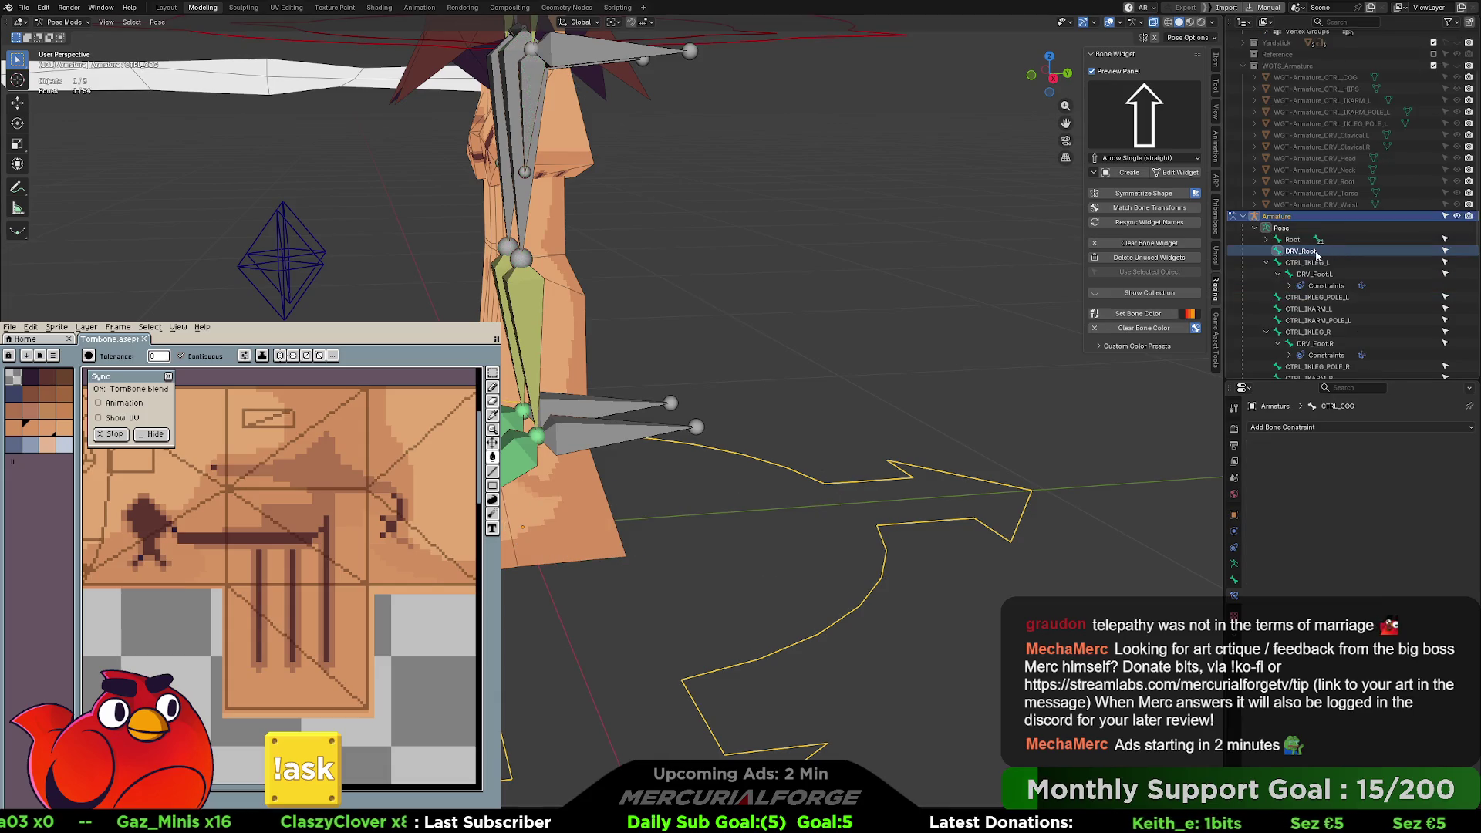
left_click(1267, 242, "shift")
left_click(1267, 245)
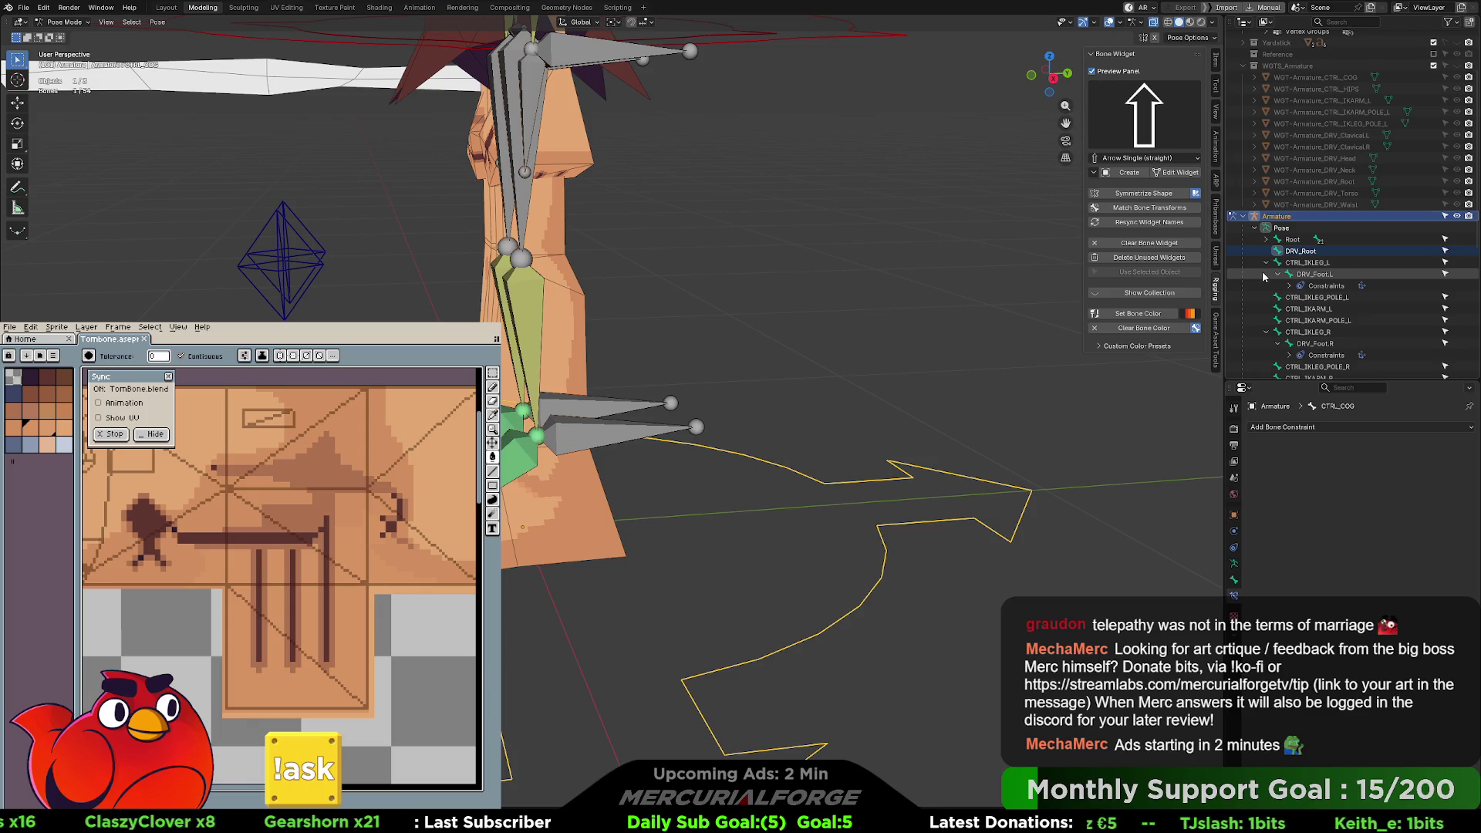
scroll(1263, 276, "down", 3)
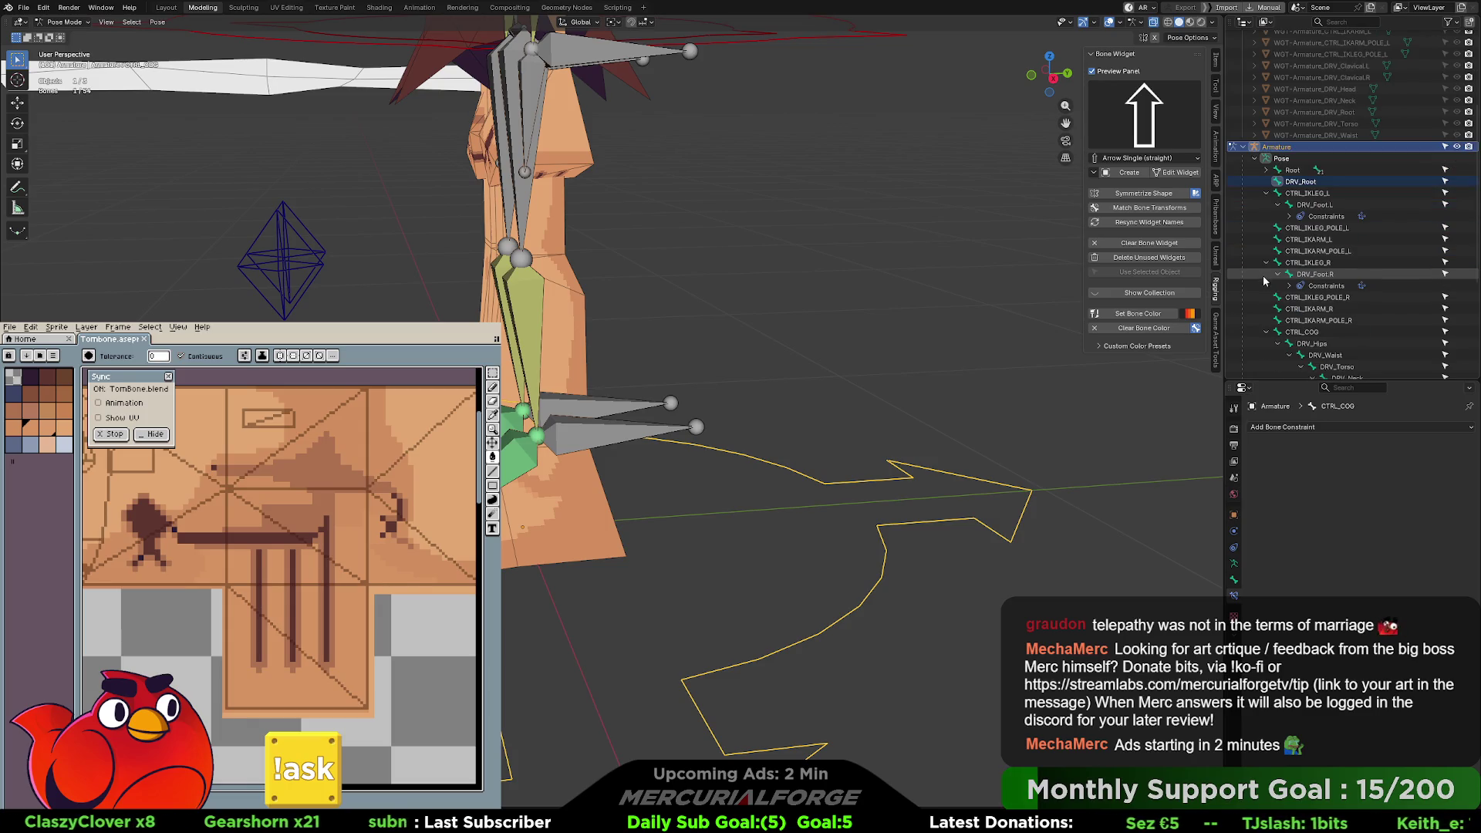
left_click(1301, 182)
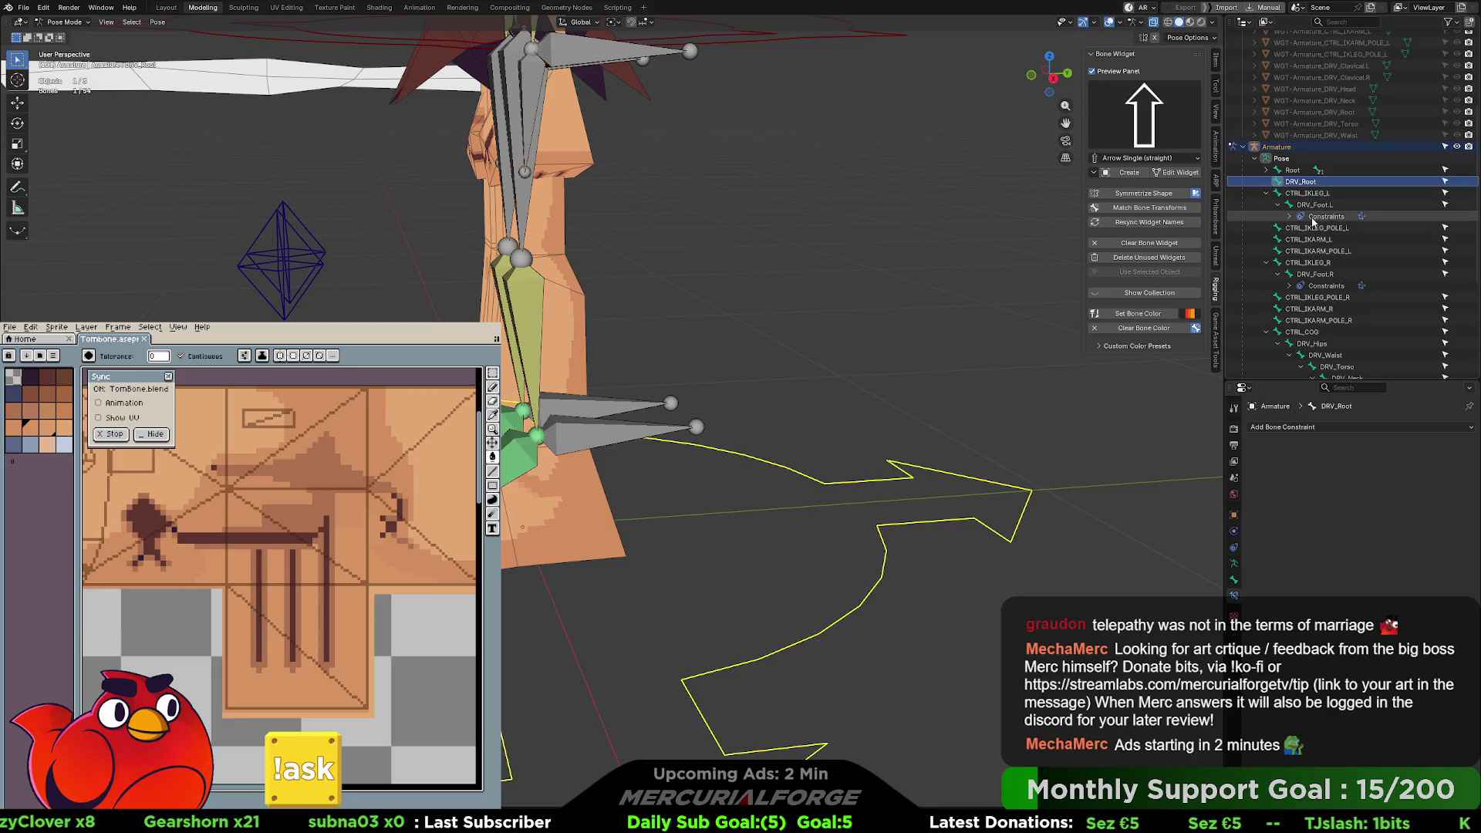
left_click(1305, 332, "shift")
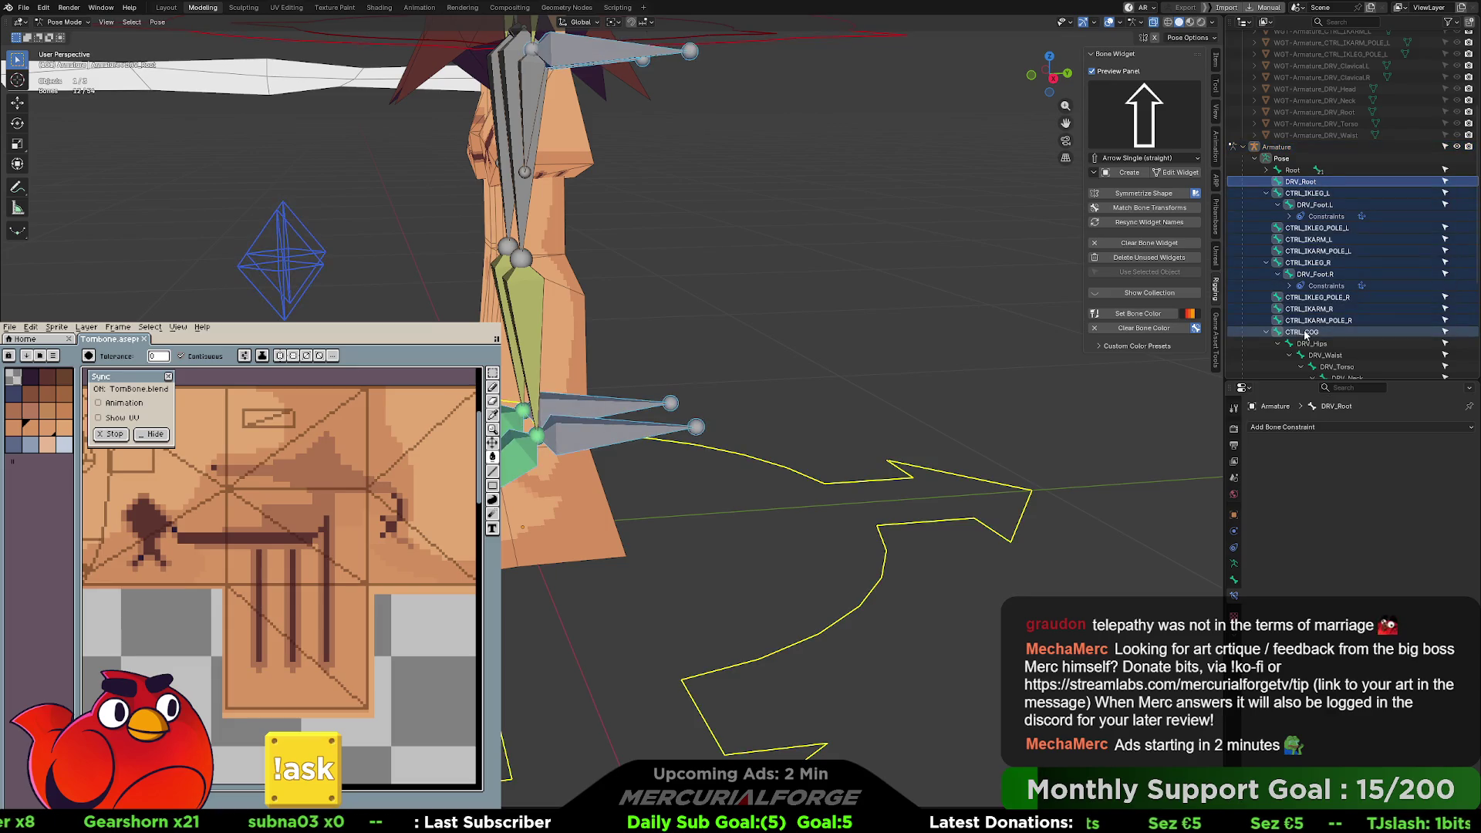
key("ctrl+z")
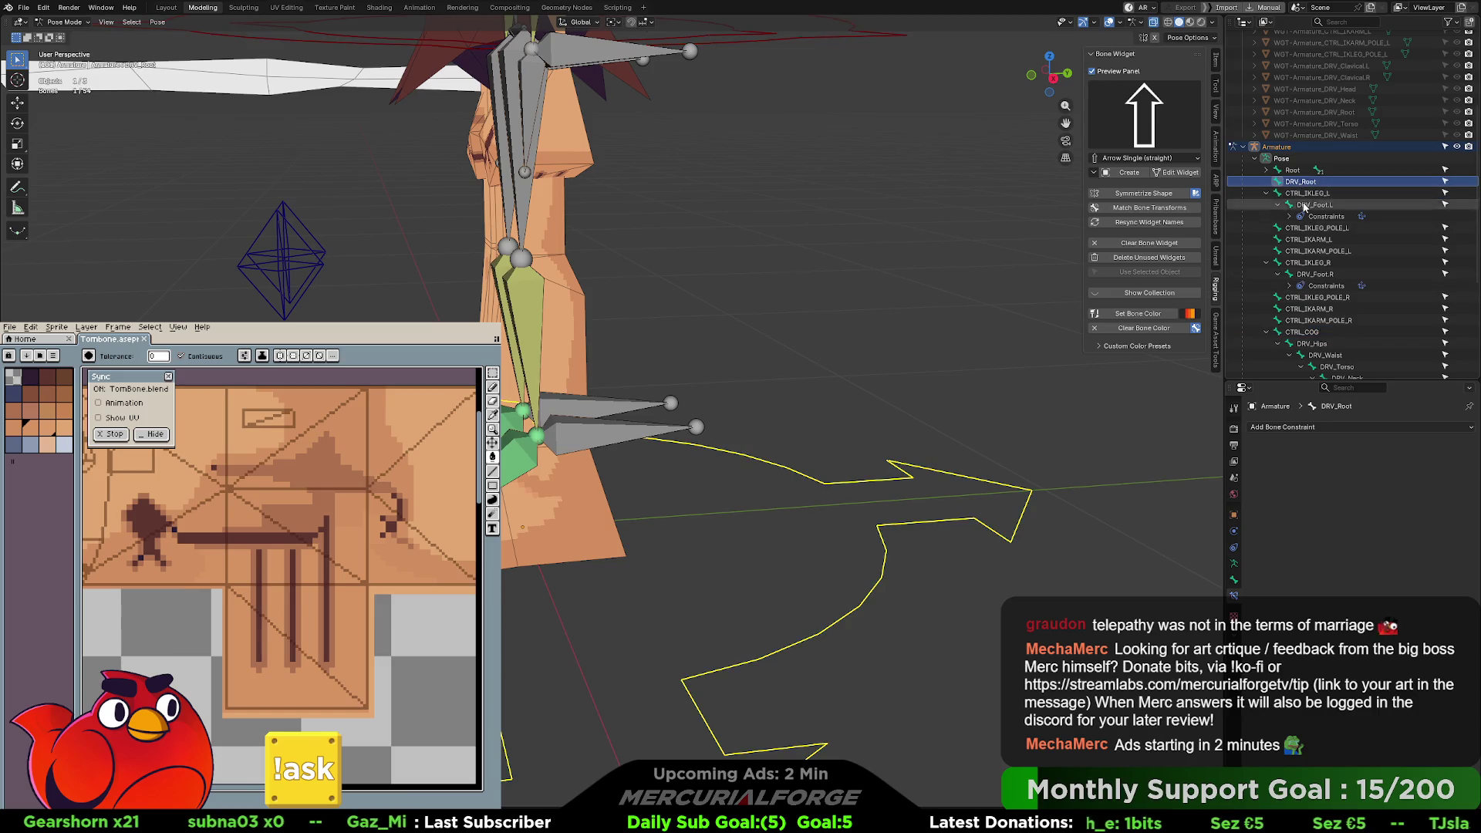
left_click(1304, 332)
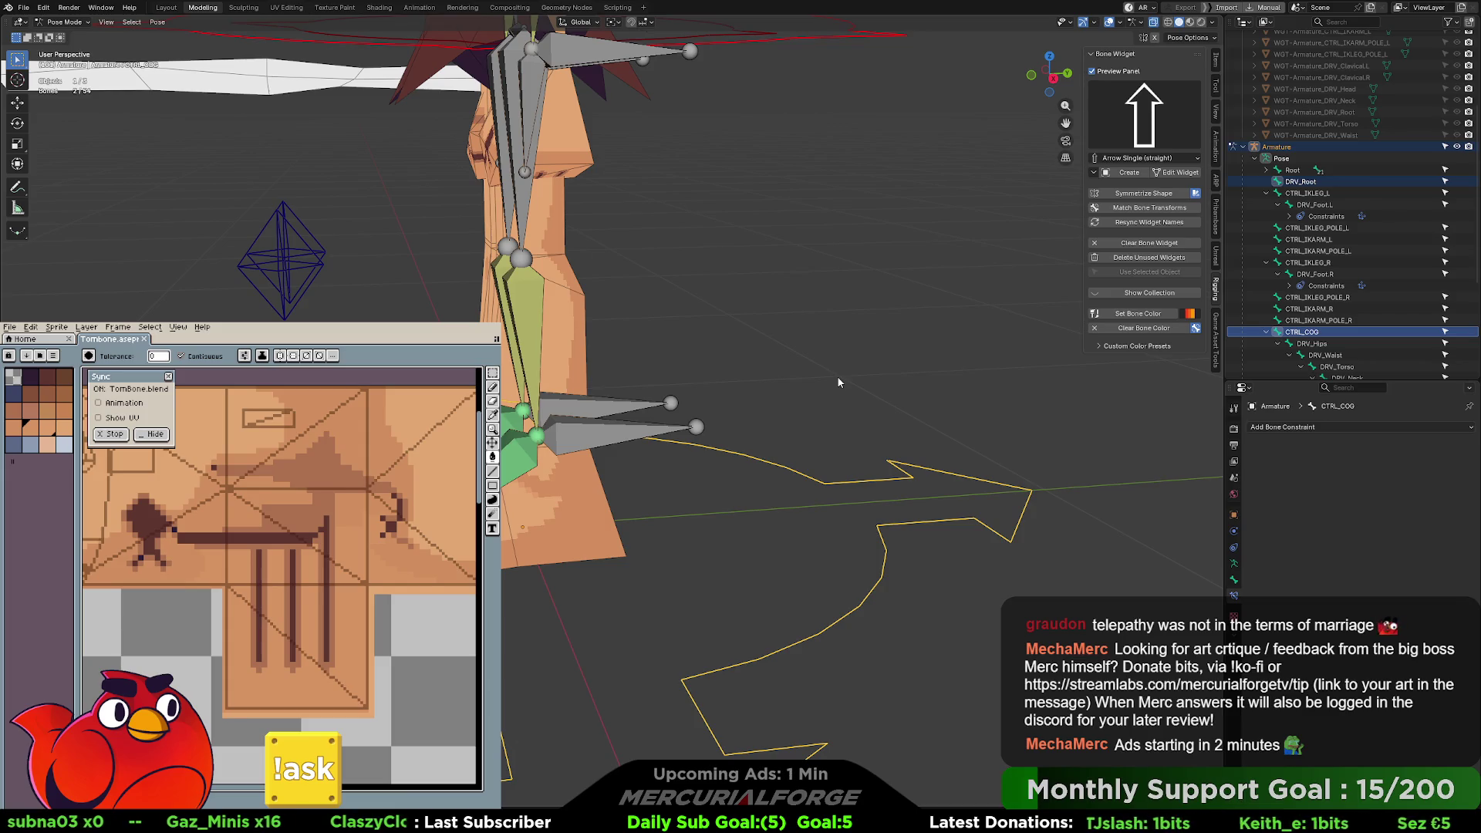
key("ctrl+p")
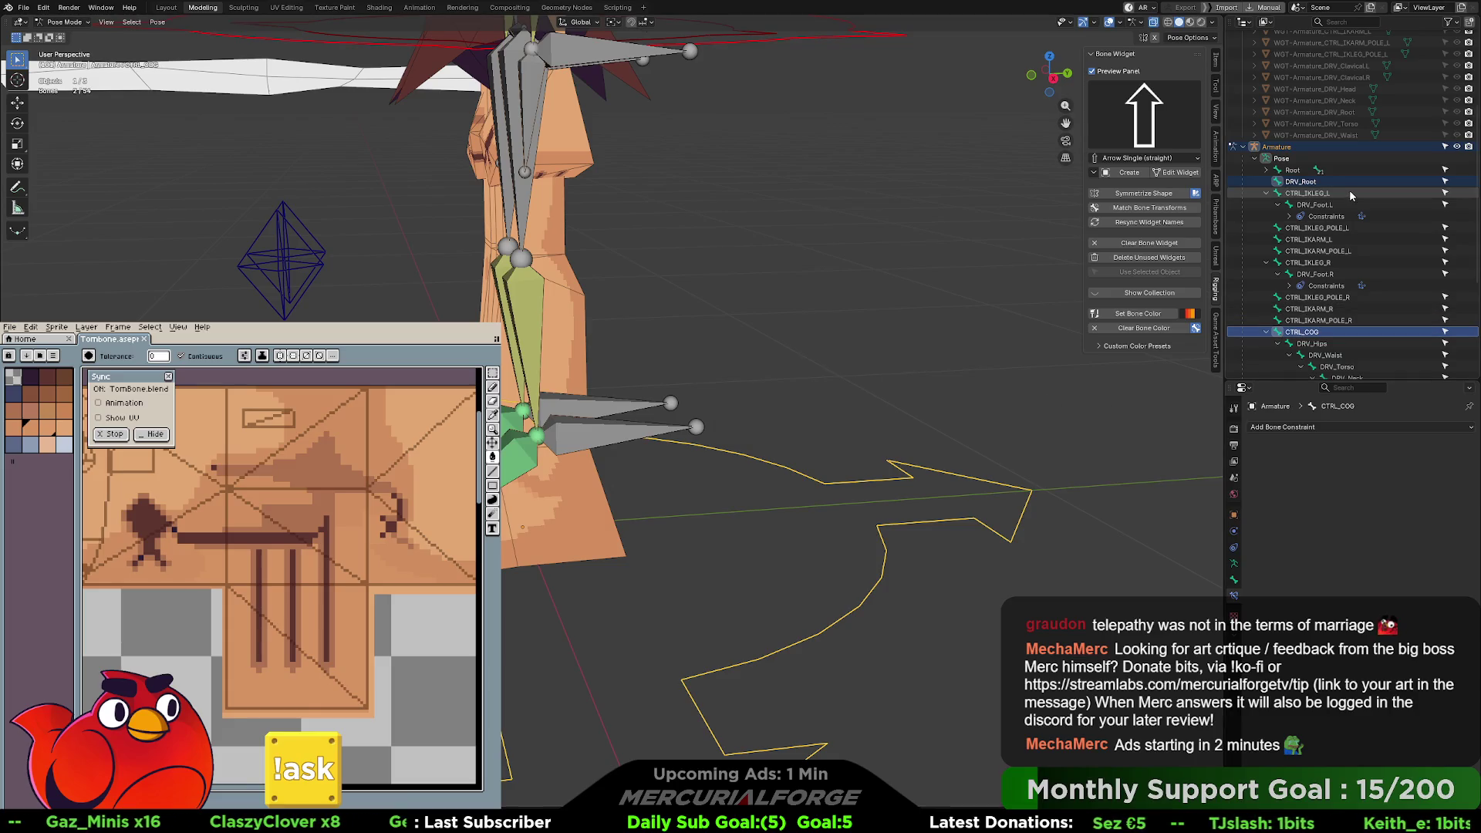
left_click(1308, 194)
left_click(1307, 332)
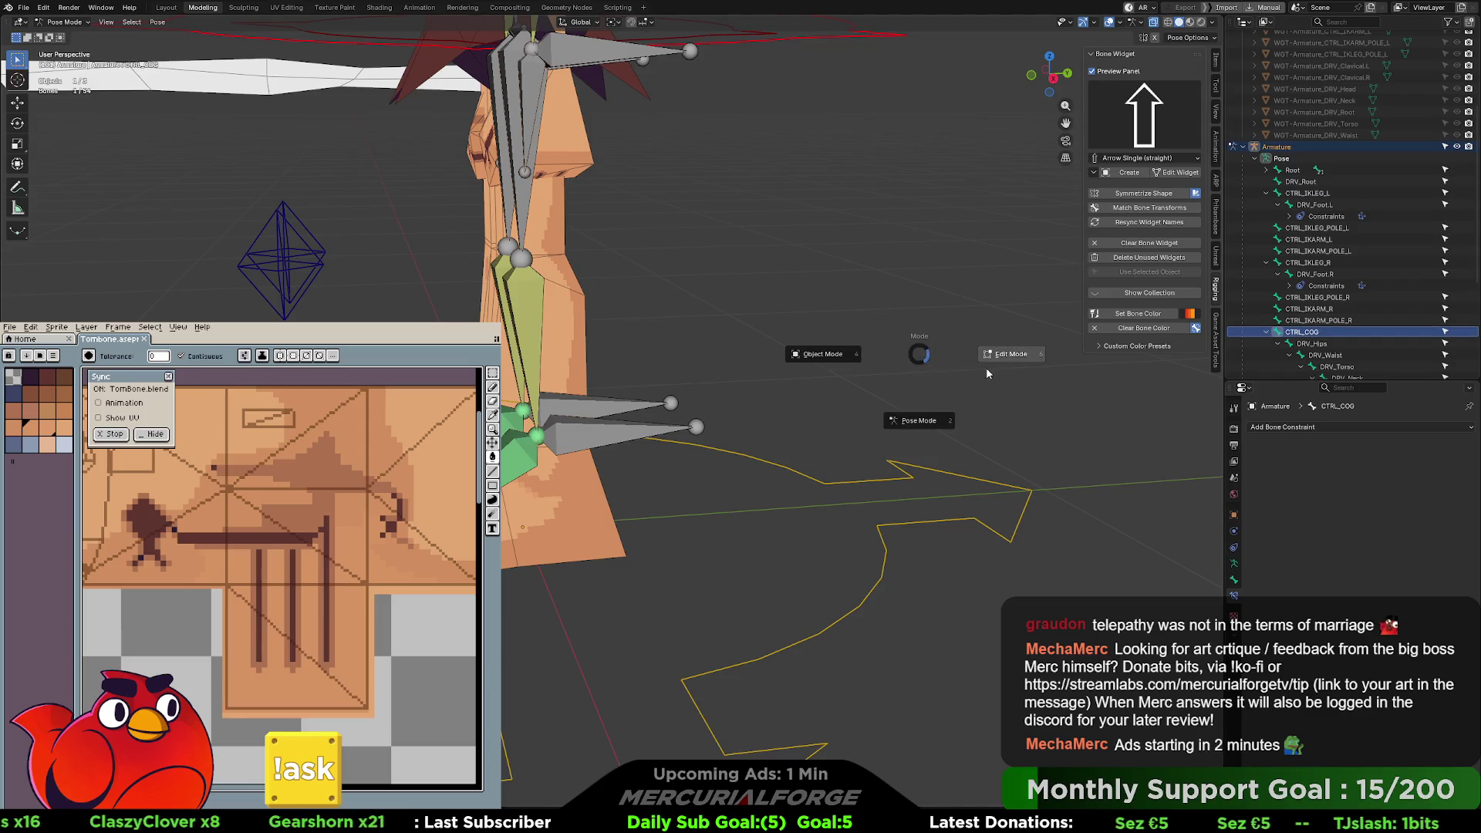
- In Edit Mode, parent CTRL_COG to DRV_Root with Keep Offset
key("Tab")
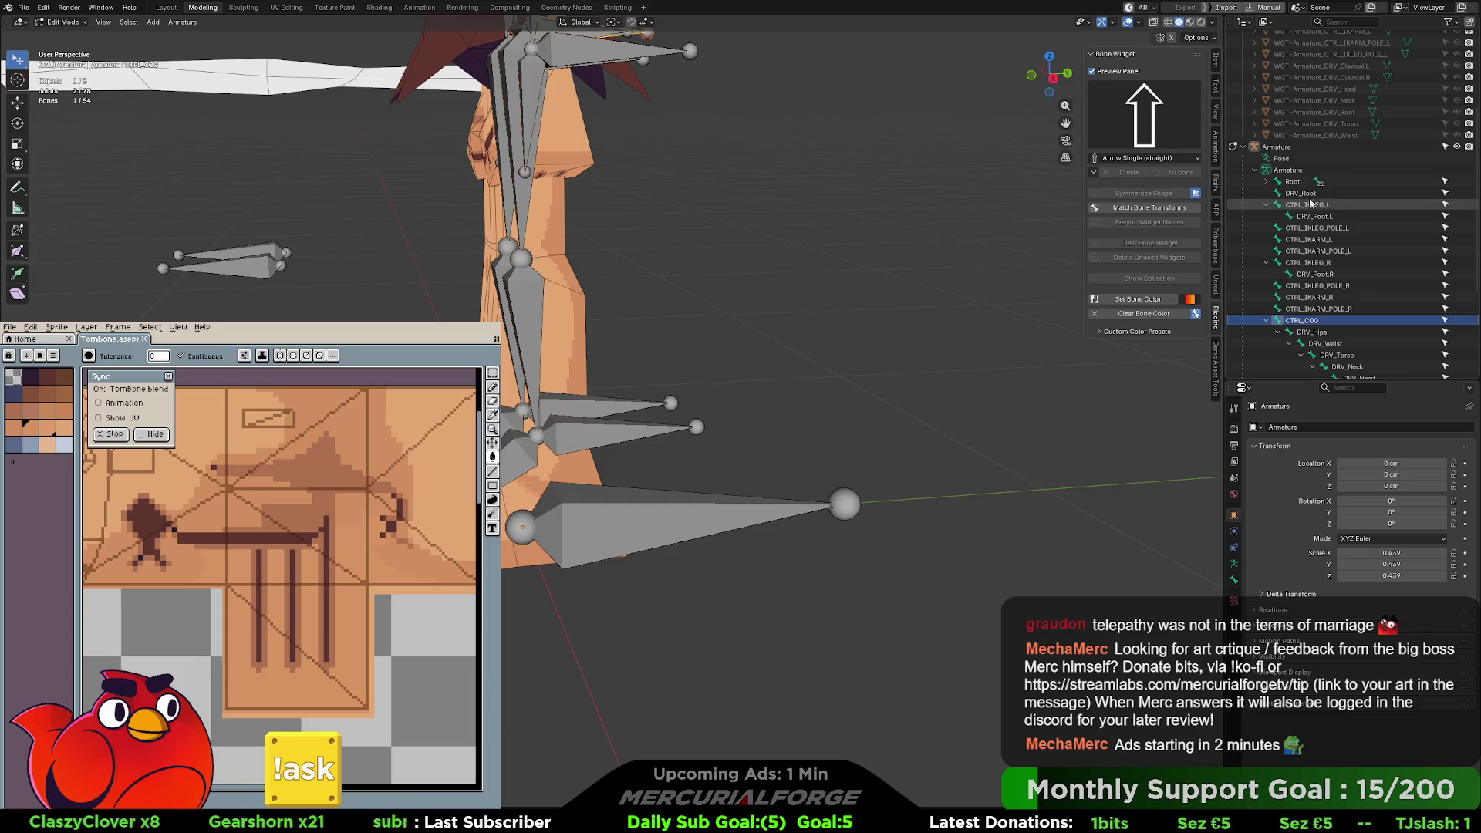
left_click(1304, 192, "ctrl")
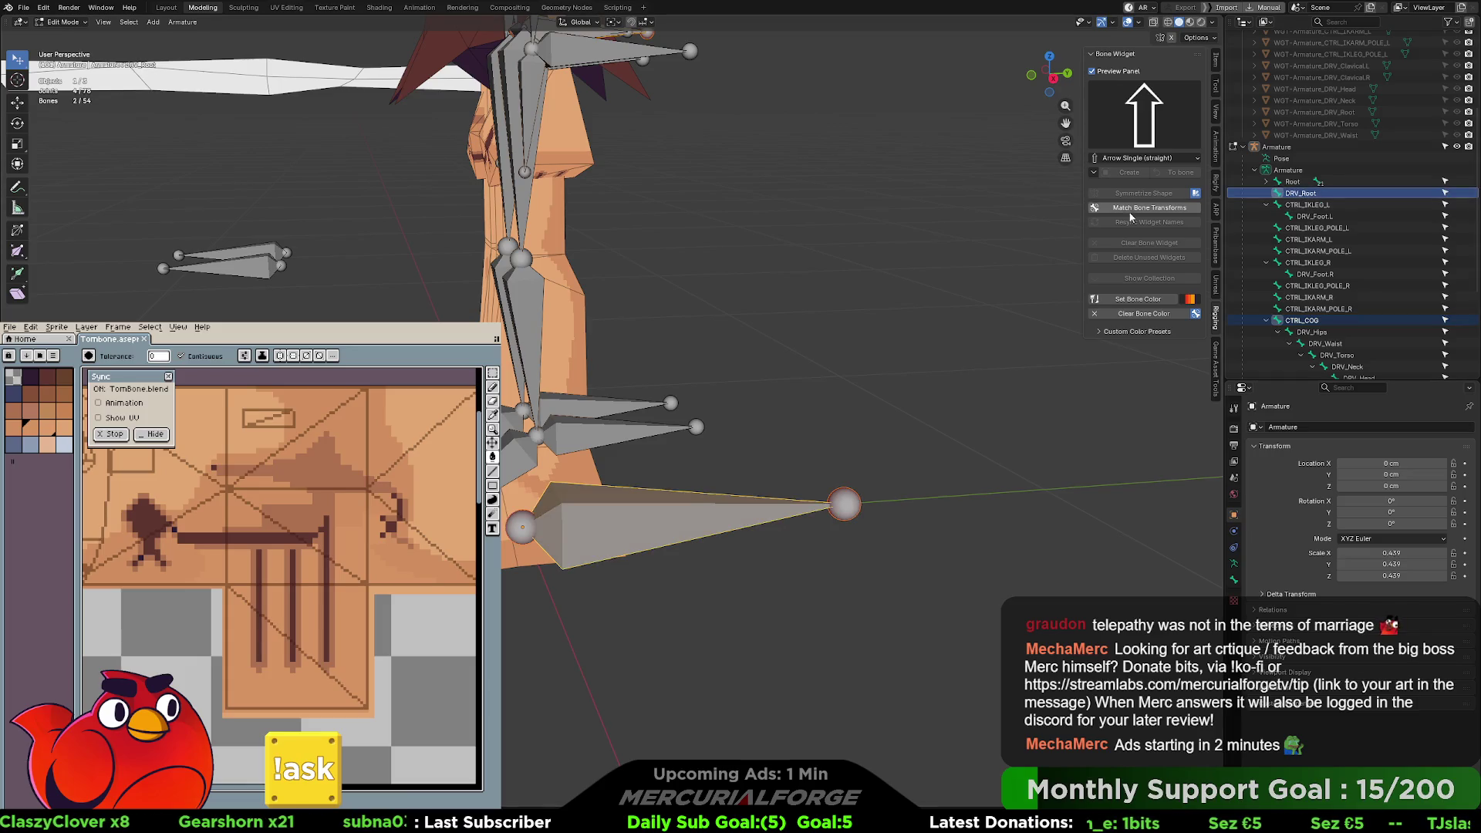
key("ctrl+p")
left_click(841, 286)
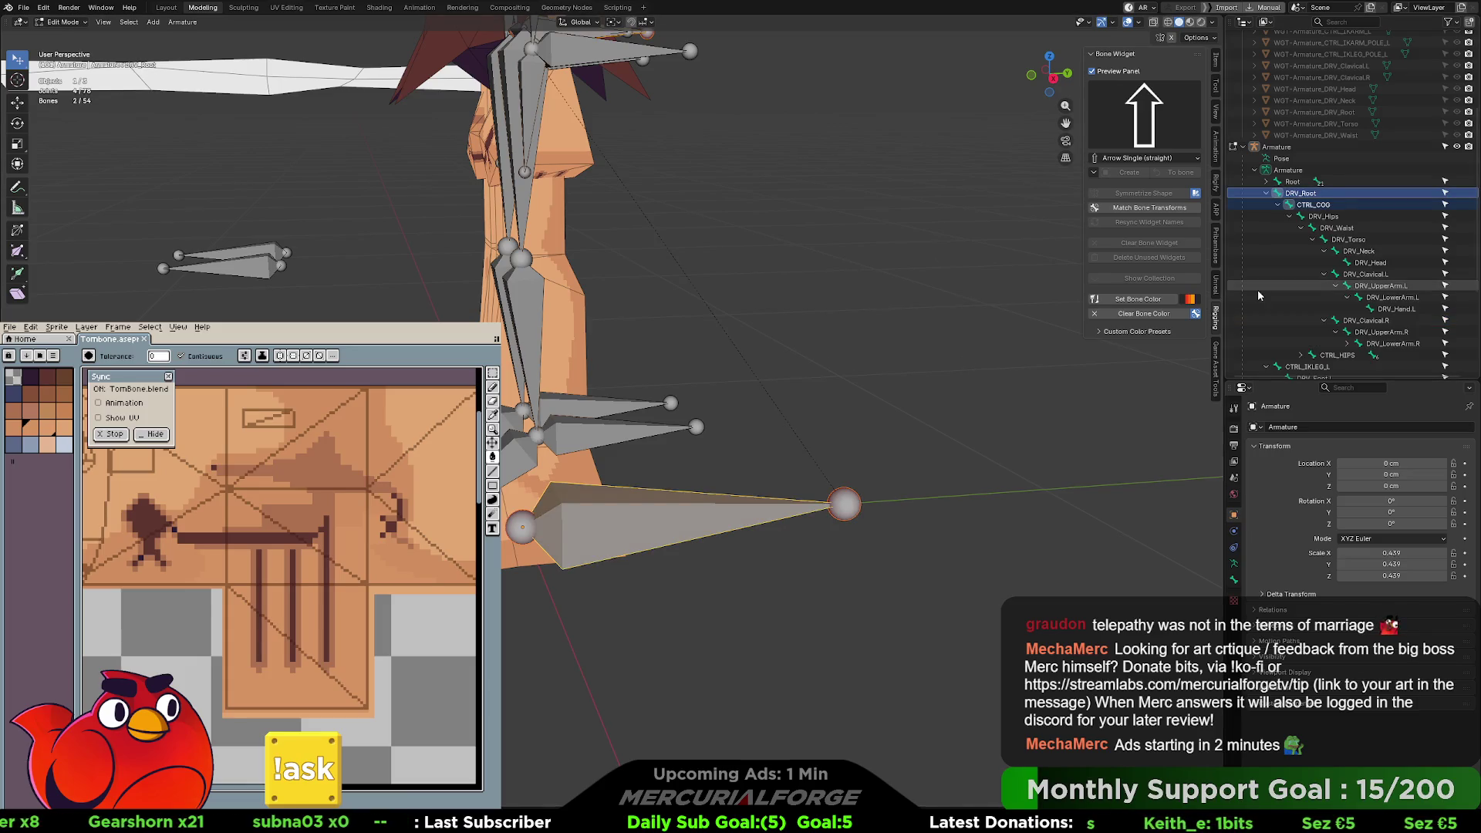
- Return to Object Mode, reselect the armature, and switch it into Pose Mode
key("Tab")
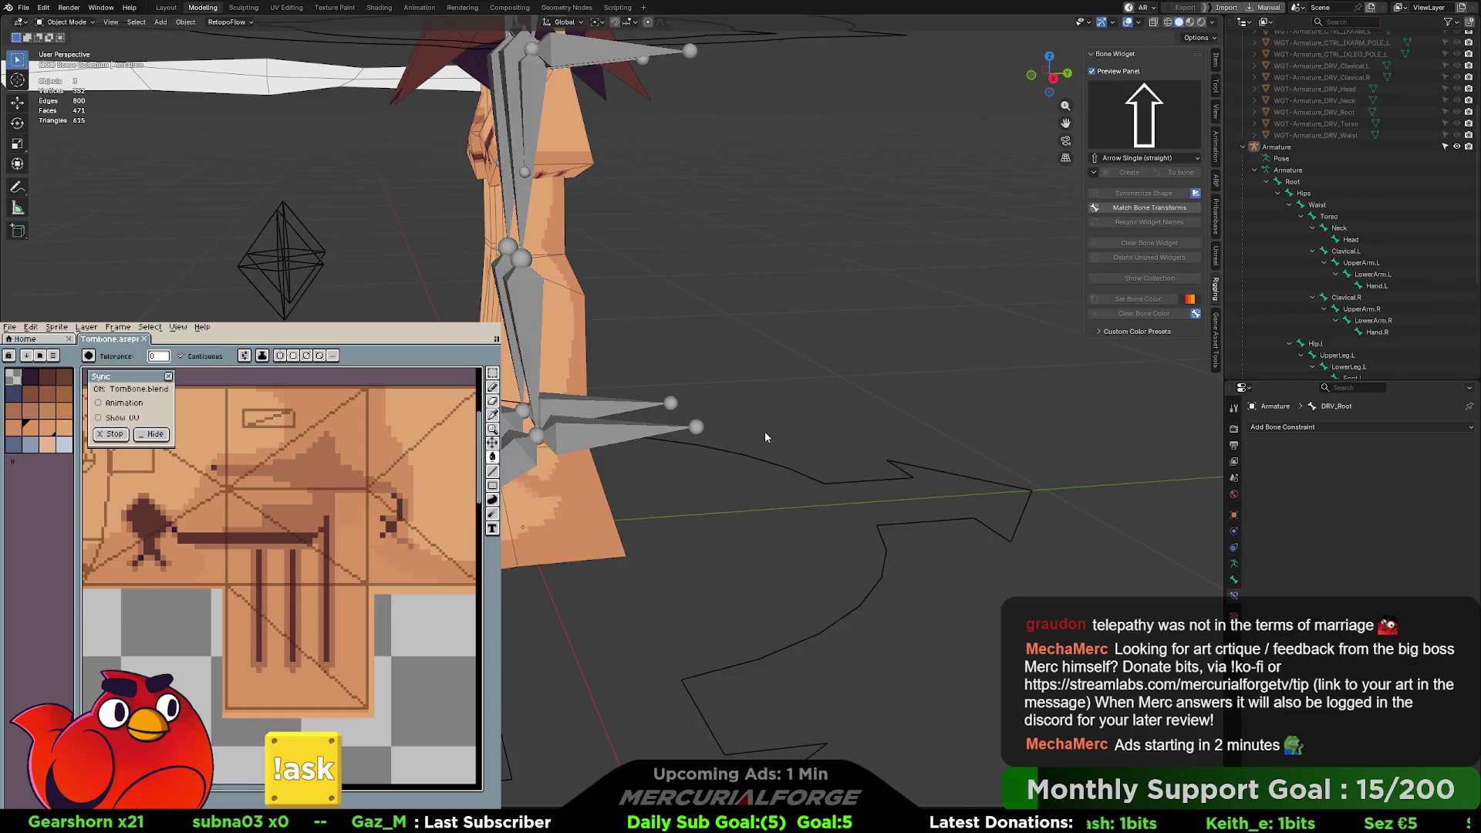
left_click(804, 490)
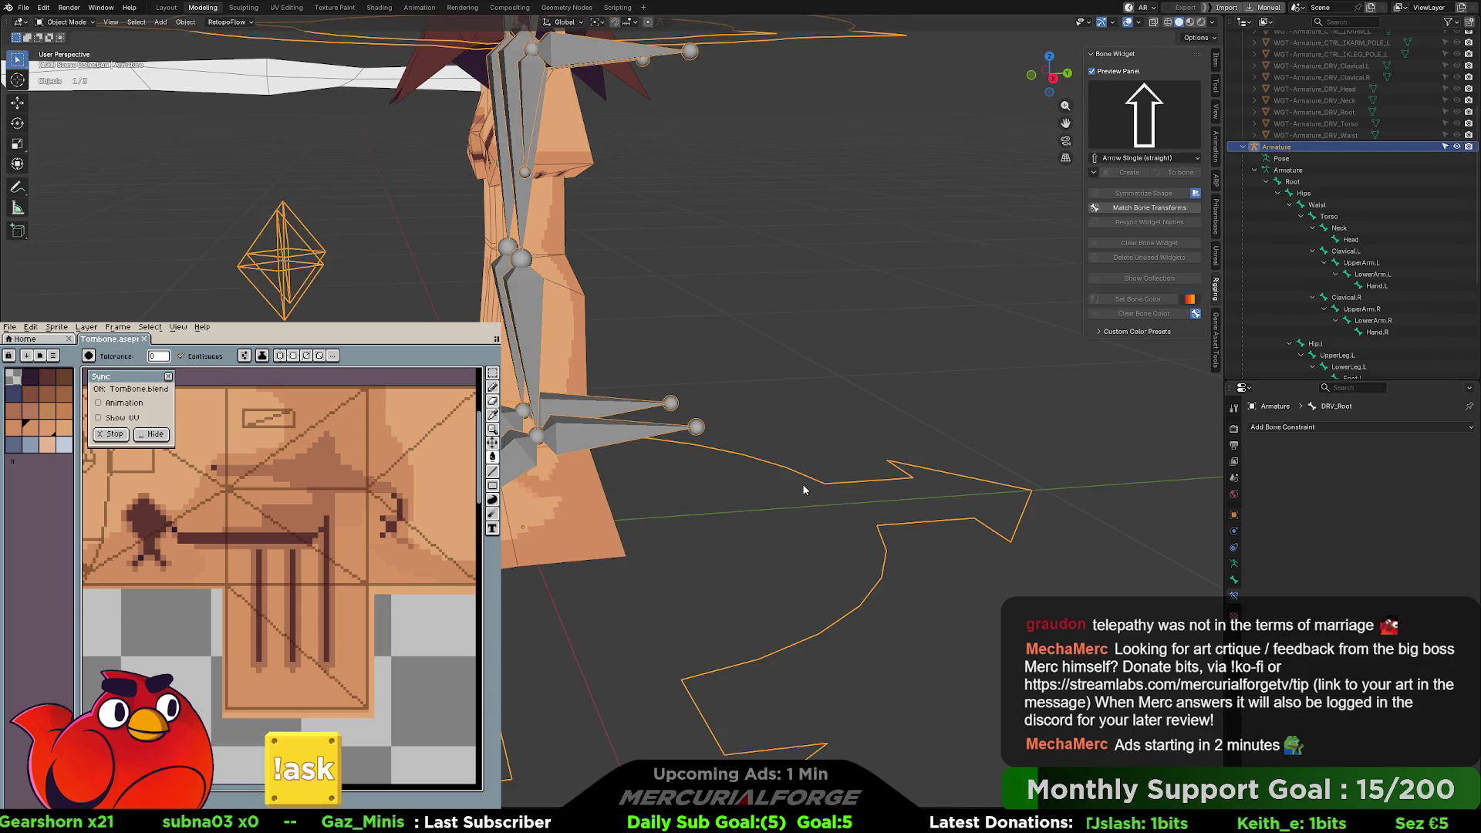
left_click(724, 515)
scroll(724, 512, "down", 3)
mouse_move(724, 509)
middle_mouse_down()
mouse_move(660, 456)
mouse_move(719, 451)
middle_mouse_up()
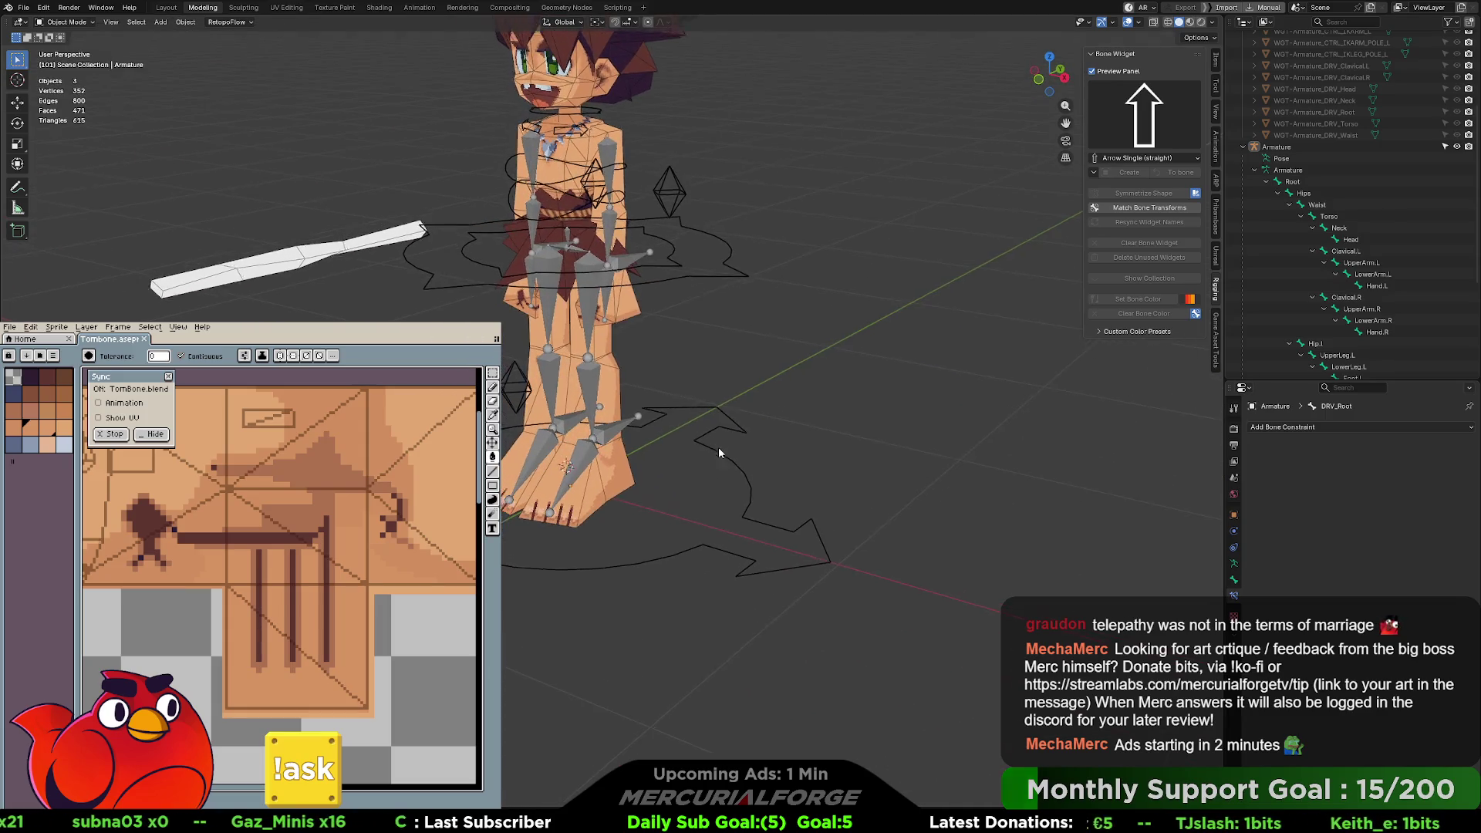
scroll(719, 453, "up", 2)
left_click(757, 470)
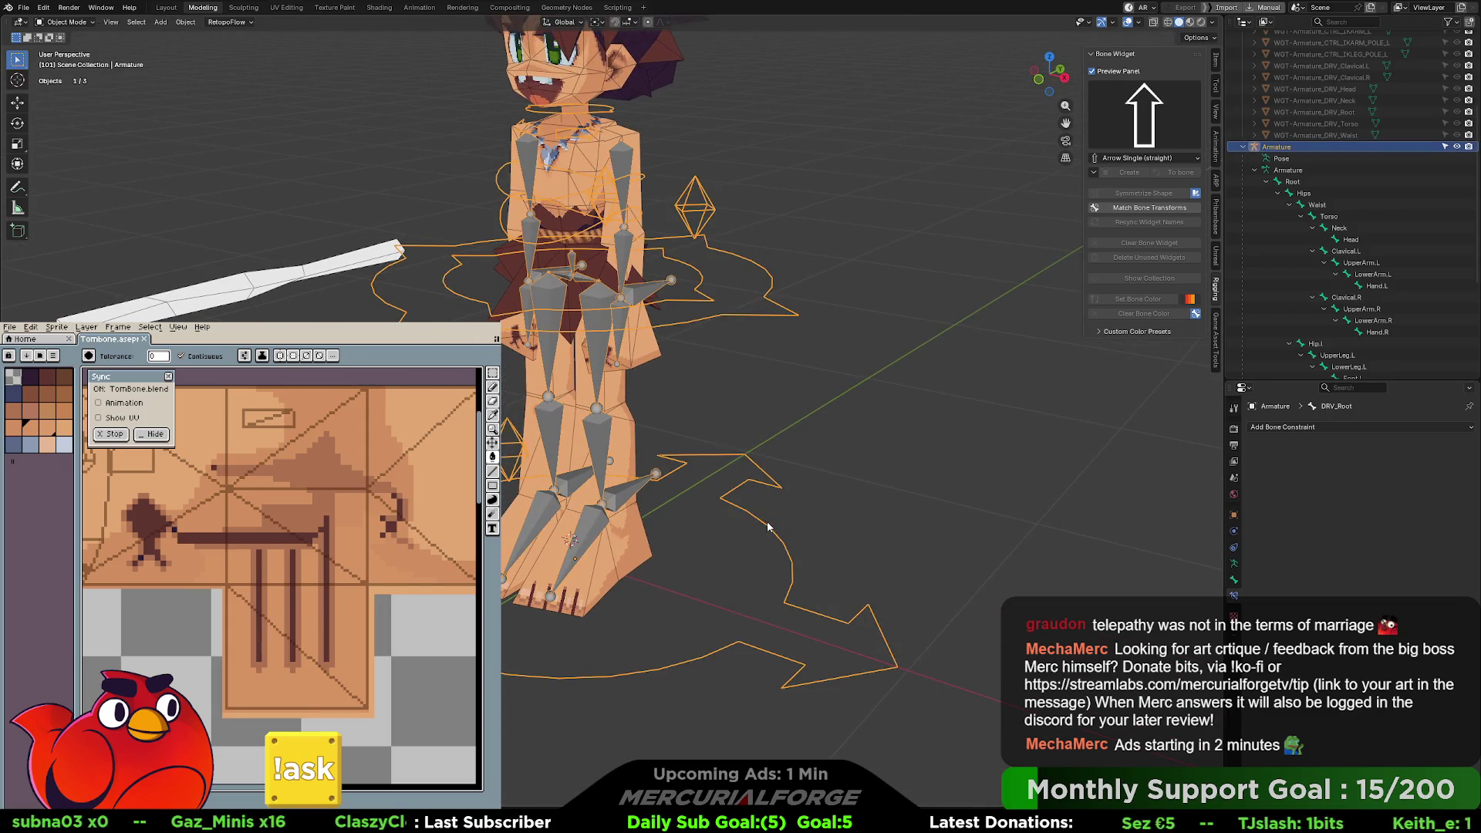
left_click(793, 531)
middle_click_drag(794, 531, 840, 544)
left_click(837, 546)
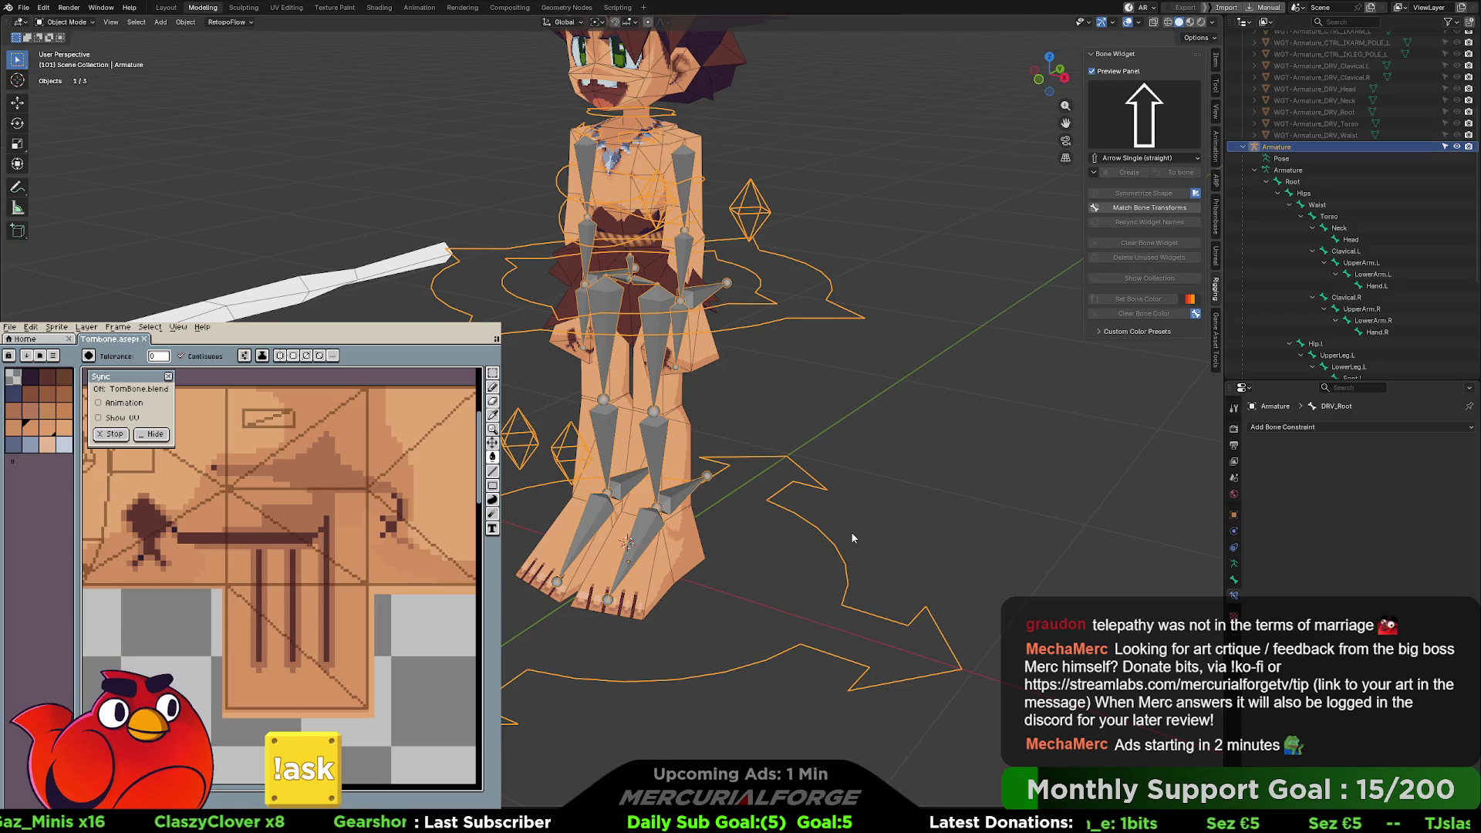
key("ctrl+Tab")
left_click(833, 594)
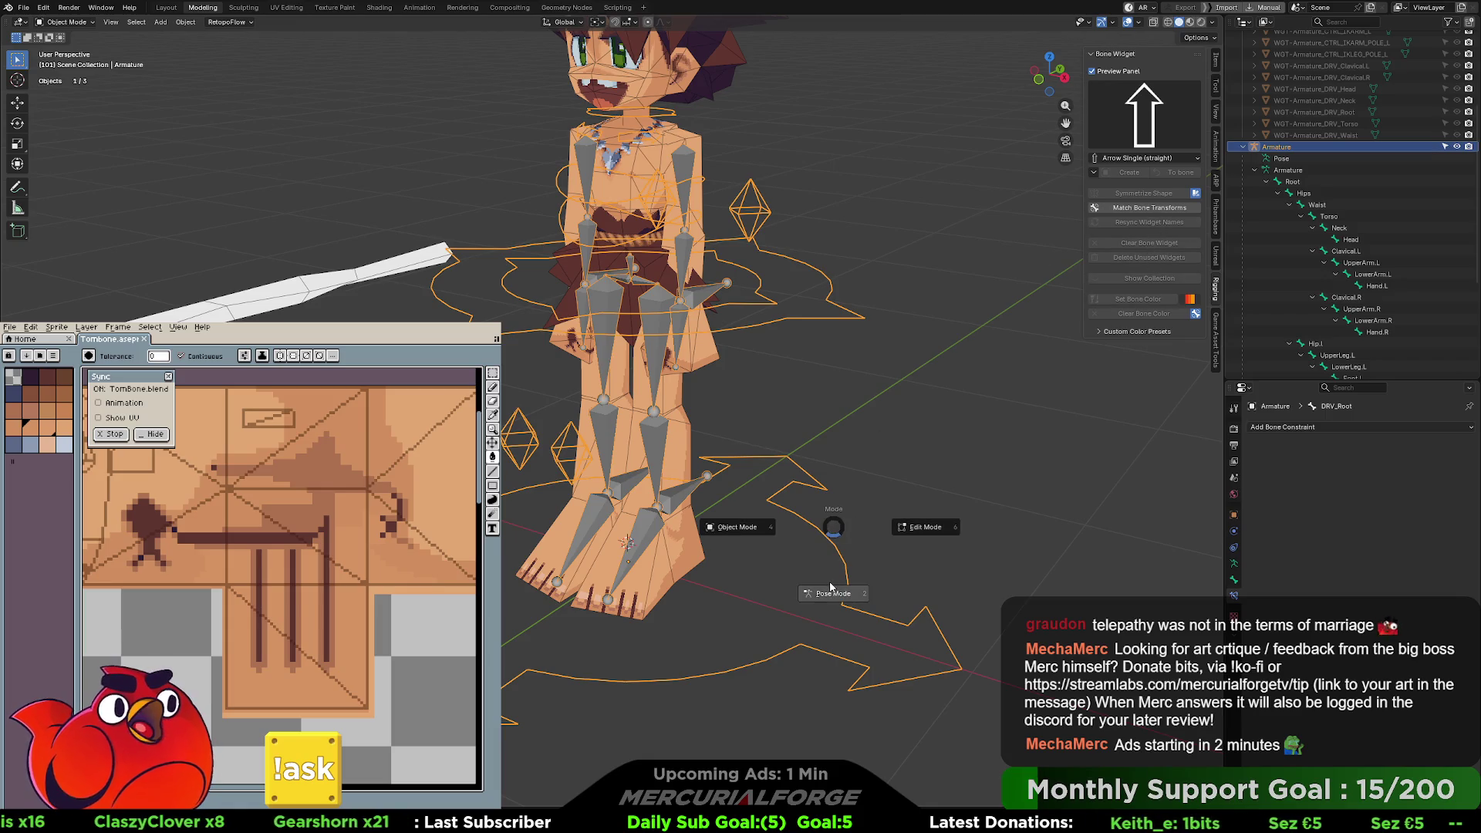
- Select DRV_Root and test-move and rotate the whole rig, cancelling to restore it
left_click_drag(908, 515, 780, 564)
key("g")
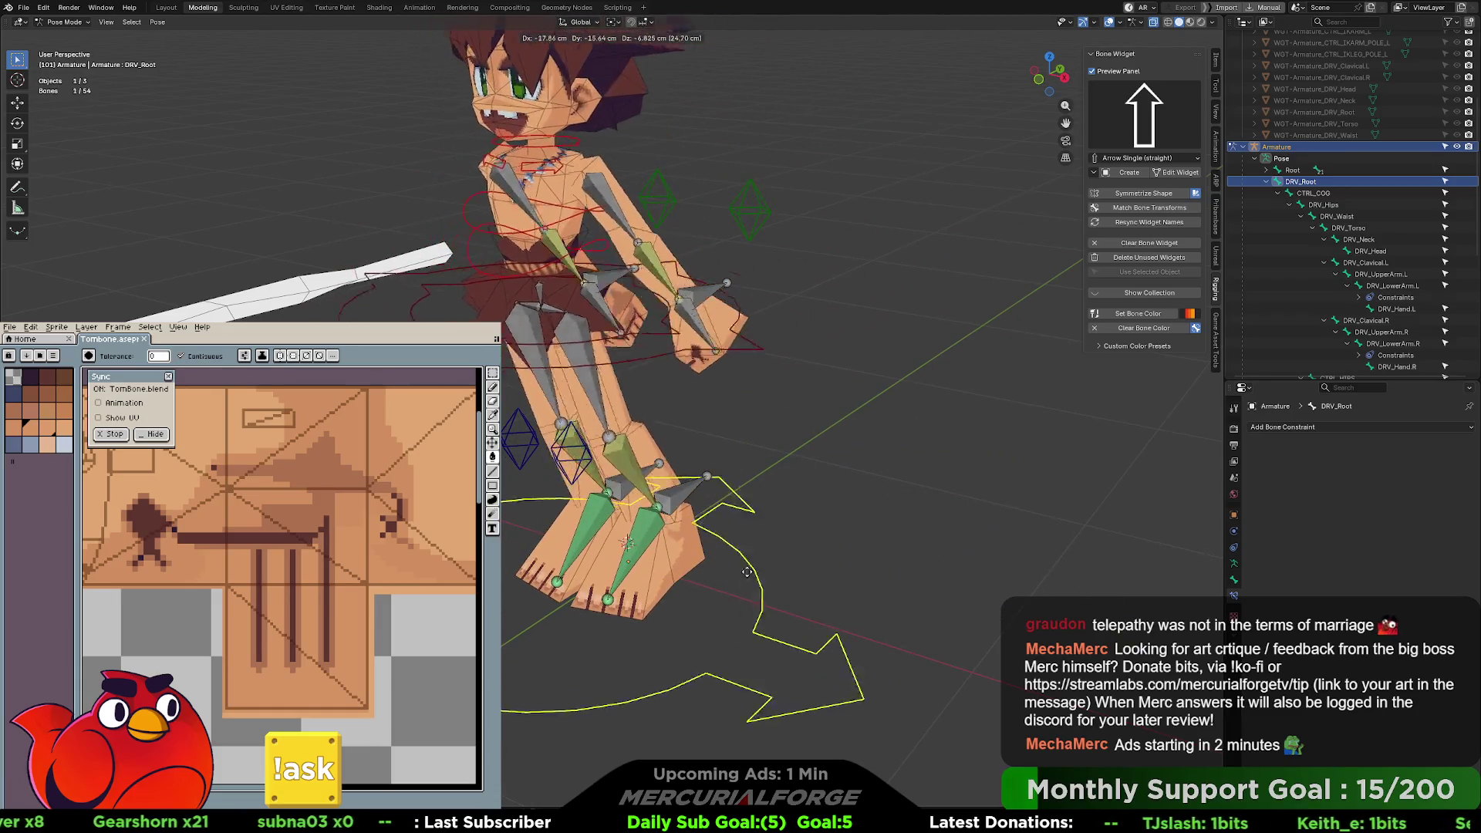
left_click(798, 530)
middle_click_drag(798, 530, 792, 510)
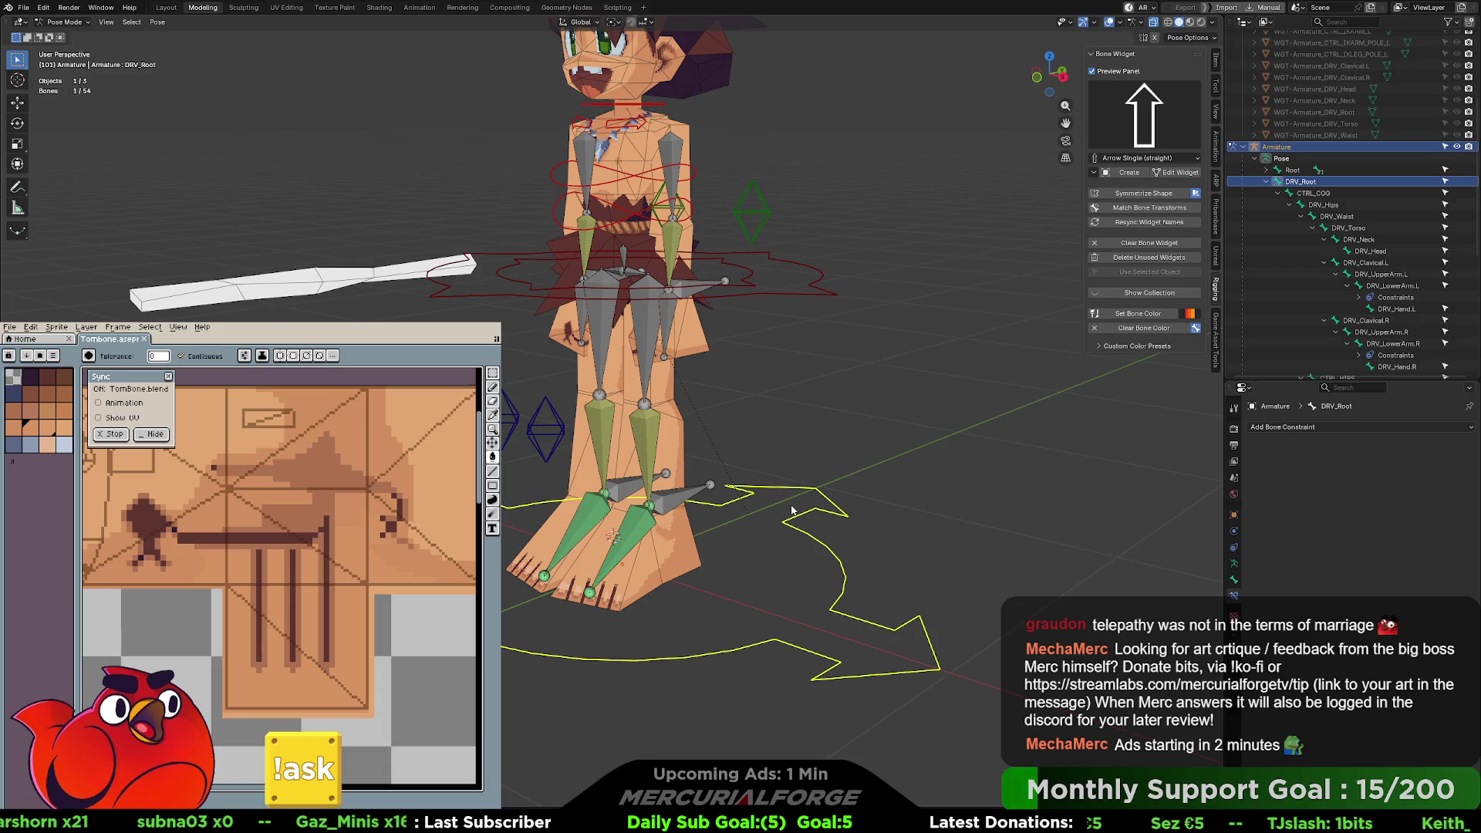
key("g")
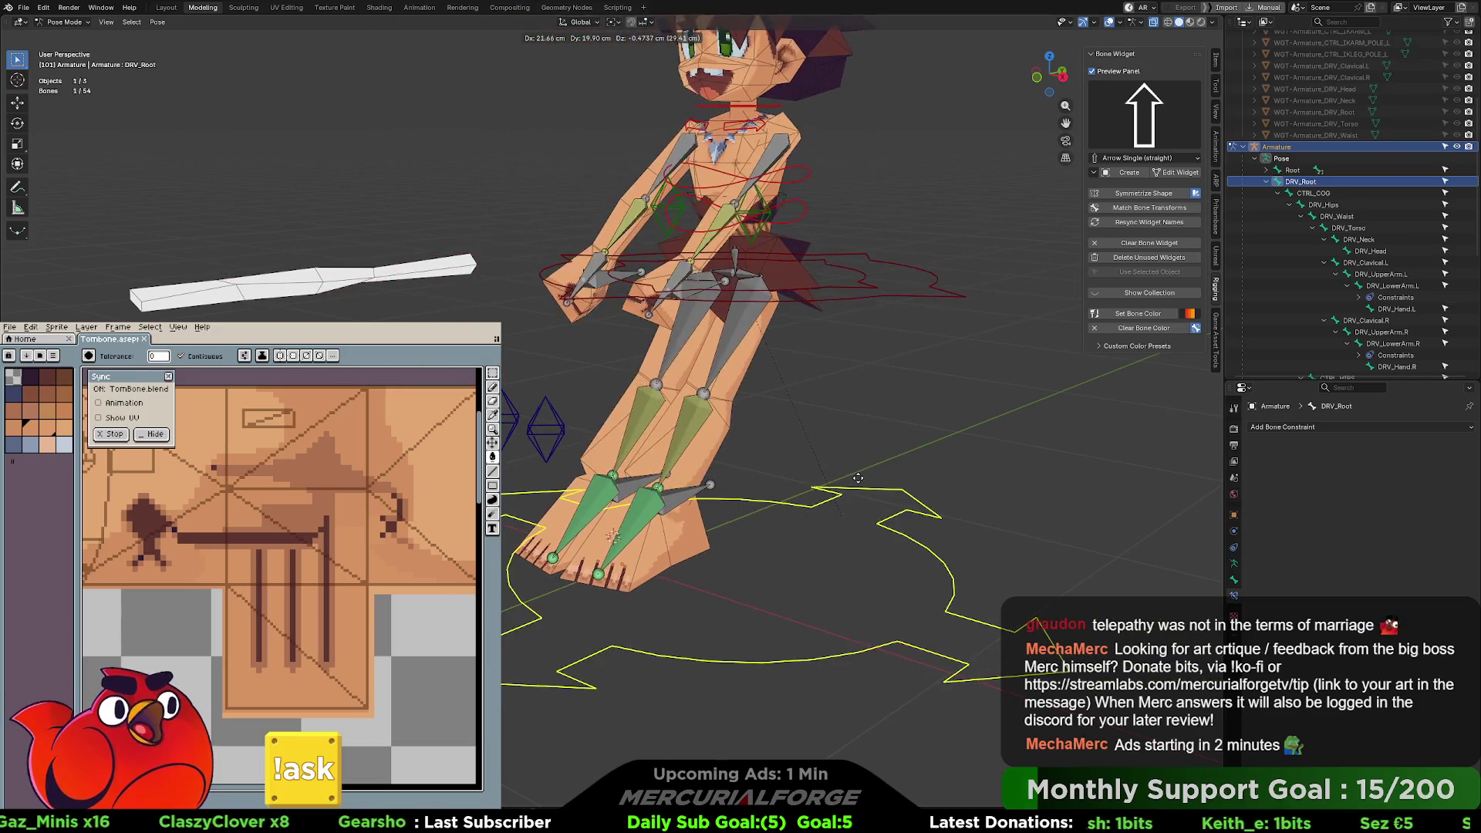
key("Escape")
scroll(1311, 256, "down", 3)
scroll(1327, 268, "down", 8)
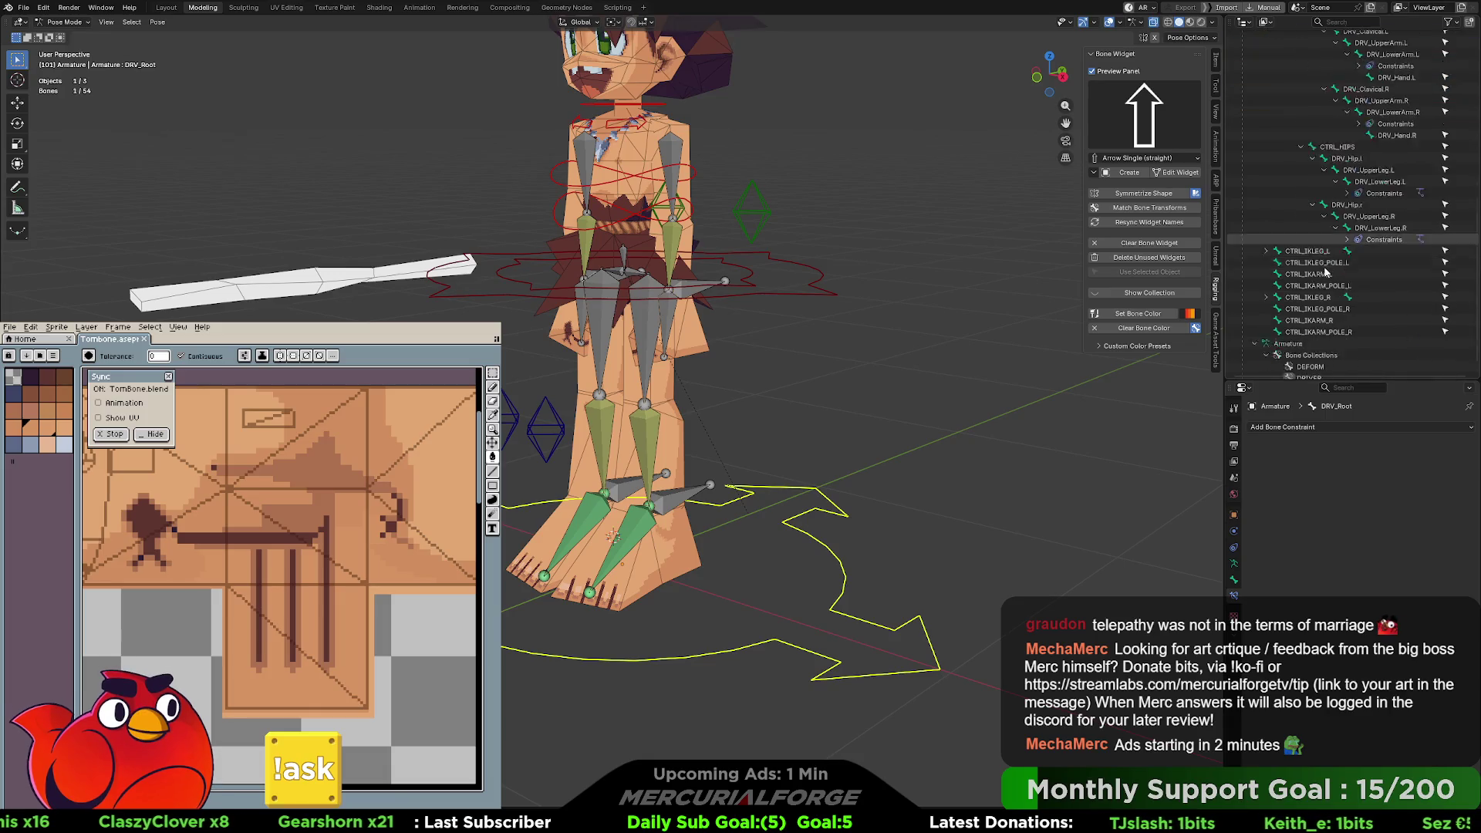
key("r")
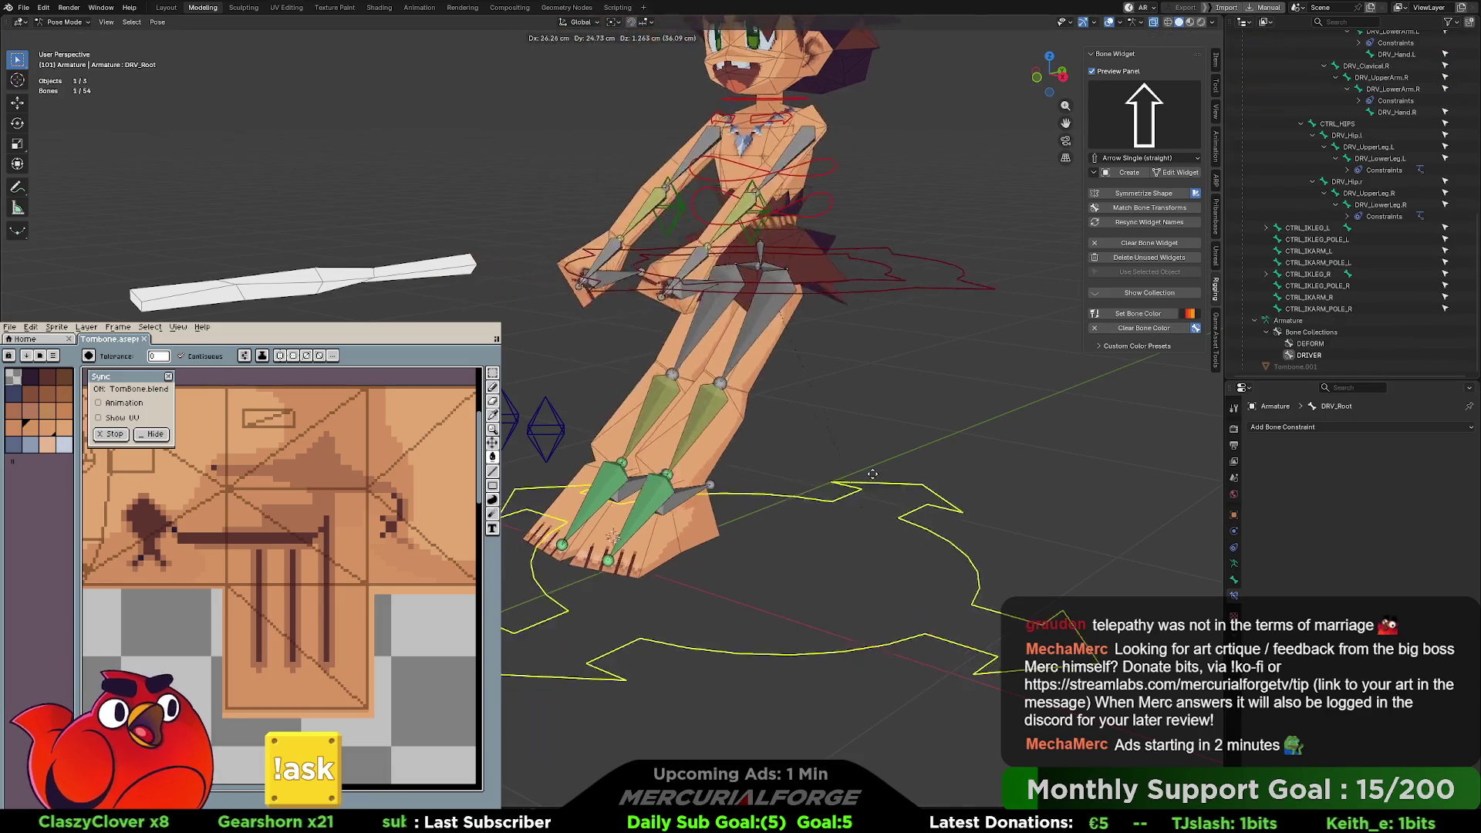
key("Escape")
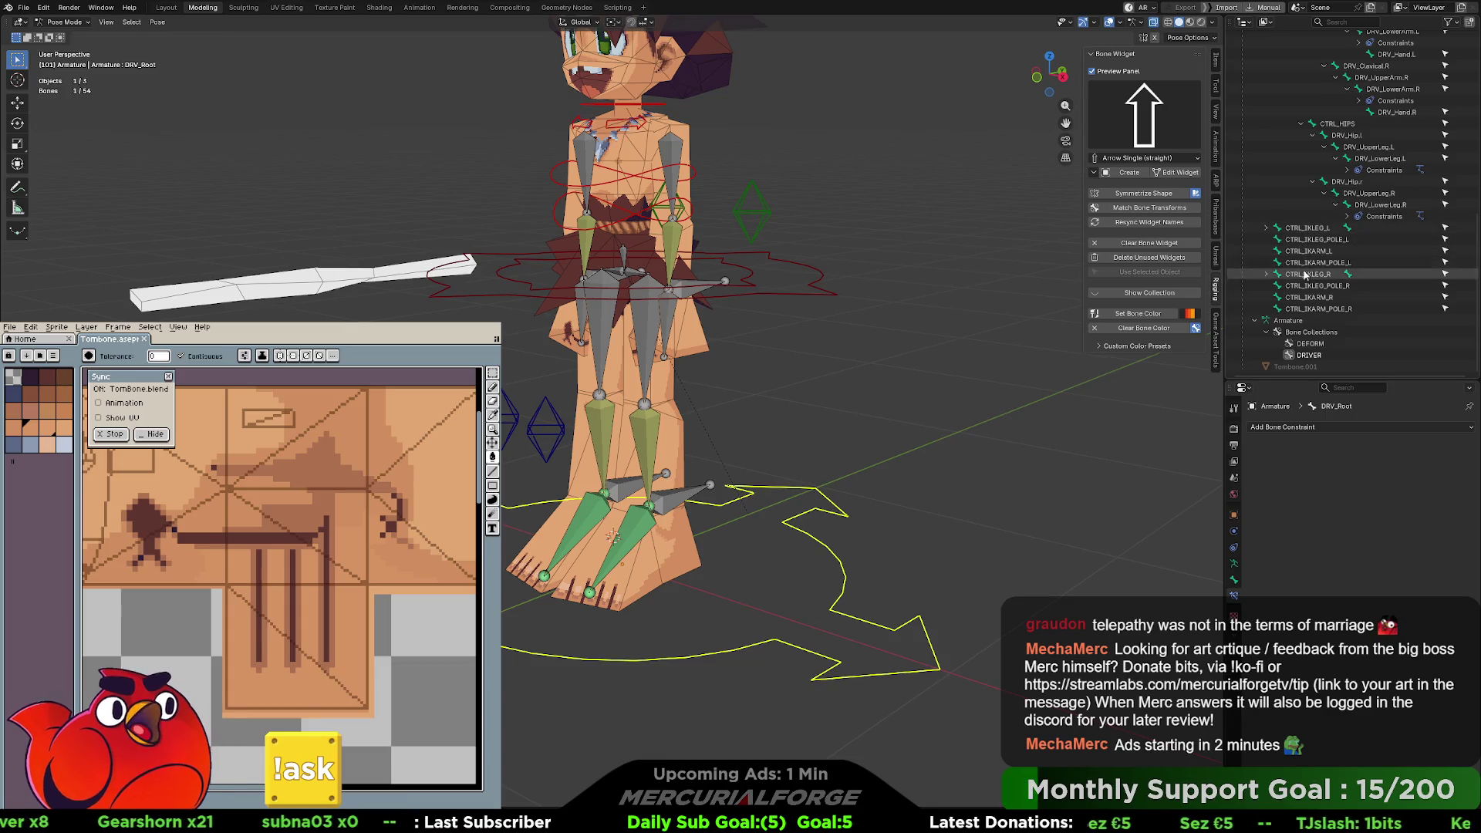
- Select CTRL_IKLEG_L through CTRL_IKARM_POLE_R in the Outliner, adding DRV_Root as the active bone
left_click(1310, 230)
left_click(1308, 309, "shift")
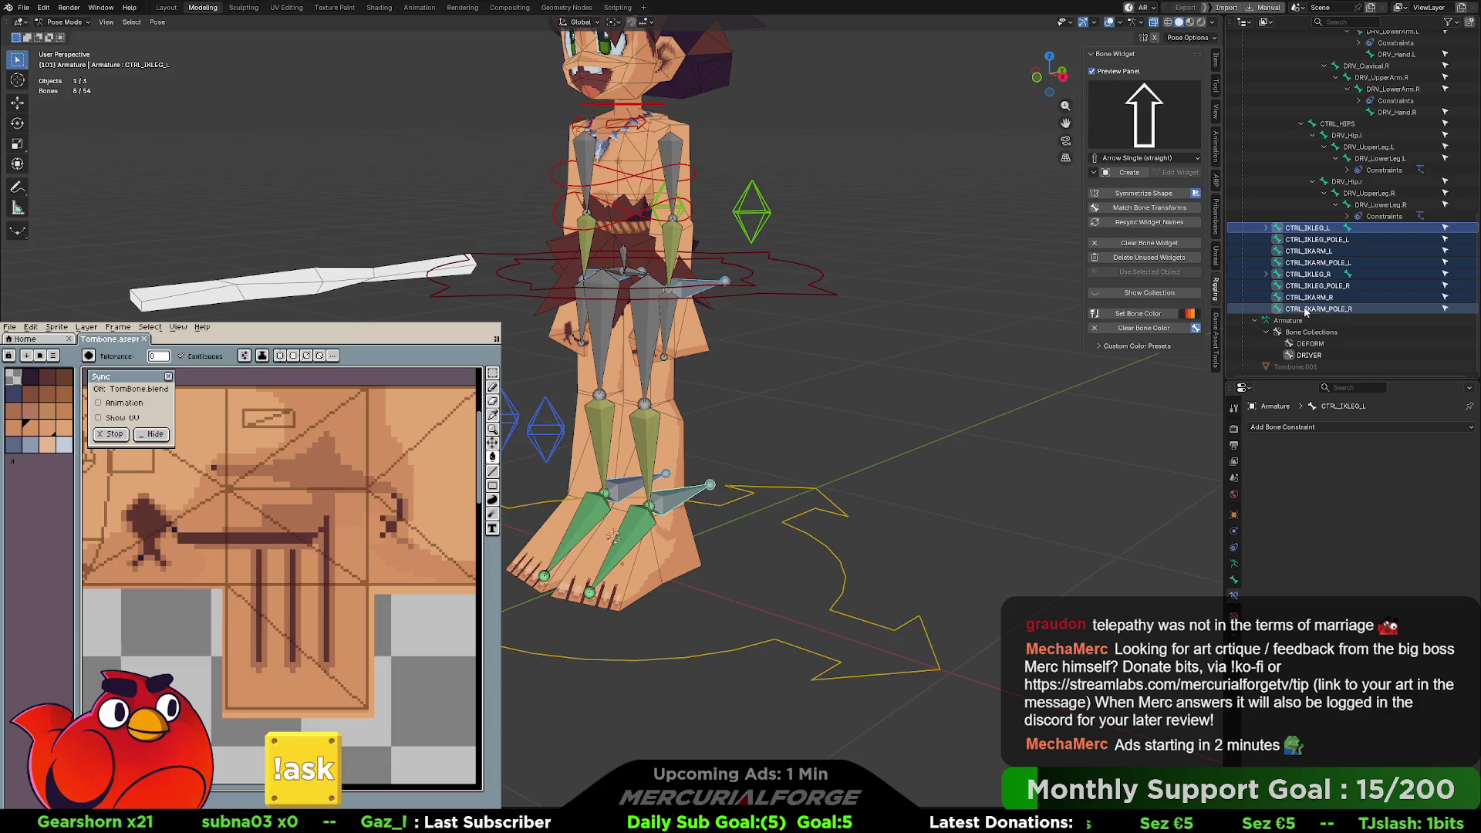
scroll(1310, 294, "up", 5)
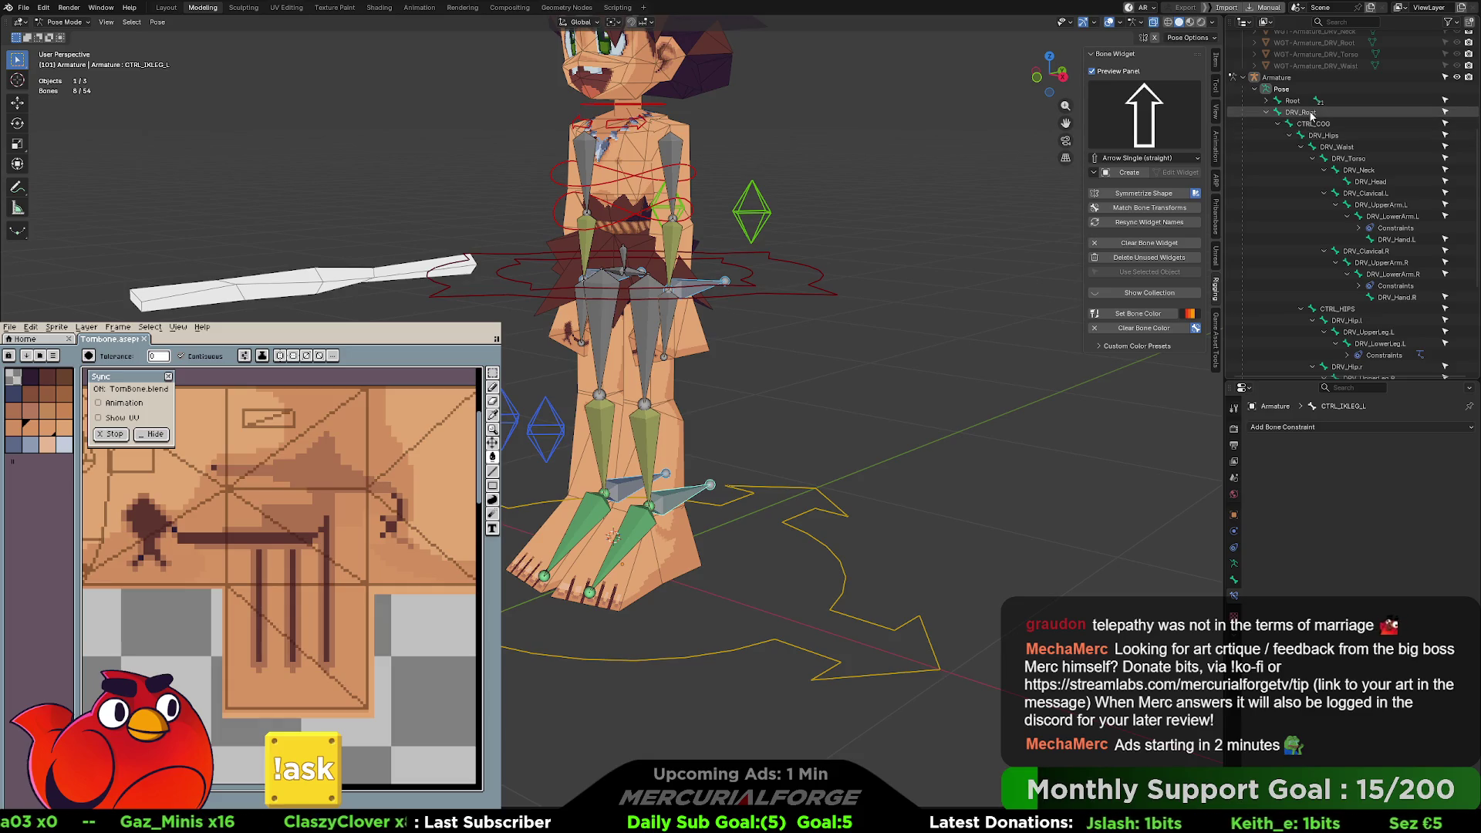
left_click(1312, 116)
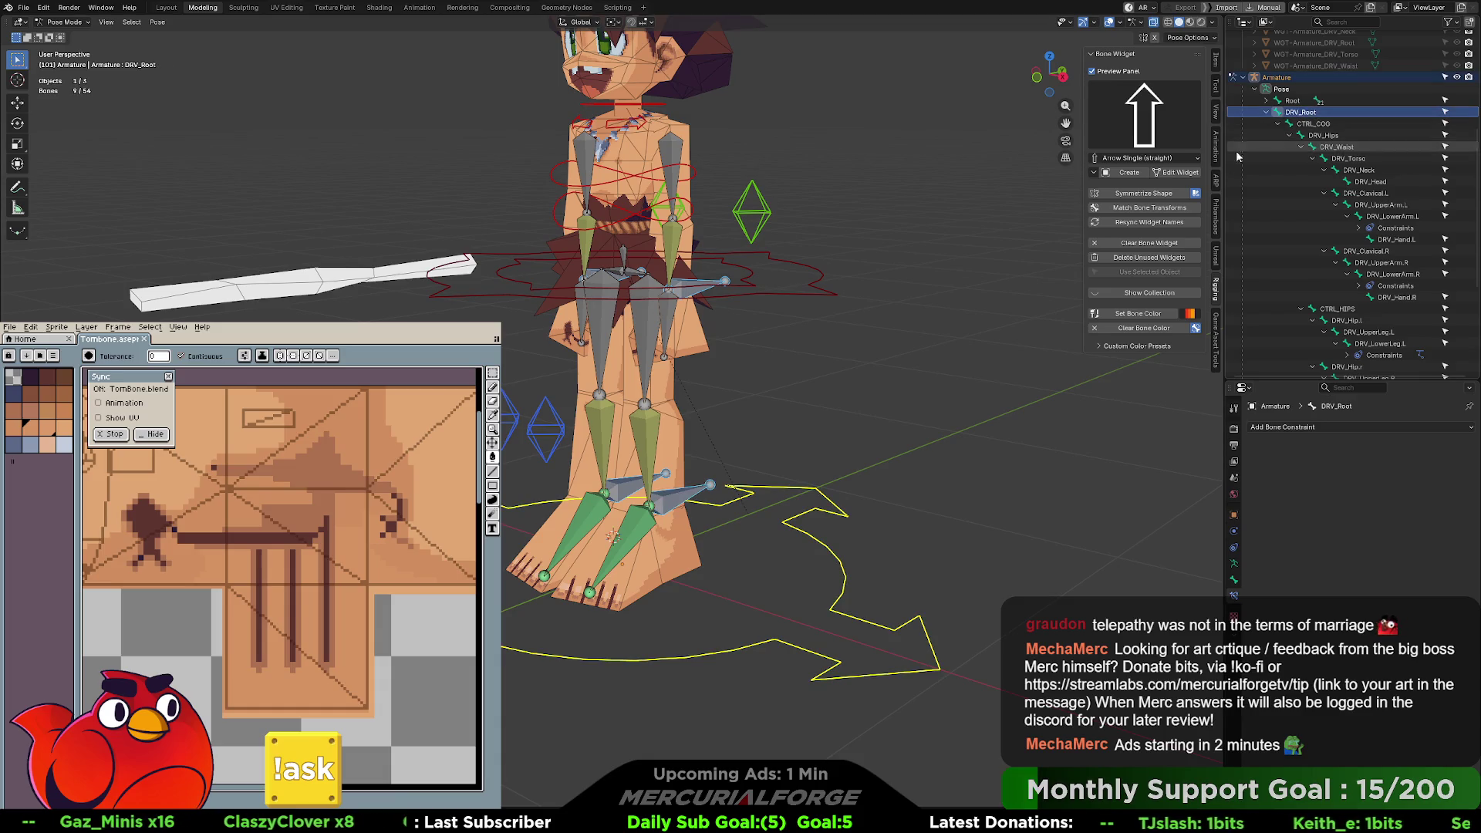
key("ctrl+Tab")
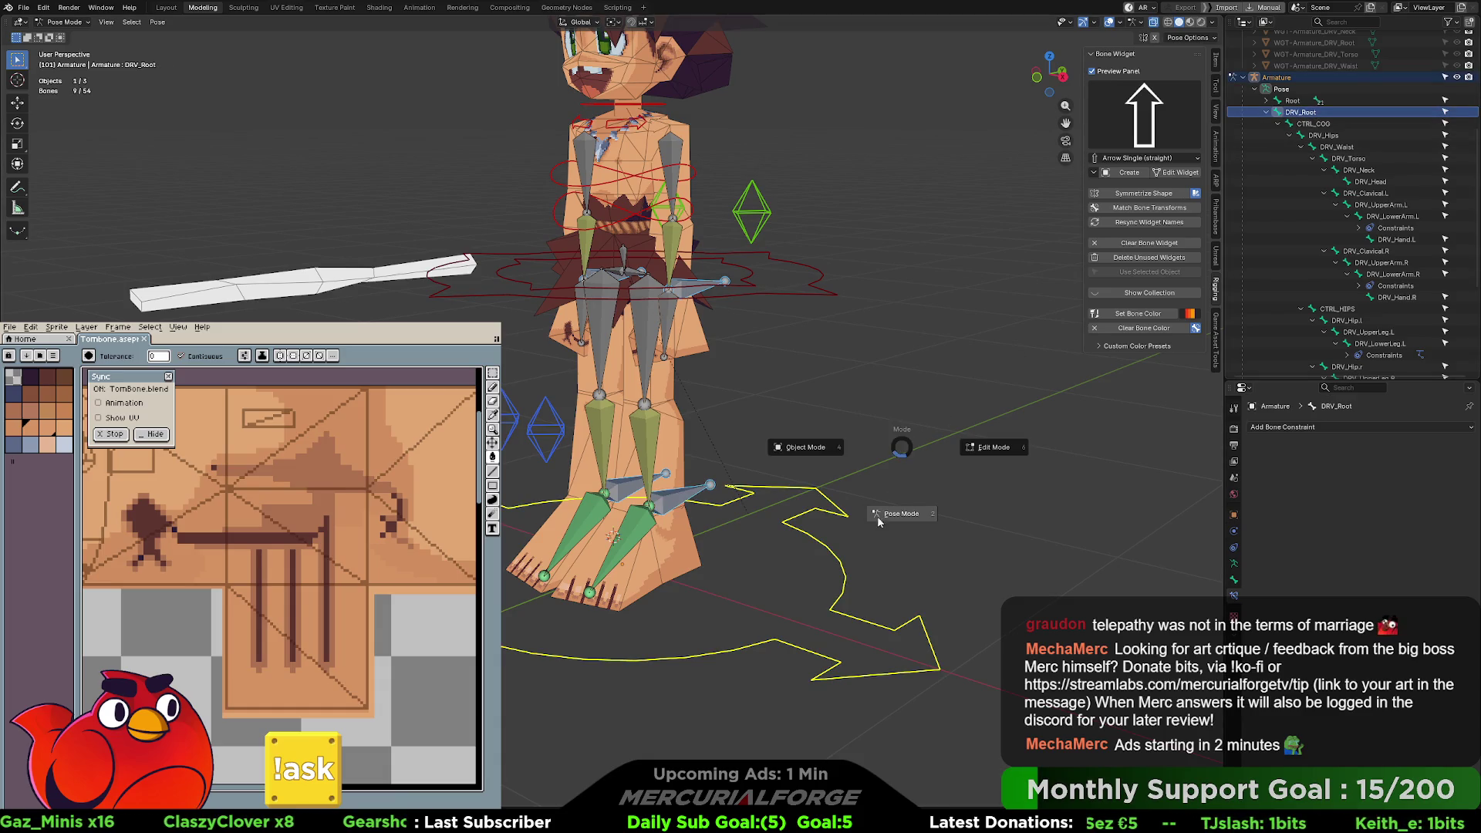
left_click(893, 514)
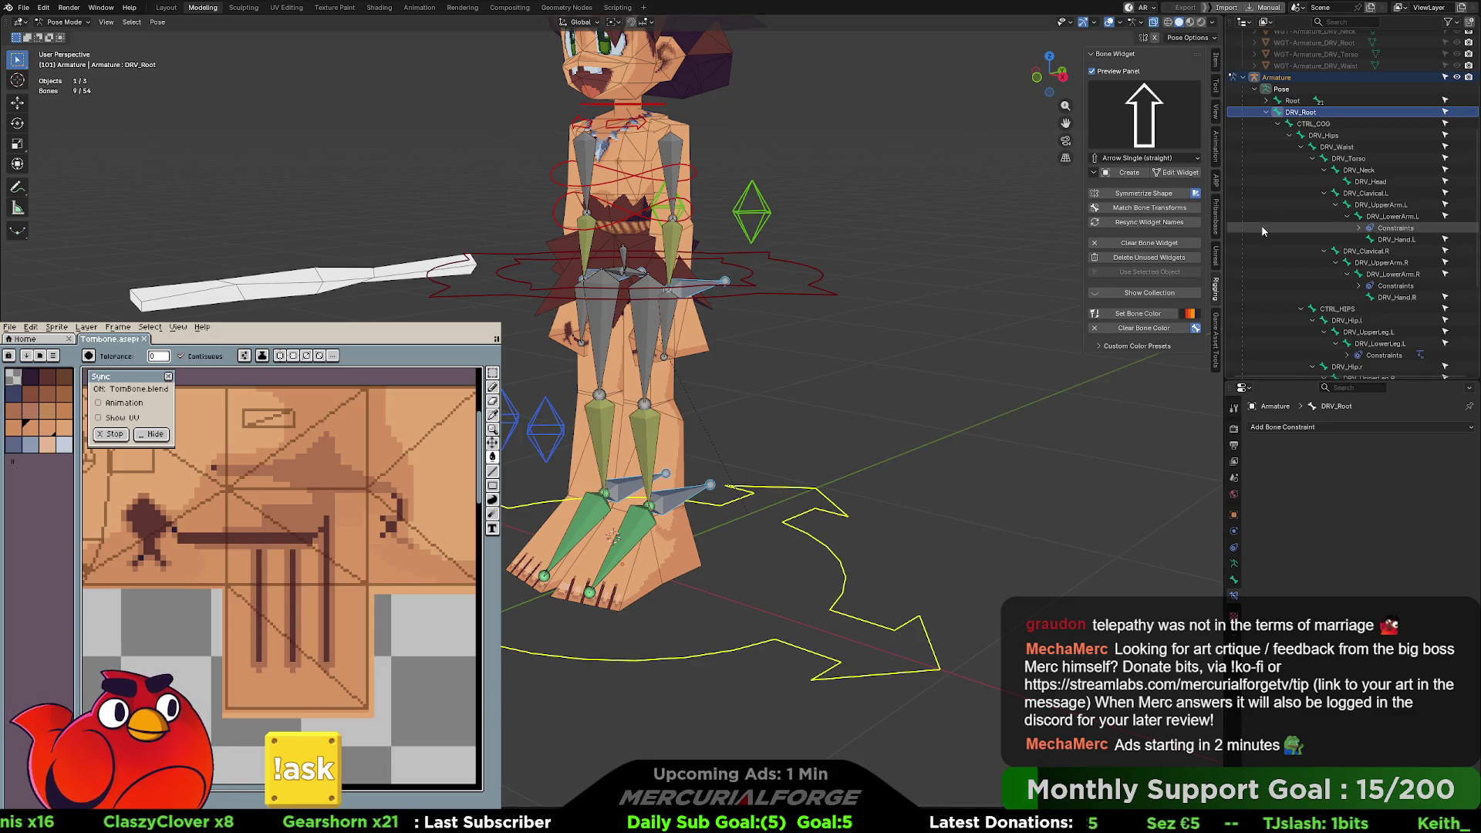
scroll(1262, 224, "down", 5)
left_click_drag(1261, 224, 1327, 315)
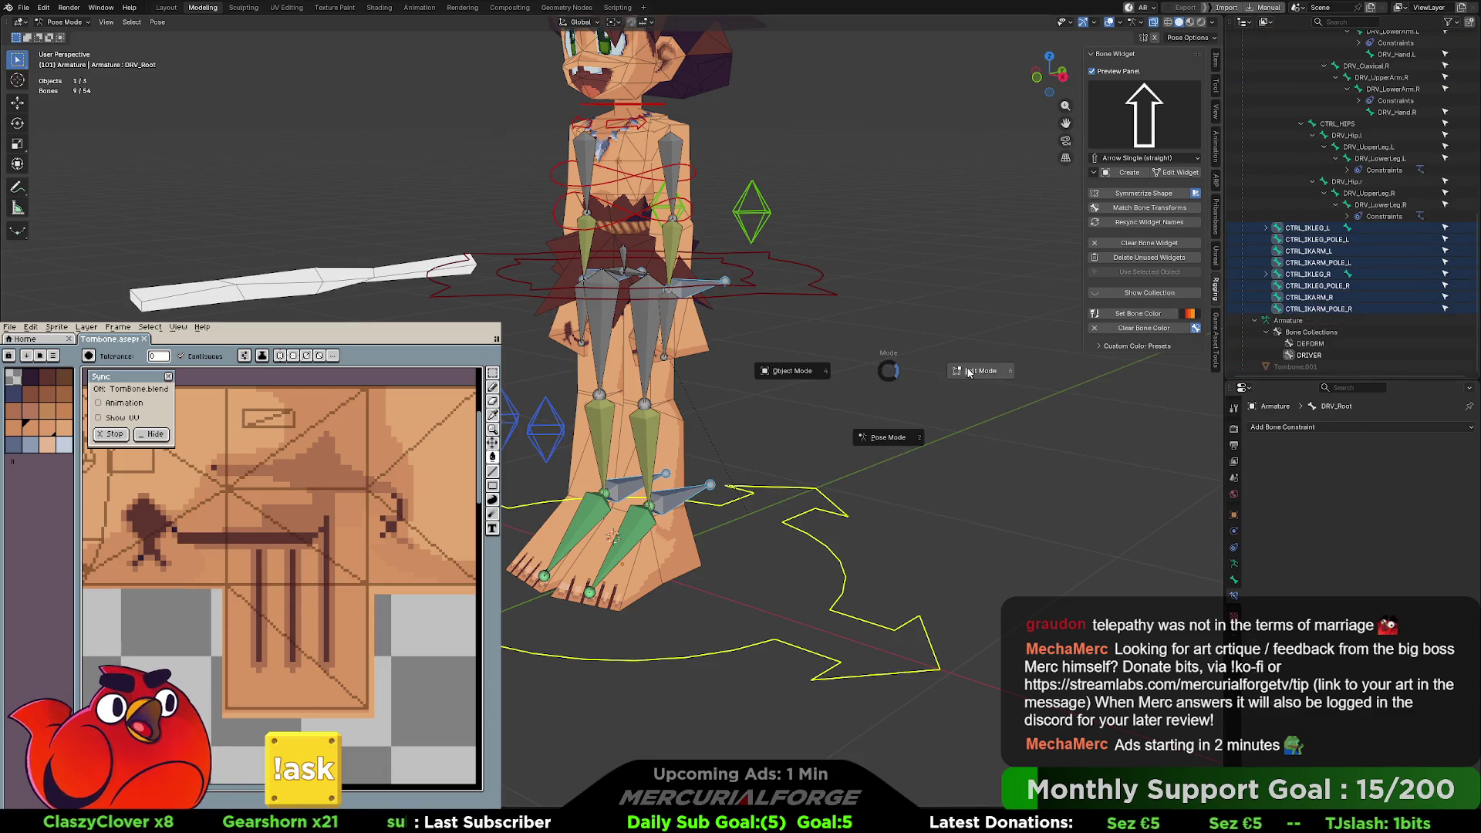
- In Edit Mode, parent the eight CTRL_IK leg and arm bones to DRV_Root with Keep Offset
key("Tab")
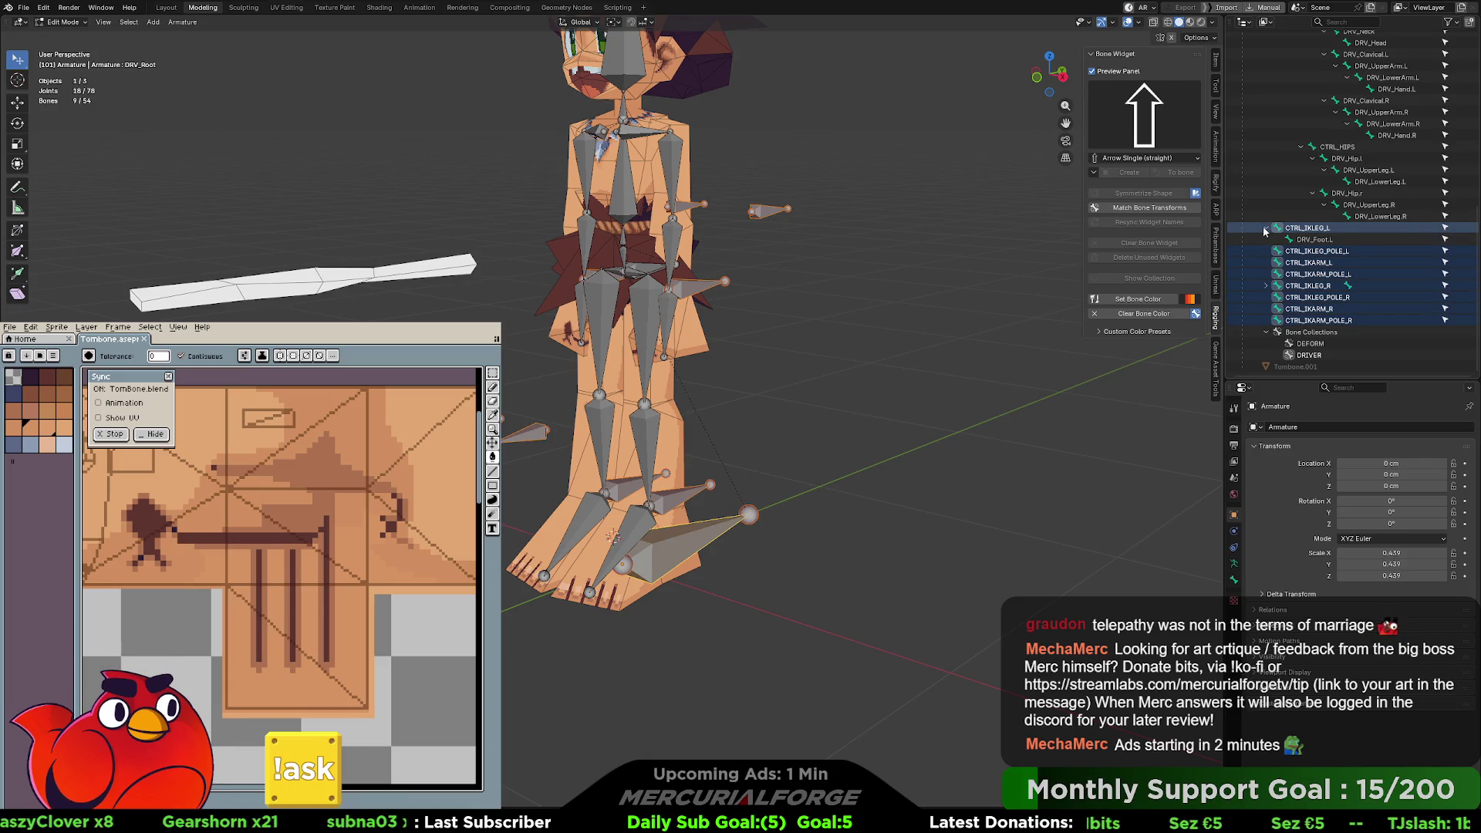
left_click(1266, 228)
left_click(1329, 324)
scroll(1311, 232, "up", 8)
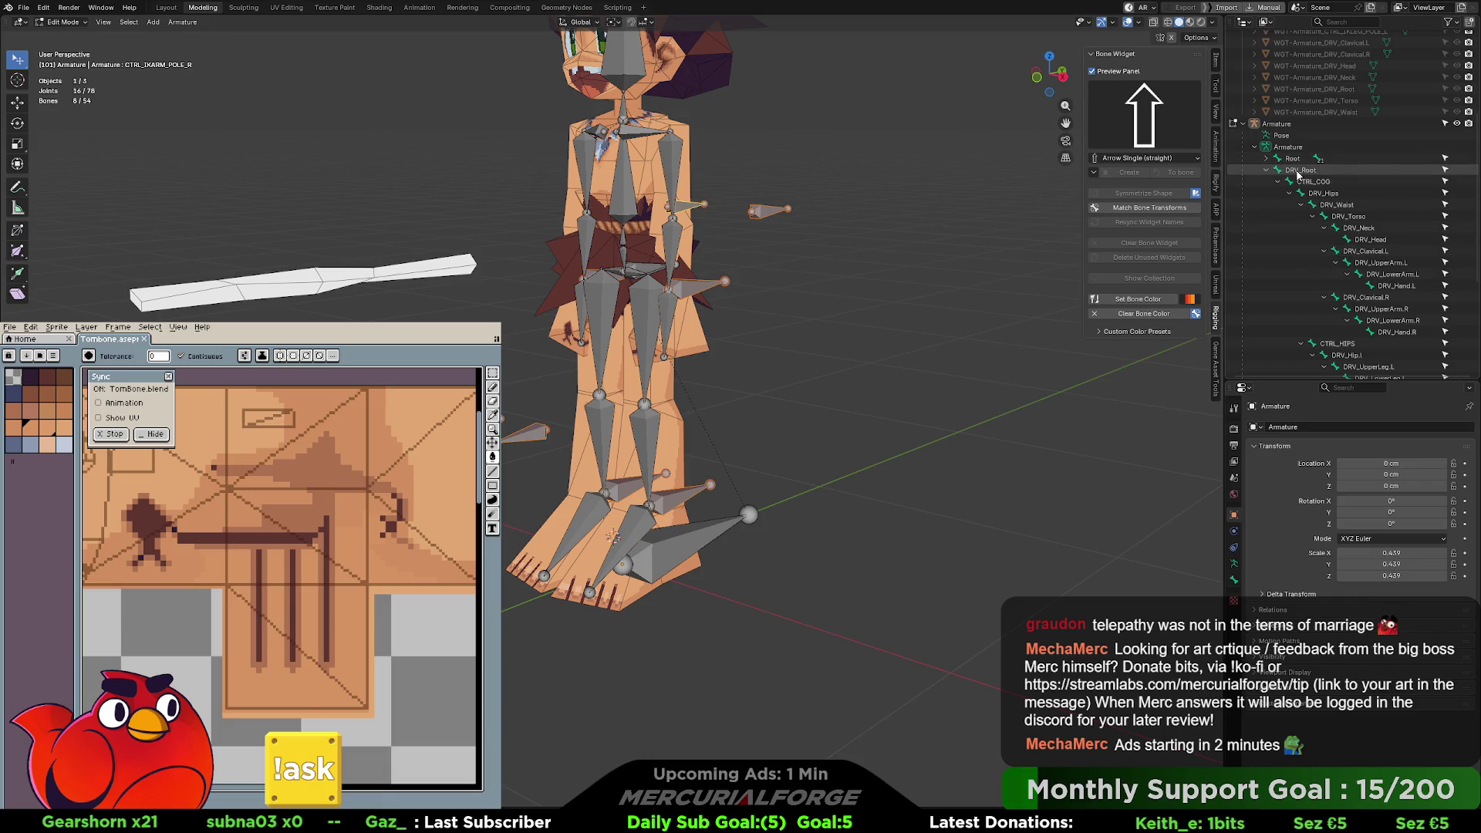
left_click(1302, 170)
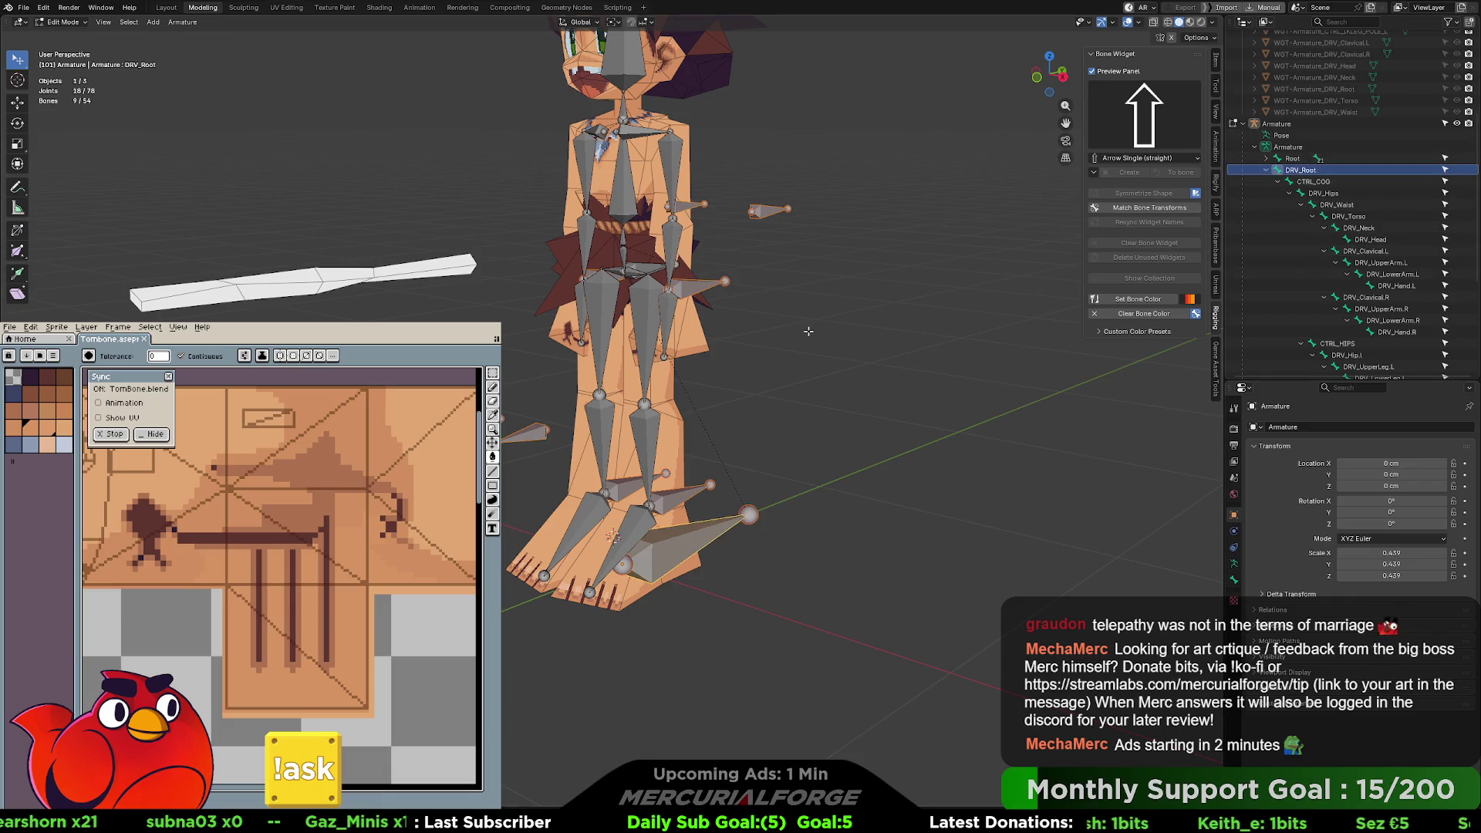
key("ctrl+p")
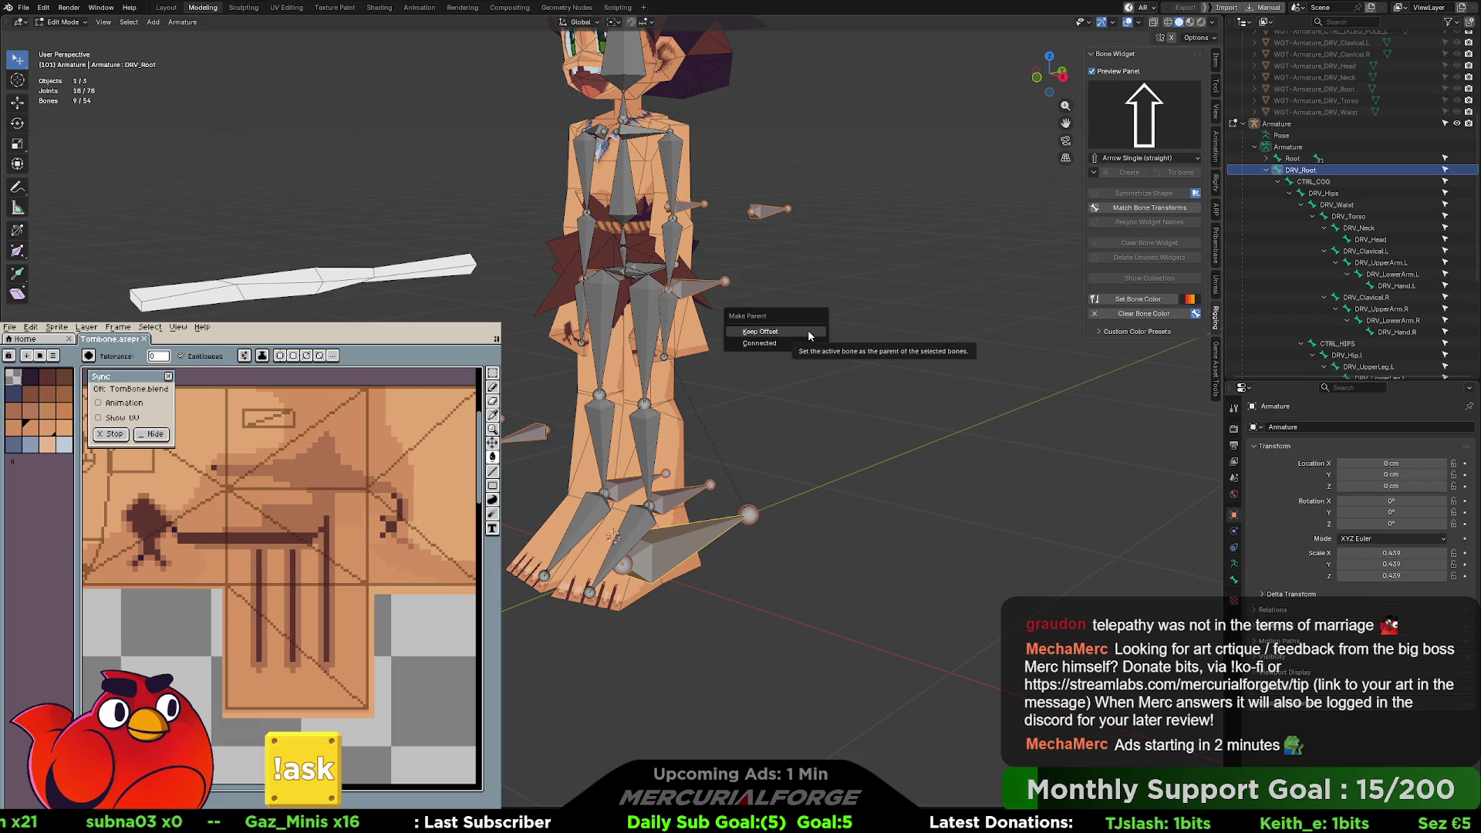
left_click(810, 352)
scroll(1289, 263, "up", 2)
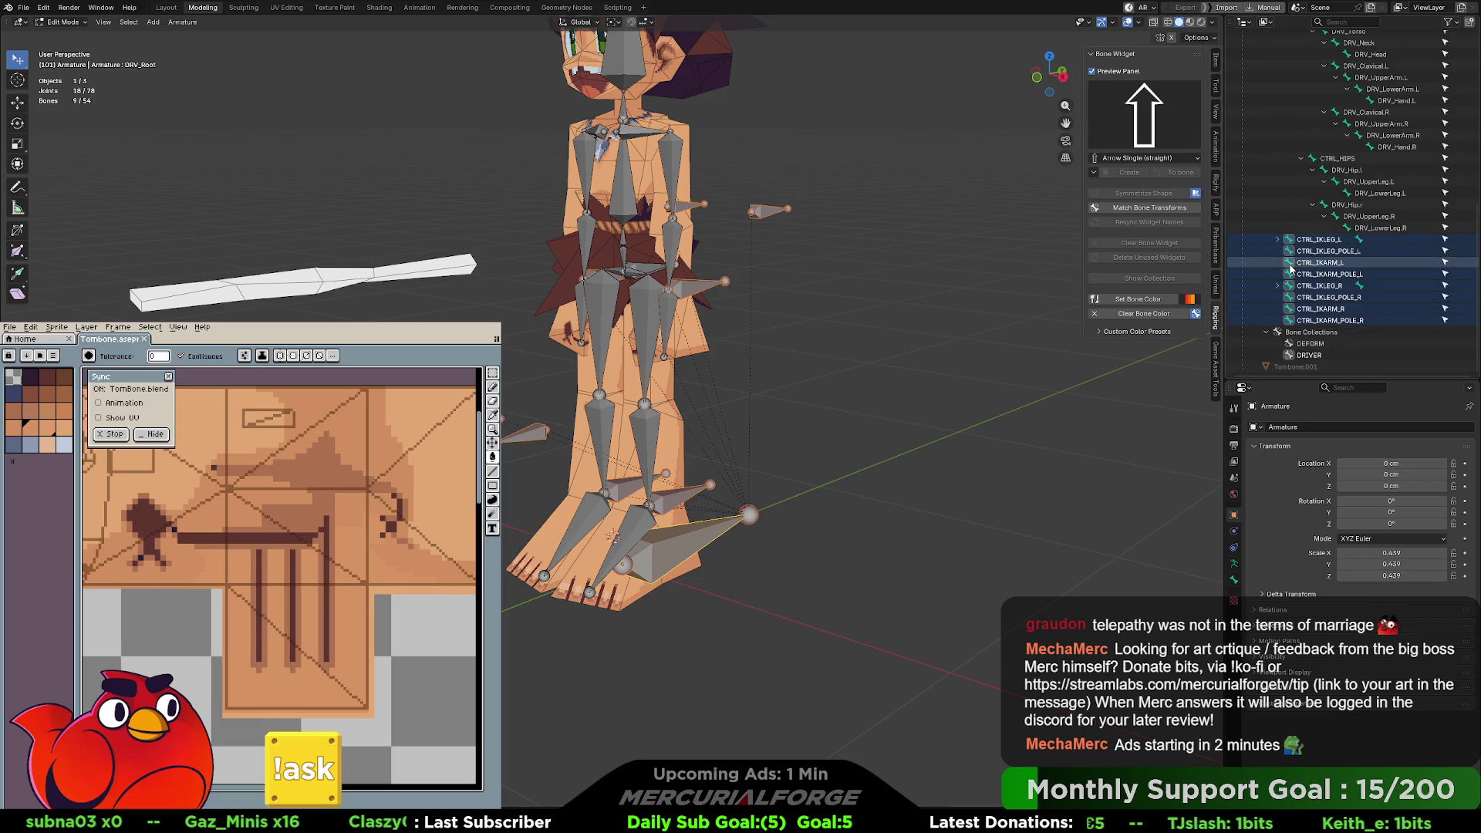
scroll(1269, 197, "up", 5)
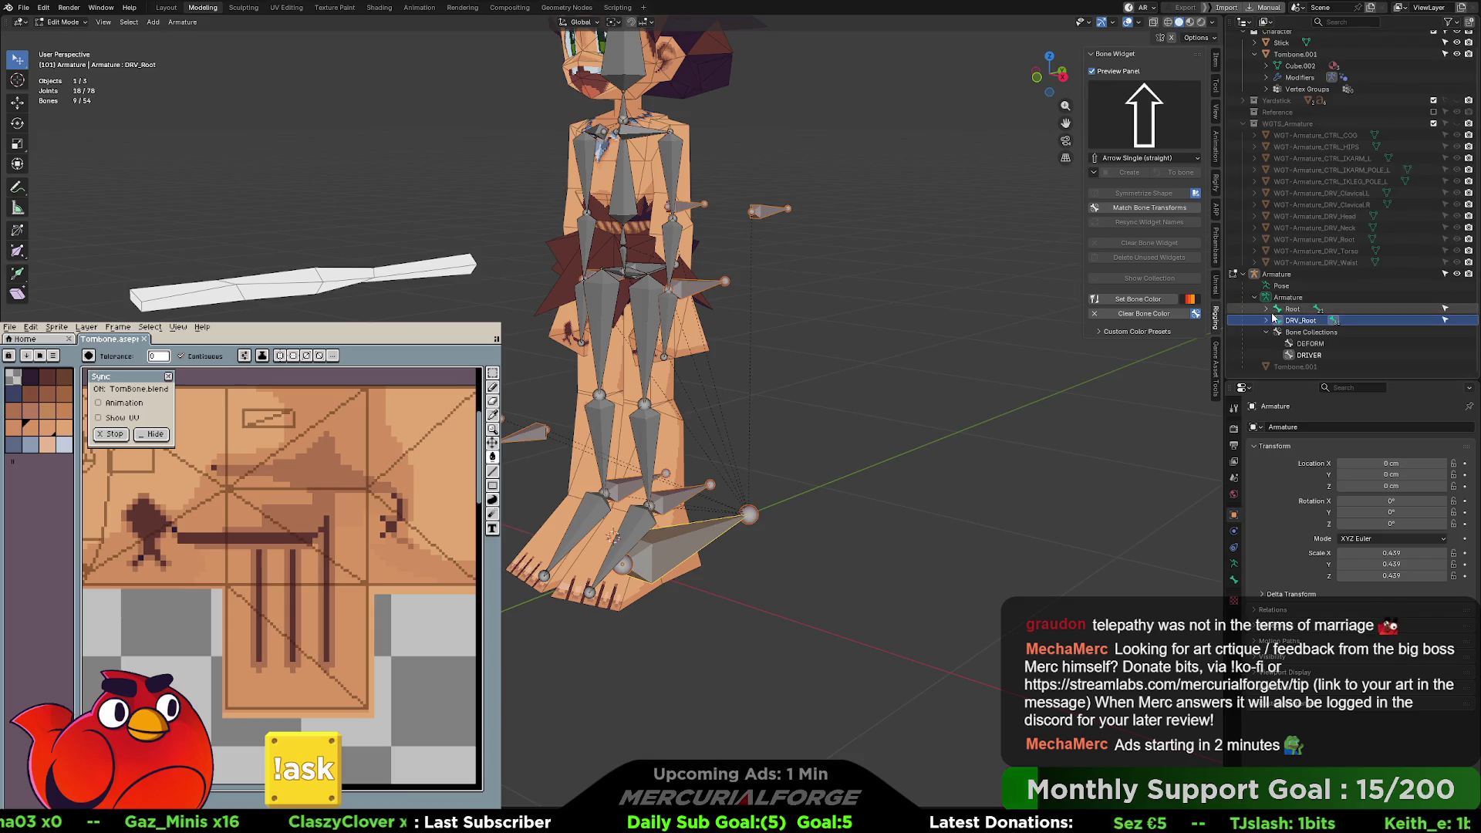
scroll(1269, 324, "down", 10)
key("ctrl+Tab")
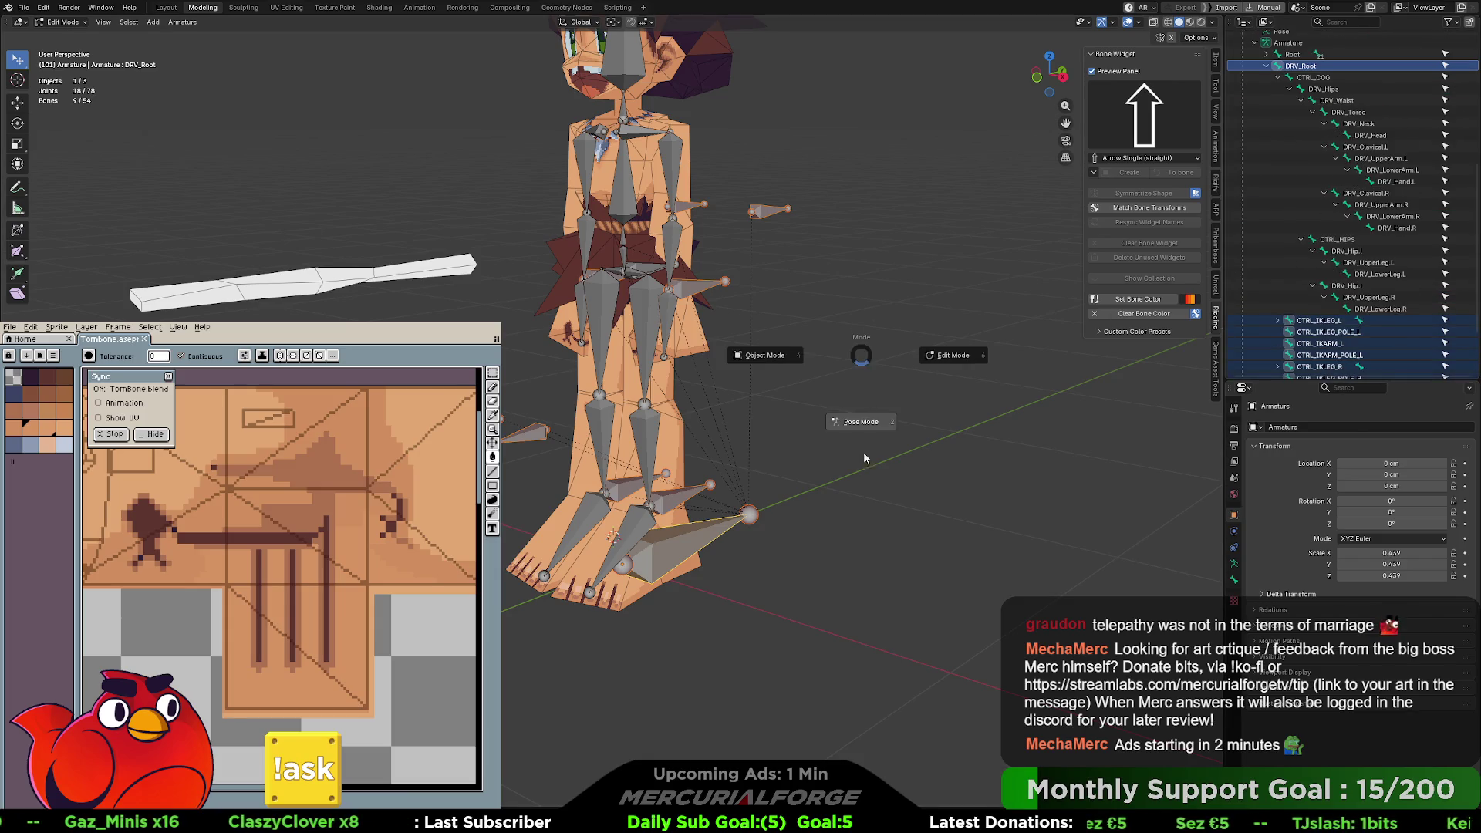
- Back in Pose Mode, move the rig from DRV_Root, then move and tilt CTRL_IKLEG_L toes-down
left_click(861, 424)
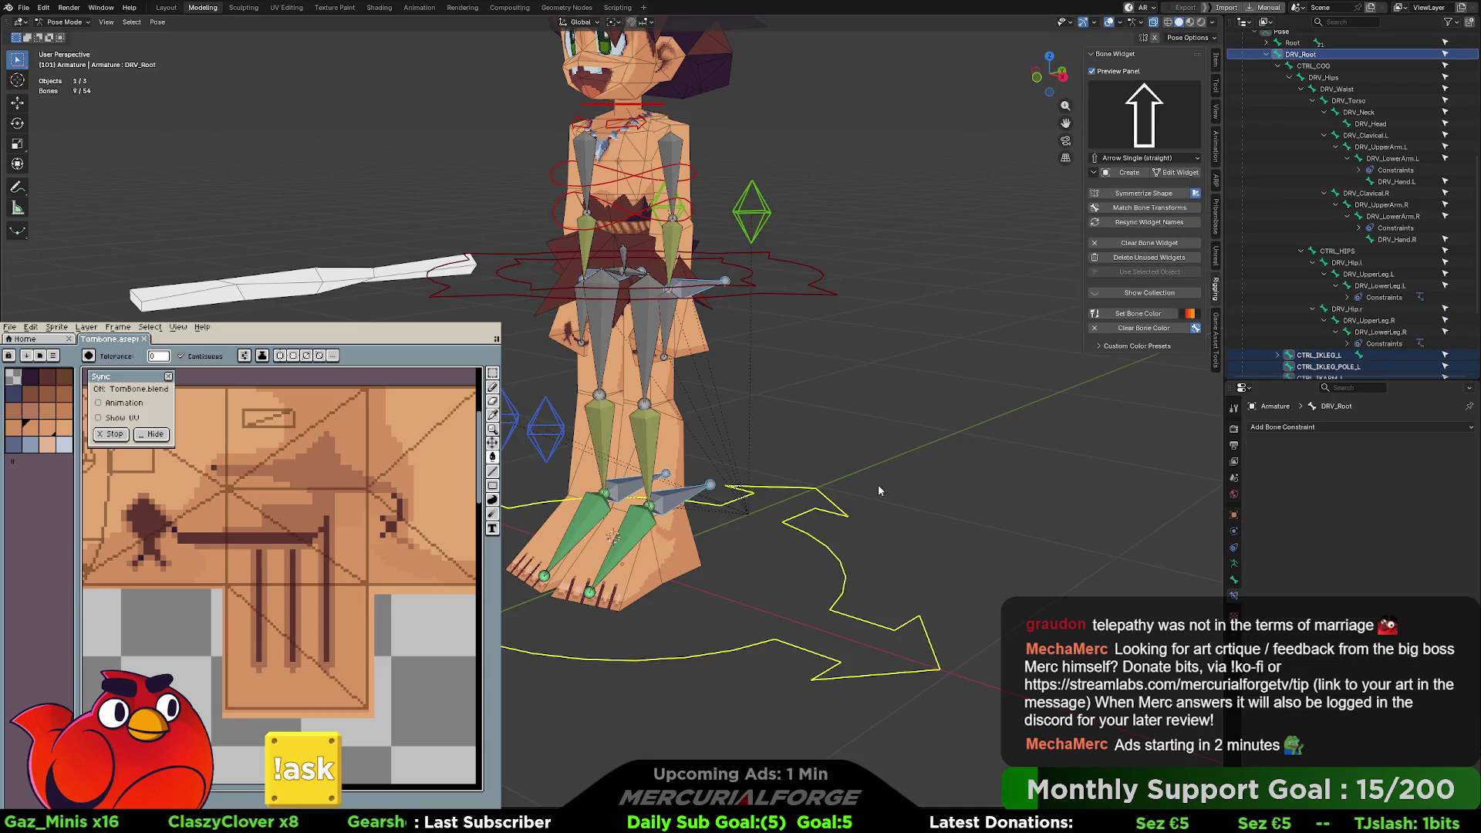
key("g")
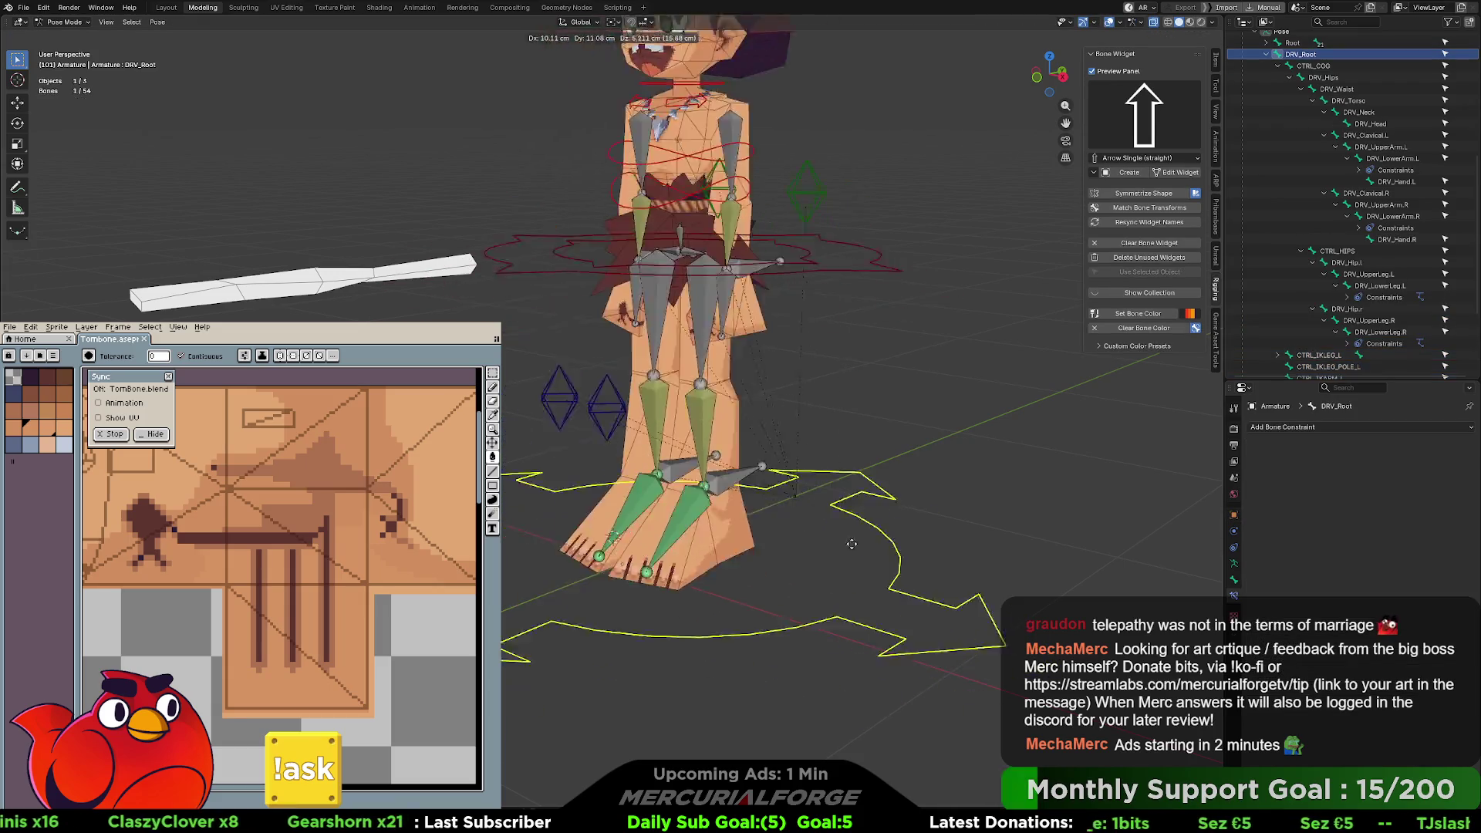
left_click(631, 424)
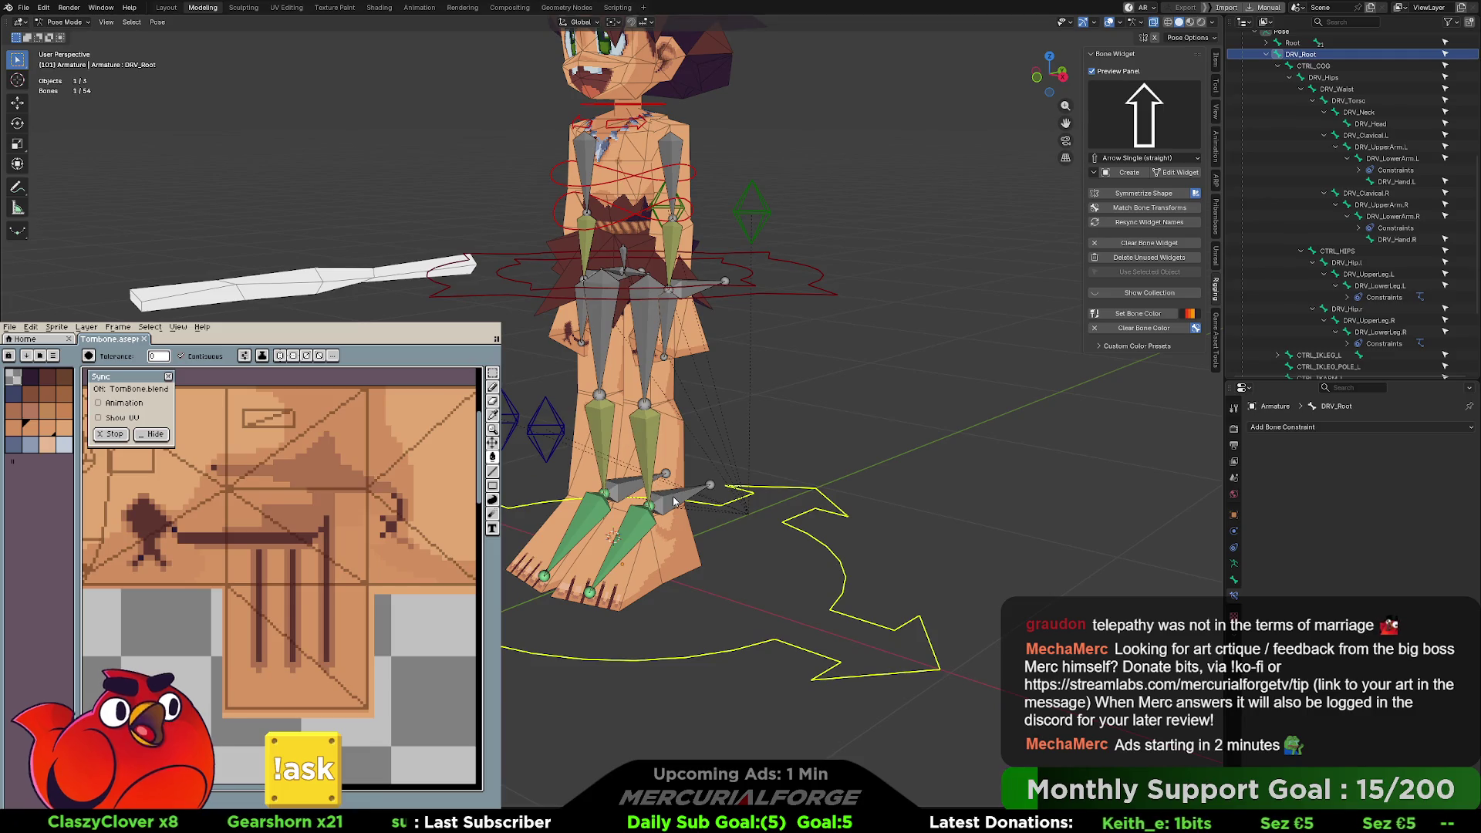
left_click(679, 492)
key("g")
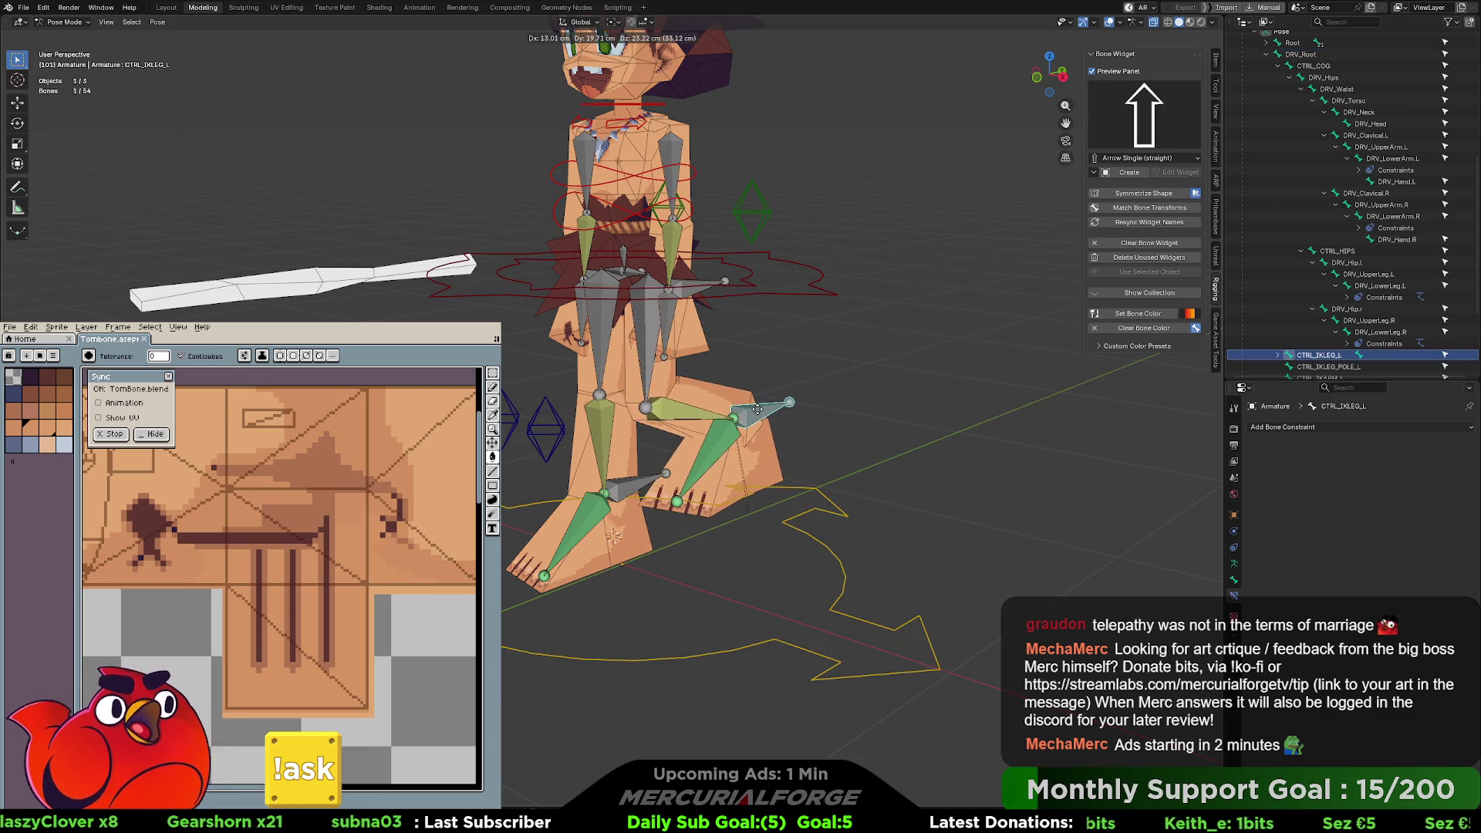
key("r")
left_click(817, 534)
- Test-move DRV_Root again, cancel it, and clear the bone selection
left_click(843, 575)
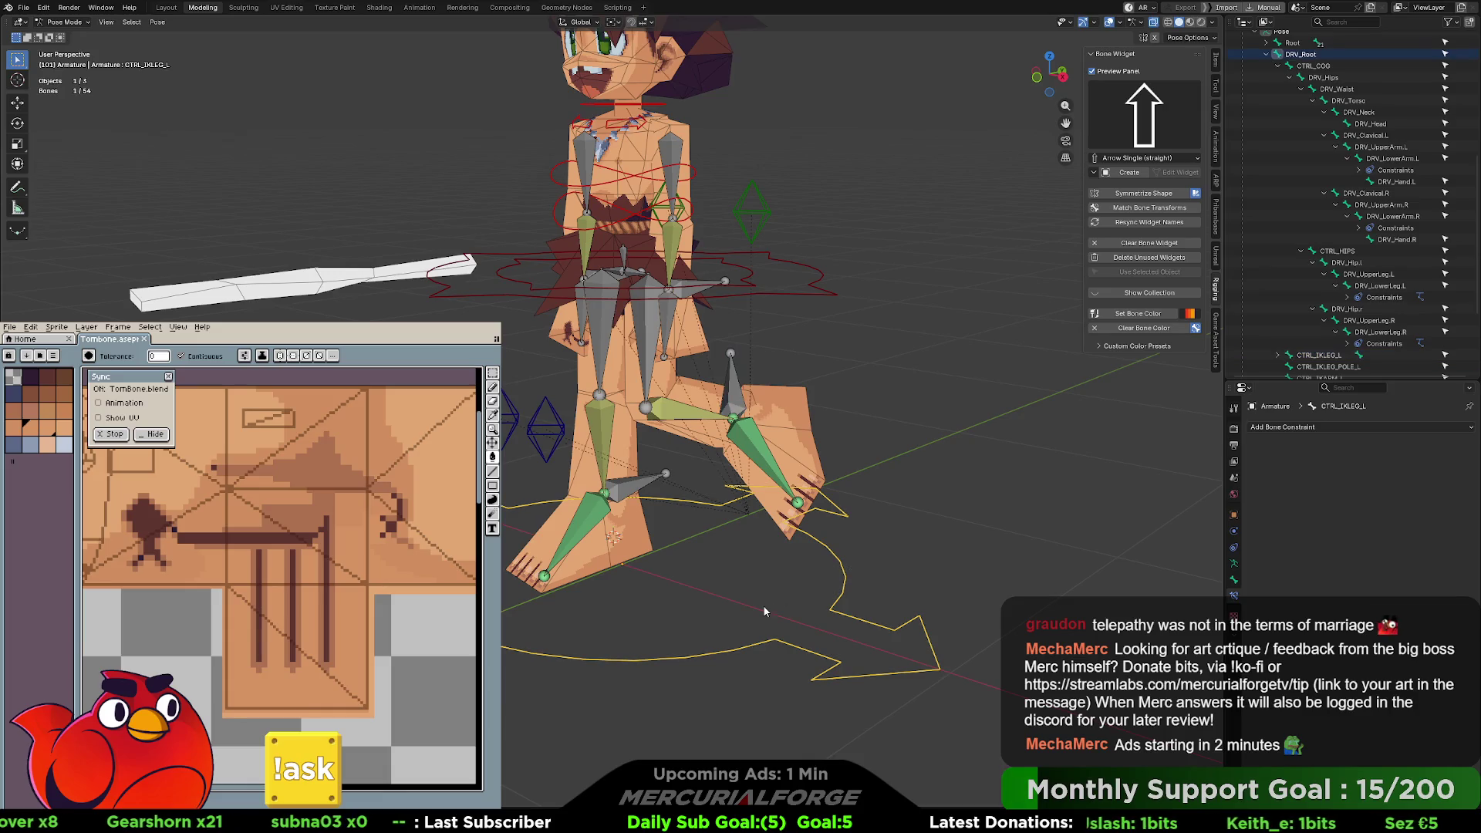
key("g")
key("Escape")
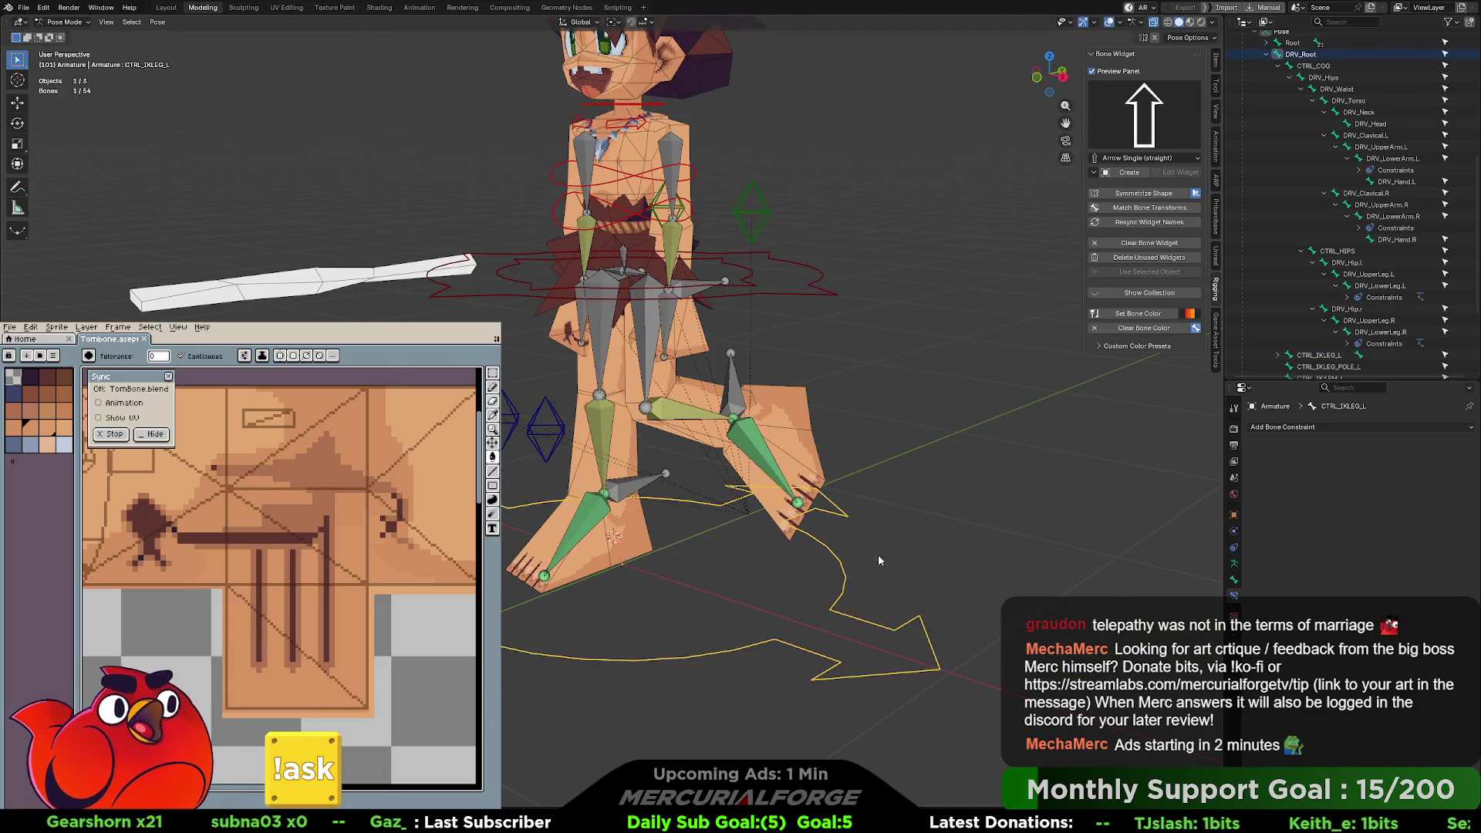
left_click(929, 540)
middle_click_drag(952, 525, 902, 543)
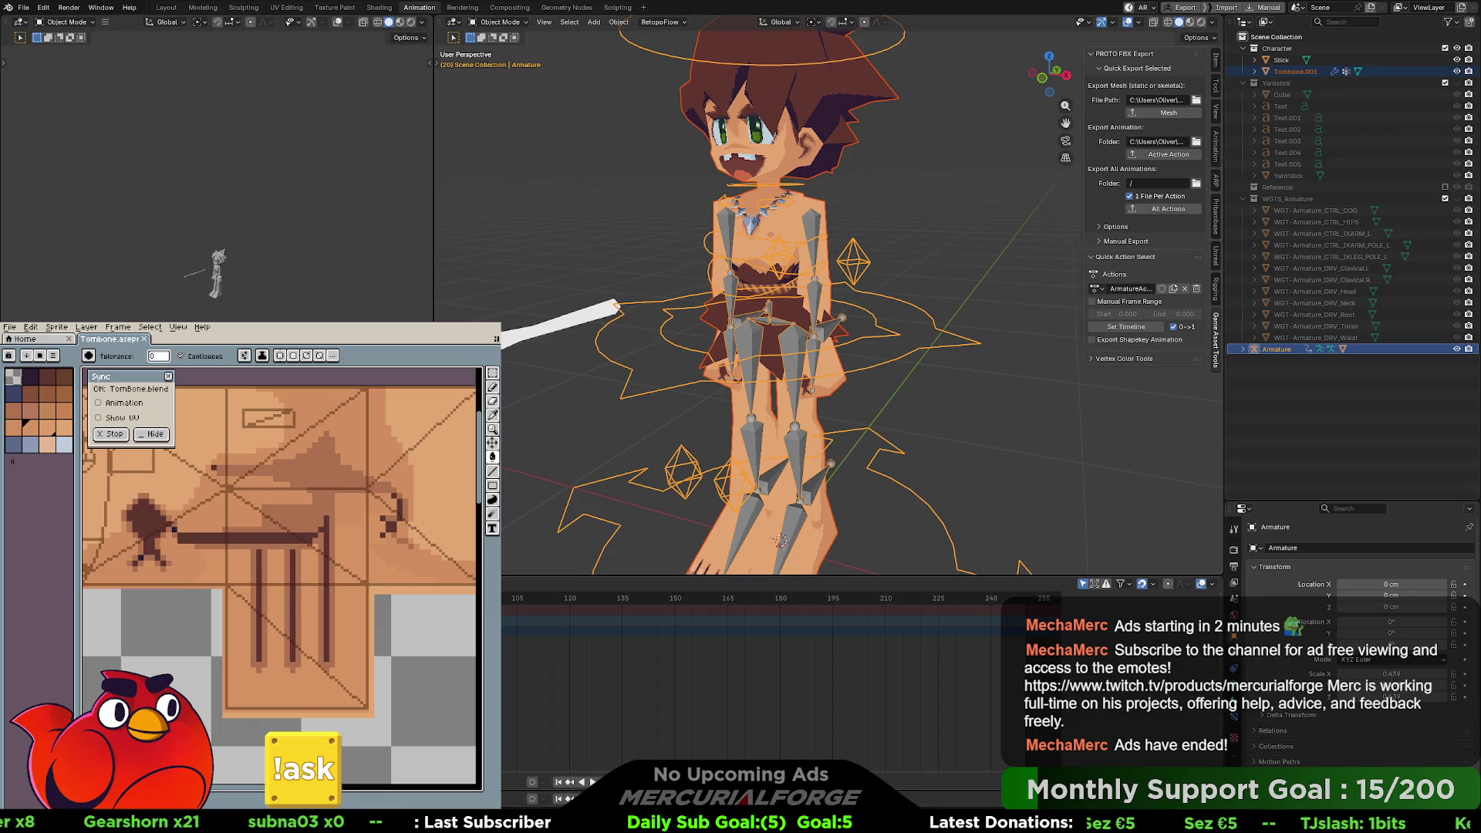
- Start playing the character's animation in the Animation workspace
key("space")
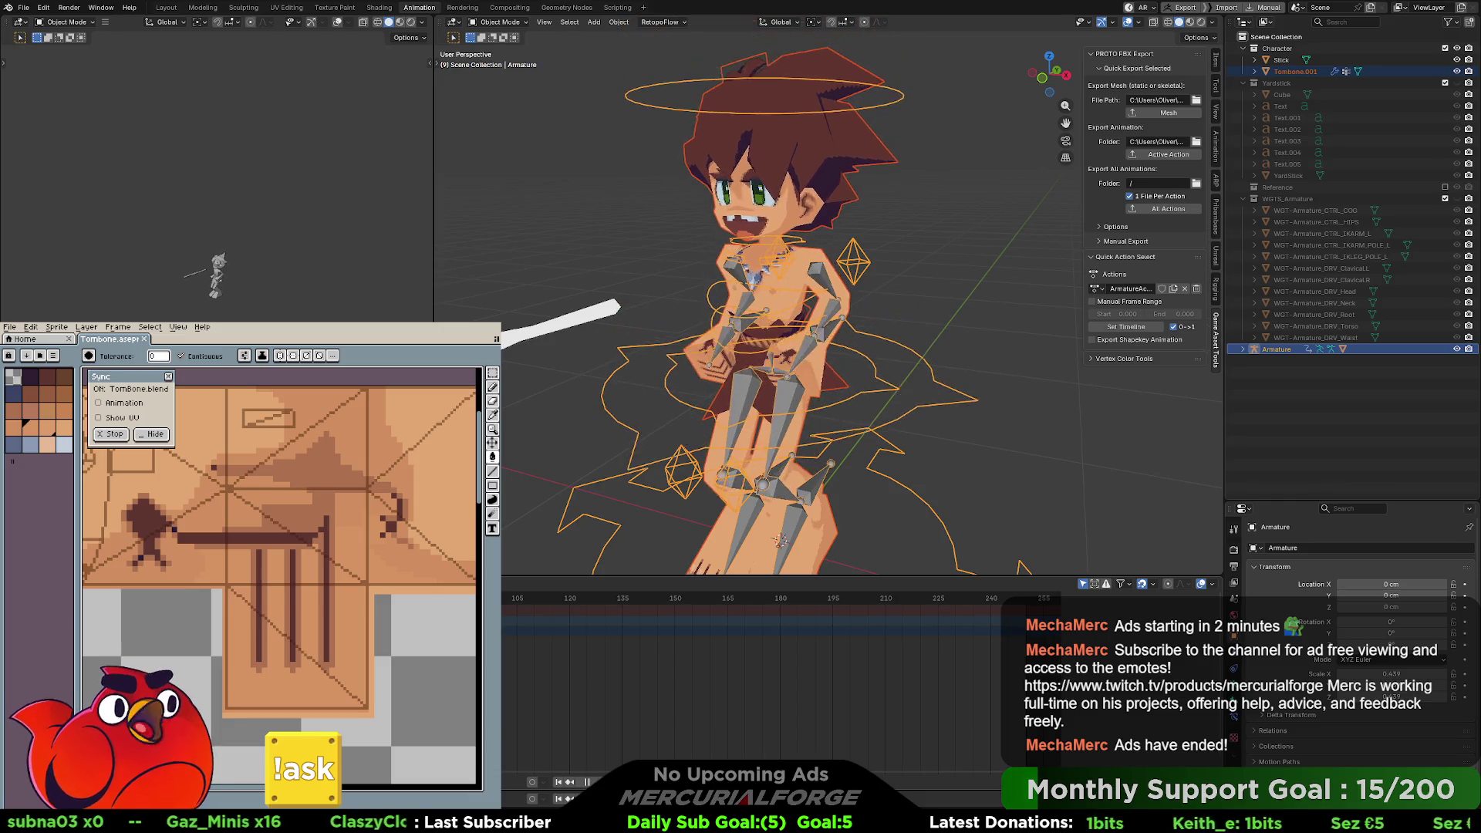
- Stop the animation playback
key("space")
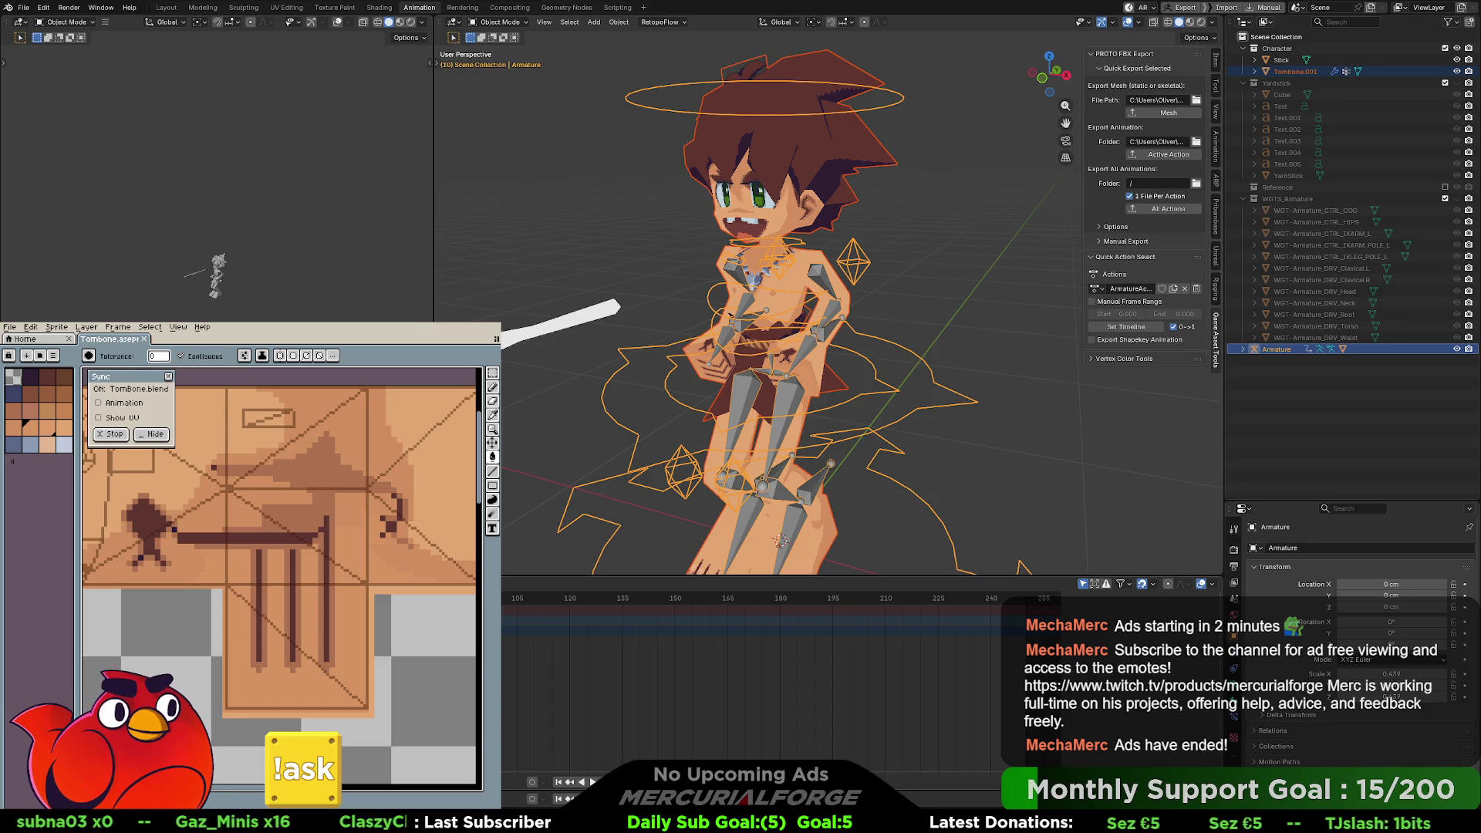
key("shift+d")
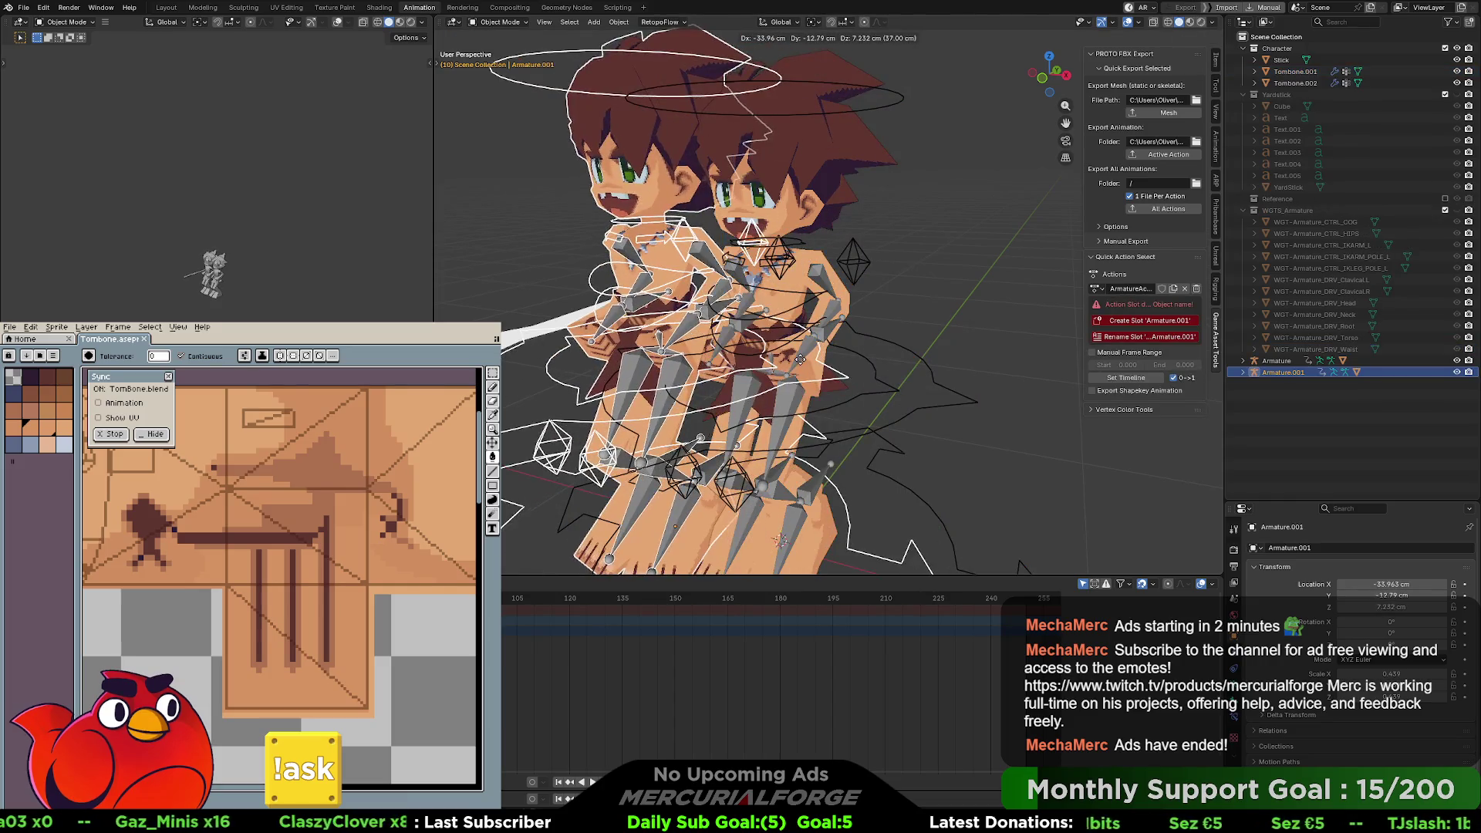
left_click(970, 312)
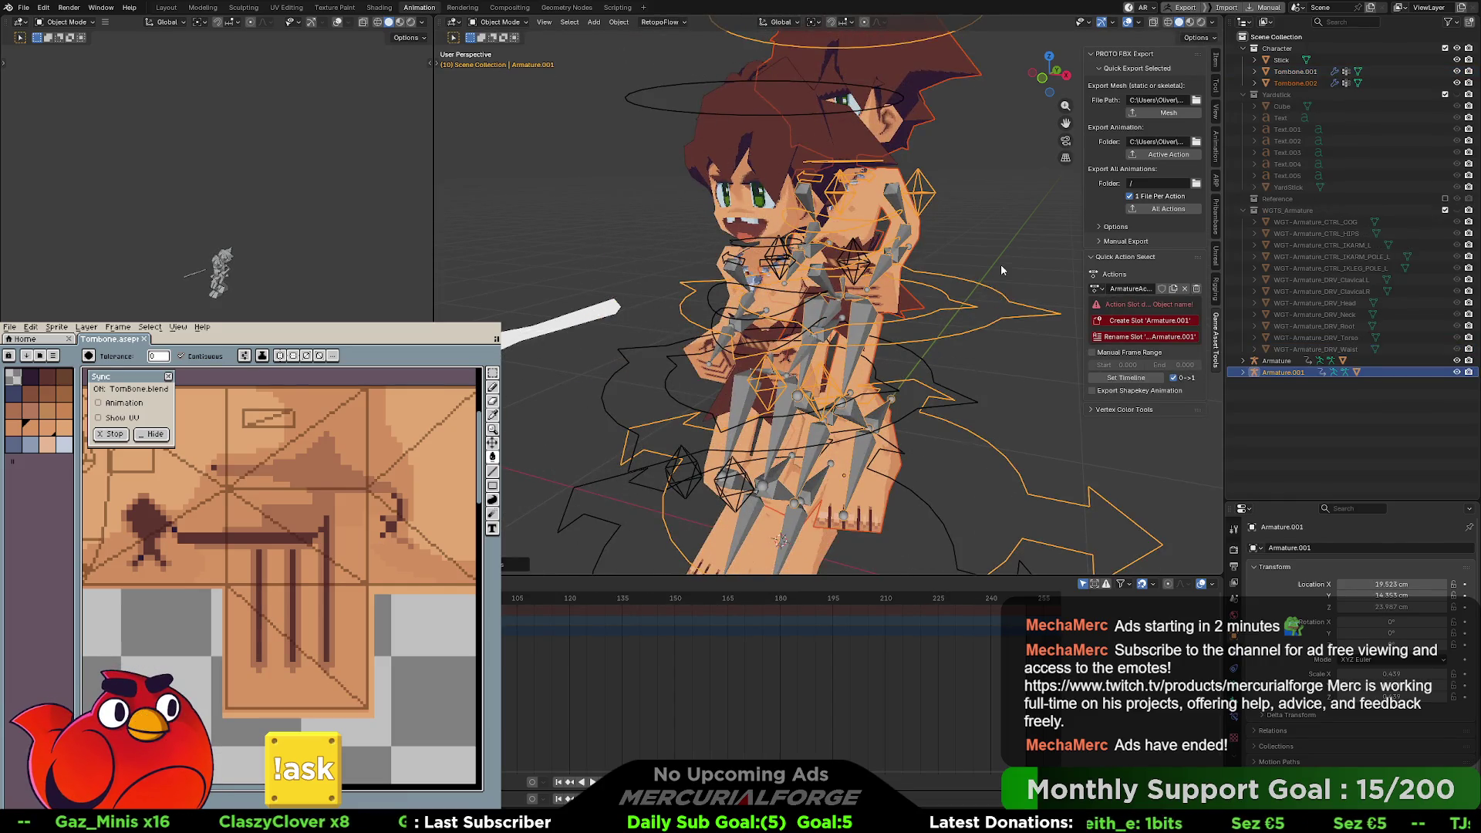
key("ctrl+z")
mouse_move(995, 289)
middle_mouse_down()
mouse_move(977, 312)
mouse_move(918, 298)
mouse_move(932, 292)
mouse_move(896, 299)
mouse_move(882, 276)
mouse_move(922, 322)
mouse_move(924, 309)
mouse_move(915, 297)
mouse_move(921, 330)
middle_mouse_up()
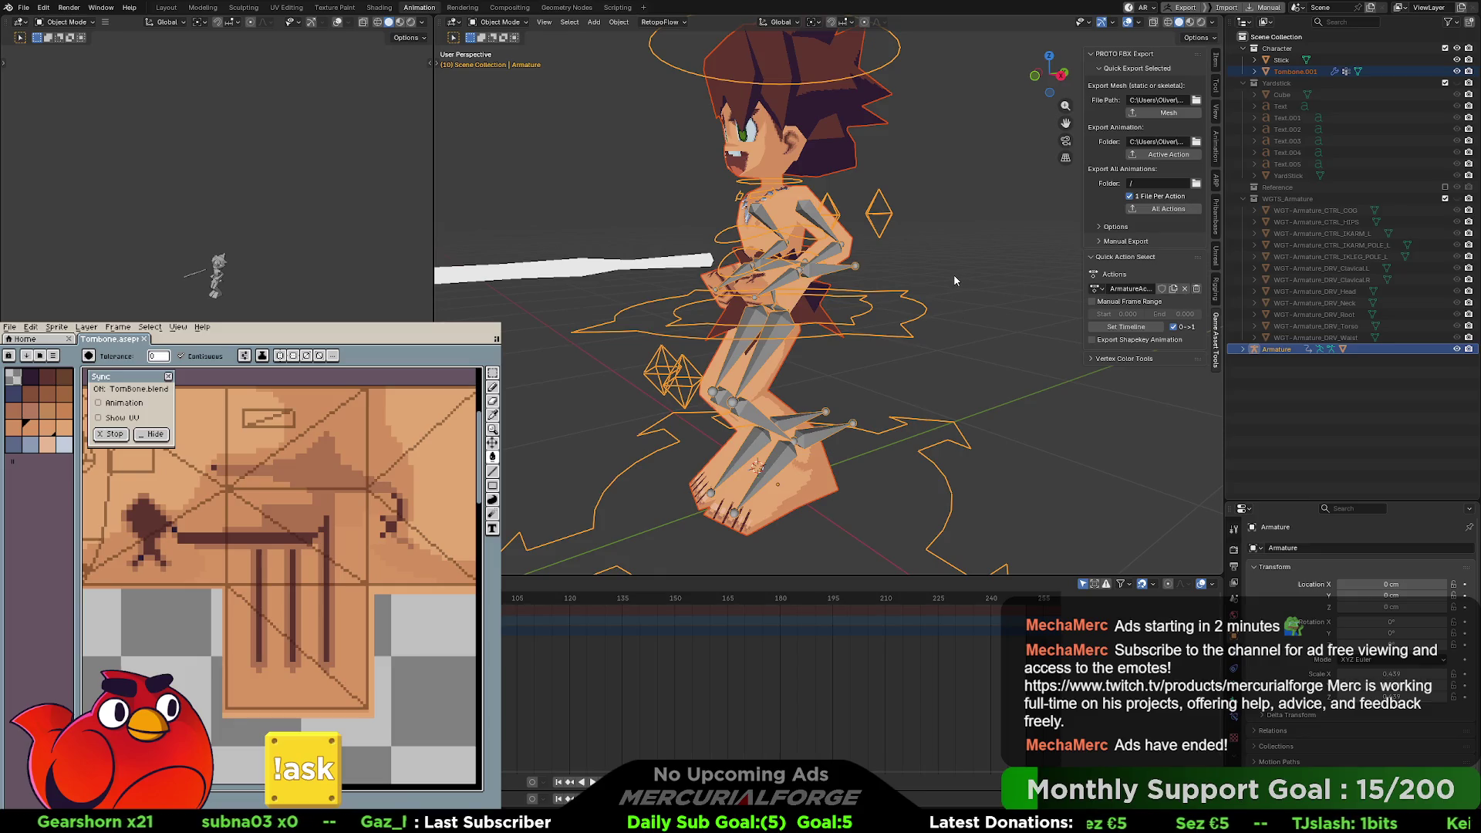
left_click(1102, 227)
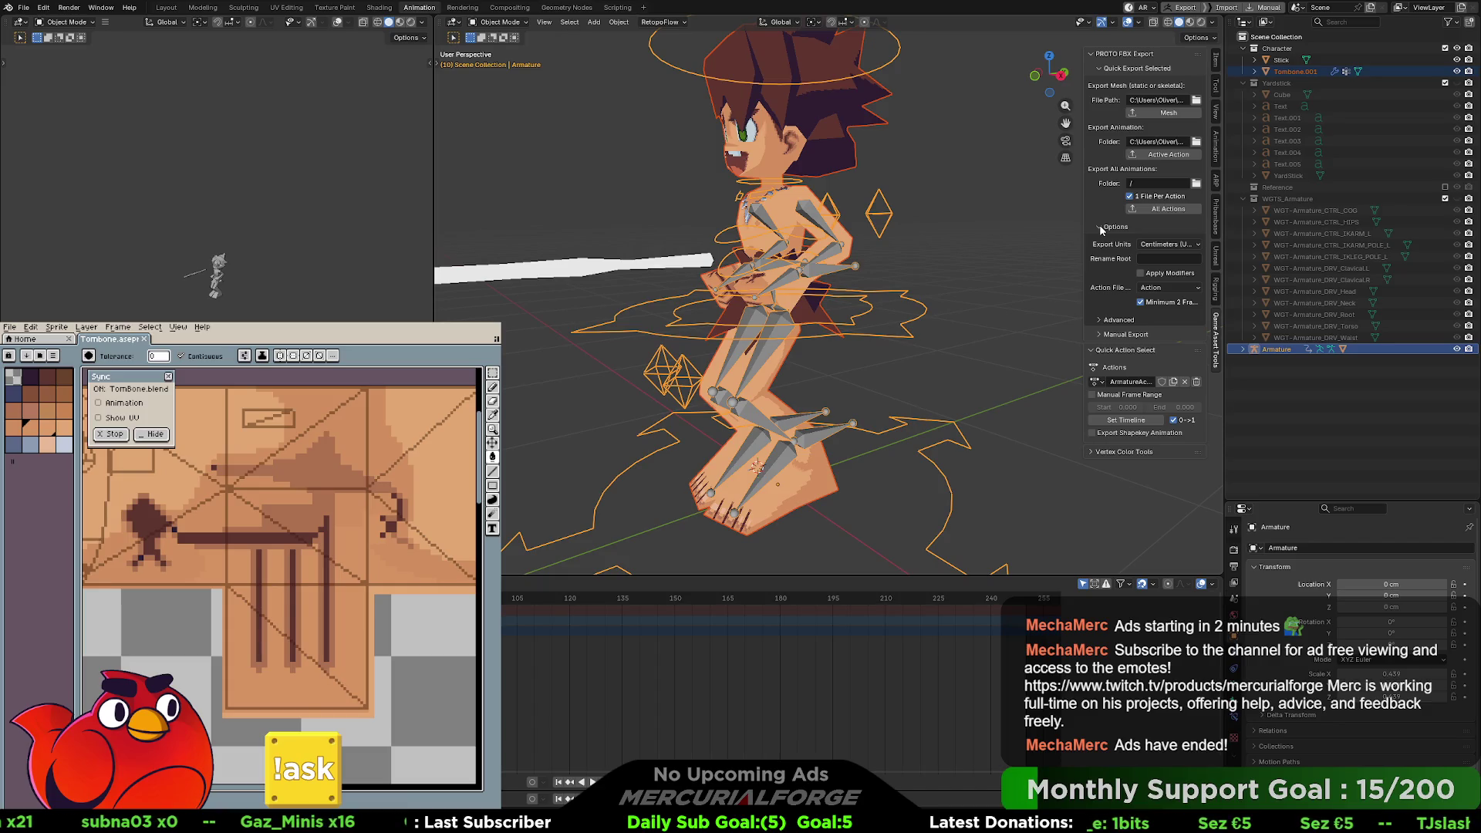
left_click(1101, 226)
left_click(1093, 358)
left_click(1094, 360)
middle_click_drag(889, 295, 925, 320)
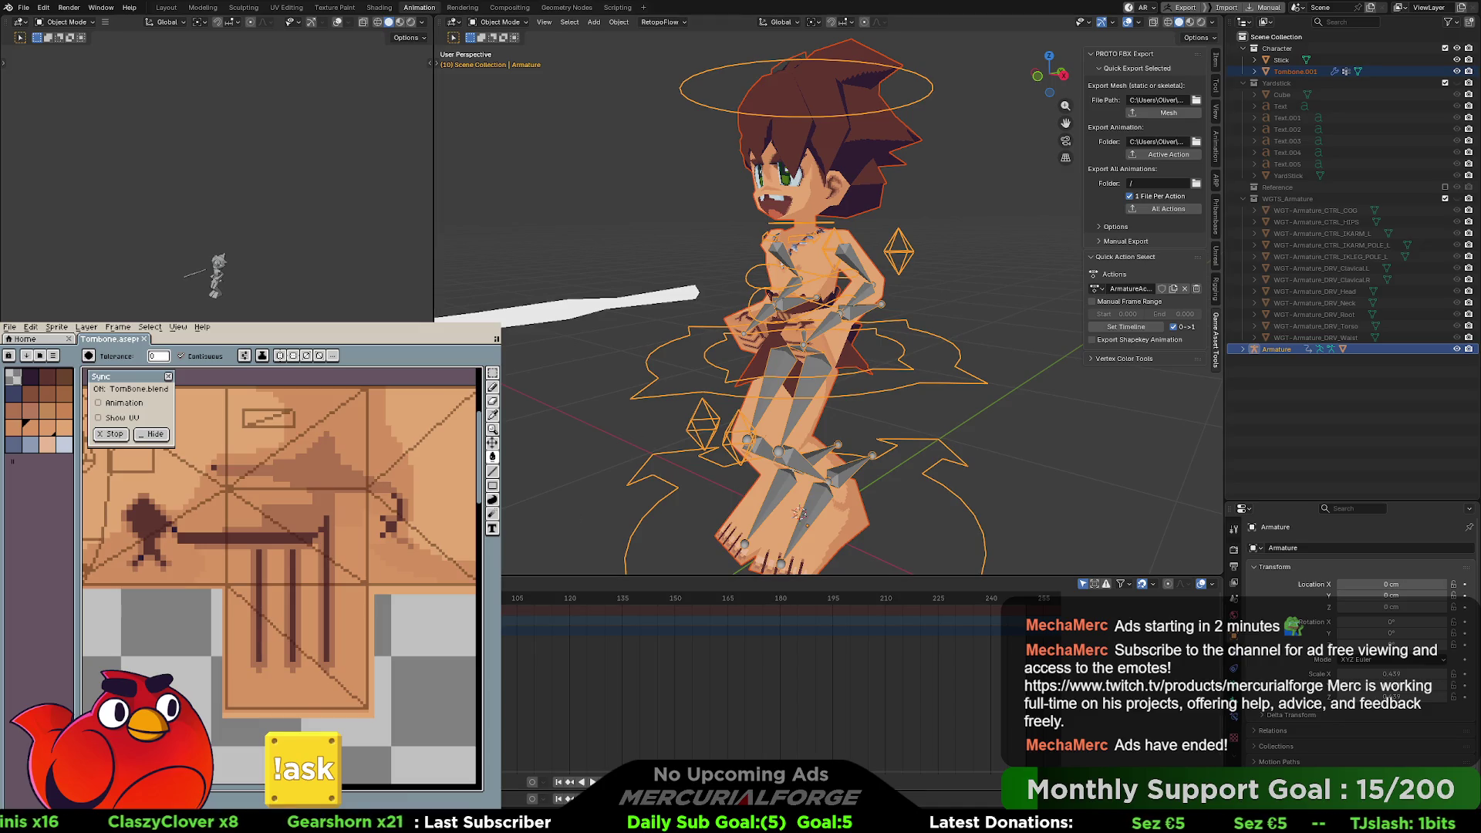
- Play and stop the animation, then deselect the Tombone.001 mesh from a profile view
key("space")
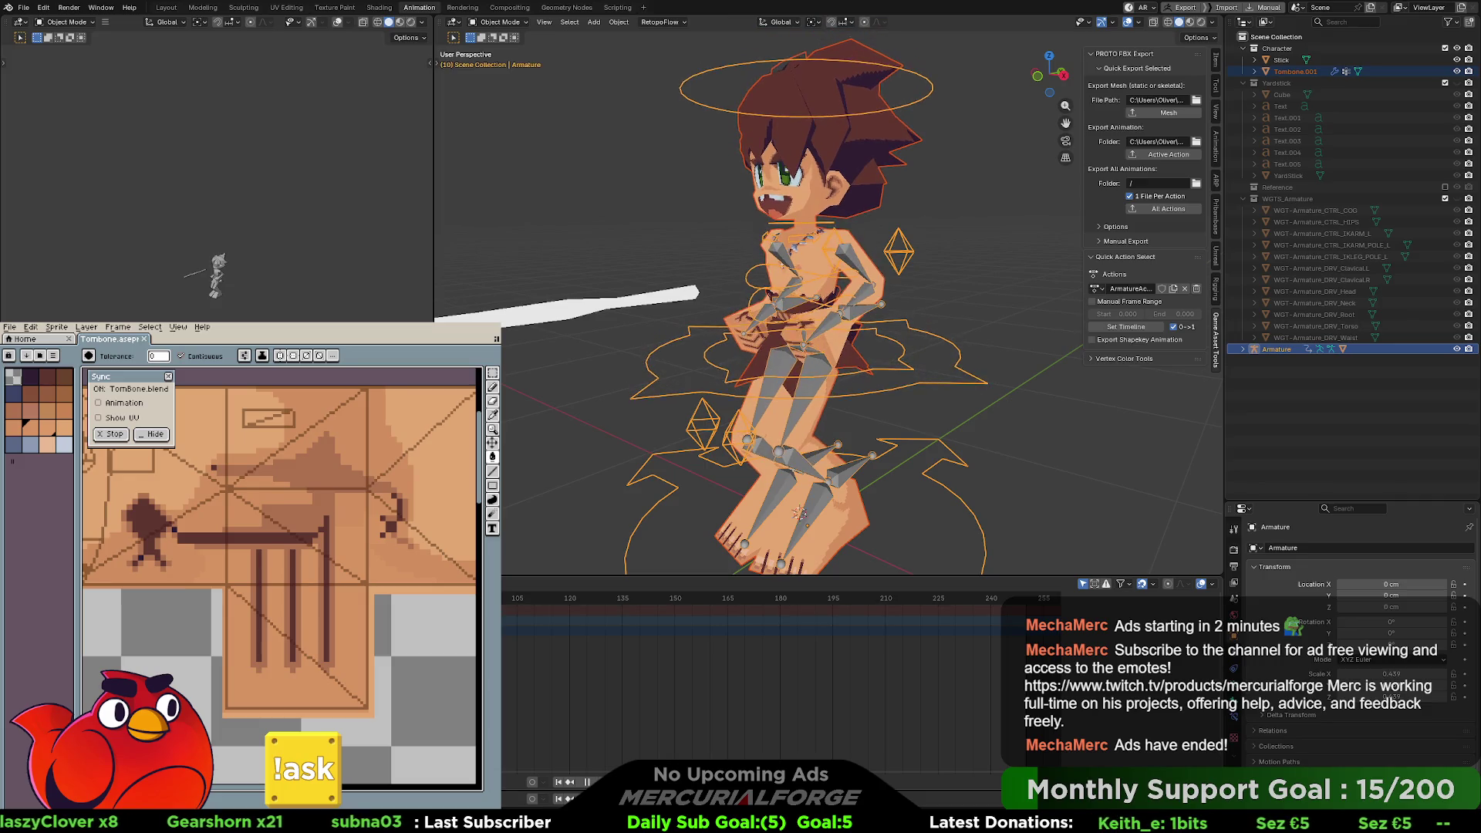
key("space")
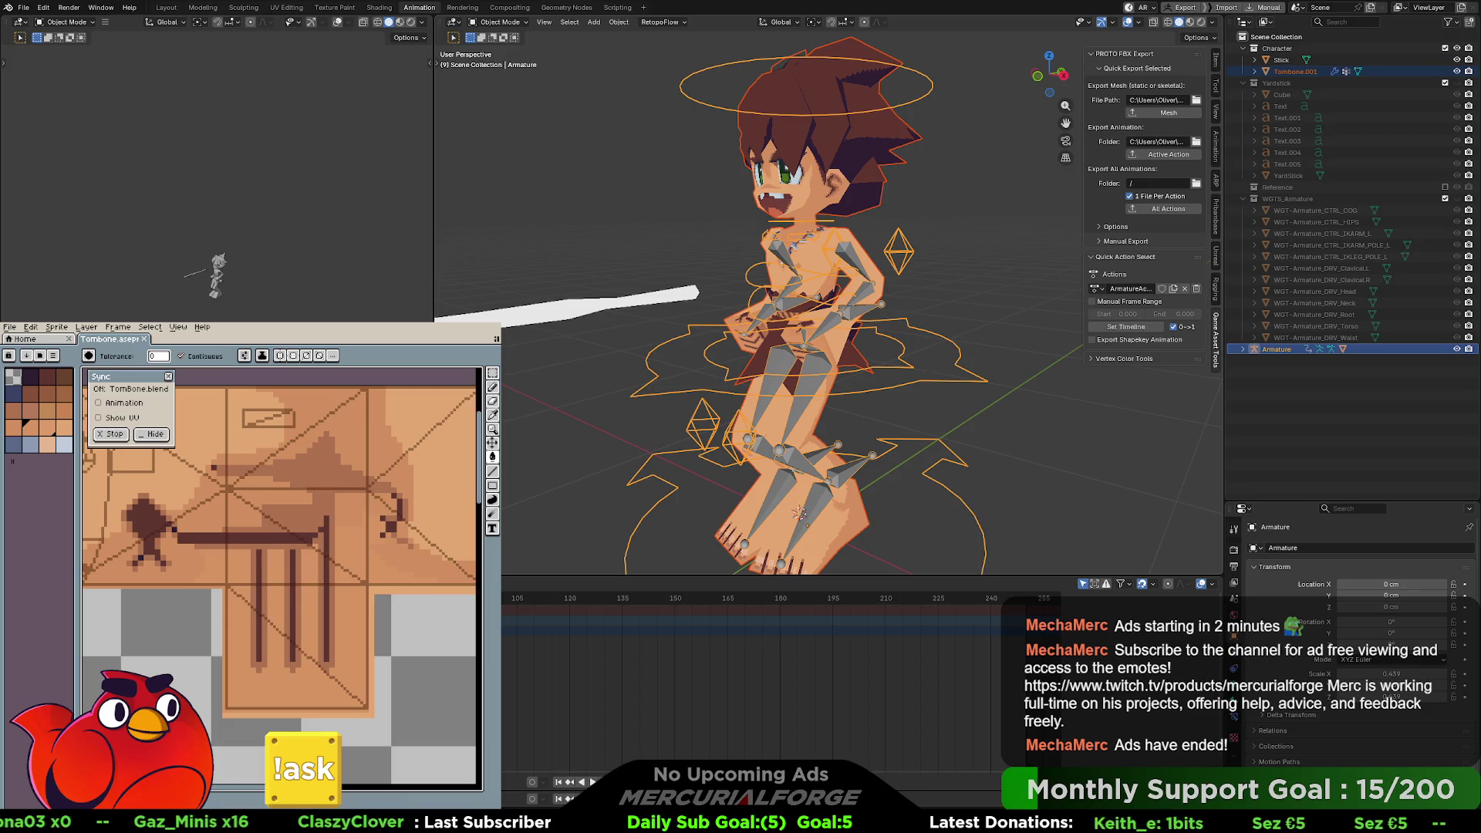
mouse_move(922, 357)
middle_mouse_down()
mouse_move(841, 347)
mouse_move(858, 351)
middle_mouse_up()
left_click(892, 356)
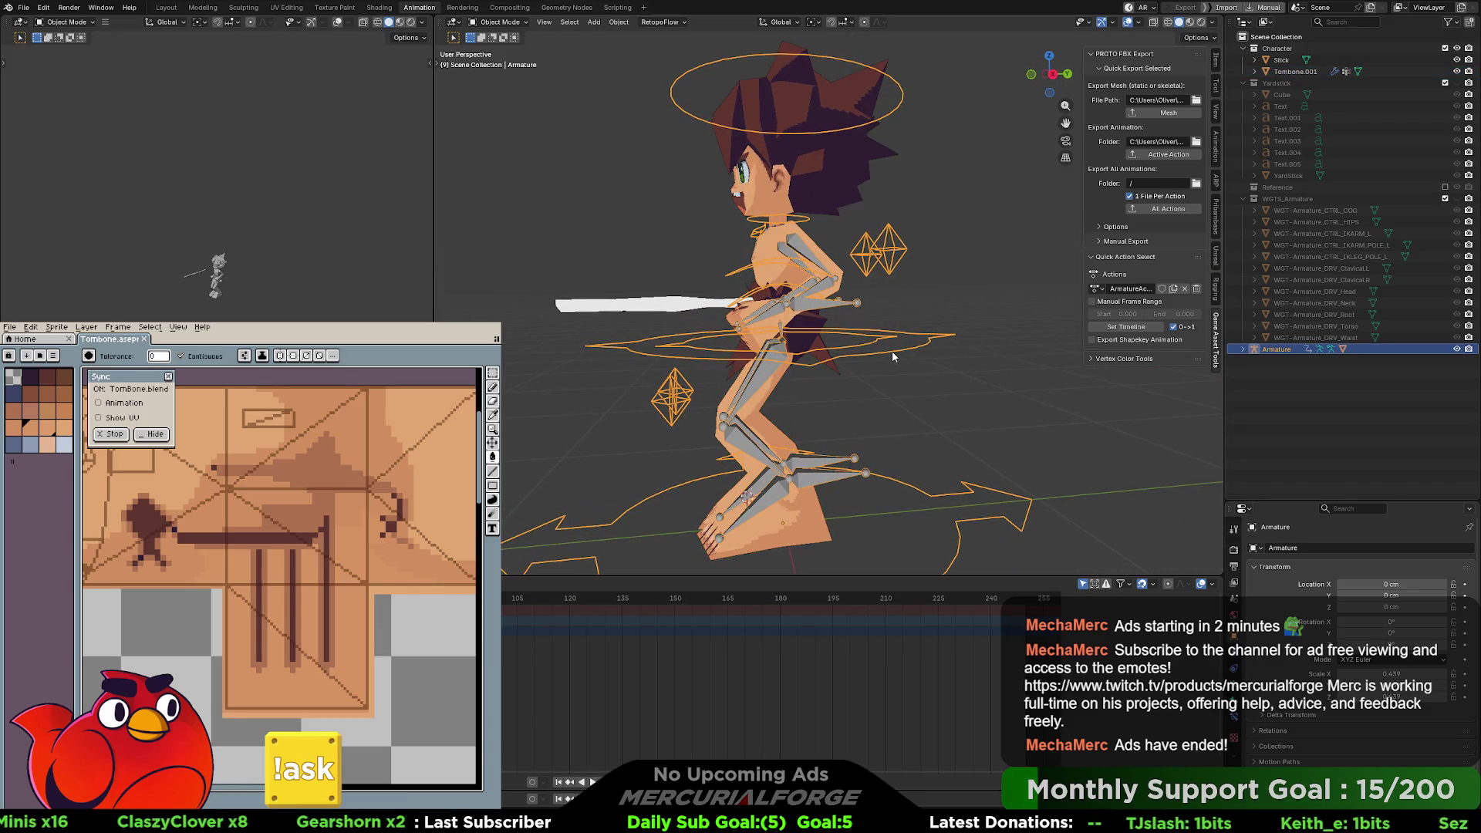
- Enter Pose Mode, try a vertical Z move and cancel it, then show the Graph Editor
key("ctrl+Tab")
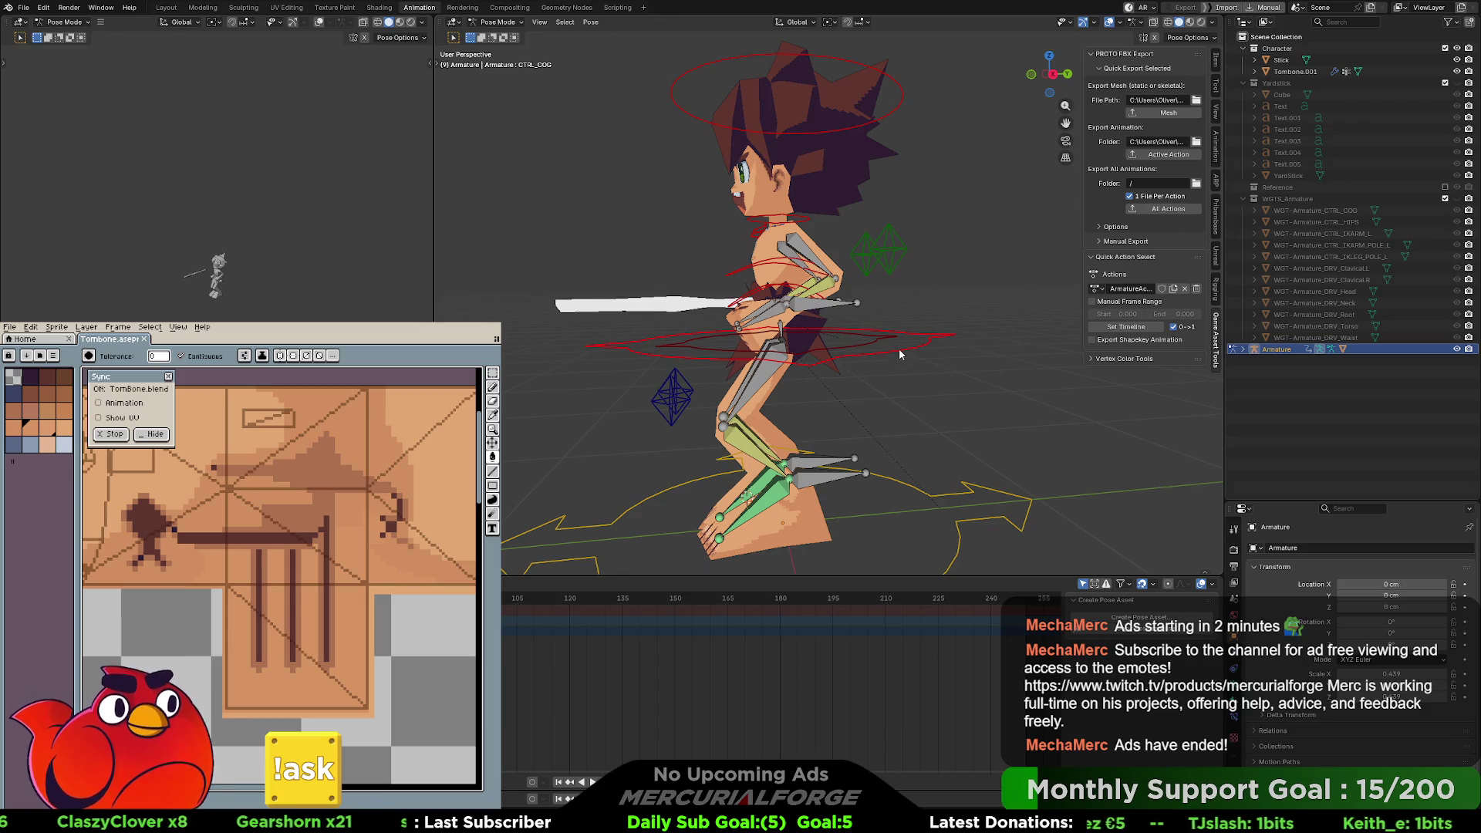
key("g")
key("z")
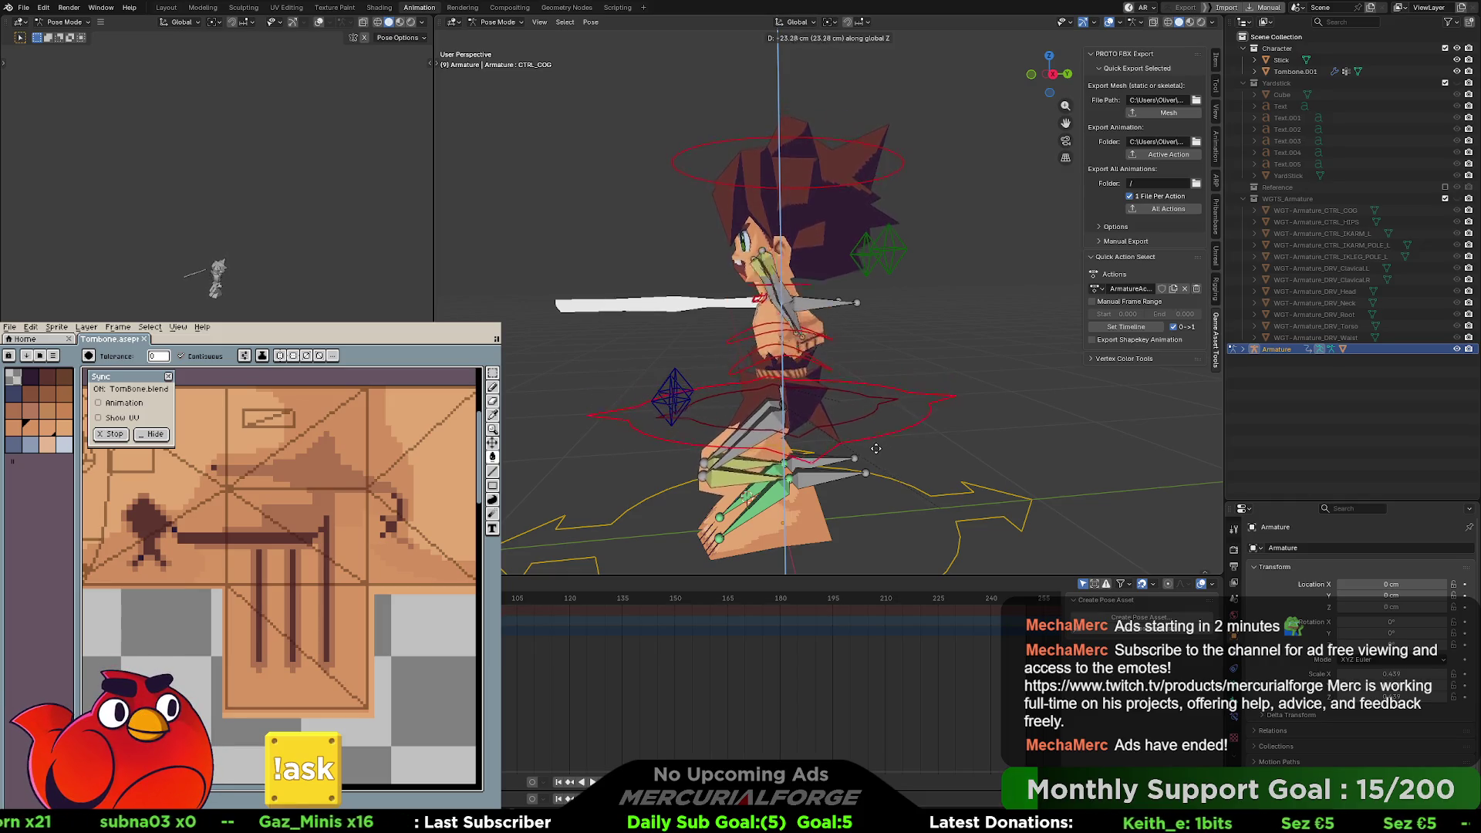
right_click(880, 359)
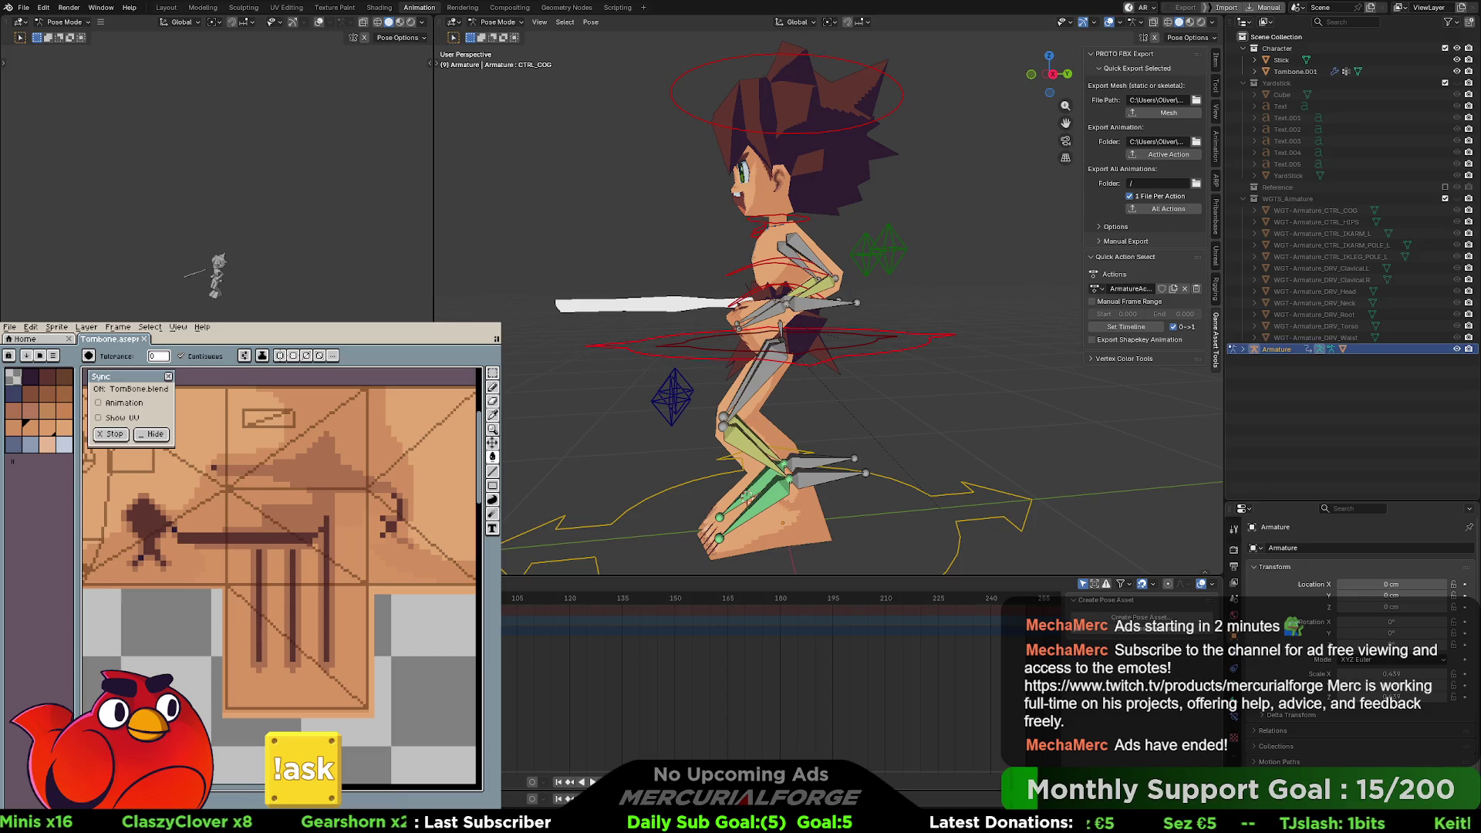
key("ctrl+Tab")
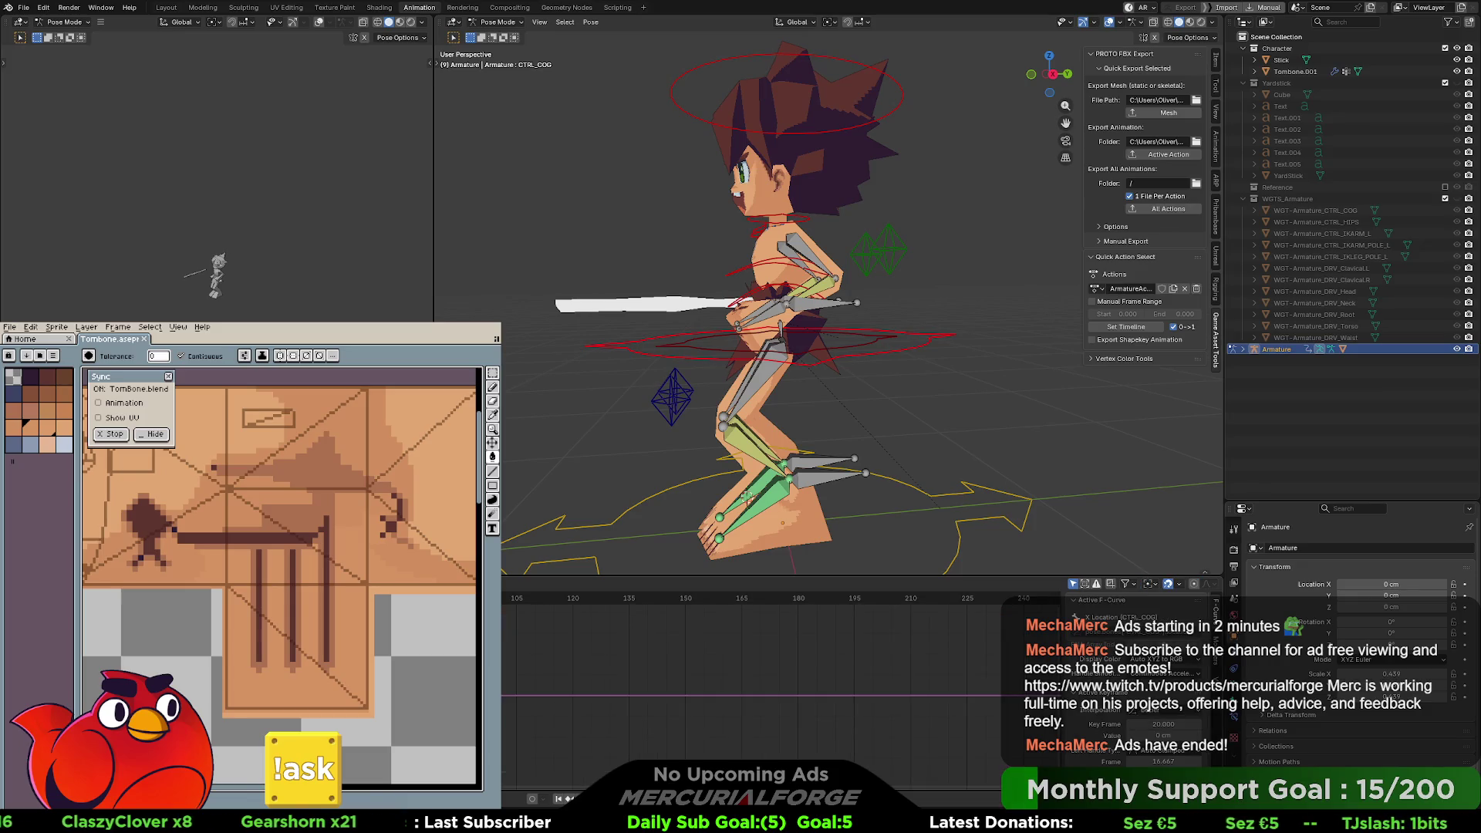
- Frame all CTRL_COG keyframes across frames 8–26 in the Graph Editor
key("alt+a")
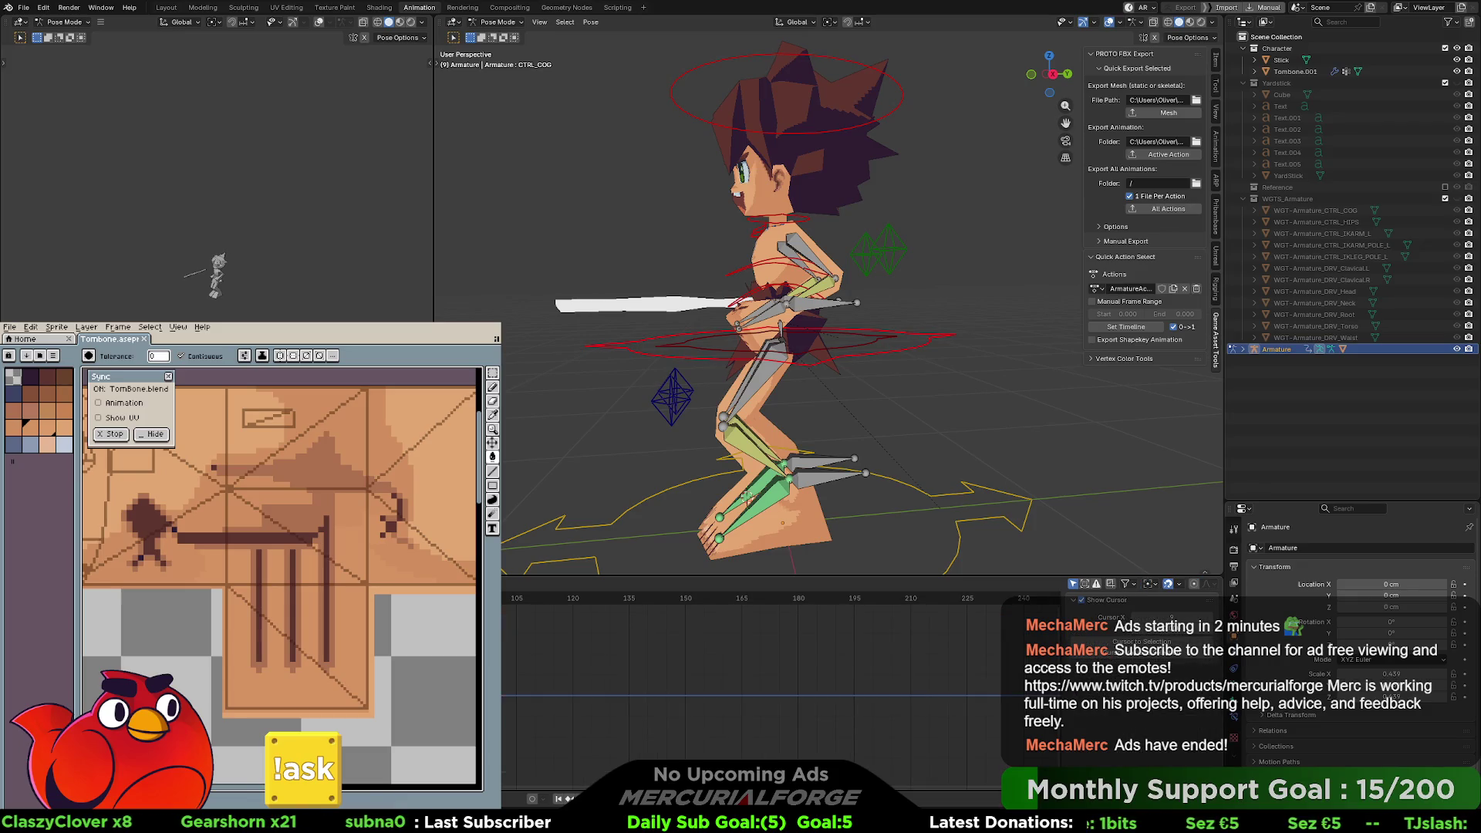
key("Home")
scroll(634, 674, "down", 2)
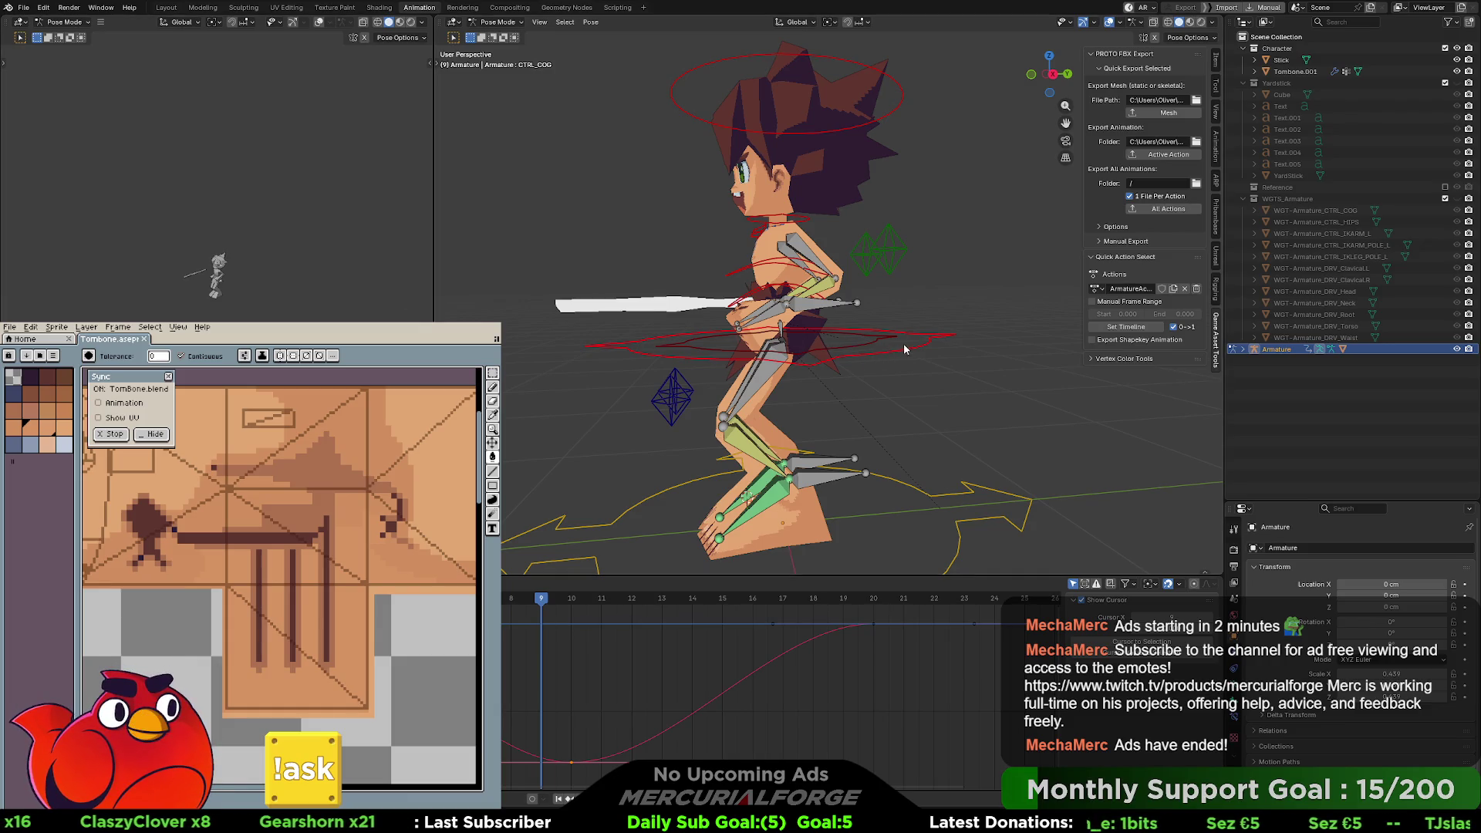
- Show CTRL_COG's Item transform values and test a vertical Z move on it
left_click(1214, 63)
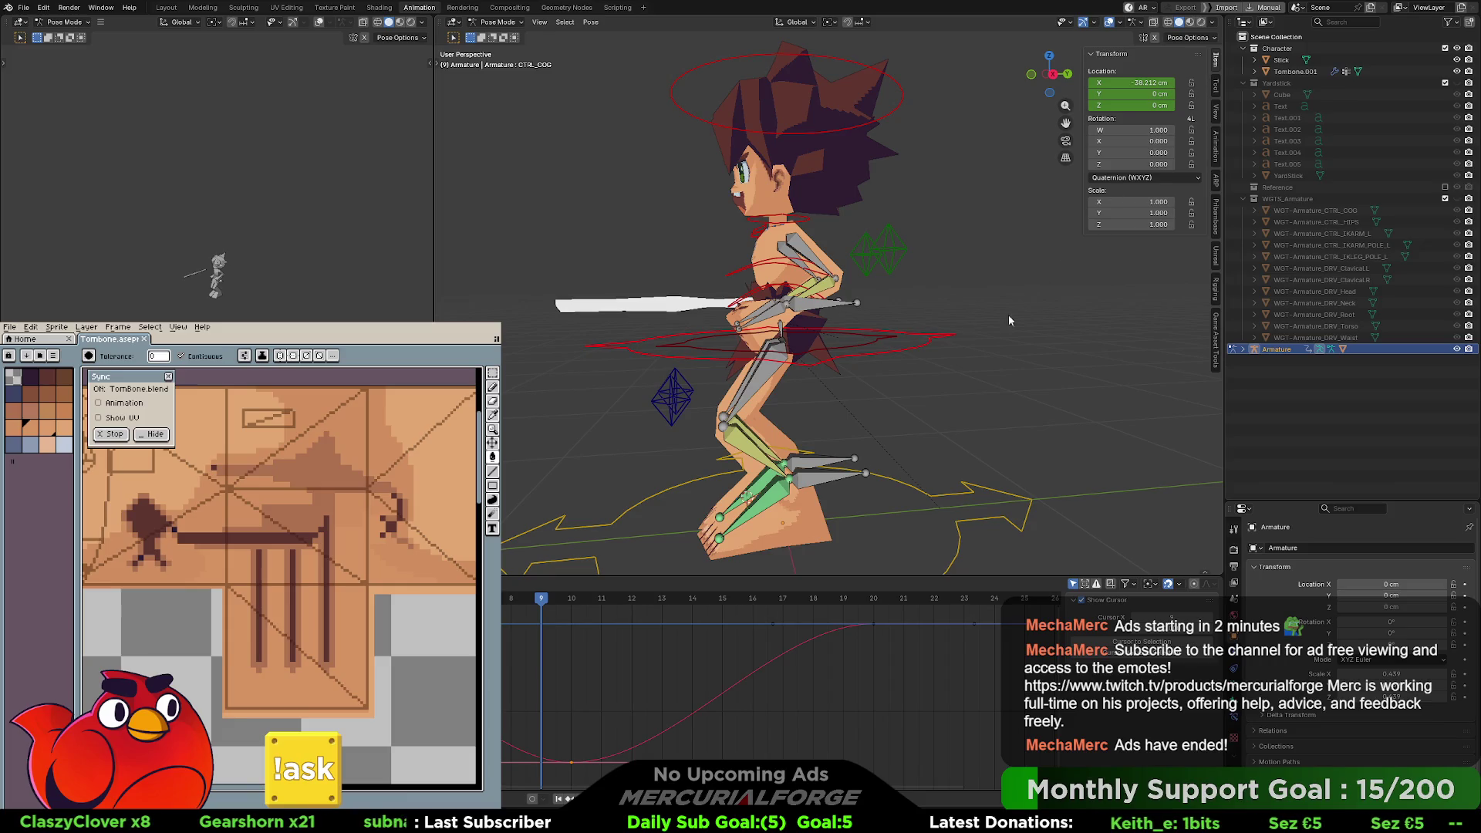
key("g")
key("z")
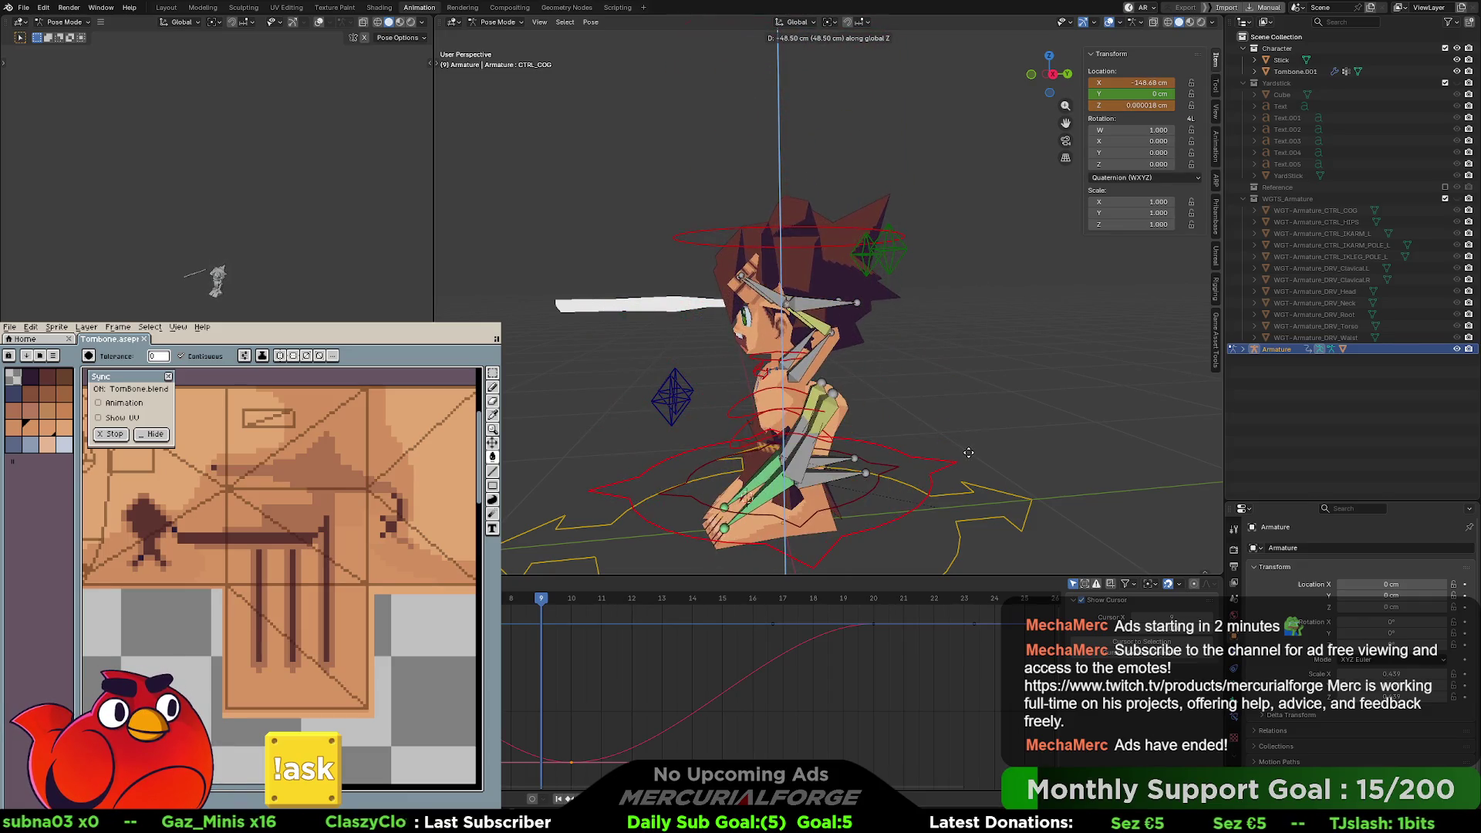
left_click(986, 352)
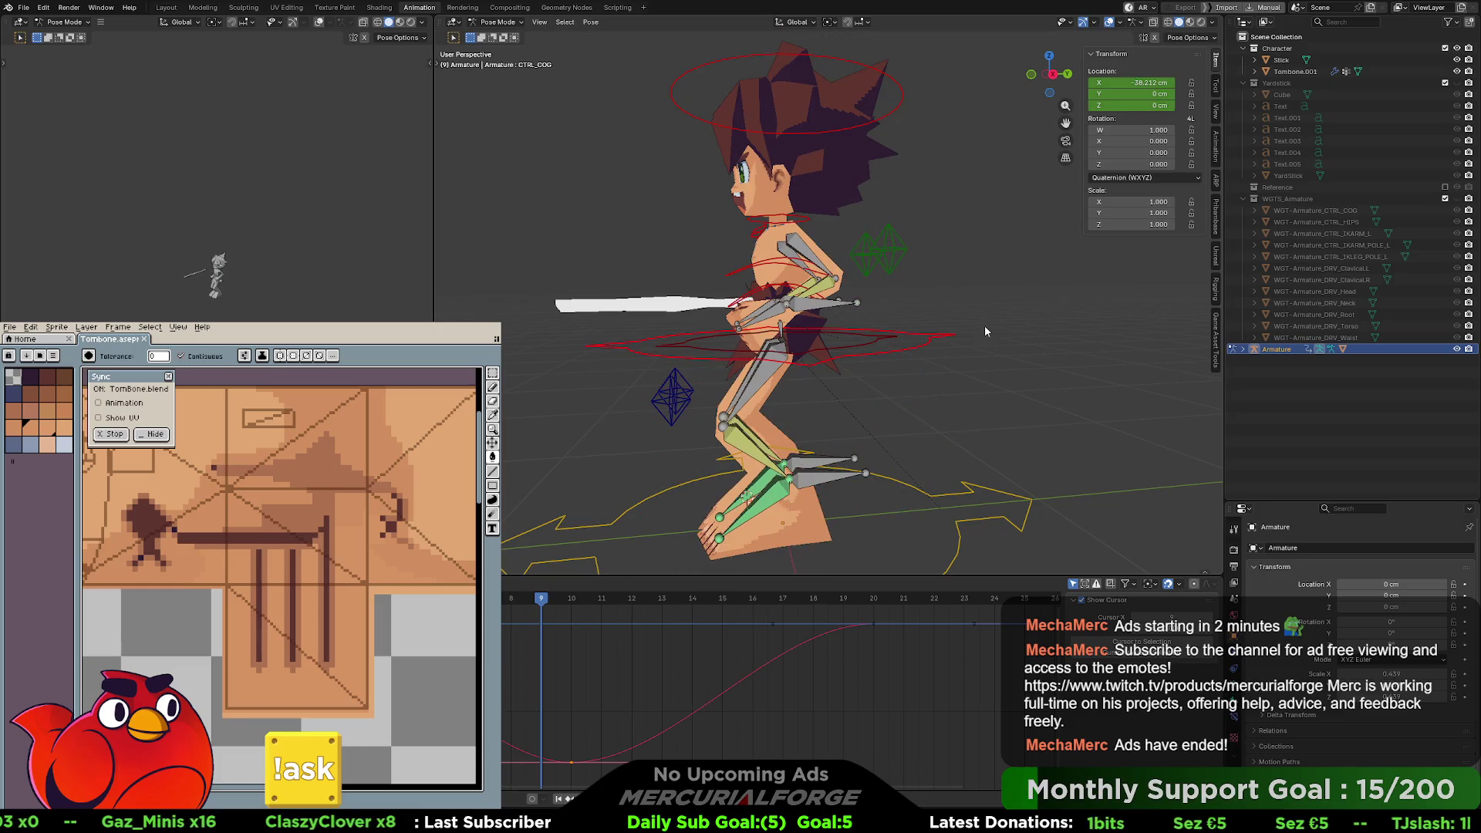
middle_click_drag(980, 289, 981, 294)
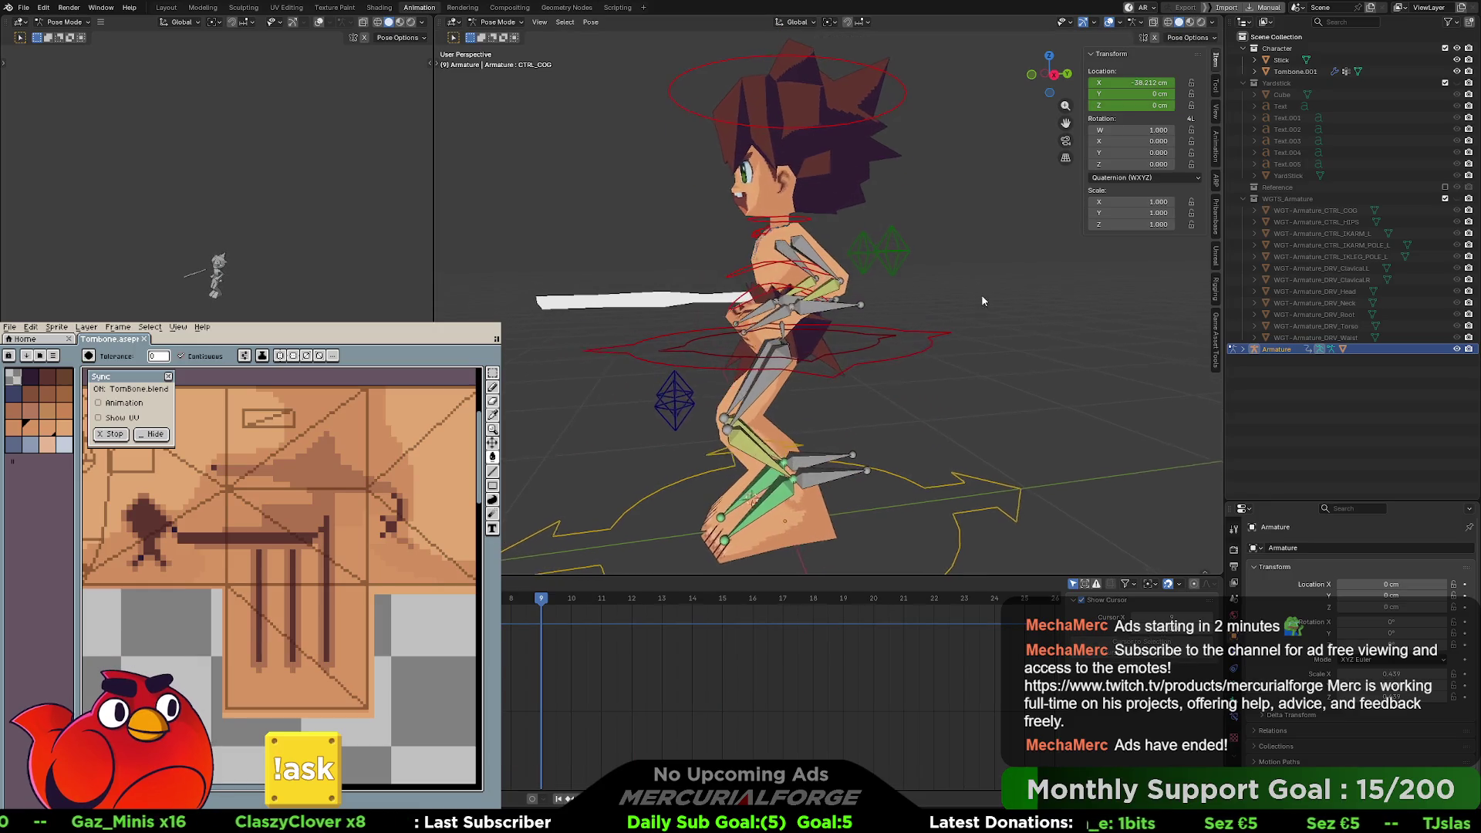
left_click(1218, 330)
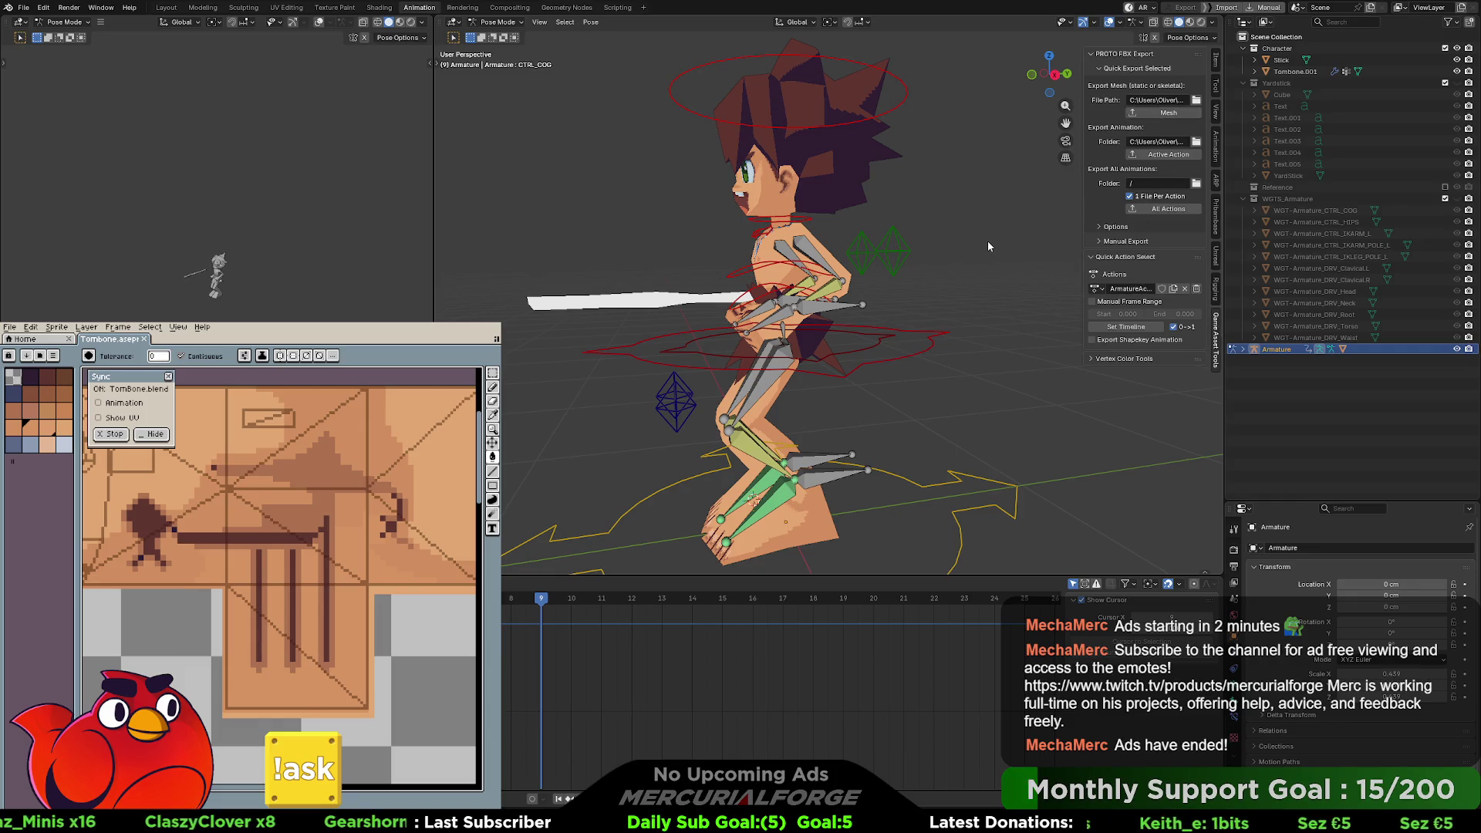
- Cycle the armature through Edit Mode, then select Tombone.001 and the armature, armature active
key("ctrl+Tab")
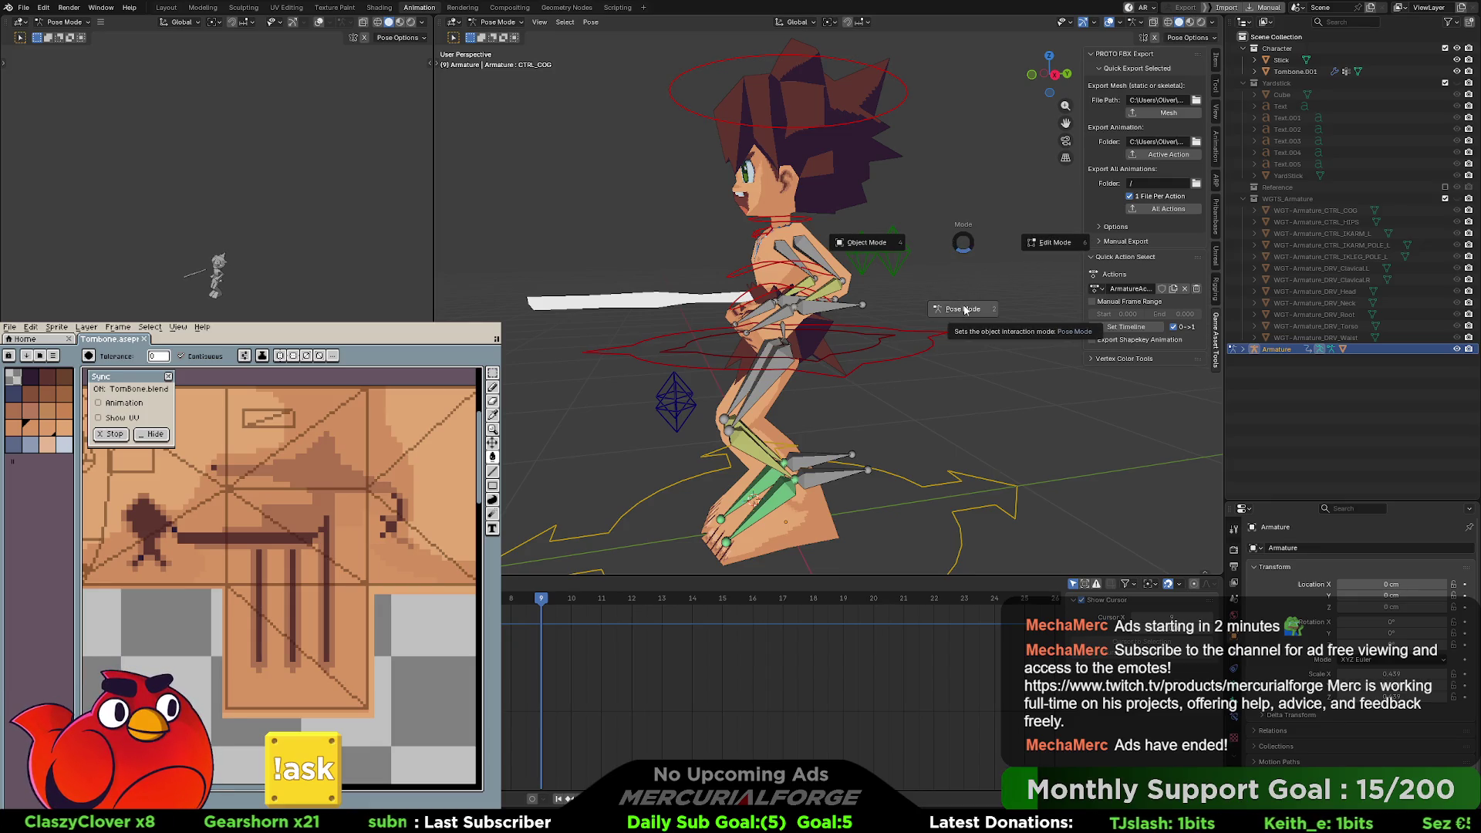
left_click(1039, 245)
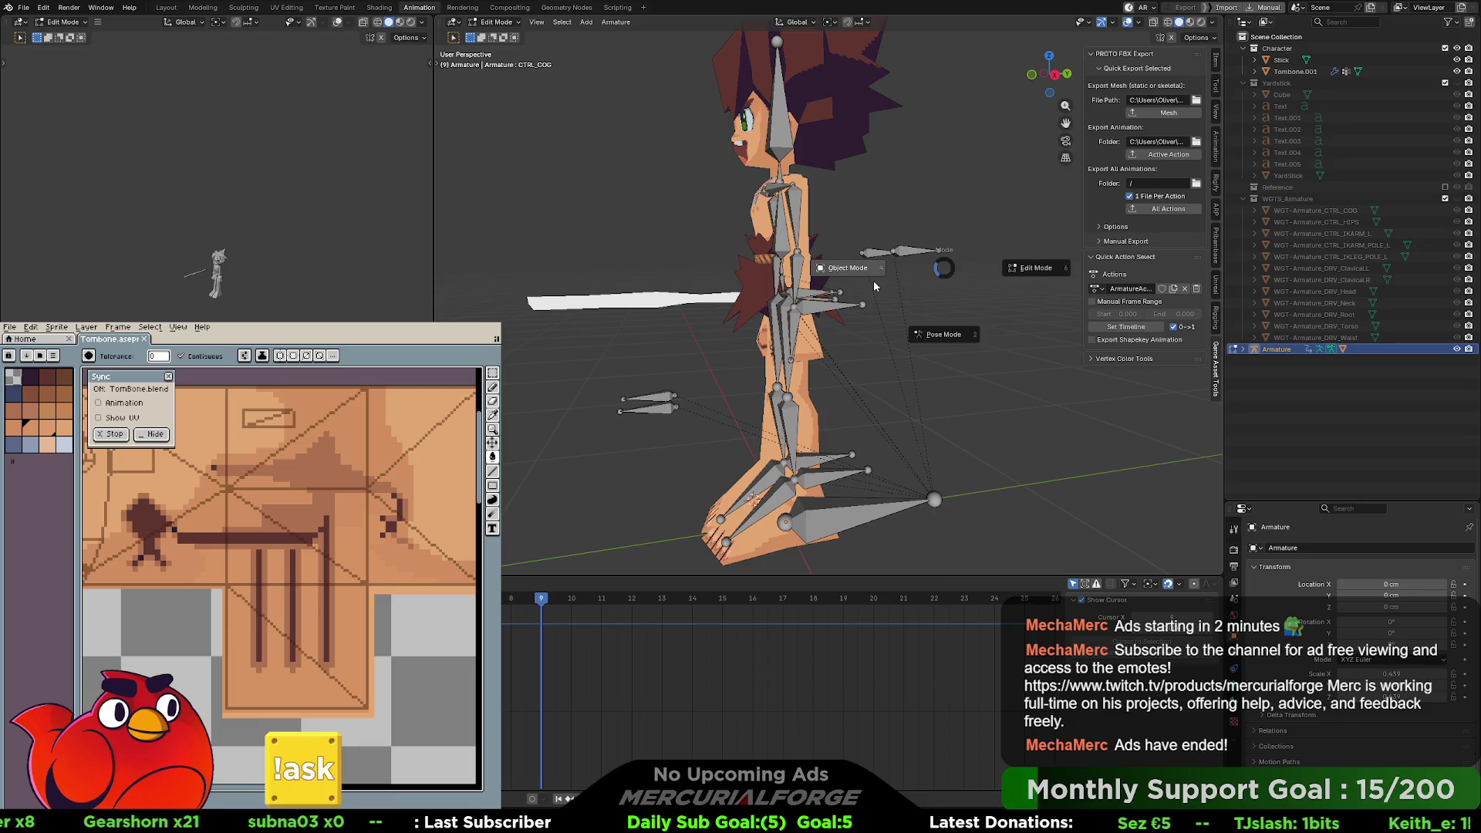
key("Tab")
key("ctrl+Tab")
left_click(897, 343)
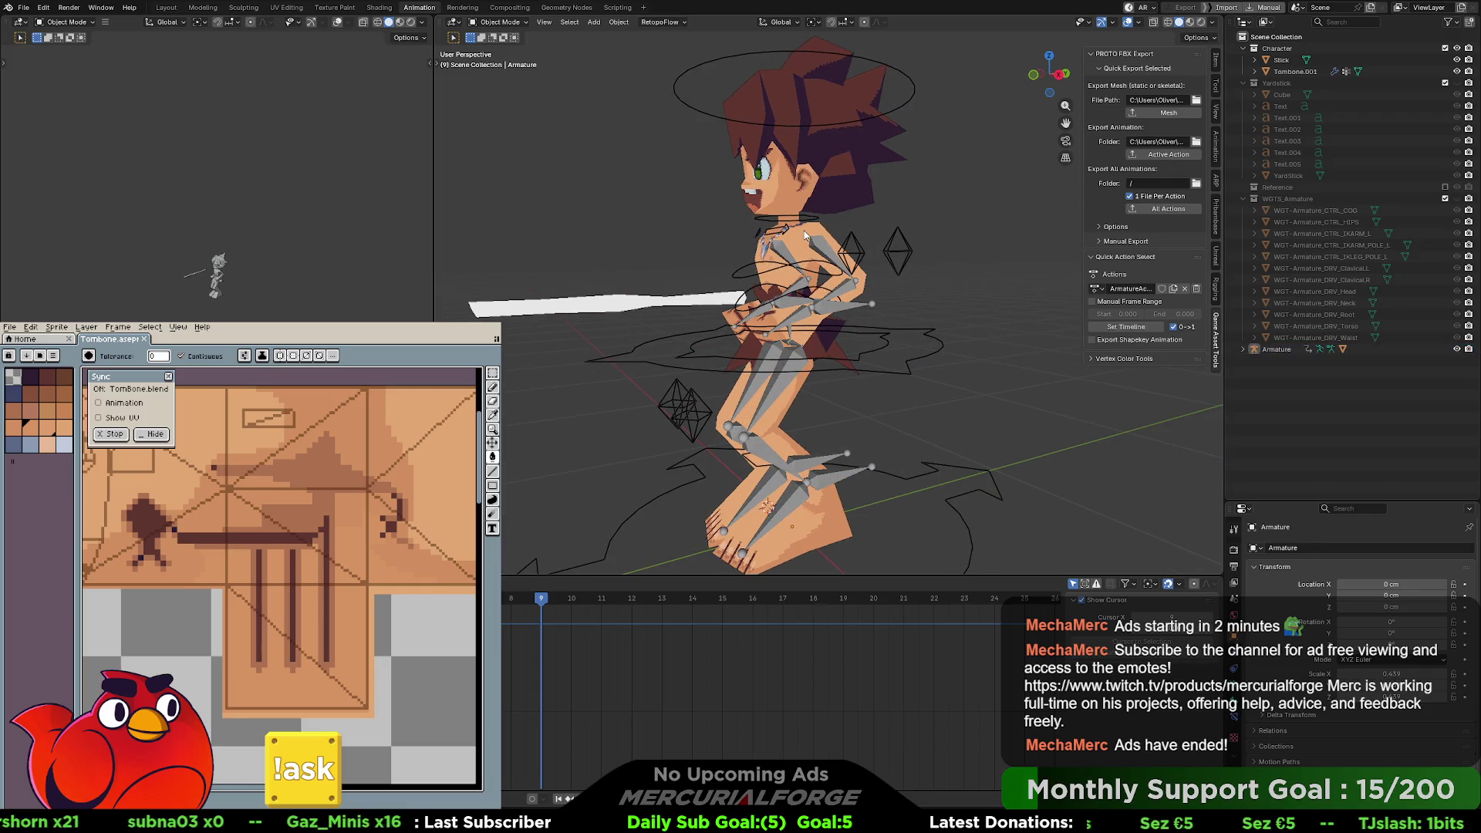
left_click(904, 356)
left_click(933, 350, "shift")
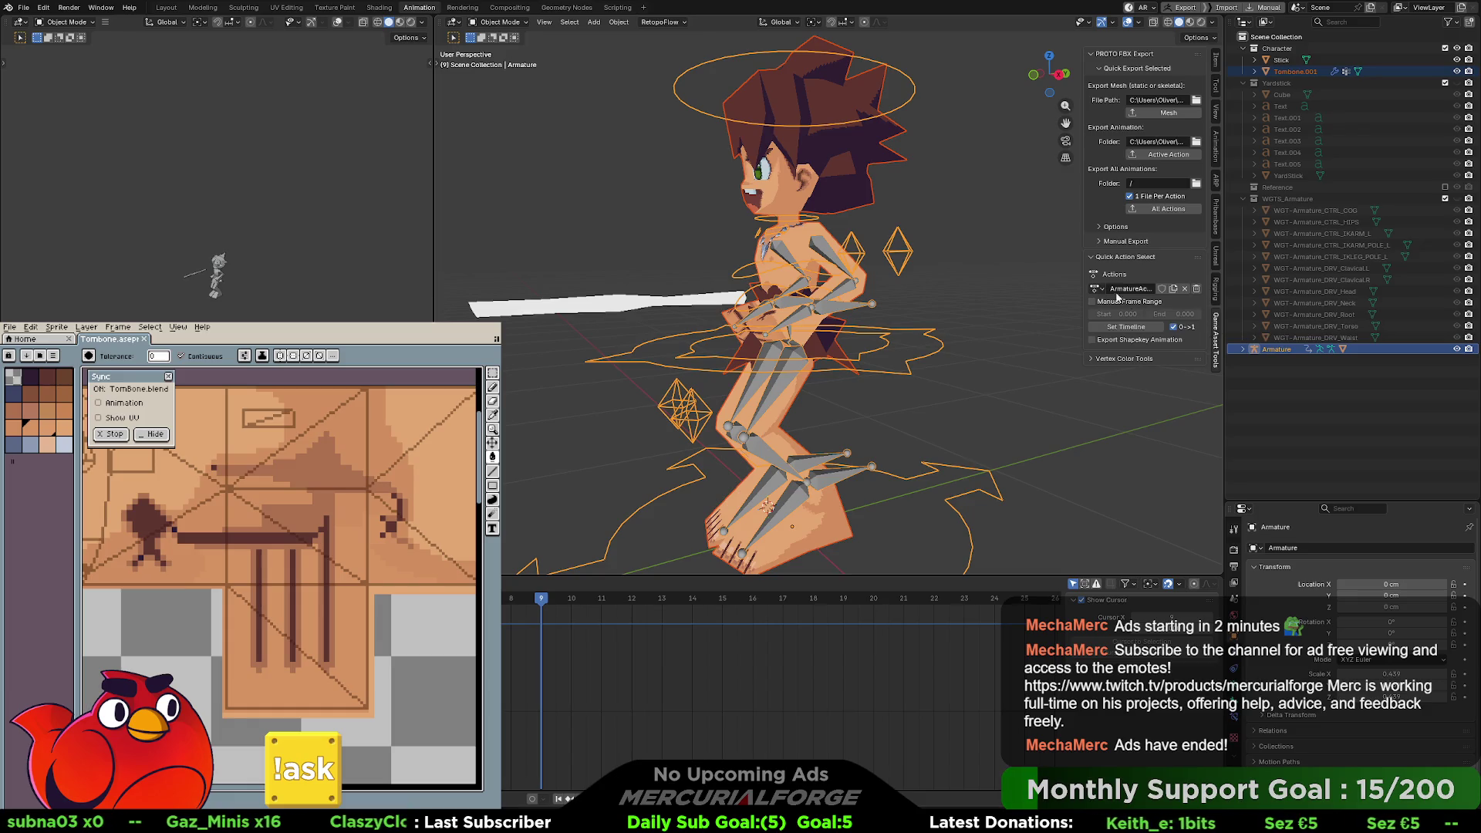
- In PROTO FBX Export Options, set Export Units to None (Unity), then export the mesh
mouse_move(1082, 249)
left_mouse_down()
mouse_move(971, 251)
mouse_move(1035, 251)
left_mouse_up()
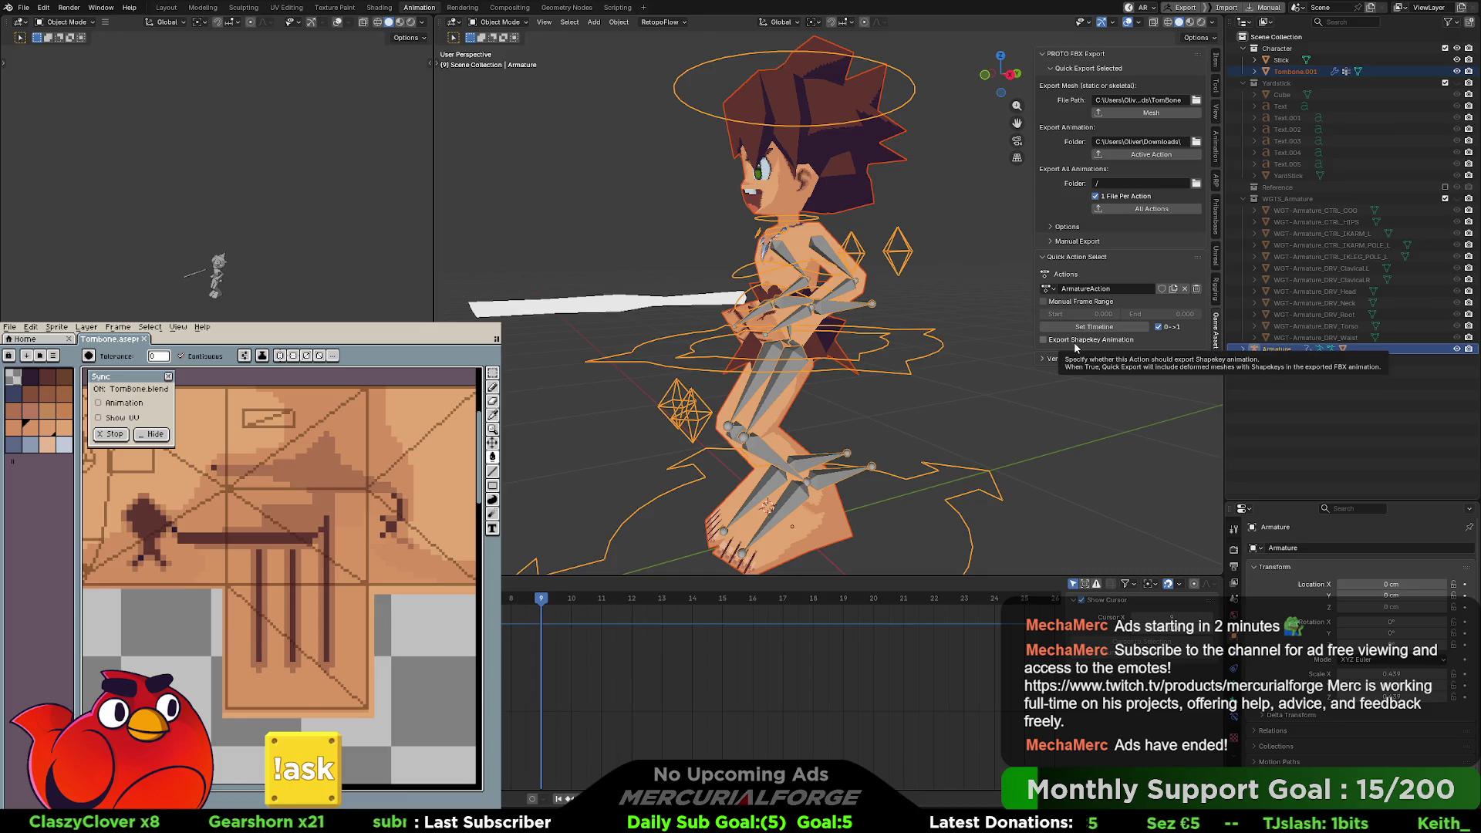
left_click(1052, 241)
left_click(1053, 241)
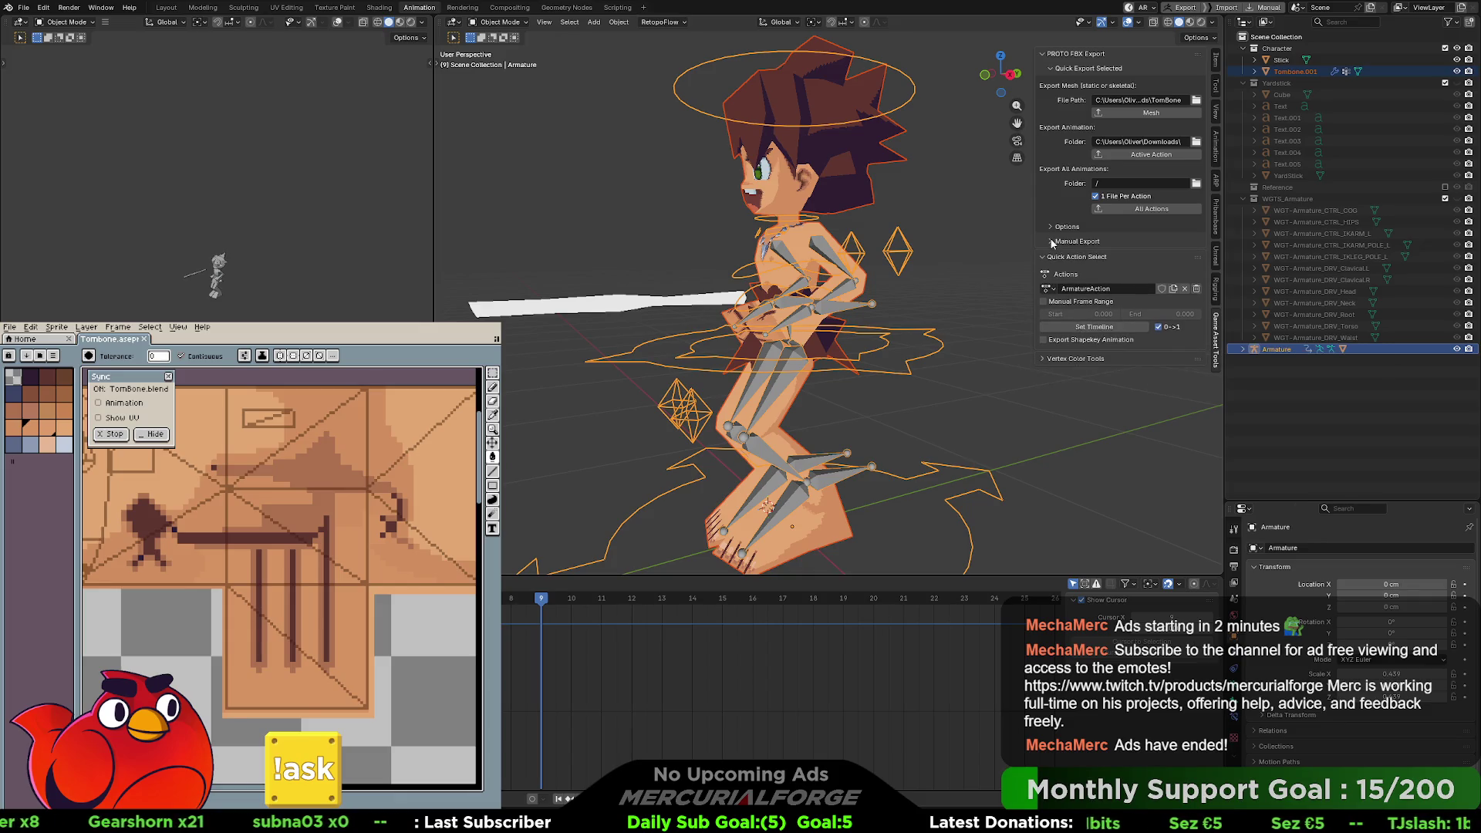
left_click(1053, 226)
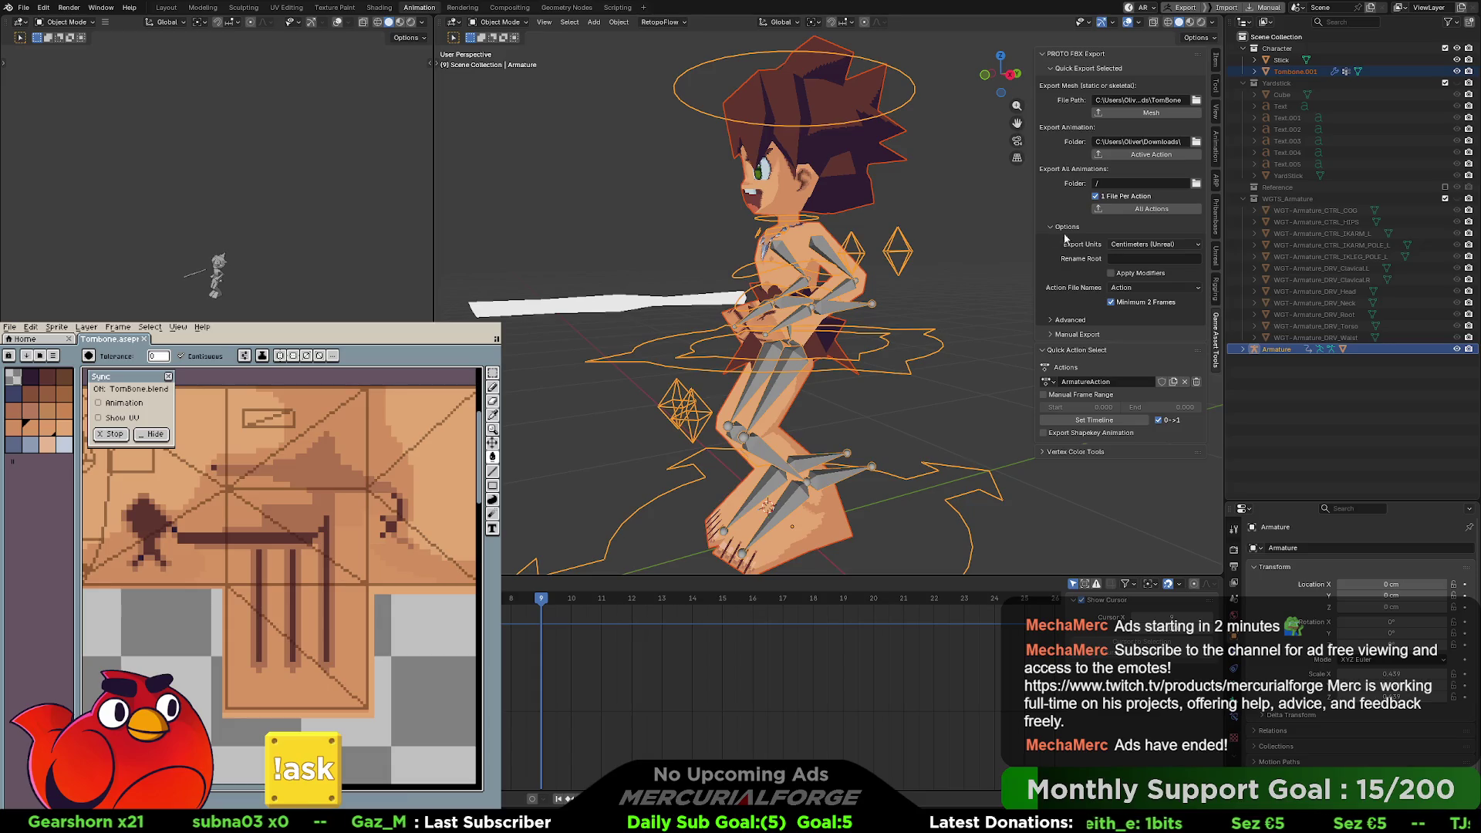
left_click(1142, 245)
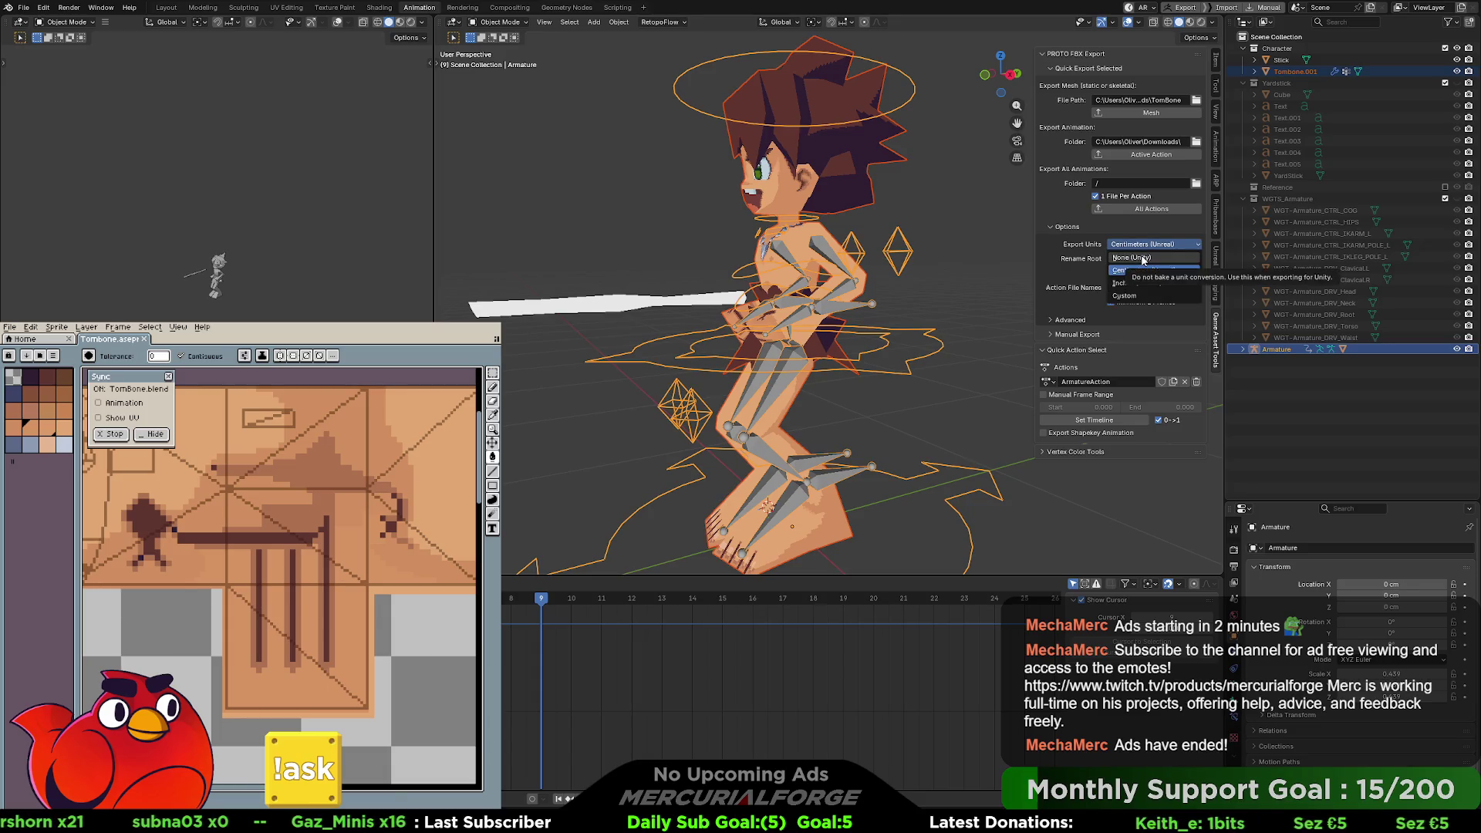
left_click(1143, 258)
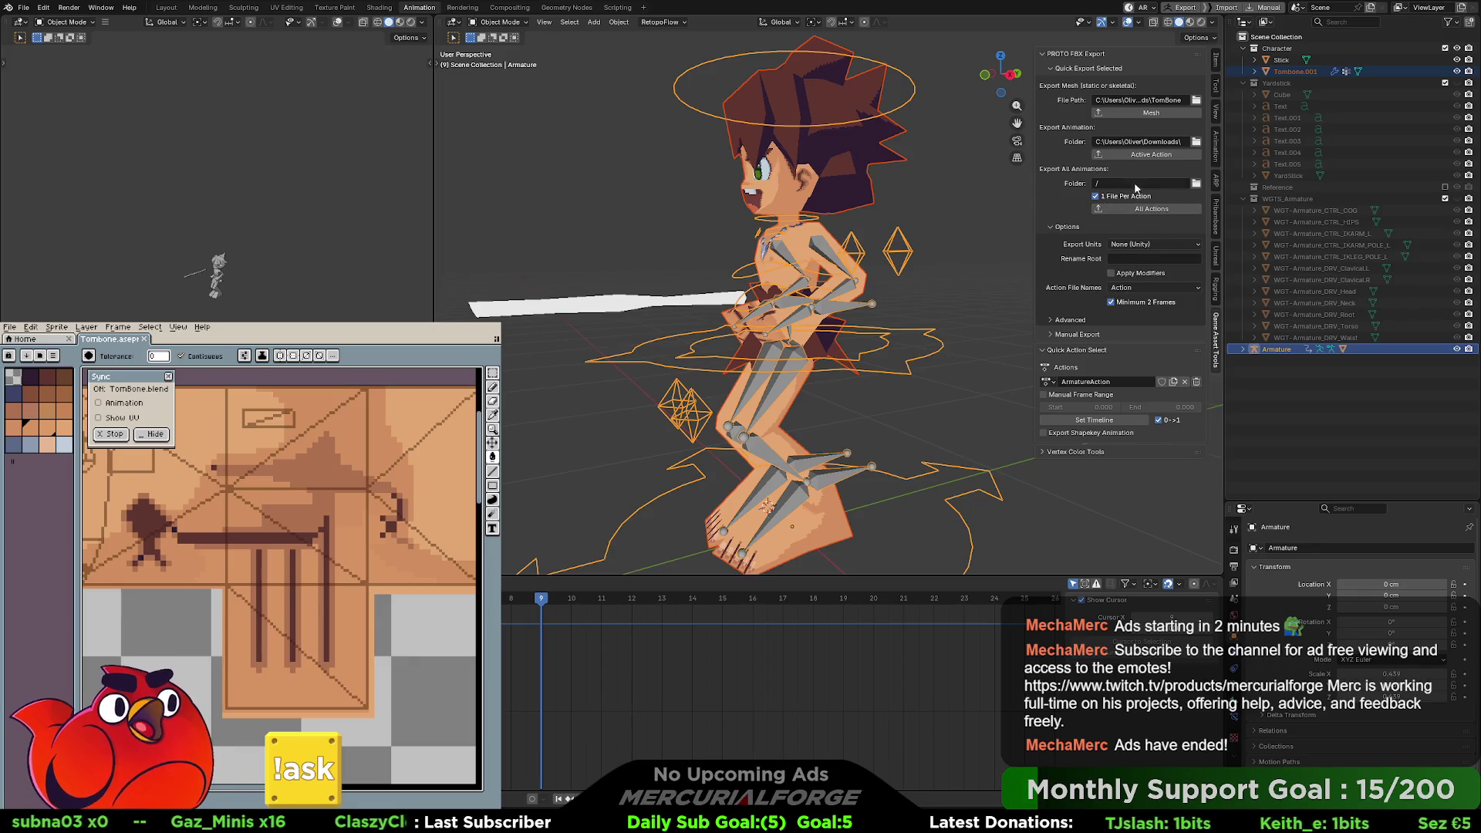
left_click(1143, 114)
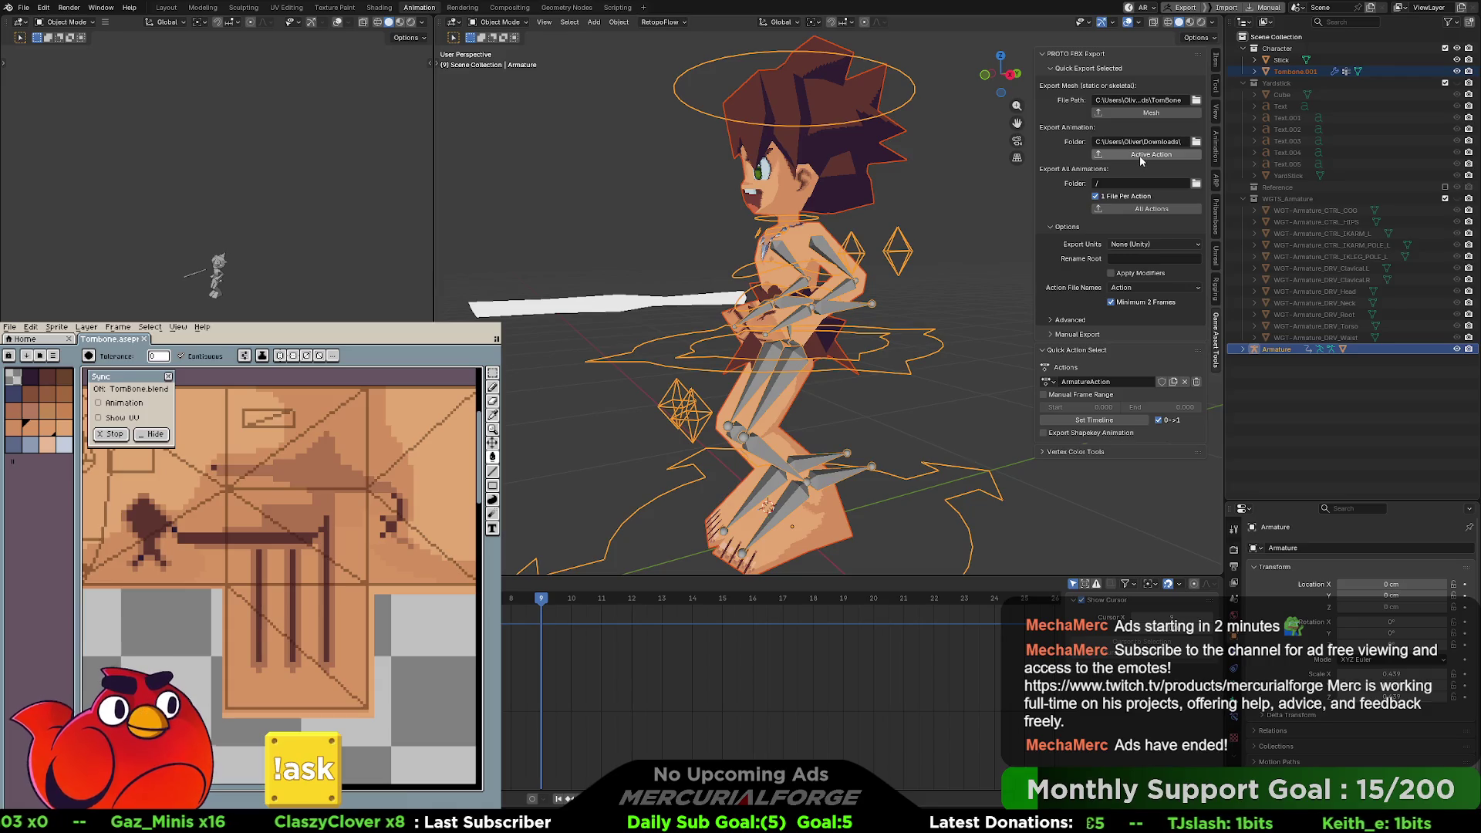
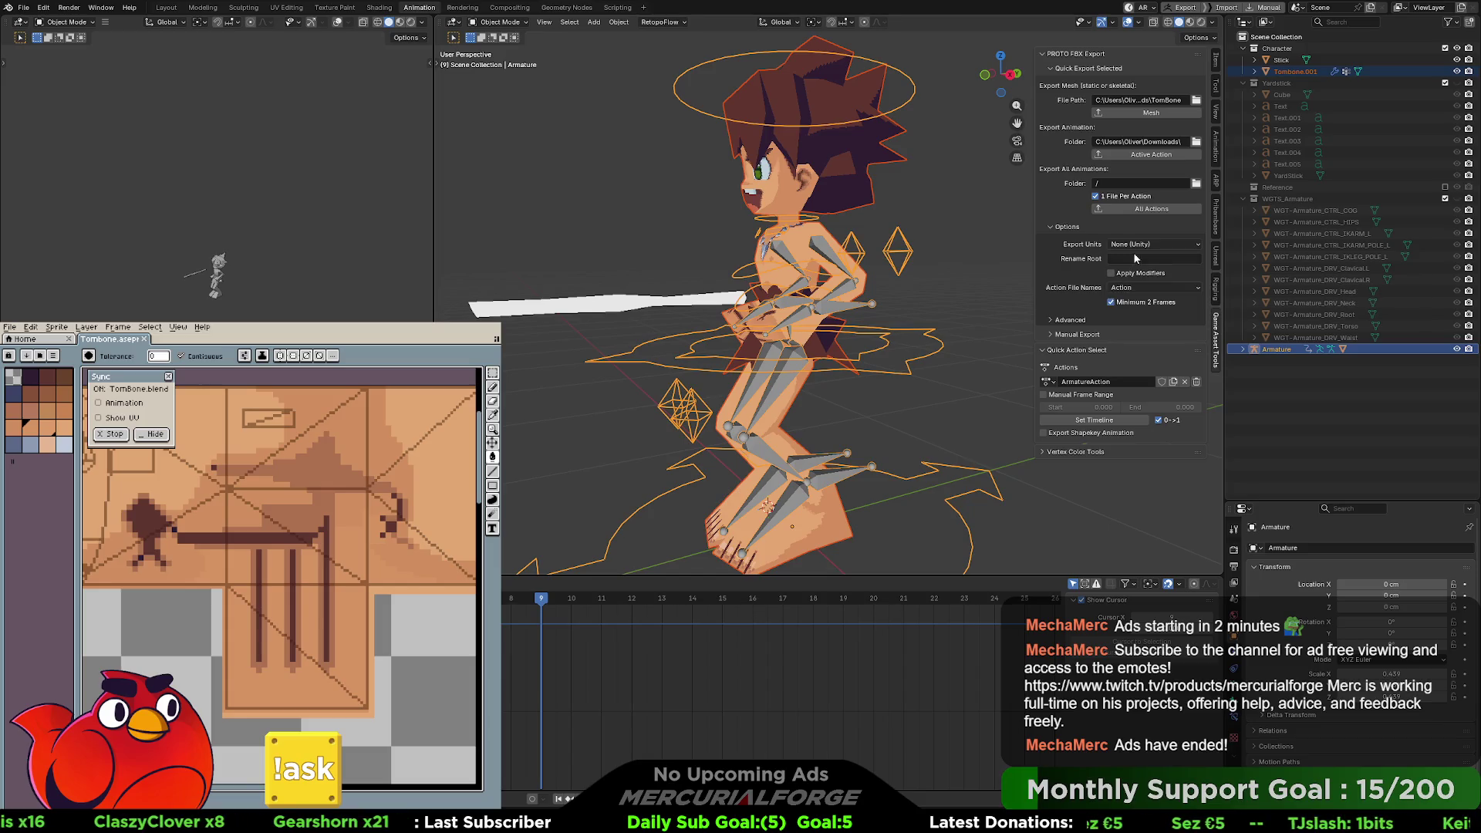
- Choose Custom as the Export Units in the PROTO FBX Export panel
left_click(1143, 245)
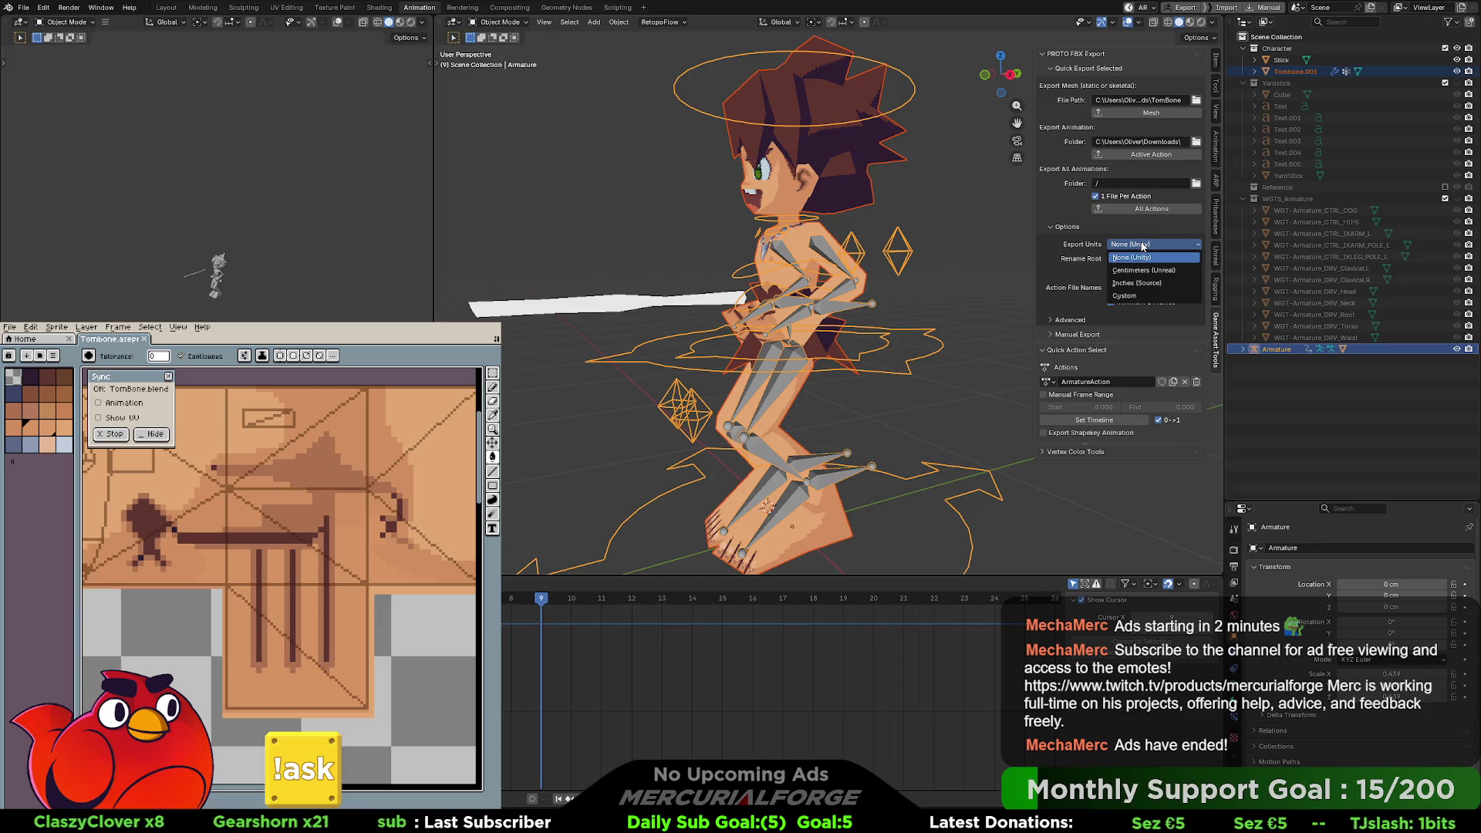
left_click(1132, 296)
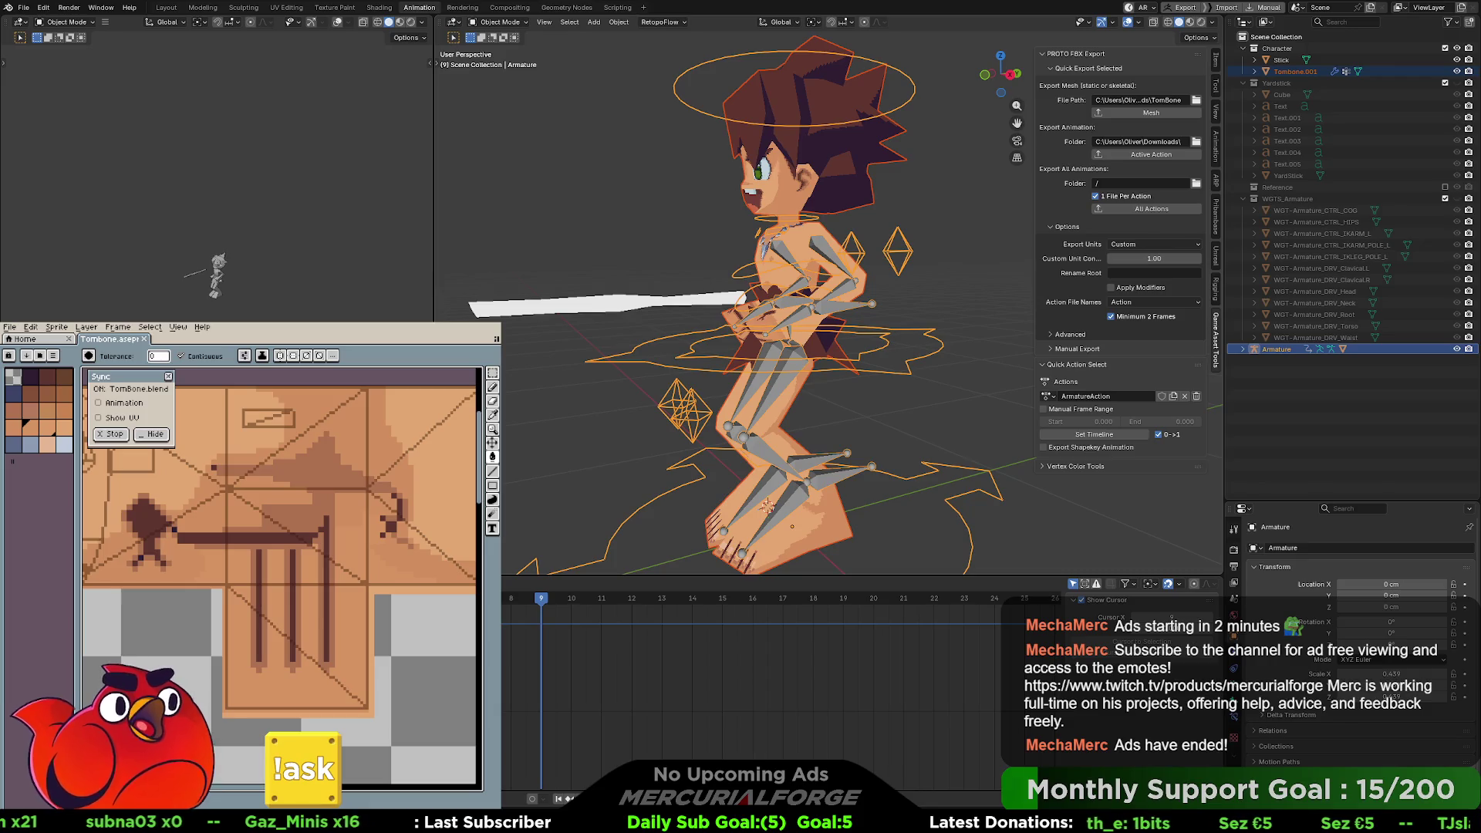
- Show the Scene properties with their unit settings, then open the export units choice
left_click(1235, 584)
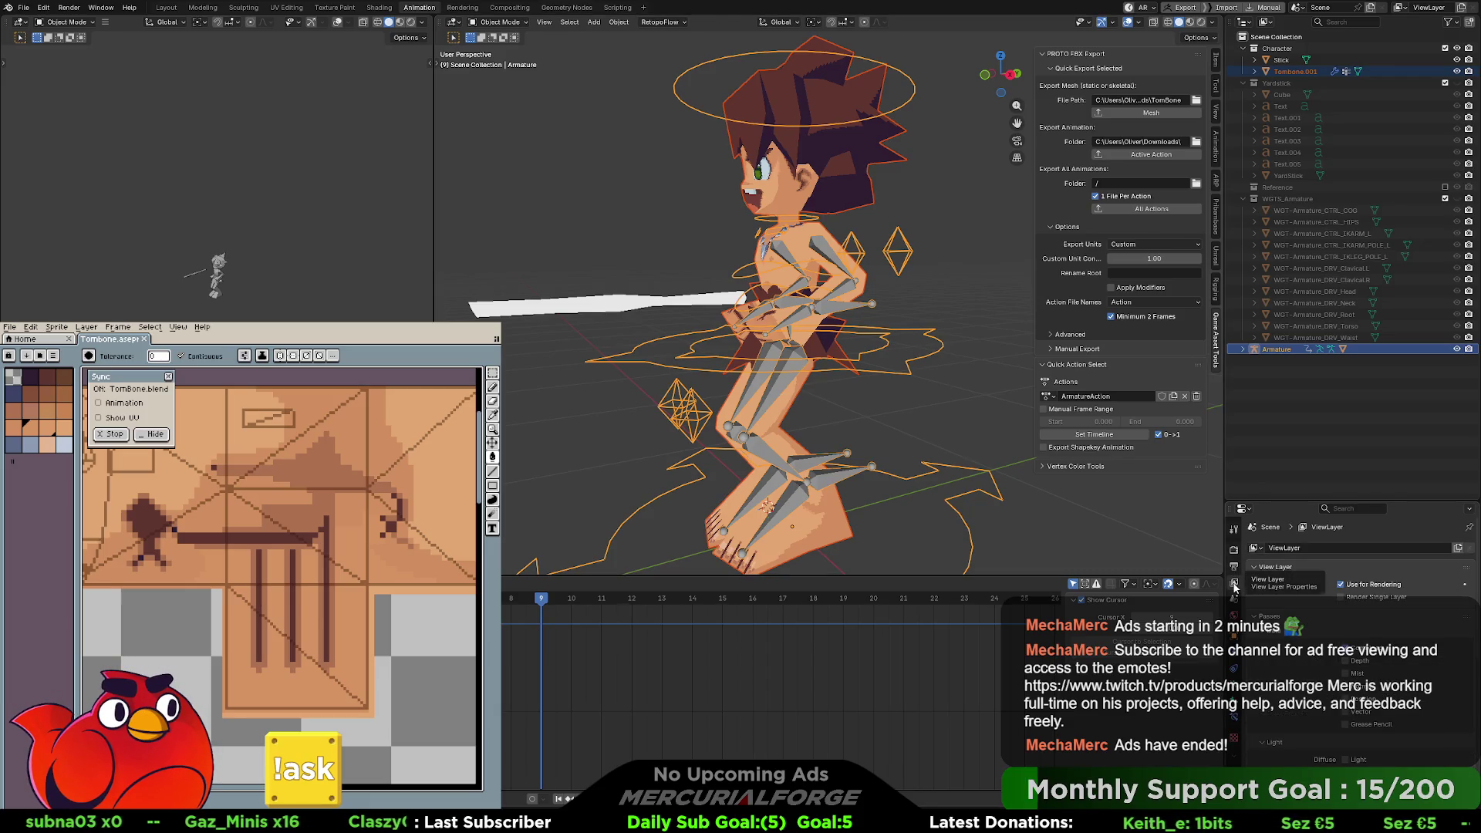
left_click(1234, 596)
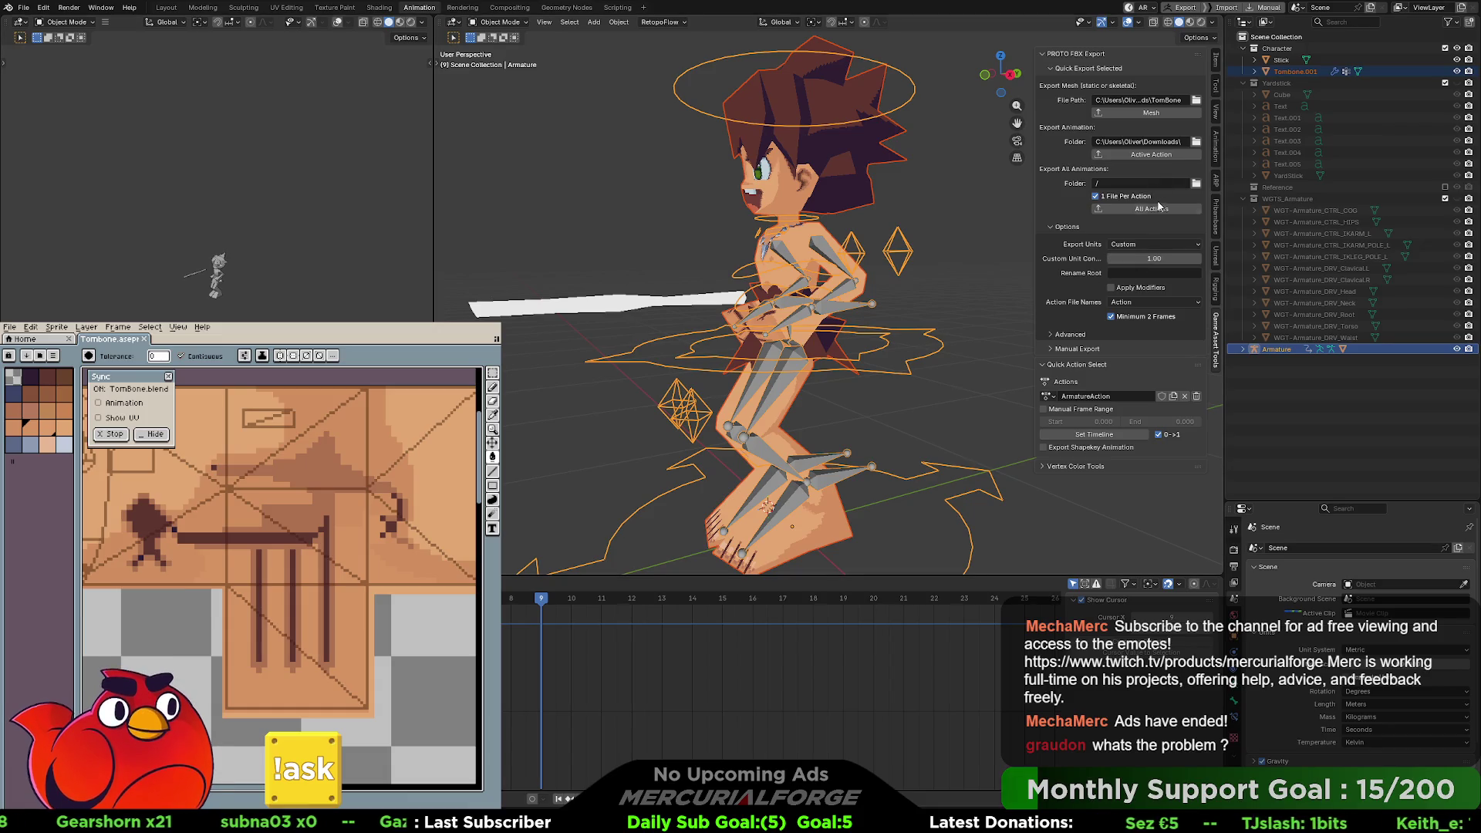
left_click(1148, 244)
- Pick Centimeters (Unreal) as the PROTO FBX export units
left_click(1149, 272)
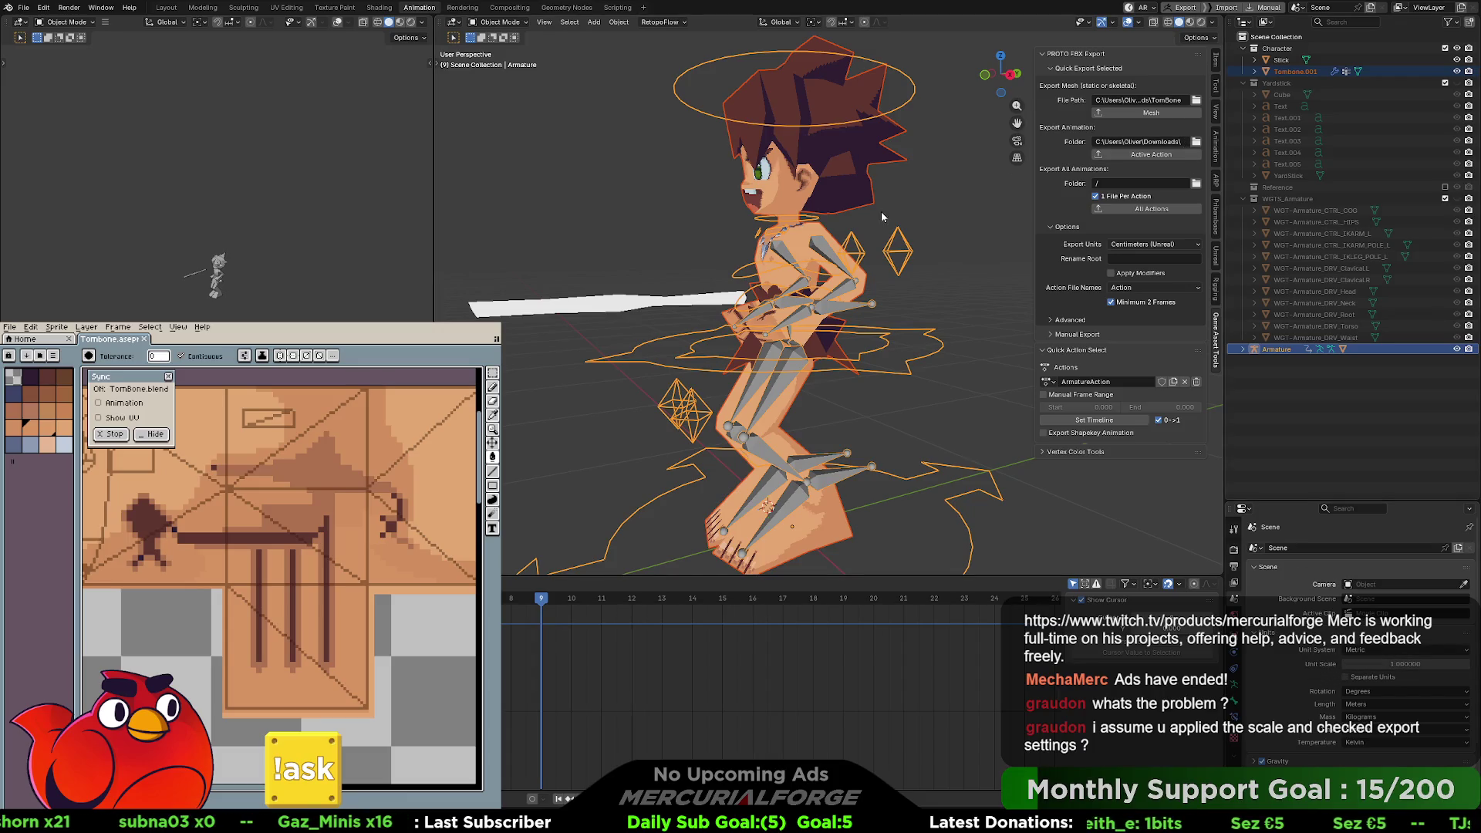
- Put the armature in Edit Mode, view it from the front, and show the bone's transform values
right_click(802, 262)
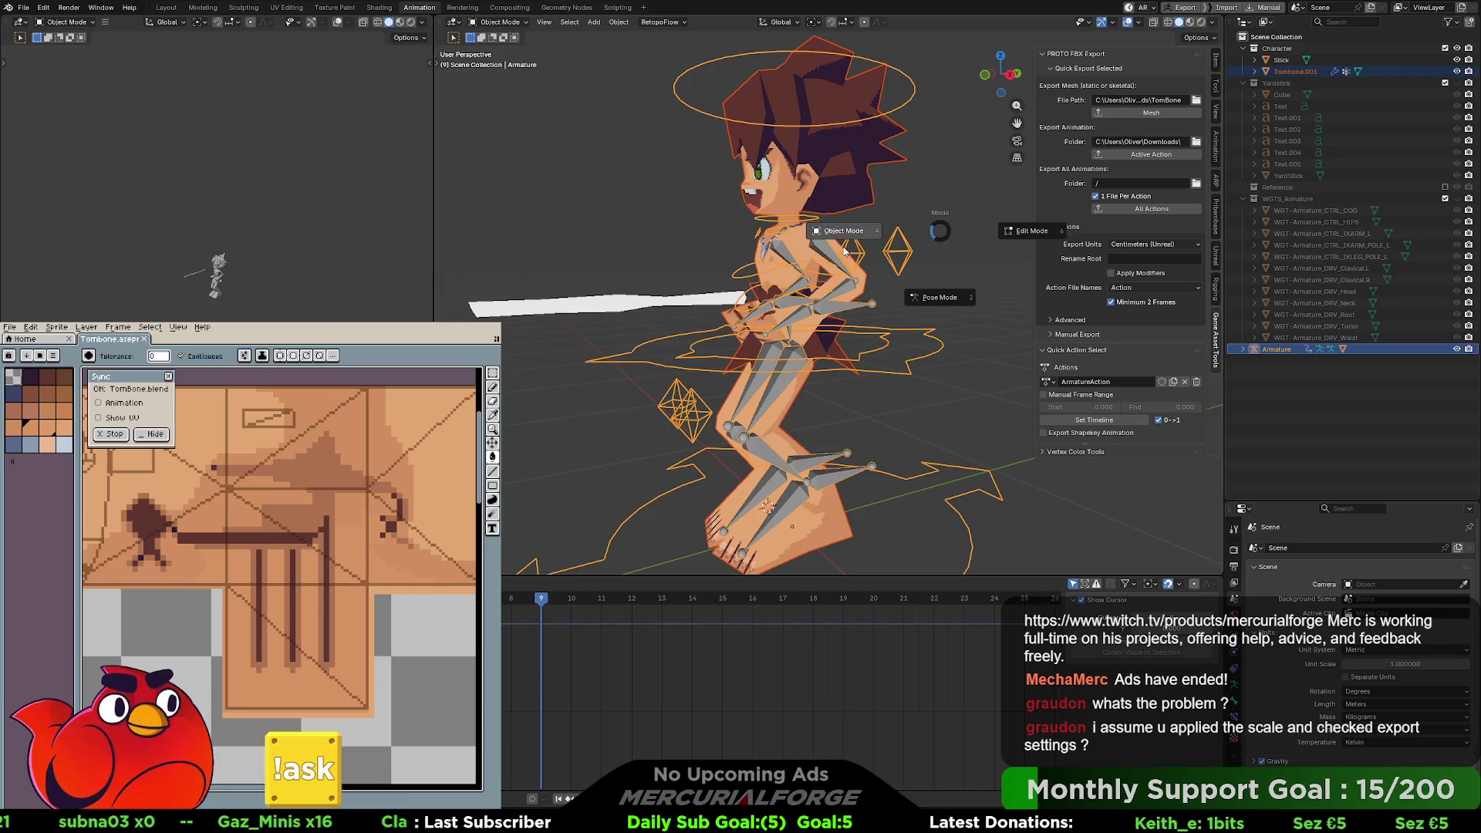
key("Tab")
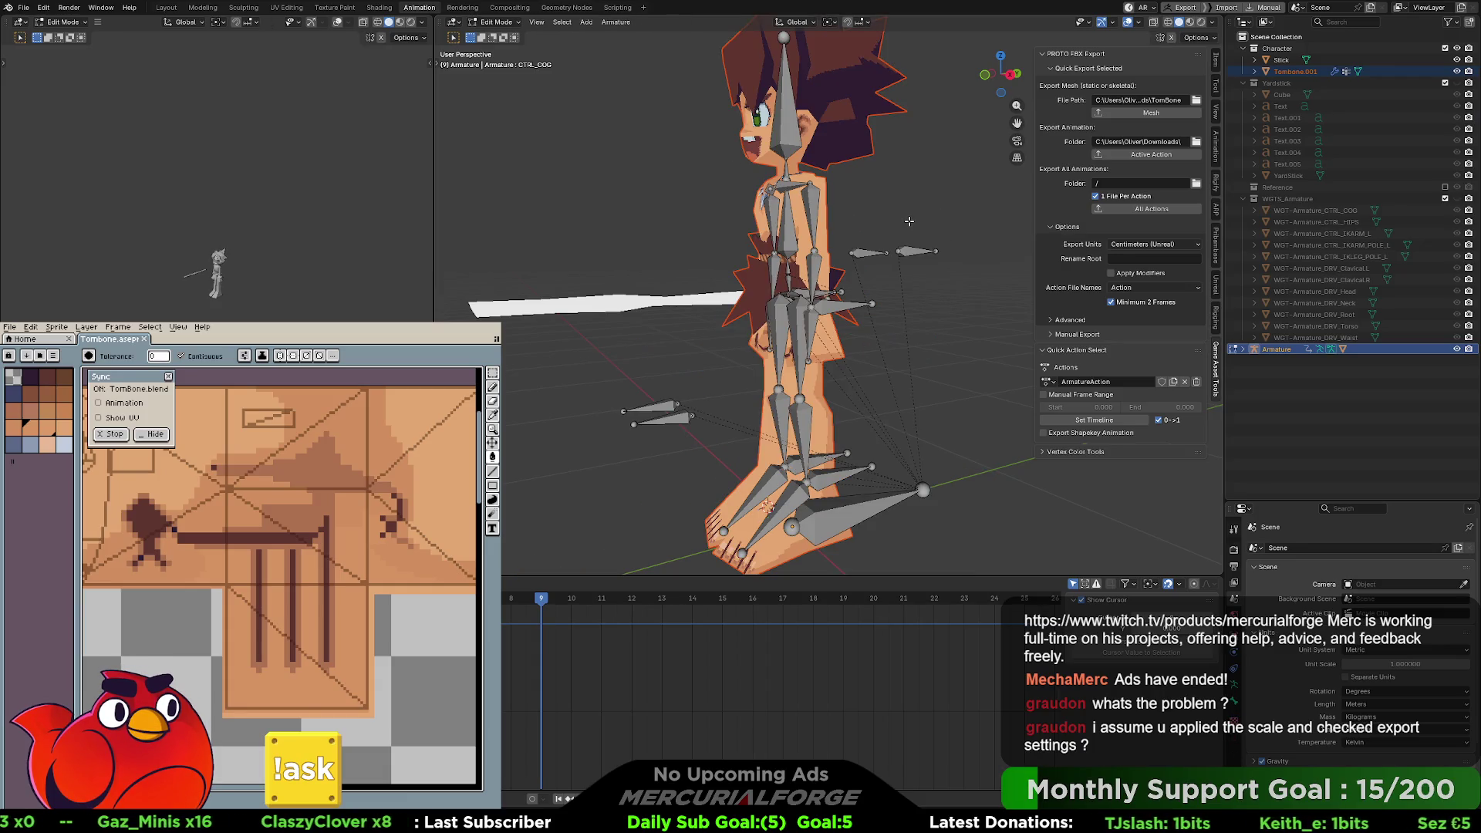
right_click(912, 220)
key("Escape")
scroll(912, 228, "down", 3)
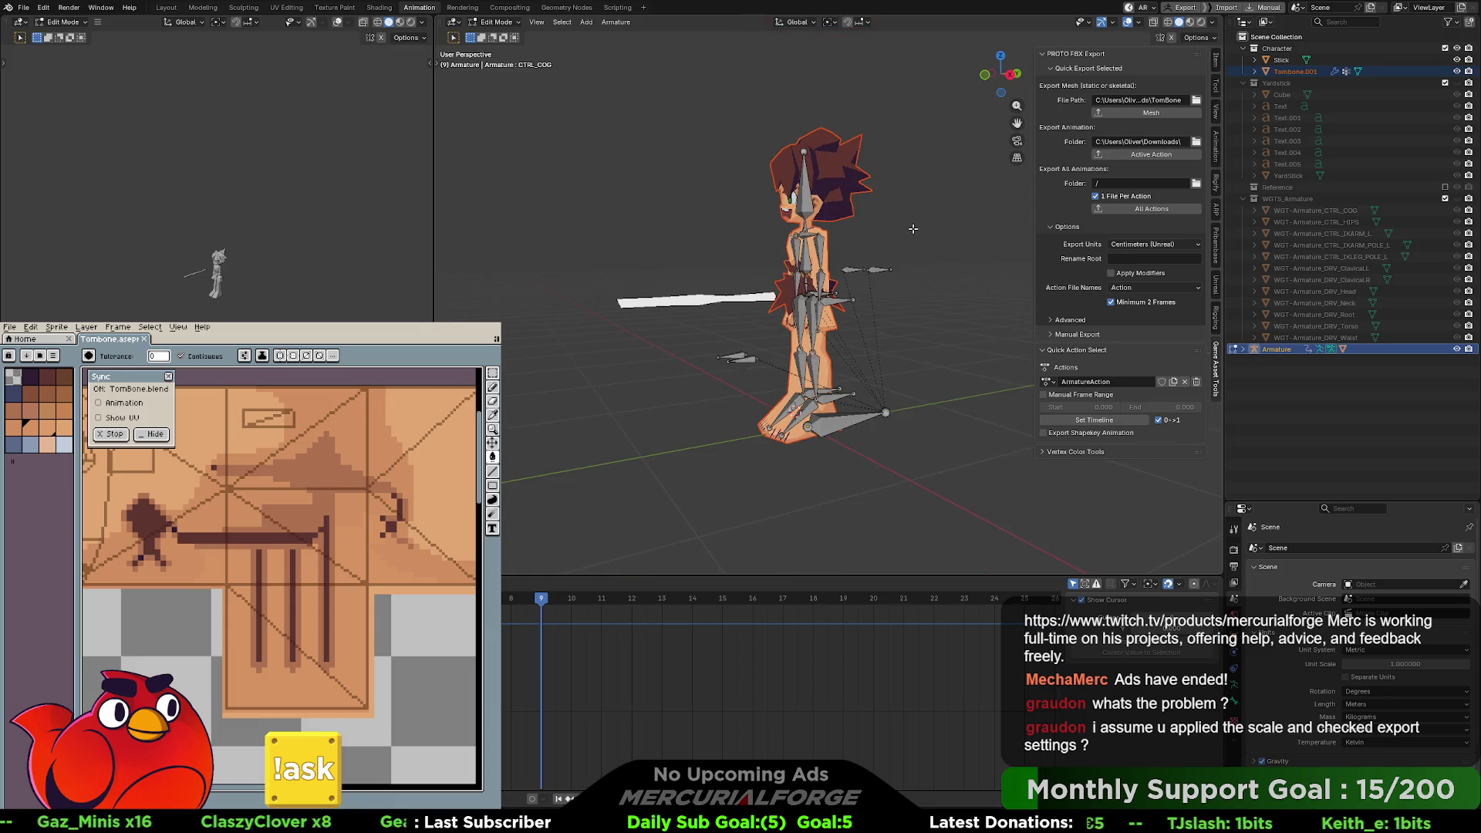
mouse_move(899, 230)
middle_mouse_down()
mouse_move(848, 258)
mouse_move(915, 253)
mouse_move(887, 249)
mouse_move(900, 285)
mouse_move(920, 267)
mouse_move(901, 313)
mouse_move(888, 290)
middle_mouse_up()
key("grave")
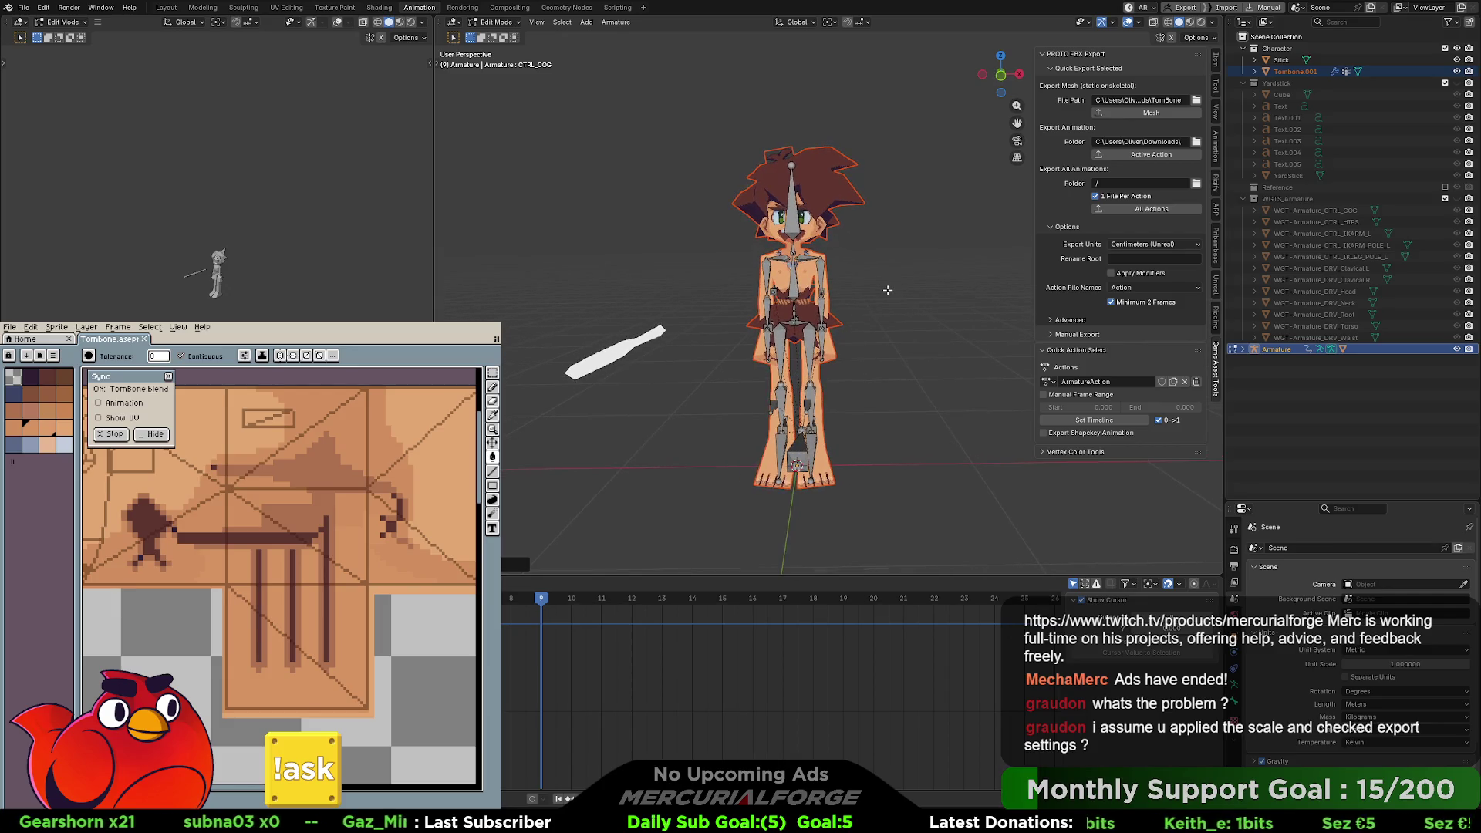
left_click(1216, 60)
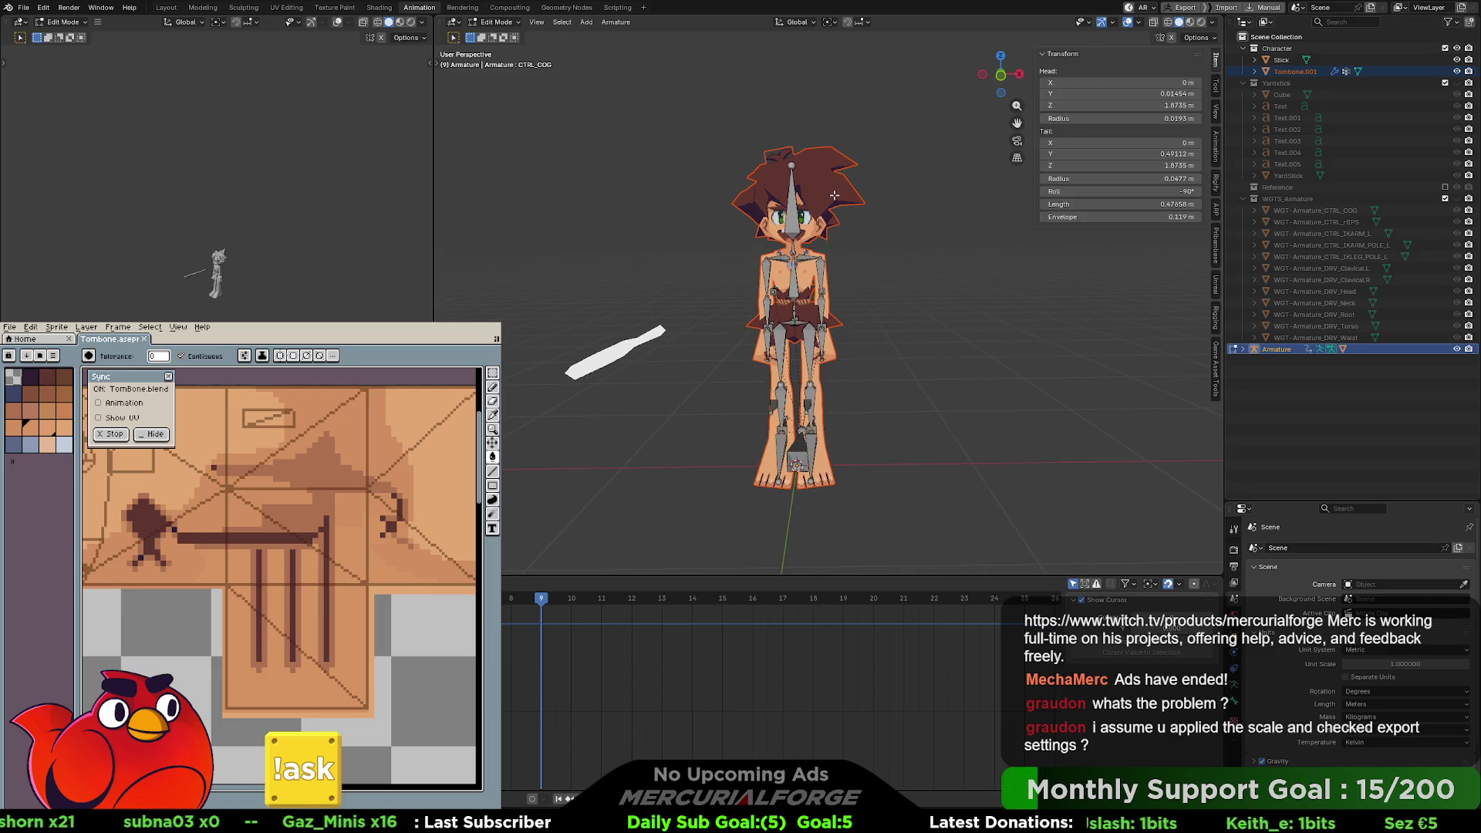
- Switch the armature back to Object Mode
key("Tab")
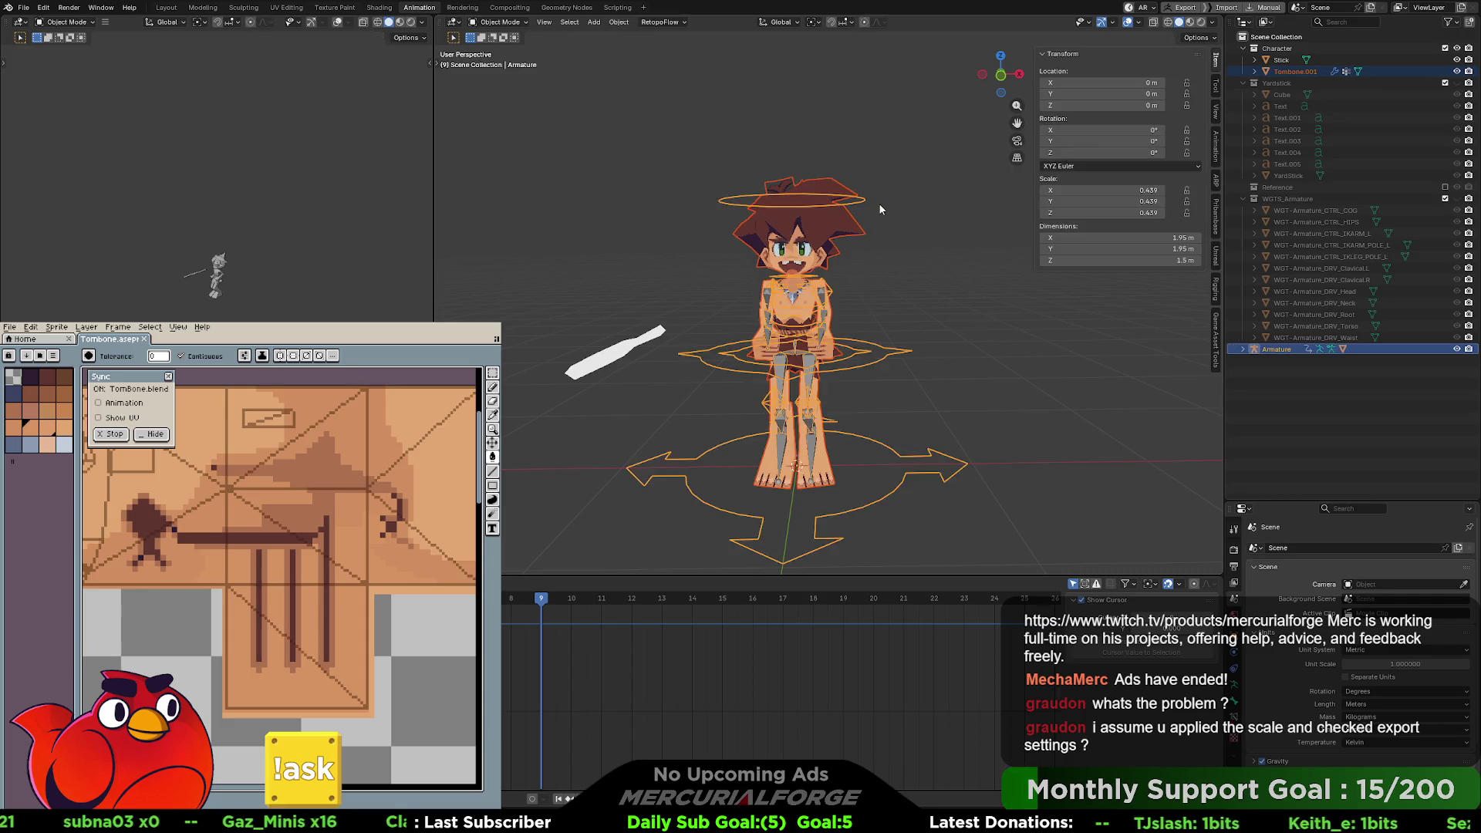
left_click(880, 208)
key("Tab")
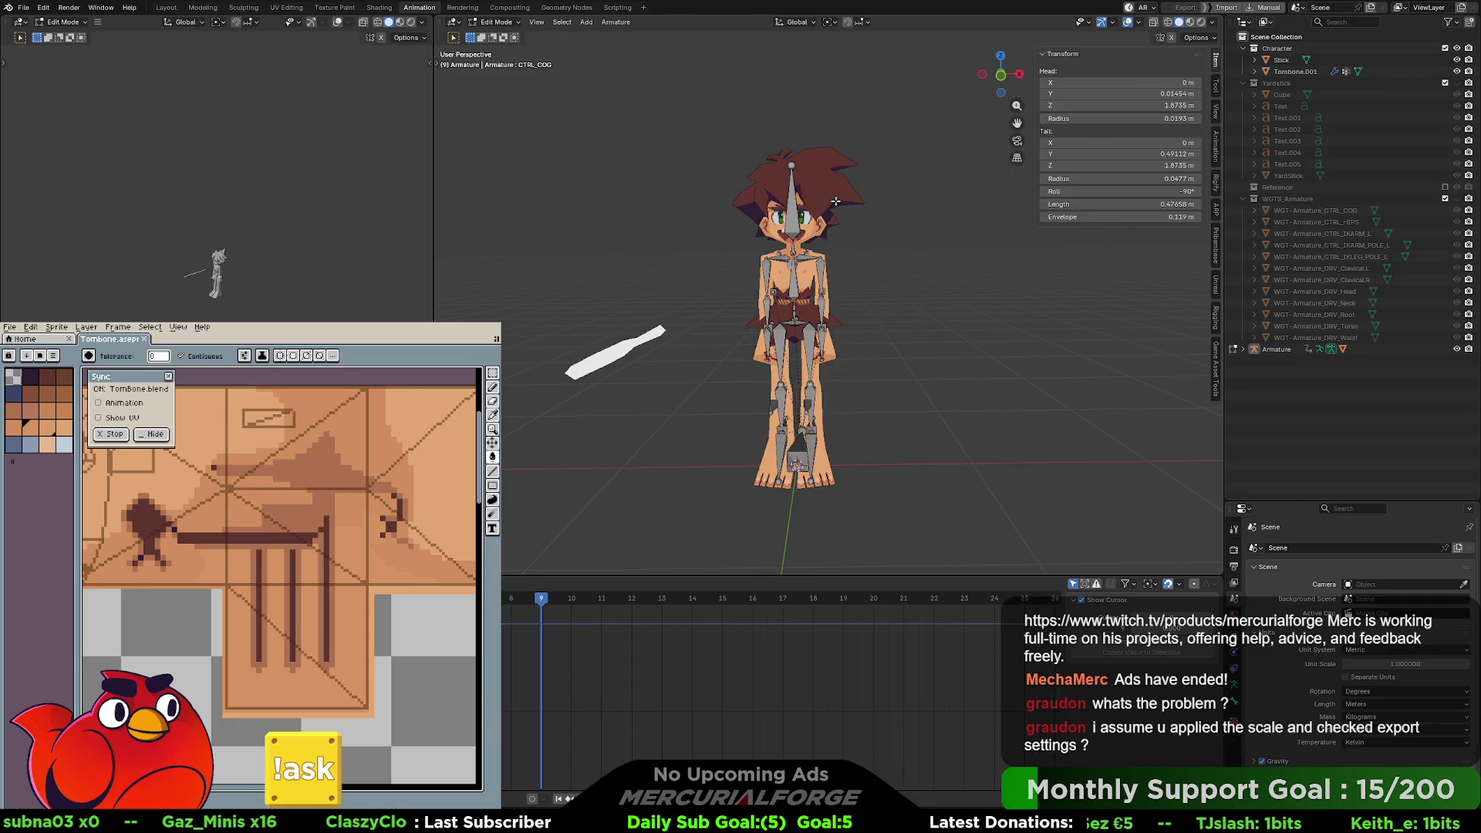
key("ctrl+Tab")
left_click(742, 208)
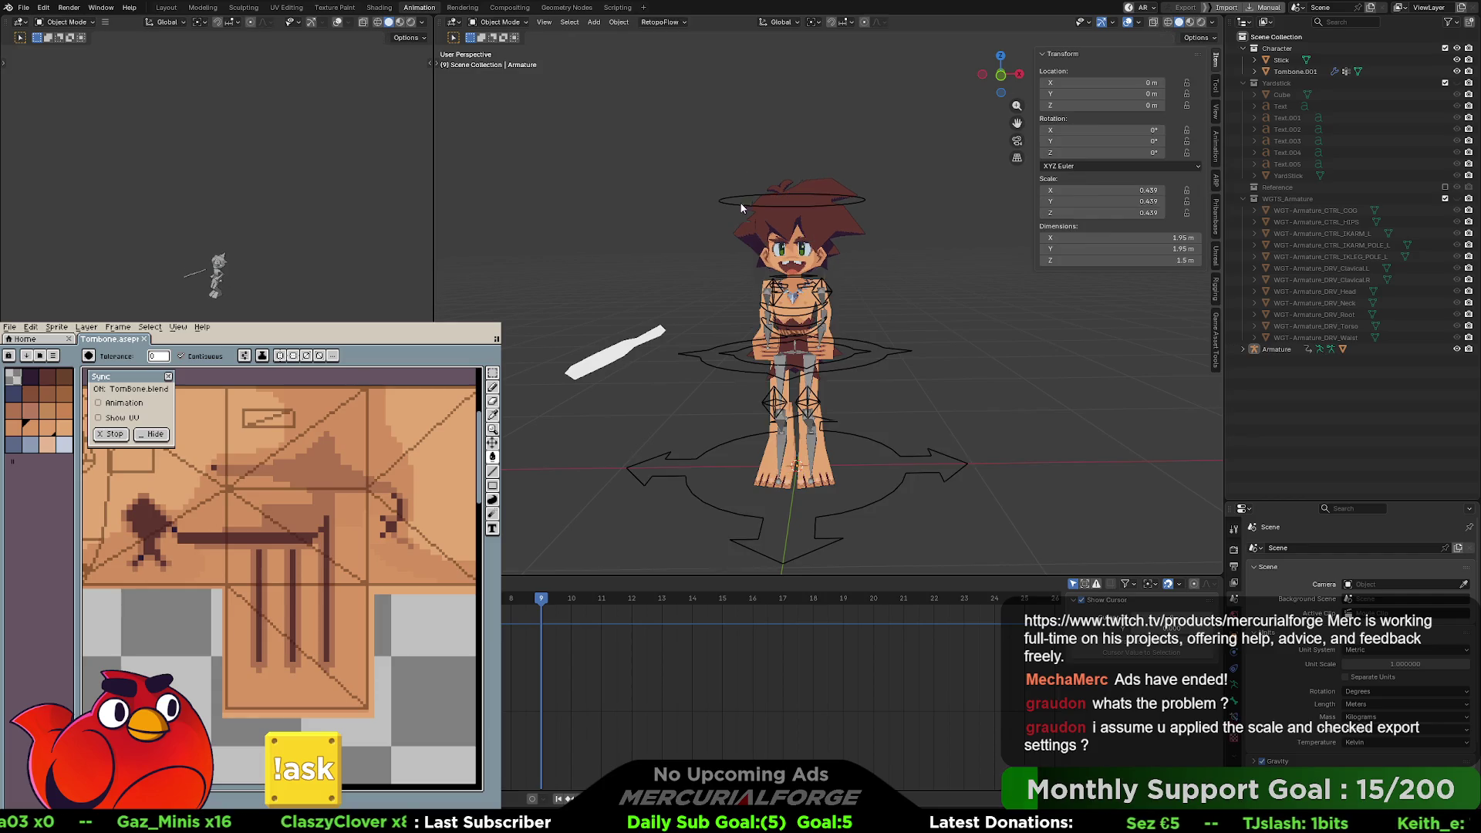
- Select the Tombone.001 mesh, play the animation, and view the character from behind
left_click(839, 232)
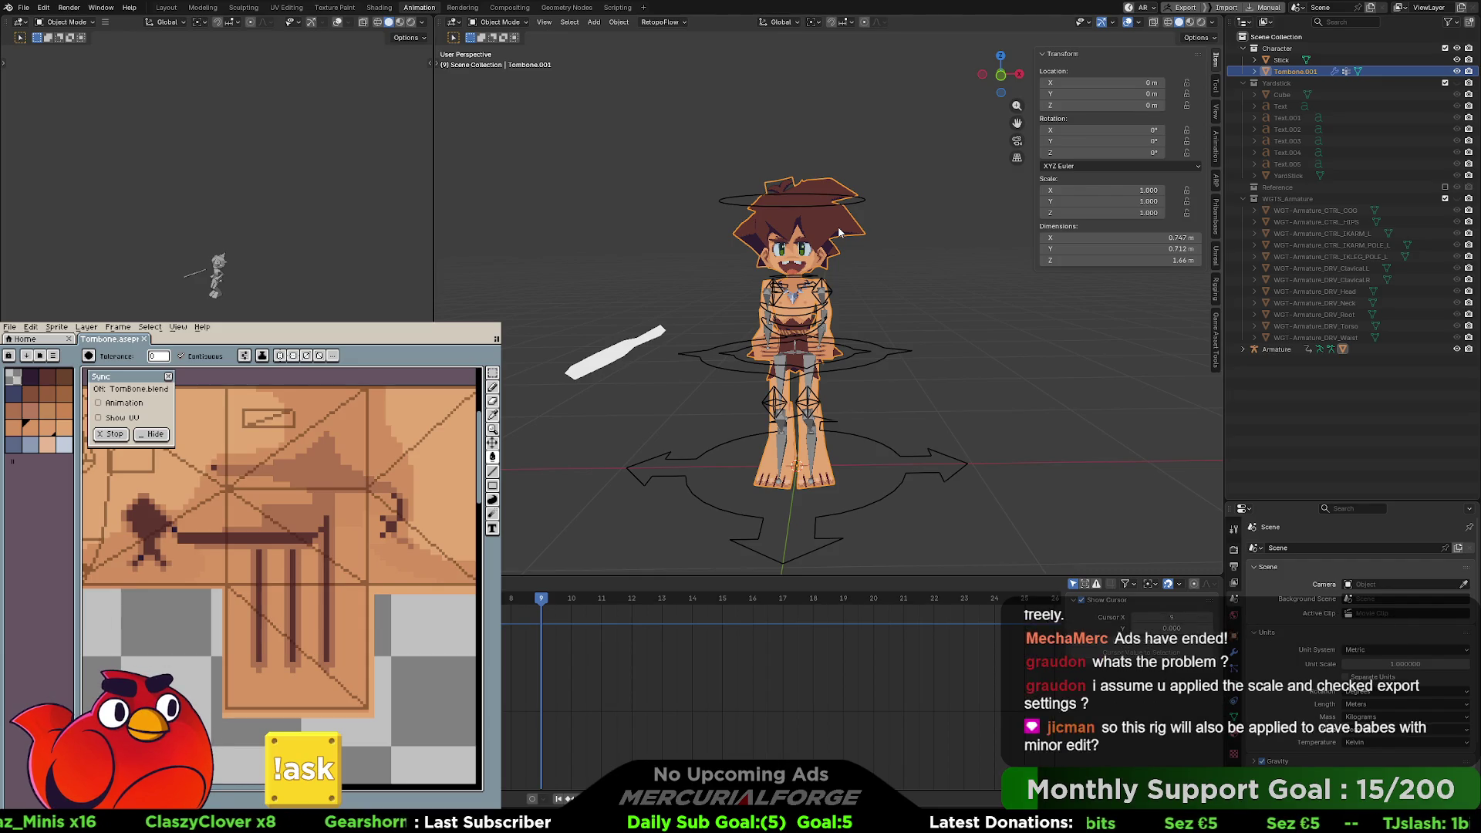
key("space")
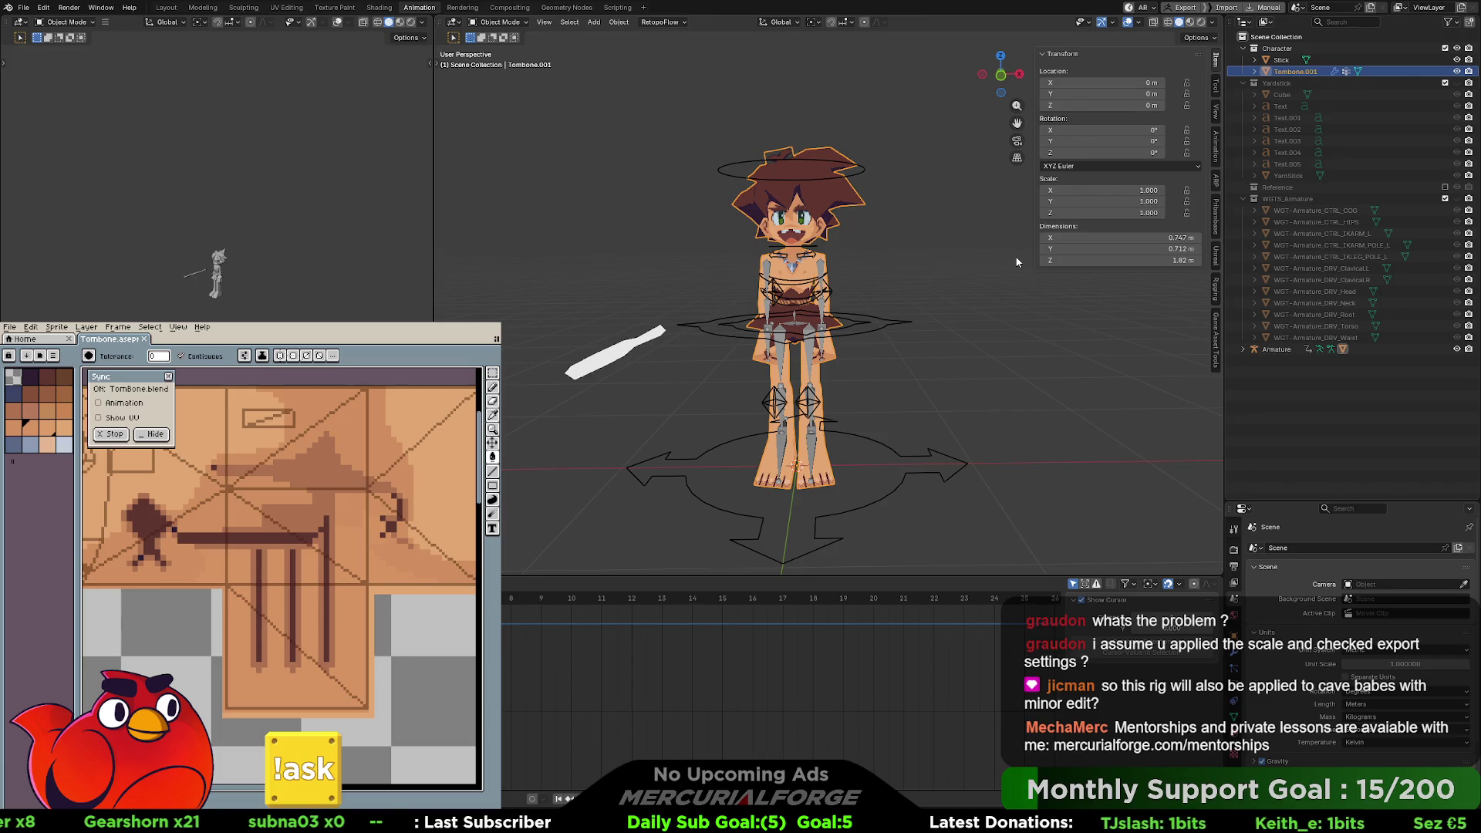
mouse_move(942, 245)
middle_mouse_down()
mouse_move(930, 247)
mouse_move(1011, 265)
mouse_move(1174, 261)
mouse_move(940, 255)
middle_mouse_up()
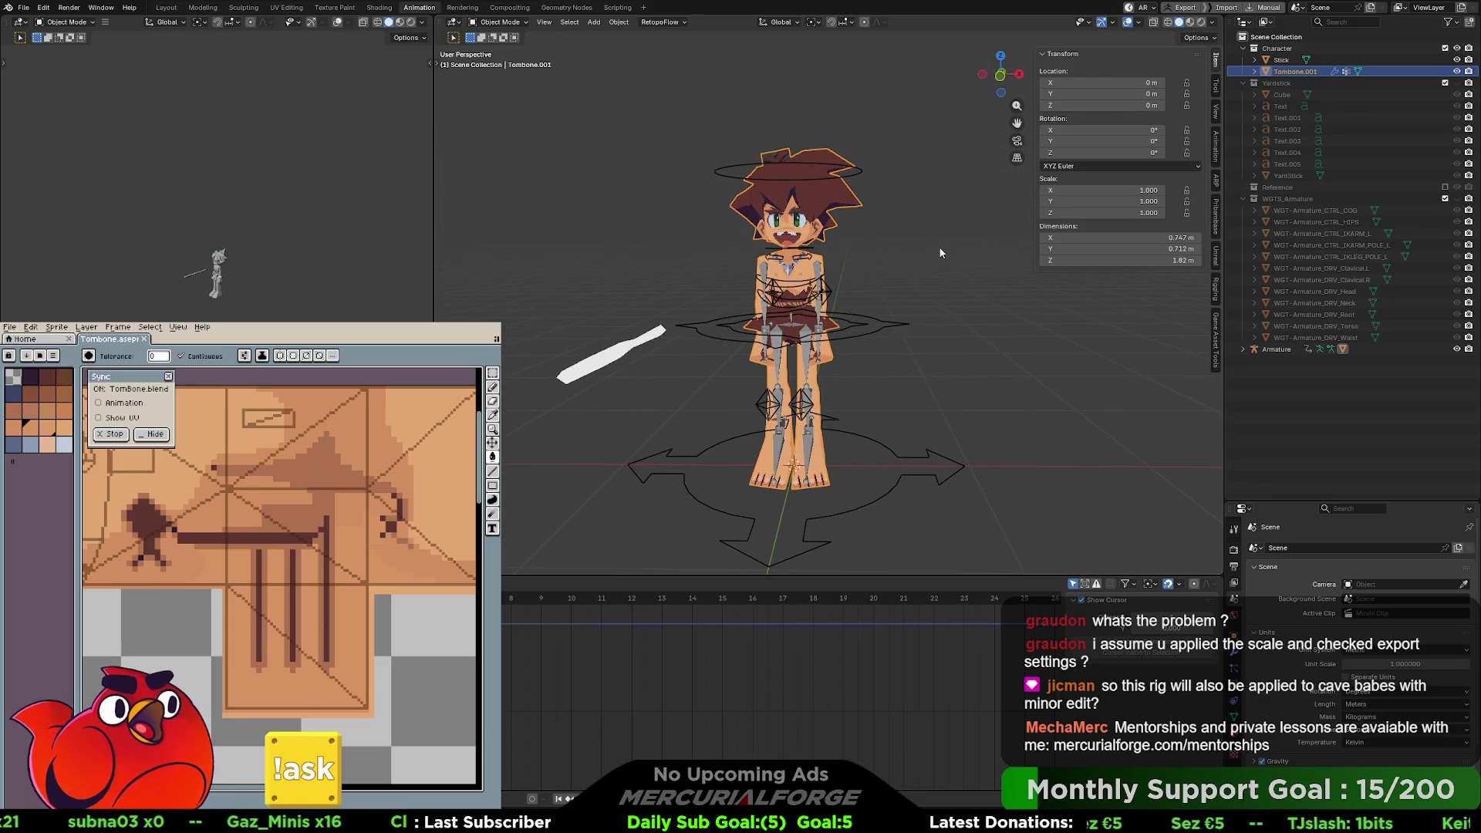
middle_click_drag(940, 254, 924, 254, "shift")
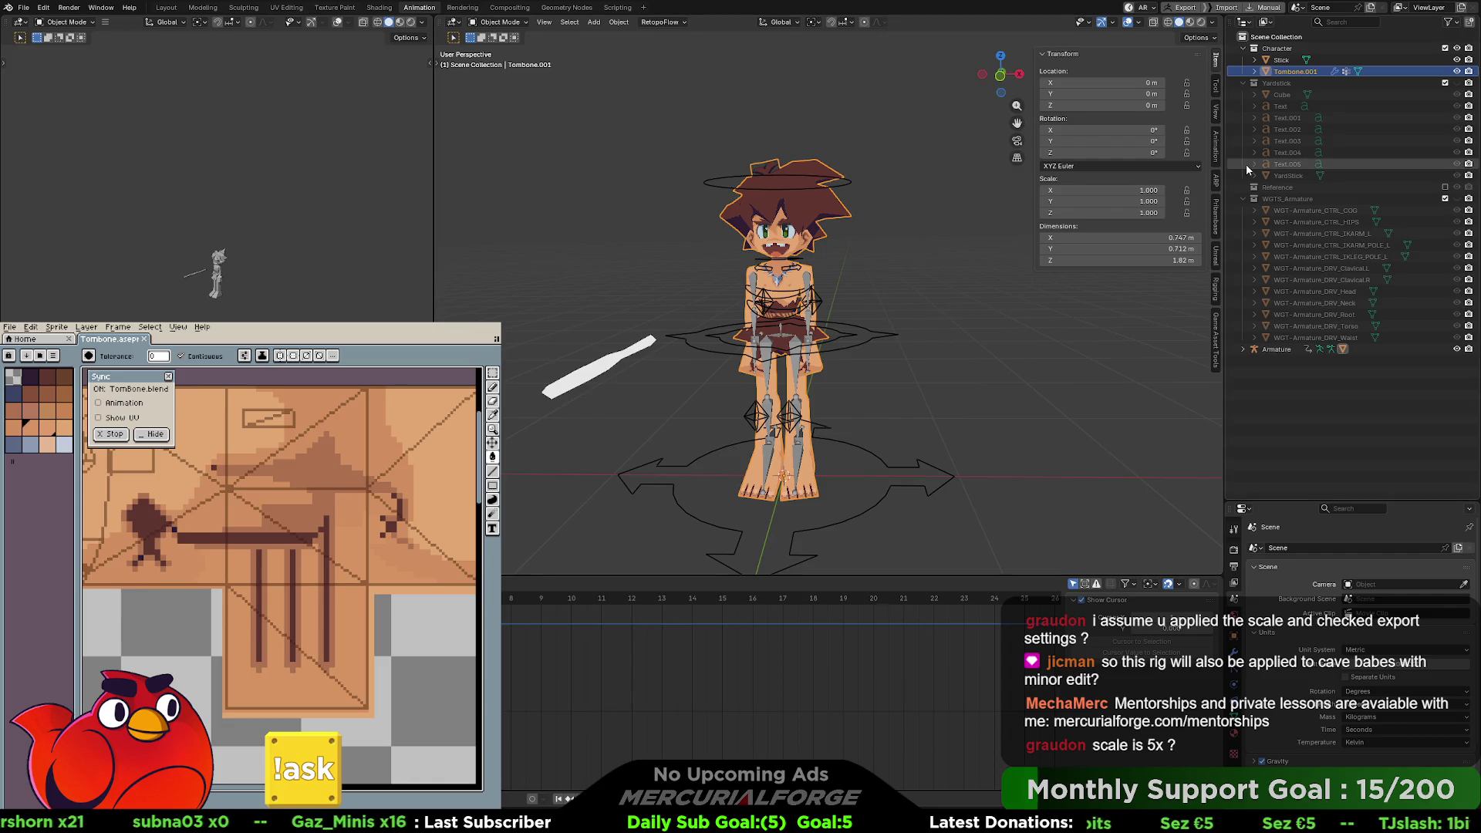
- Deselect the mesh and change the PROTO FBX export units to None (Unity)
left_click(965, 257)
middle_click_drag(946, 276, 938, 274)
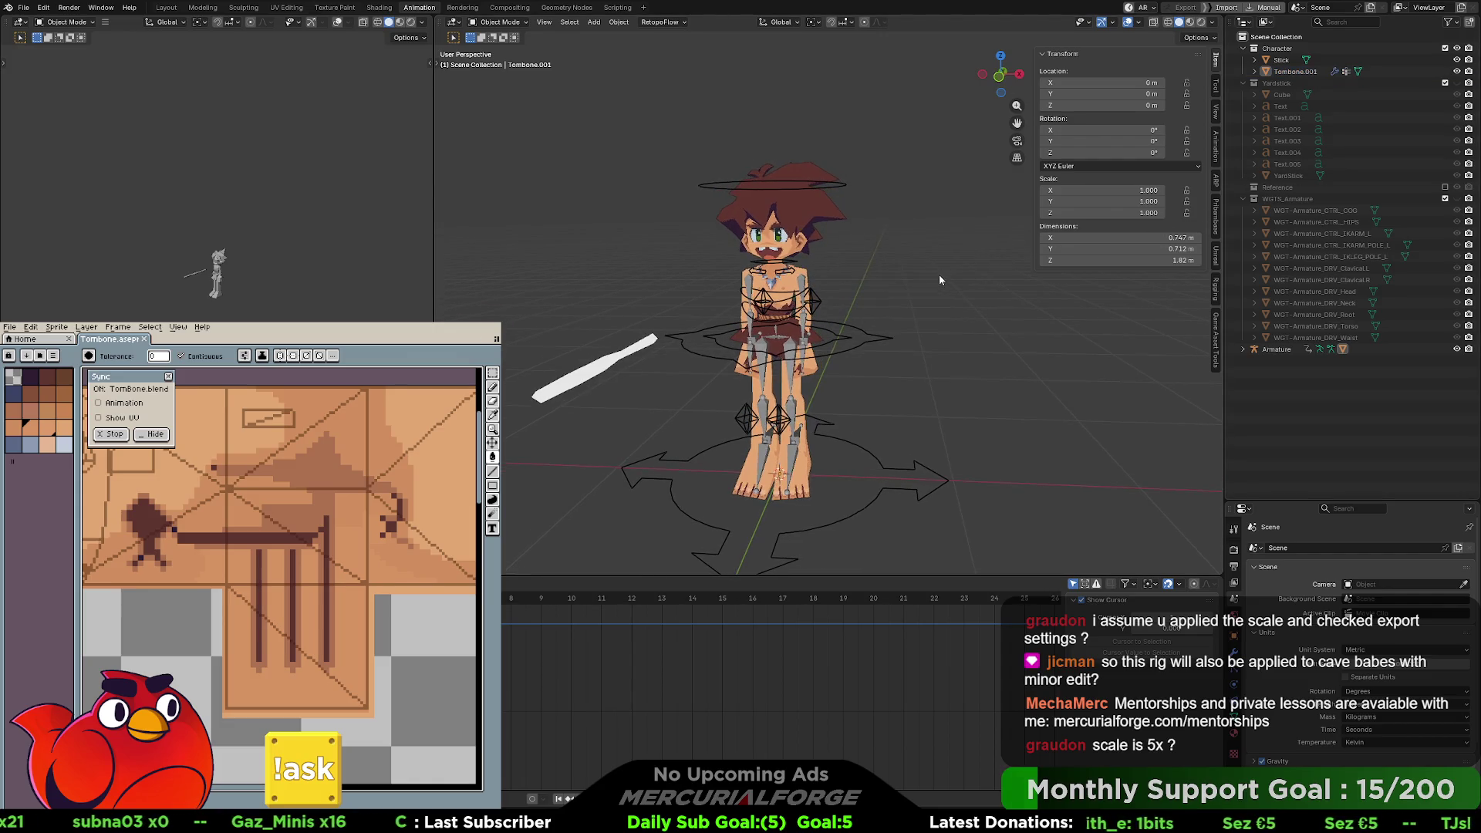
left_click(1217, 331)
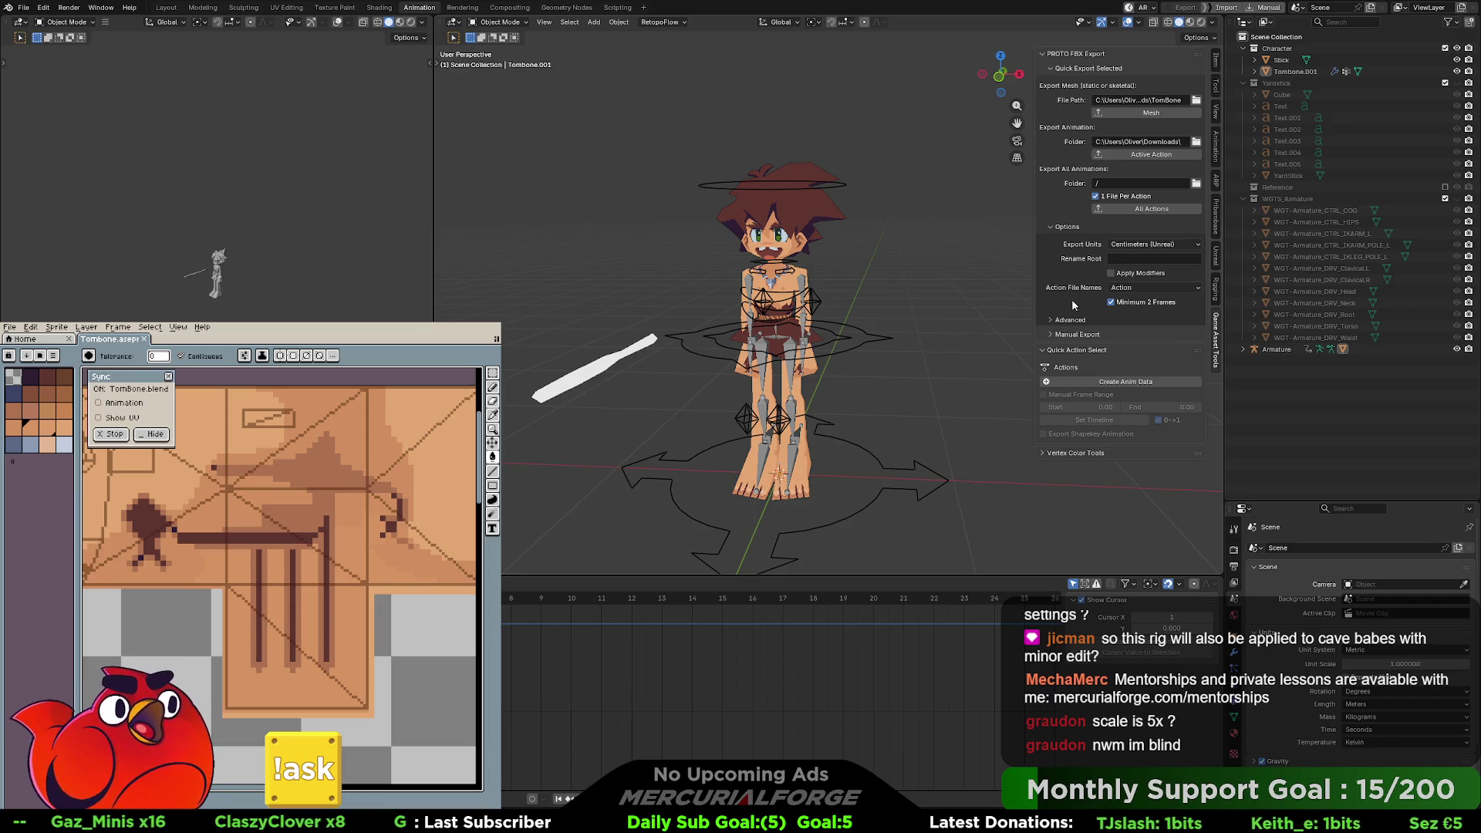
left_click(1140, 245)
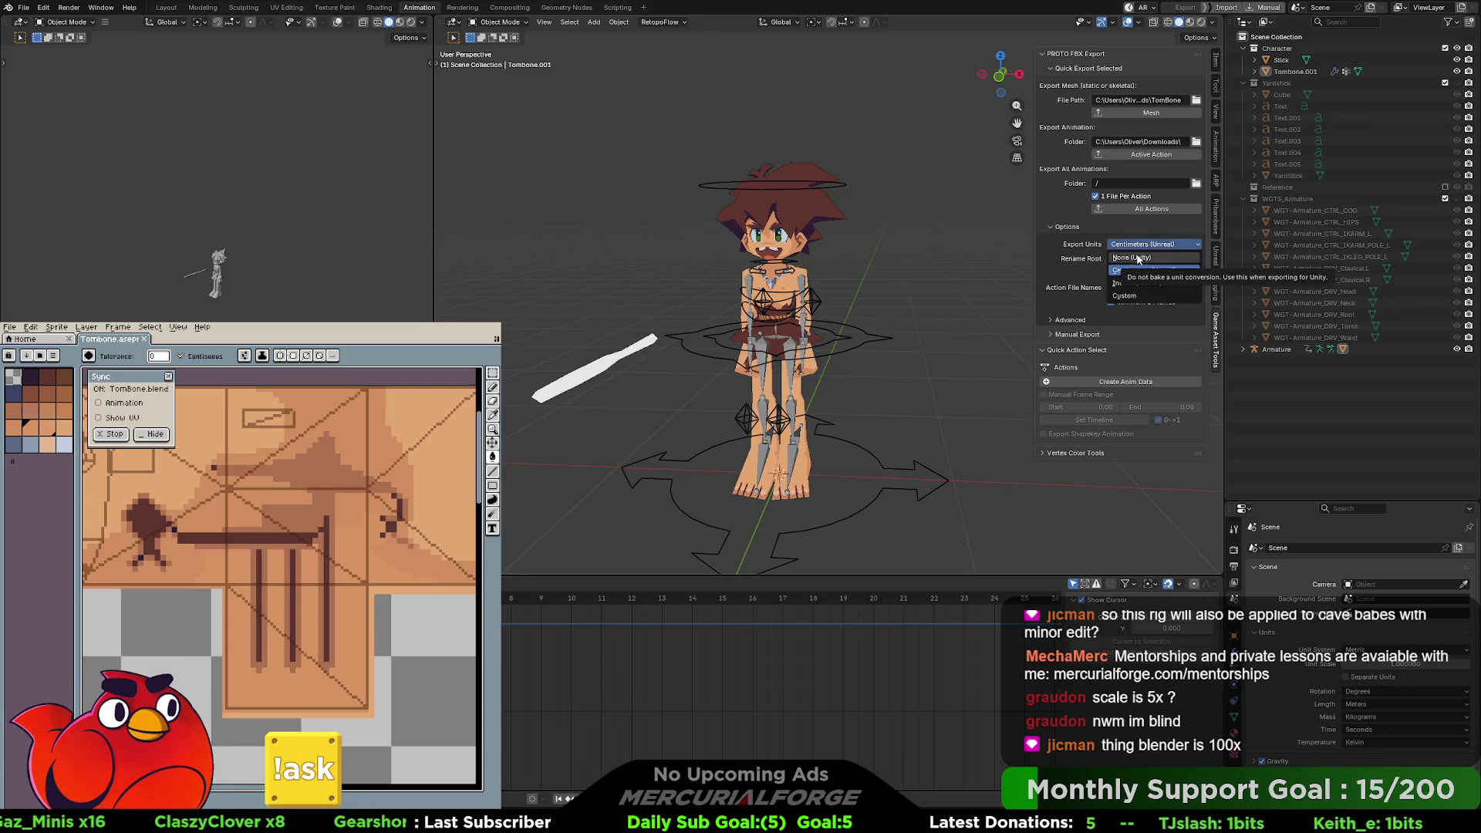
left_click(1136, 257)
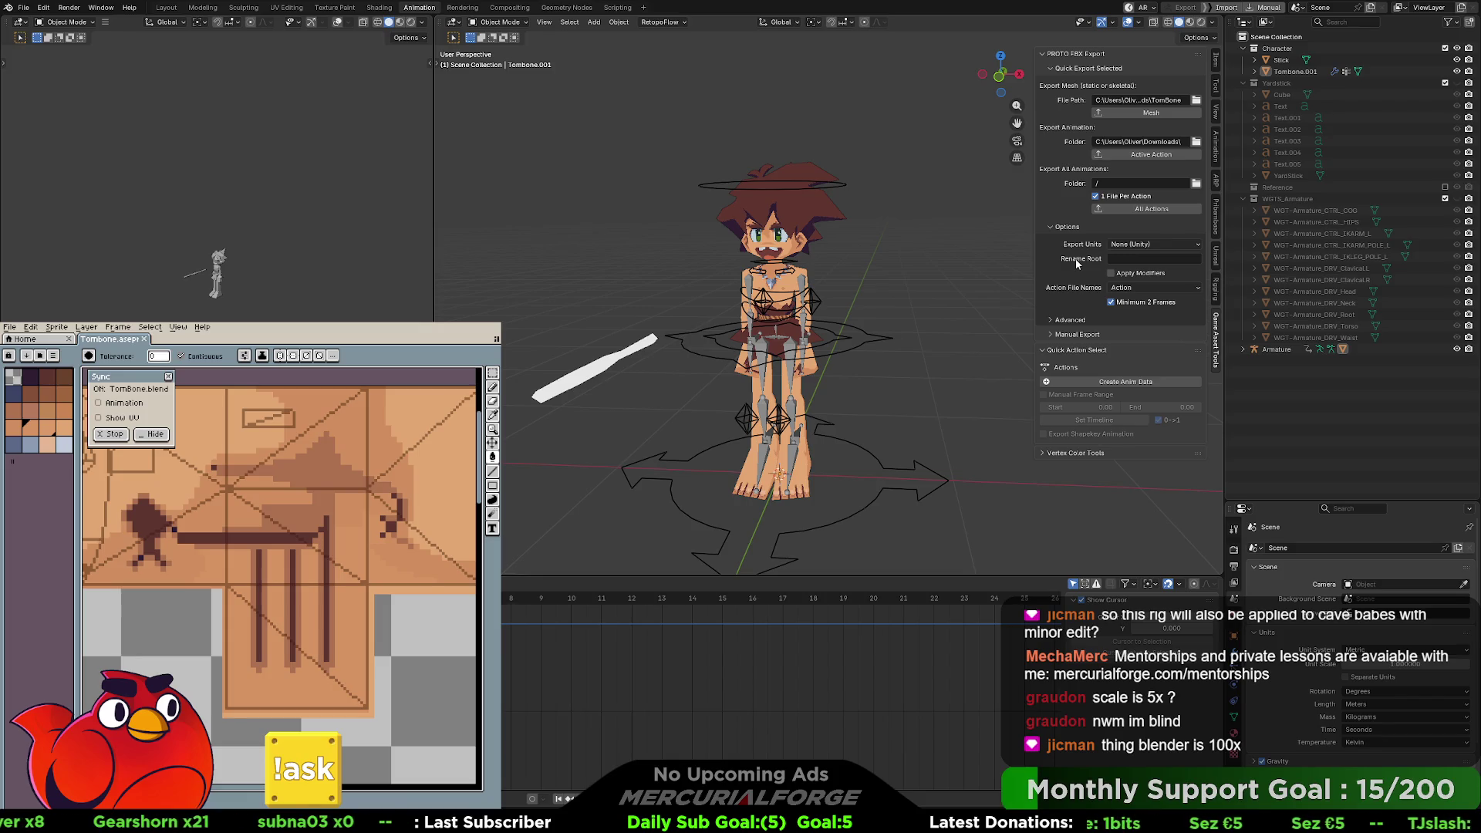
- Turn off Separate Units, make the armature active, and show its transform with 0.439 scale
left_click(1352, 679)
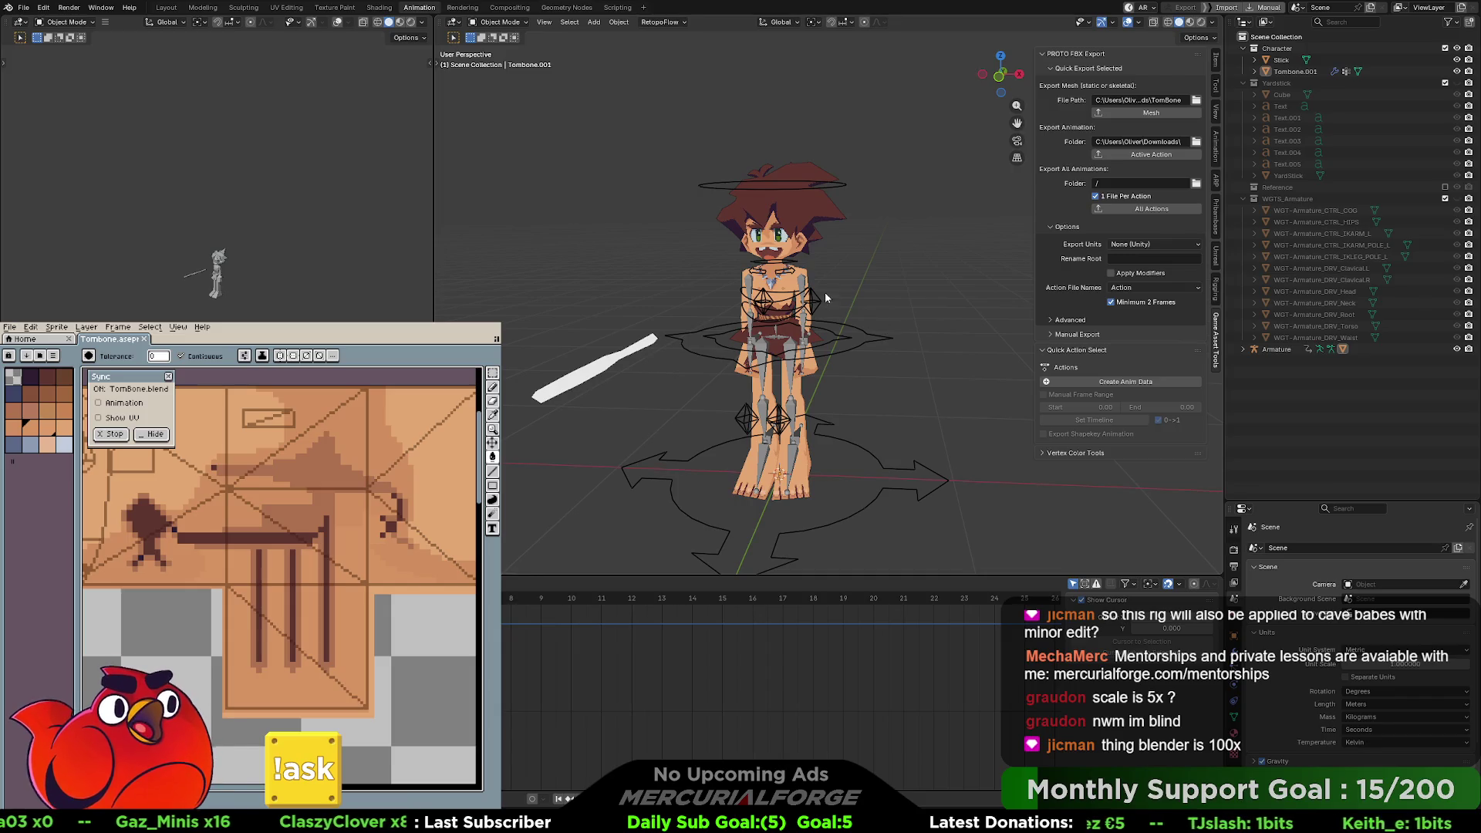
left_click(861, 327)
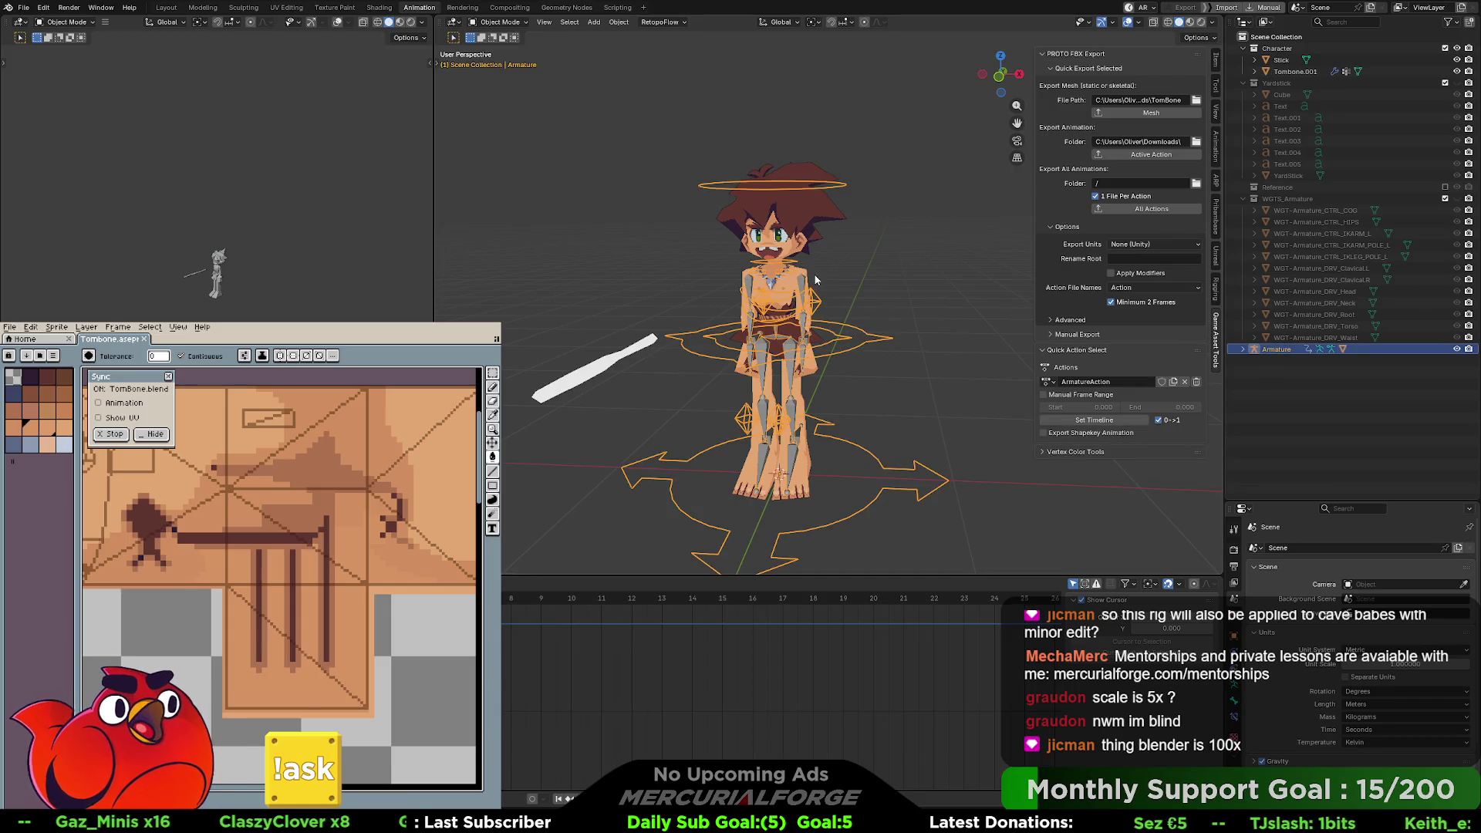
left_click(803, 239)
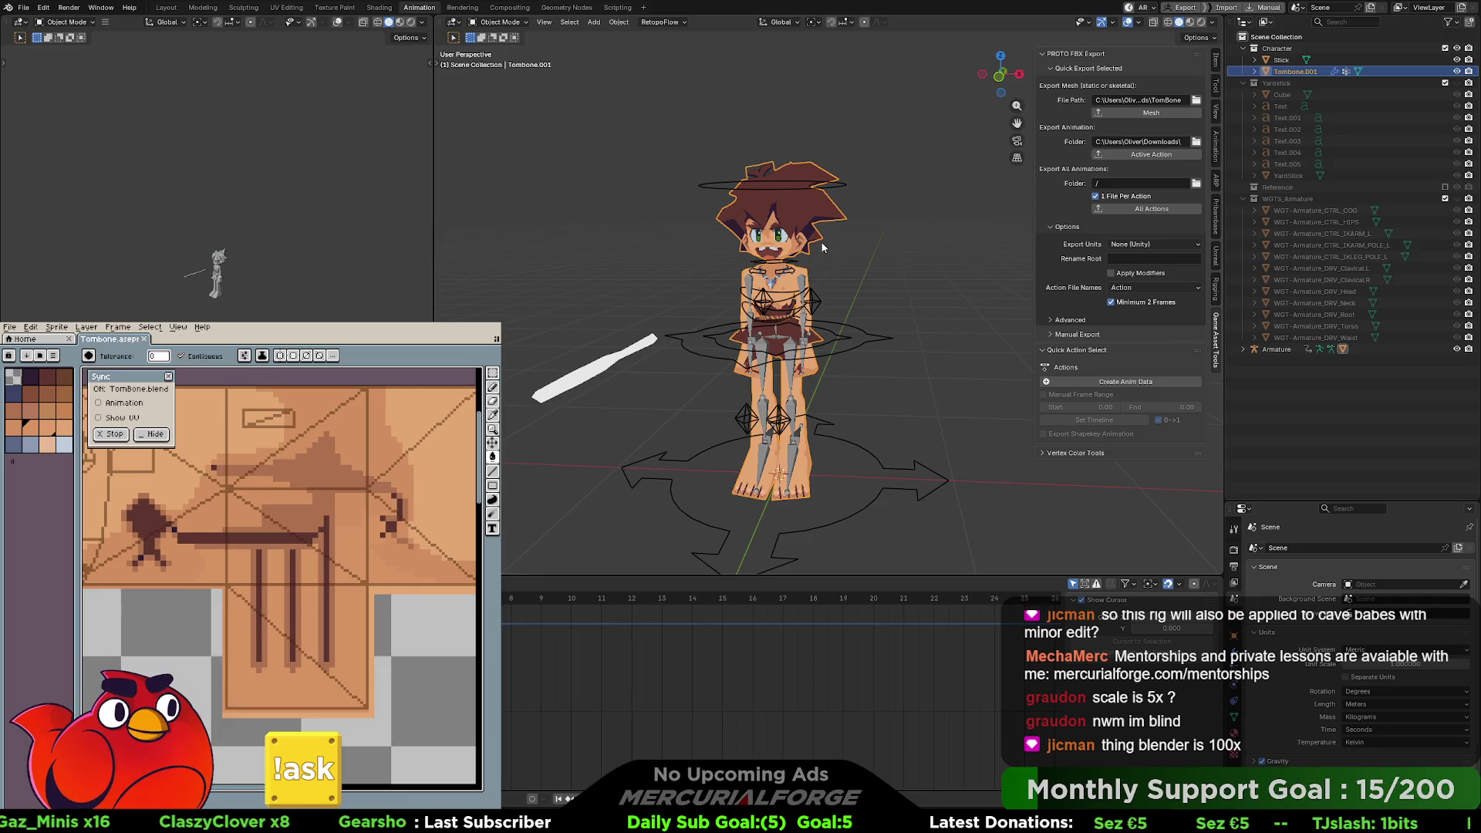
left_click(882, 345, "shift")
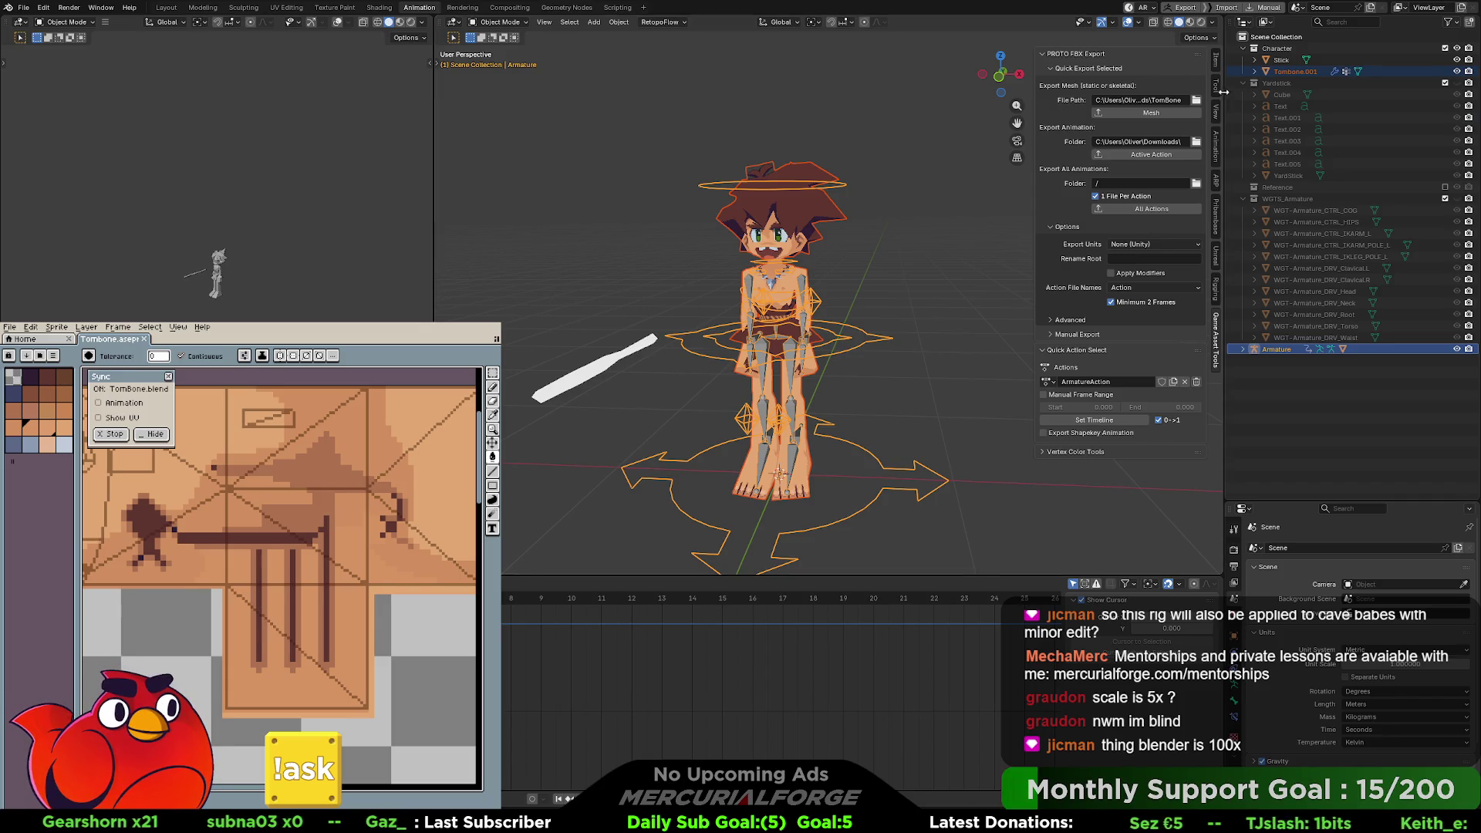
left_click(1217, 63)
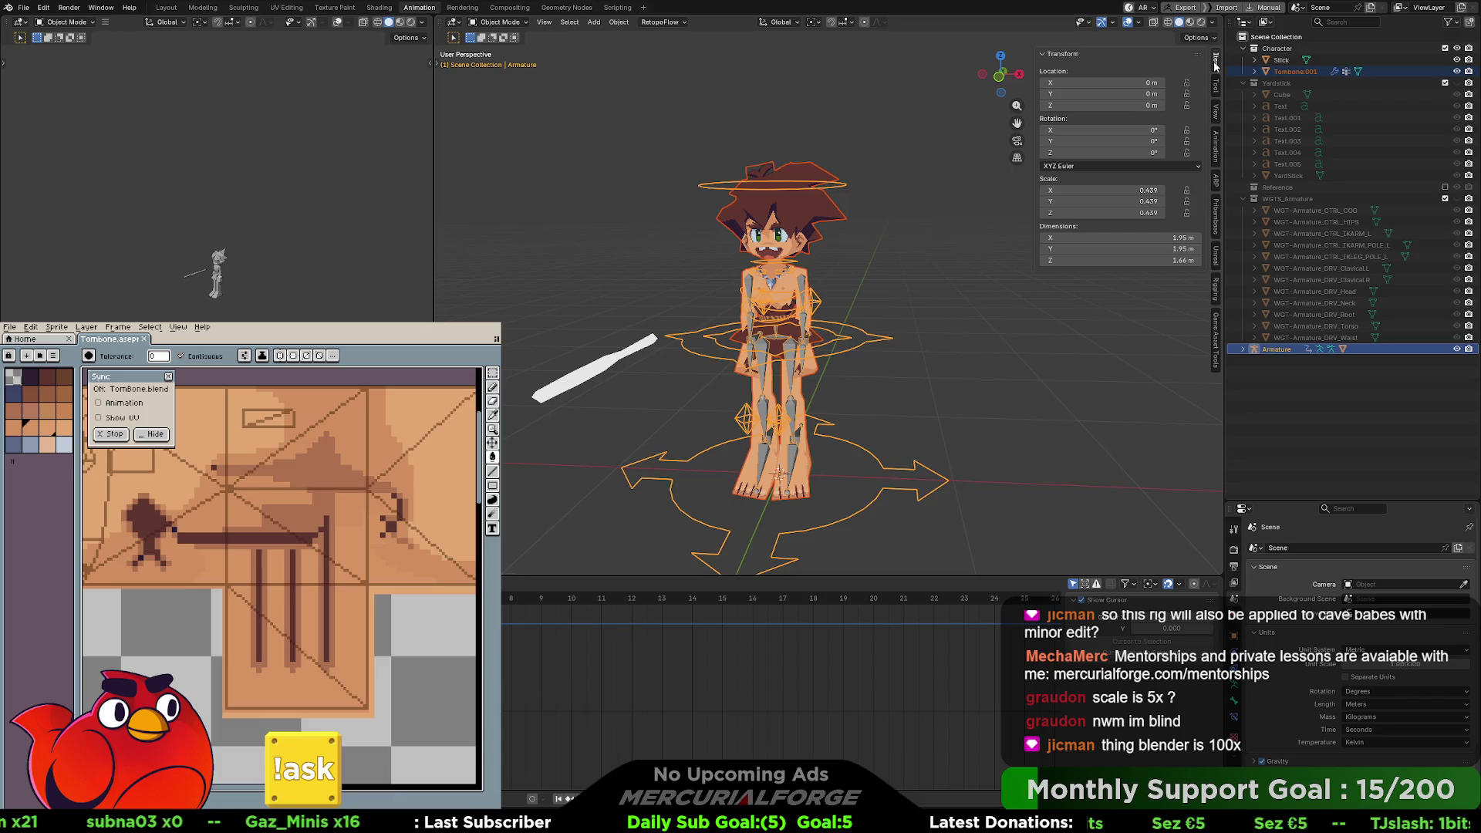
- Select Tombone.001 to show its scale 1.000 and 1.82 m height, viewed from the side
left_click(832, 217)
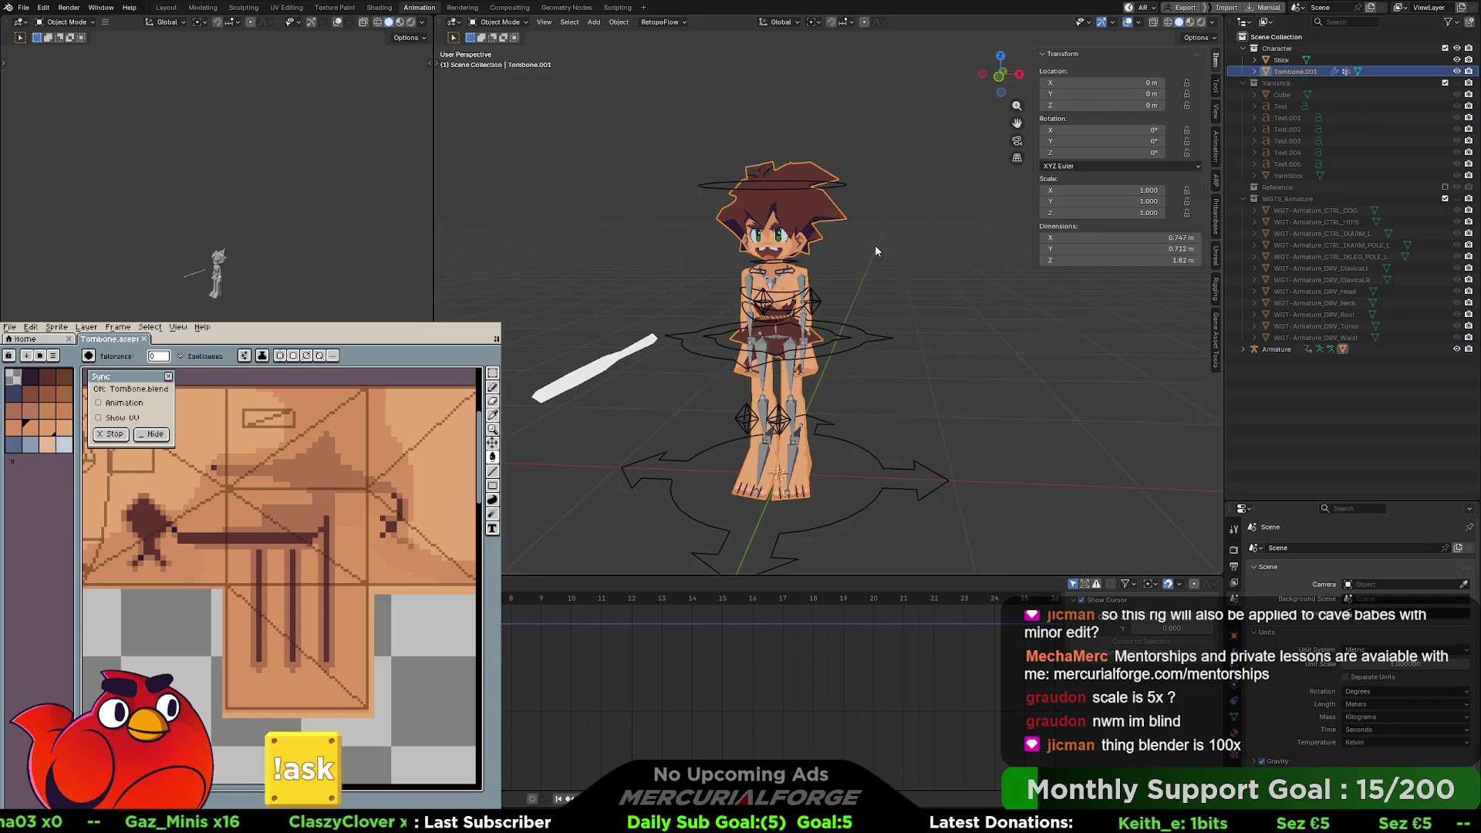
mouse_move(875, 248)
middle_mouse_down()
mouse_move(1016, 252)
mouse_move(577, 261)
mouse_move(900, 248)
mouse_move(708, 259)
mouse_move(877, 257)
middle_mouse_up()
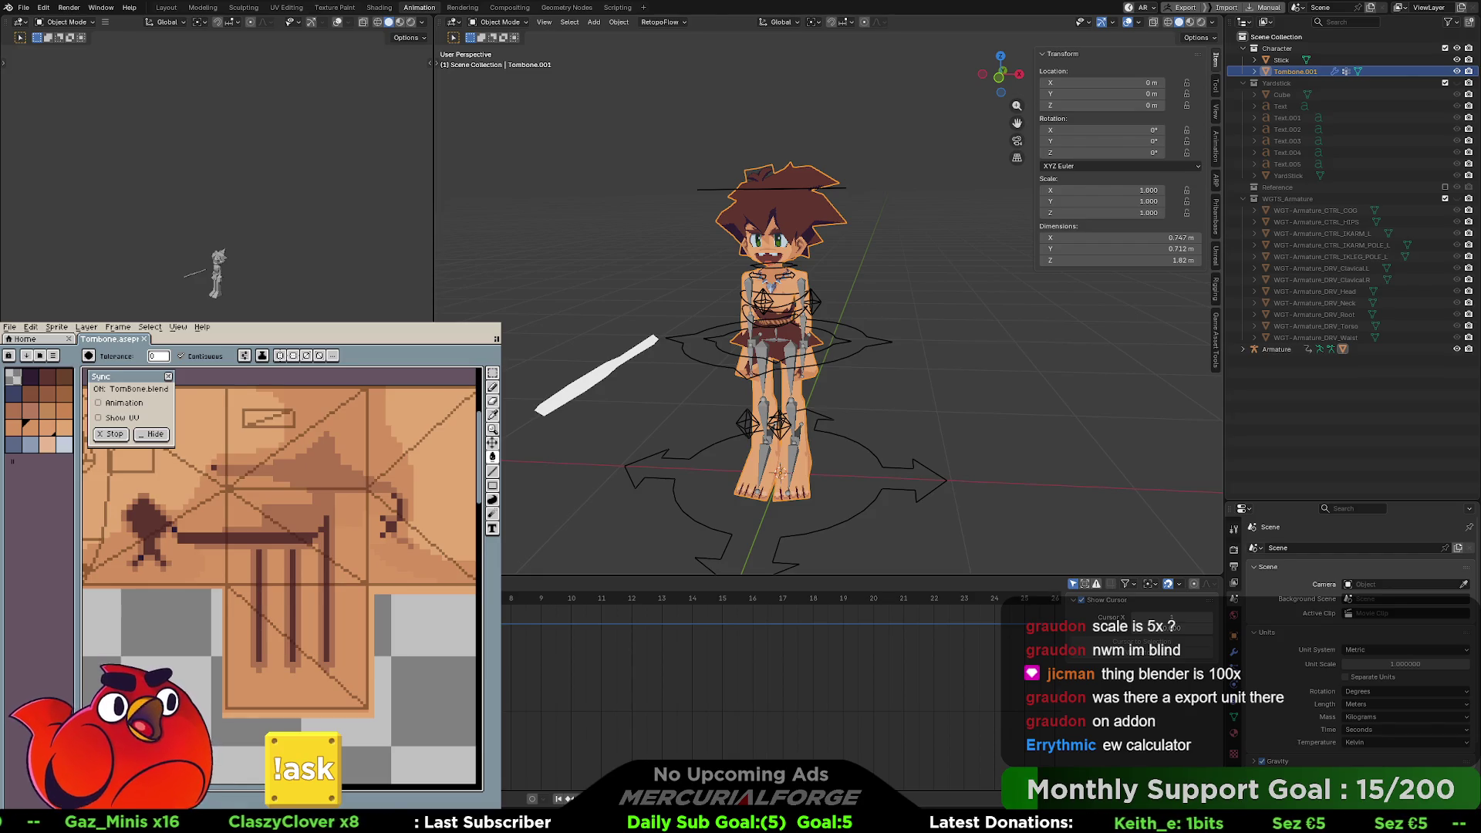
- In Pose Mode, move CTRL_IKARM_L and CTRL_IKARM_R outward to spread the arms
scroll(853, 384, "up", 2)
left_click(800, 383)
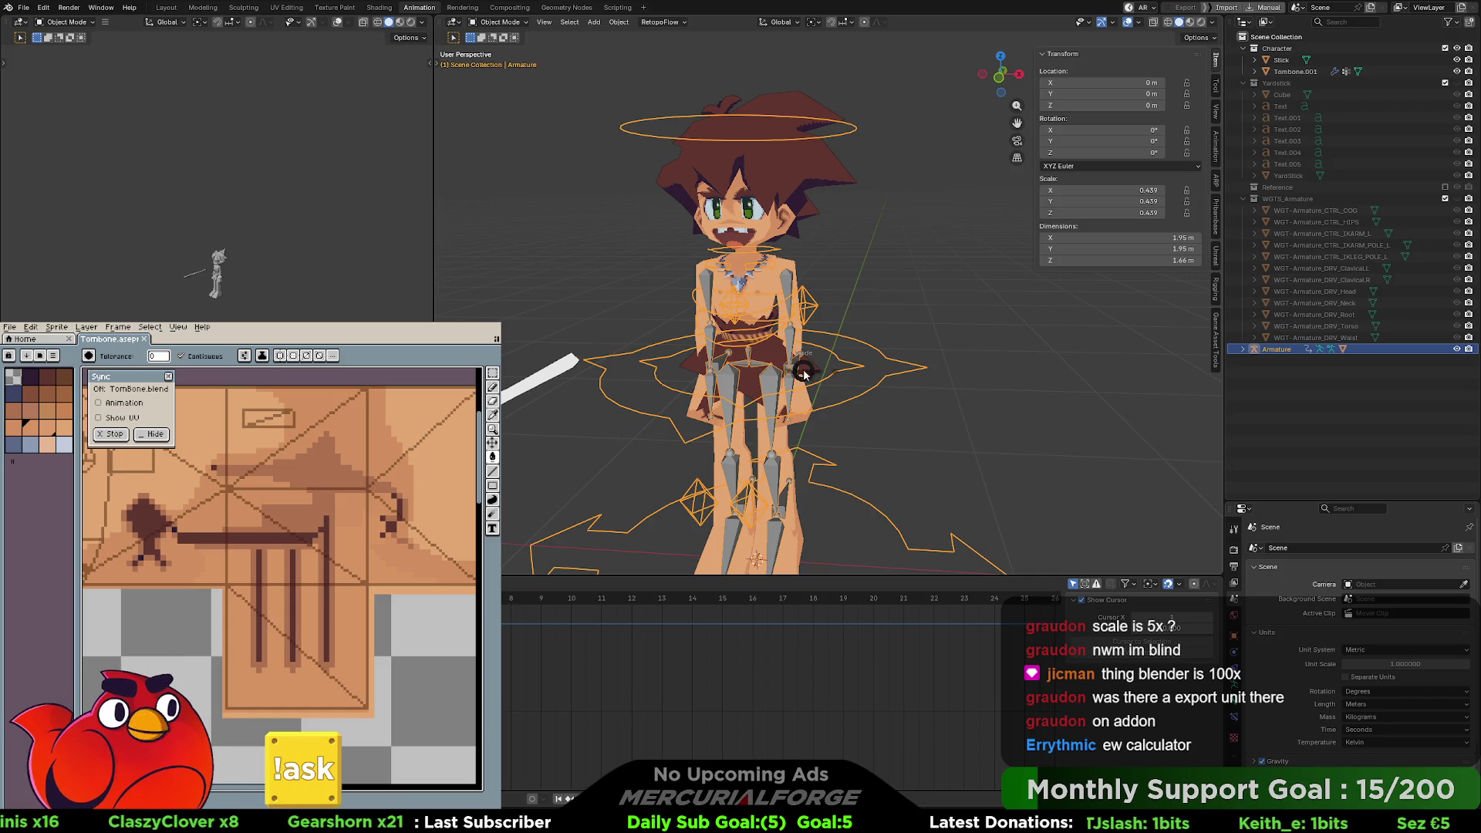
key("ctrl+Tab")
left_click(797, 365)
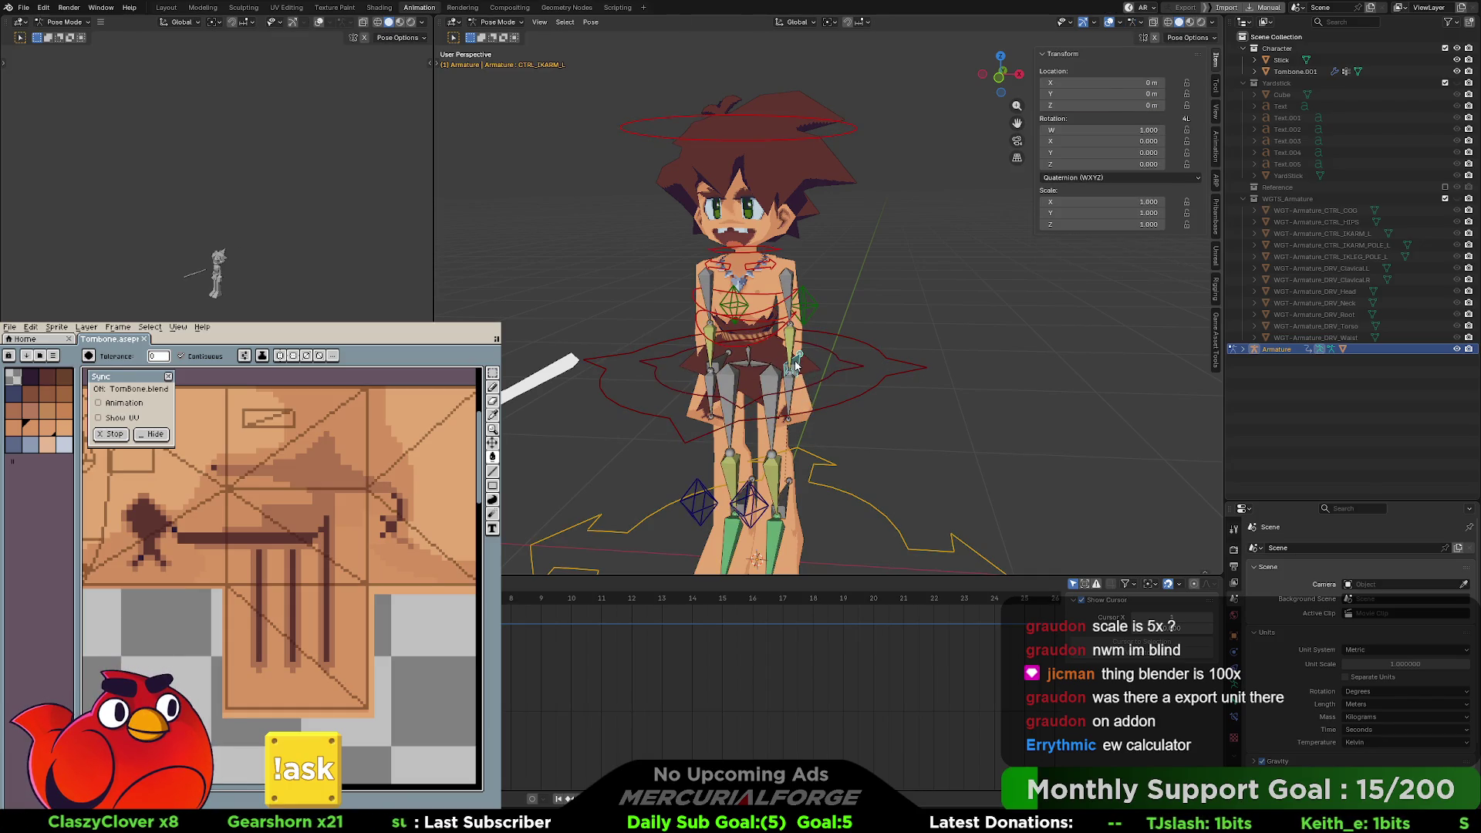
key("g")
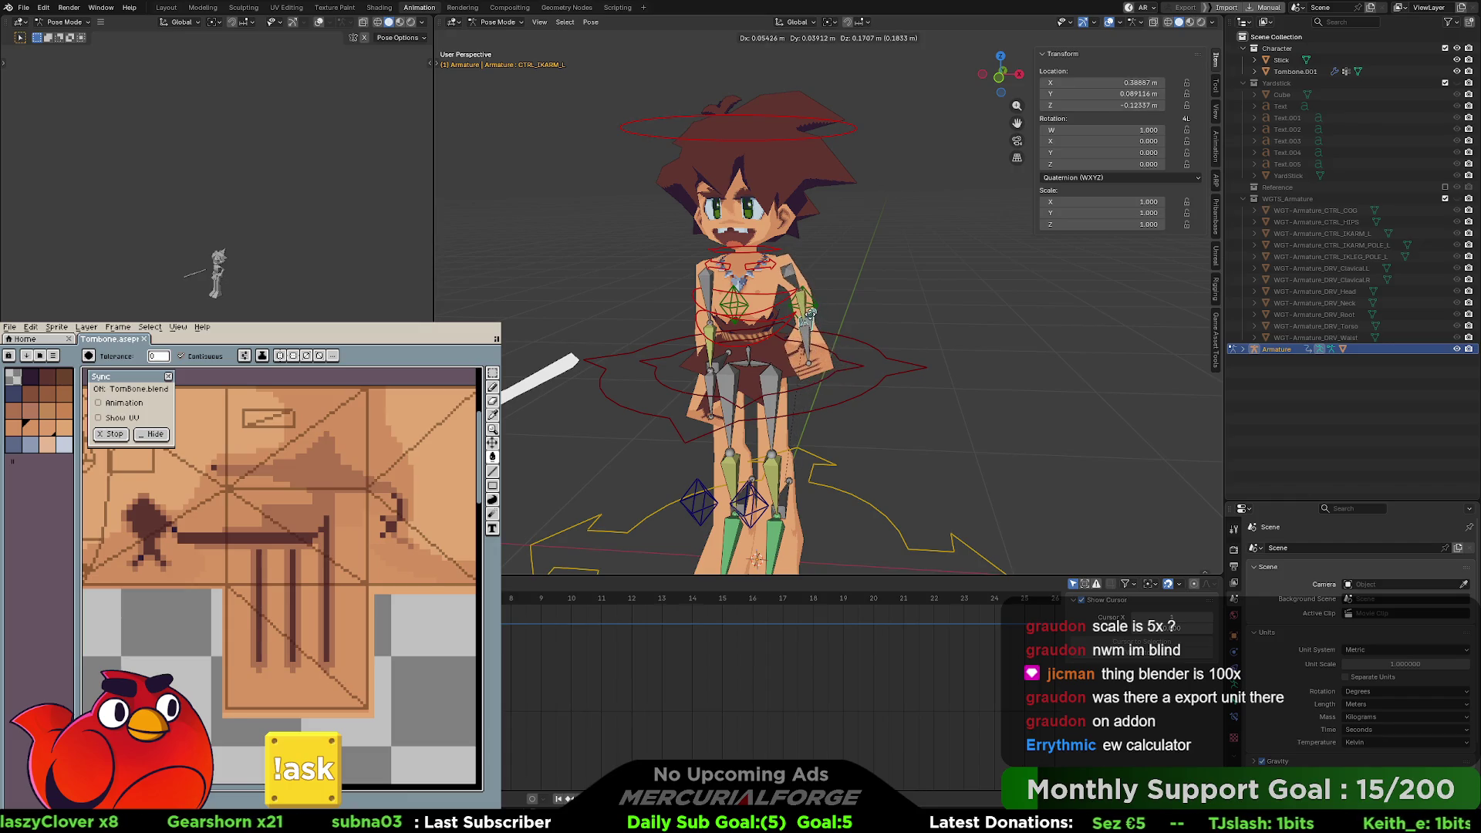
left_click(829, 335)
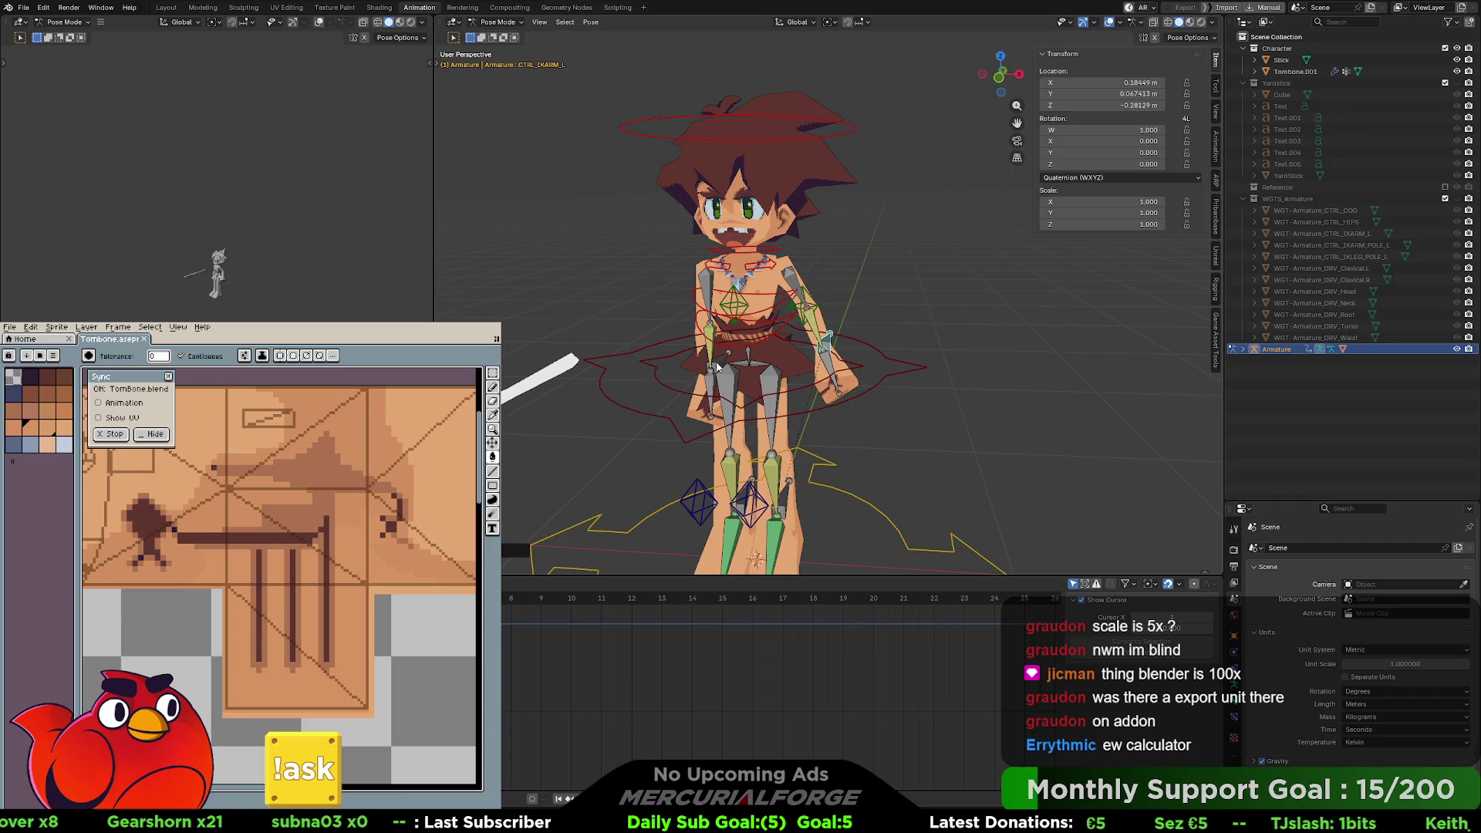
left_click(722, 362)
key("g")
left_click(644, 381)
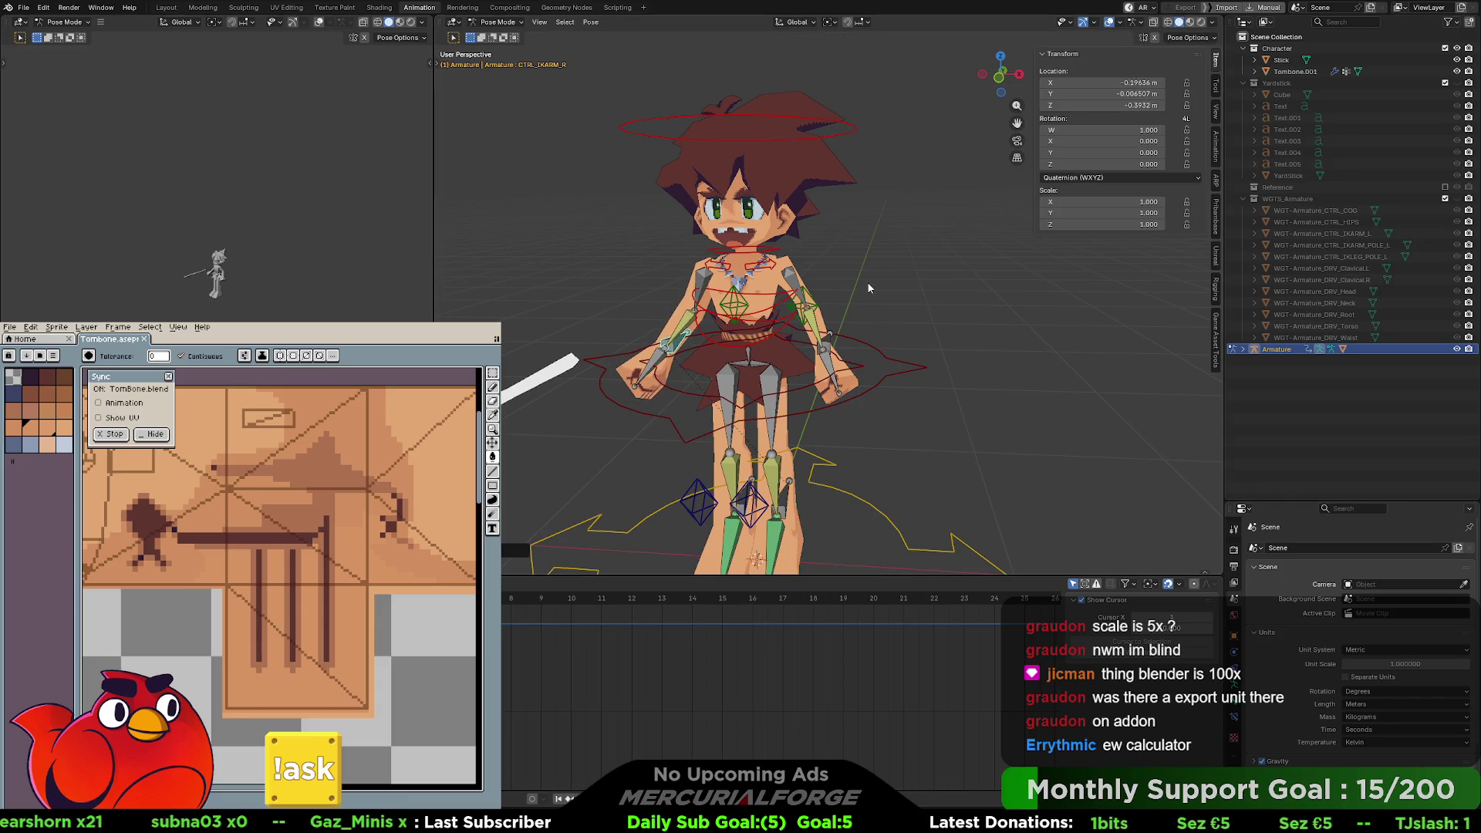
- Return the armature to Object Mode and select the Tombone.001 mesh together with the armature
key("Tab")
key("ctrl+Tab")
left_click(748, 339)
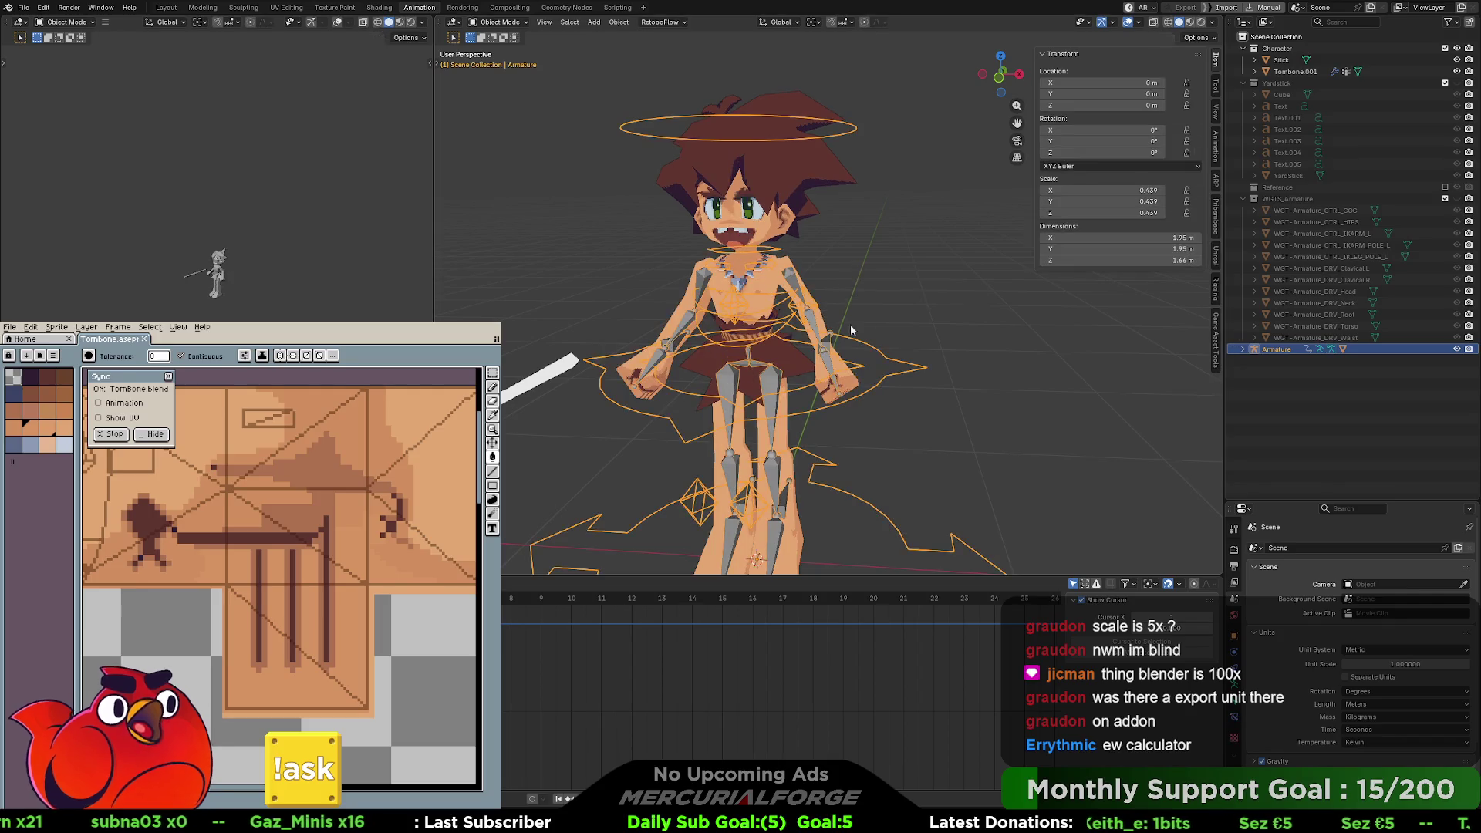
left_click(770, 266)
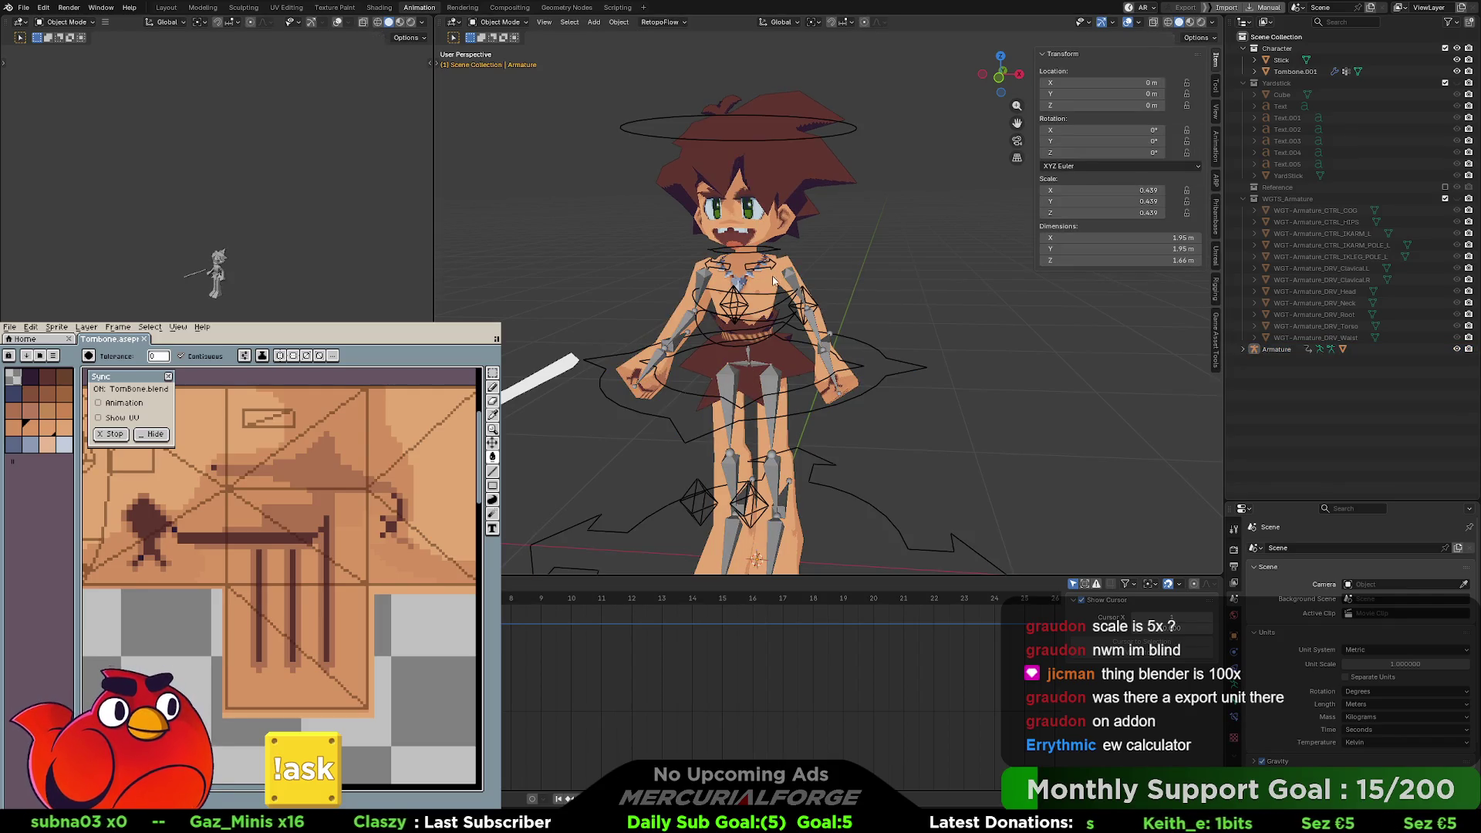
left_click(852, 333, "shift")
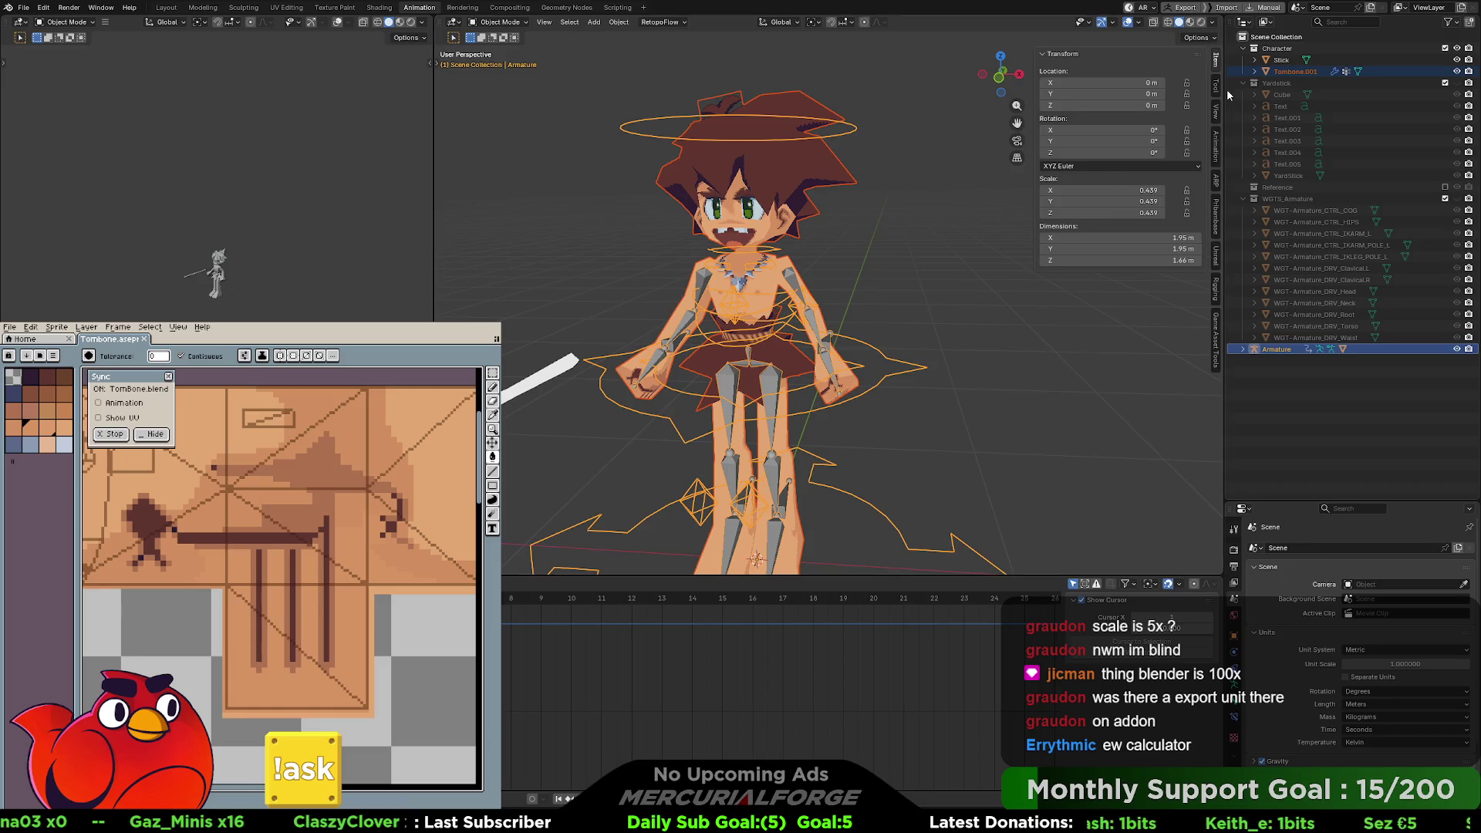
- Show the PROTO FBX Export settings, then duplicate the armature and mesh and undo the copy
left_click(1219, 330)
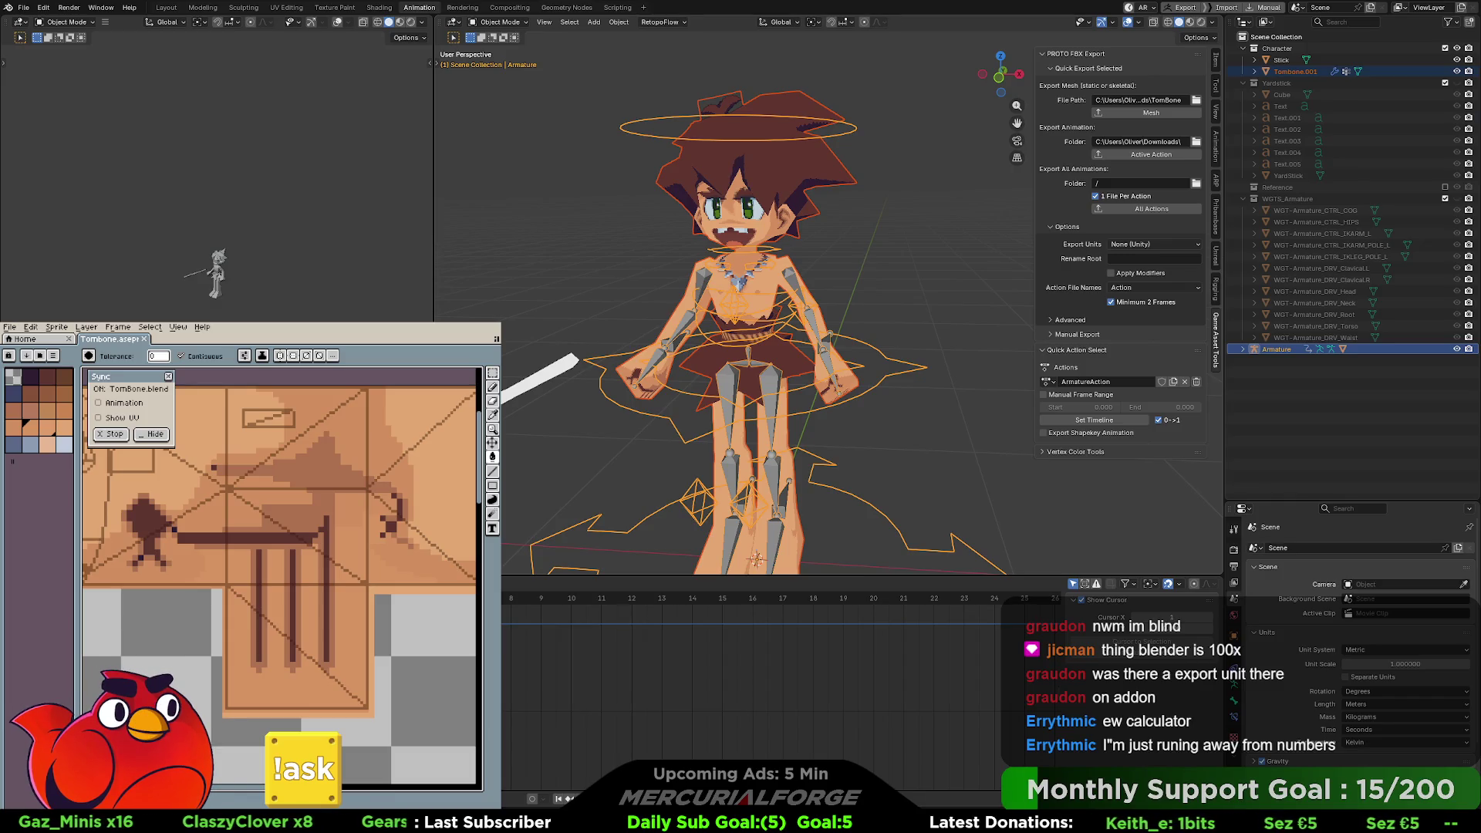
key("shift+d")
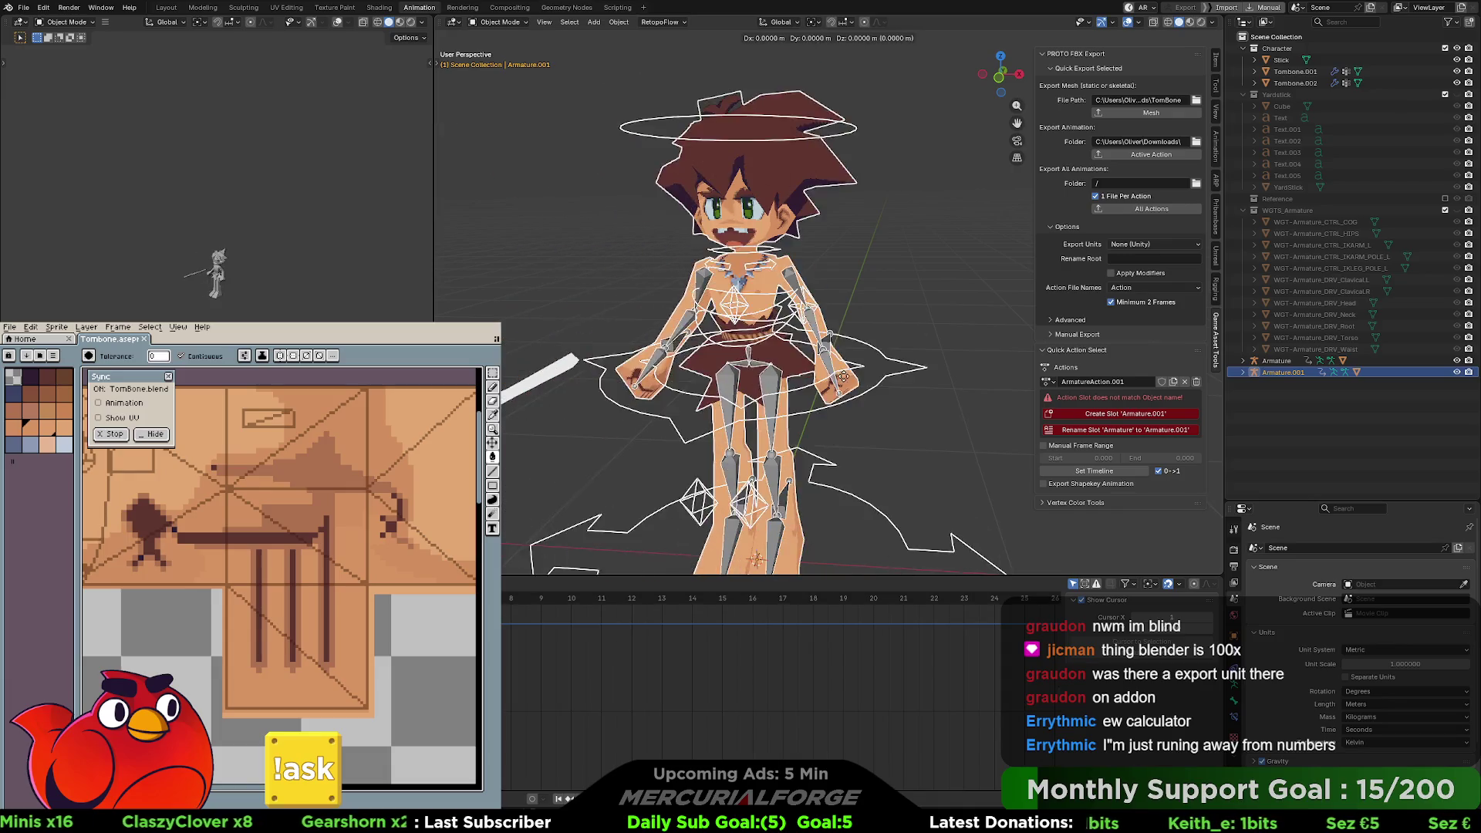
key("Escape")
key("ctrl+z")
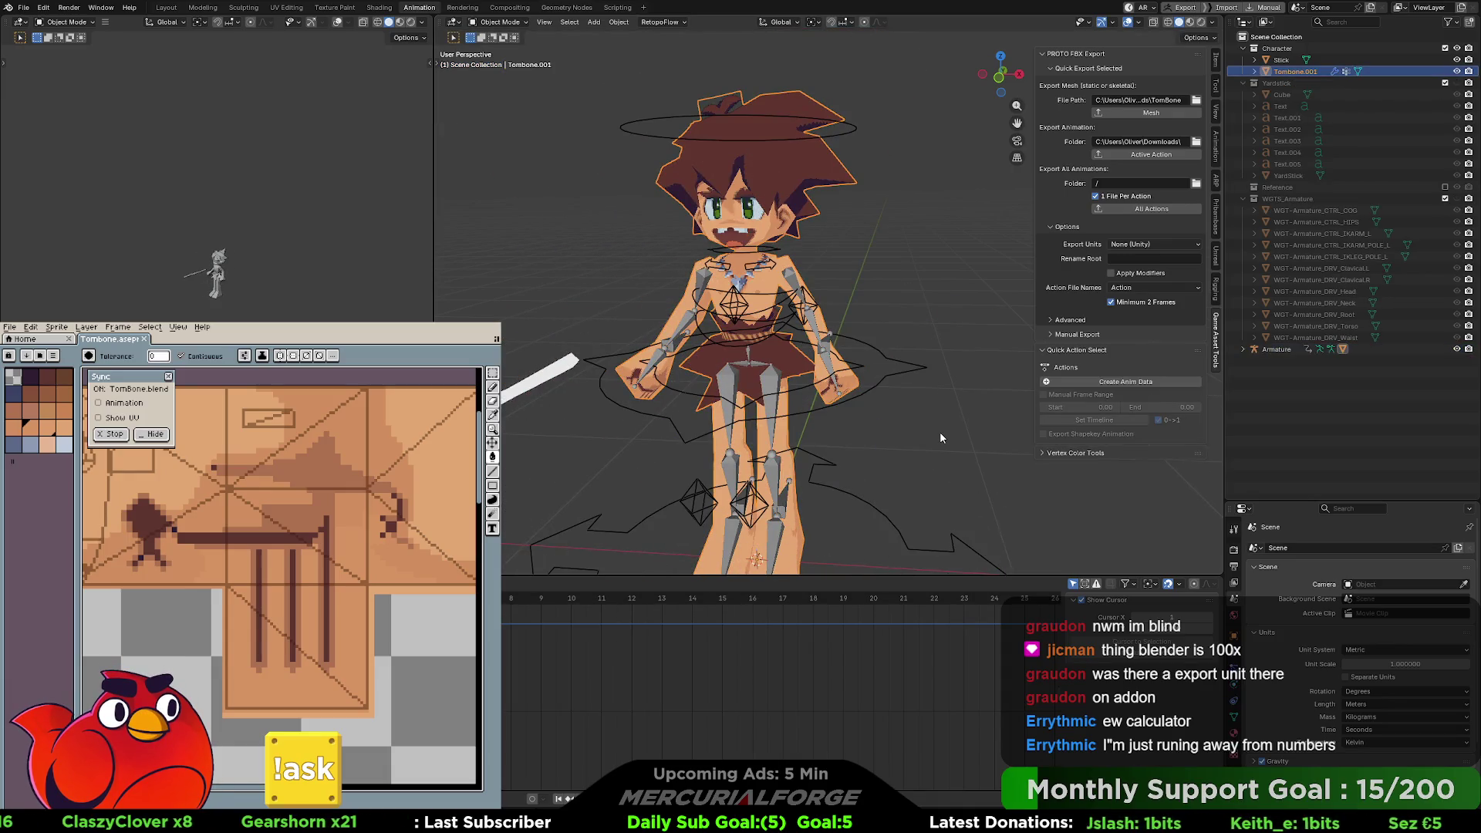
mouse_move(935, 425)
middle_mouse_down()
mouse_move(812, 420)
mouse_move(907, 293)
middle_mouse_up()
scroll(906, 294, "up", 4)
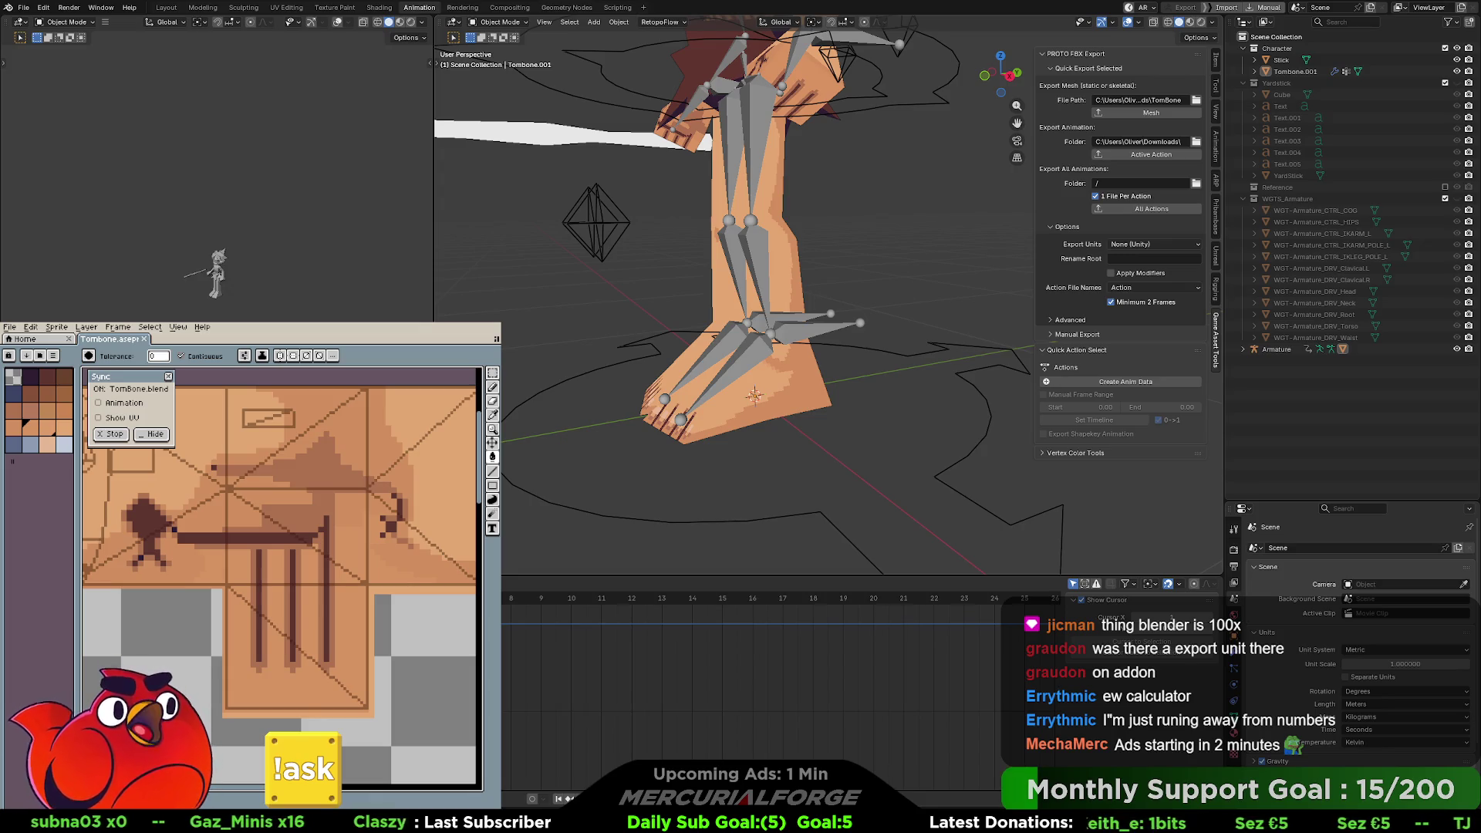
right_click(821, 320)
mouse_move(810, 258)
middle_mouse_down()
mouse_move(852, 260)
mouse_move(886, 346)
mouse_move(924, 373)
mouse_move(989, 369)
mouse_move(646, 347)
mouse_move(896, 361)
middle_mouse_up()
scroll(818, 262, "down", 4)
scroll(833, 246, "down", 3)
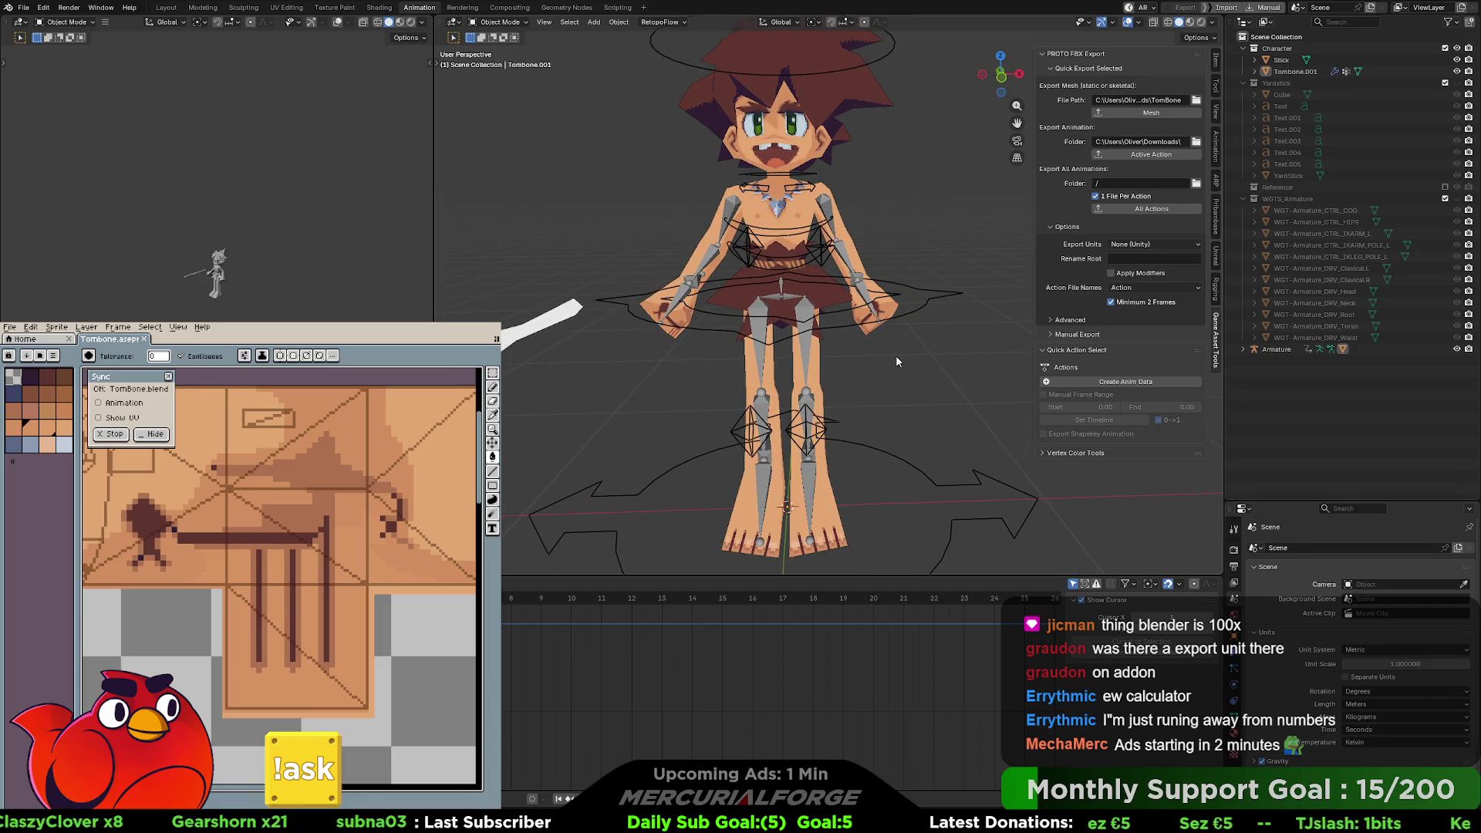